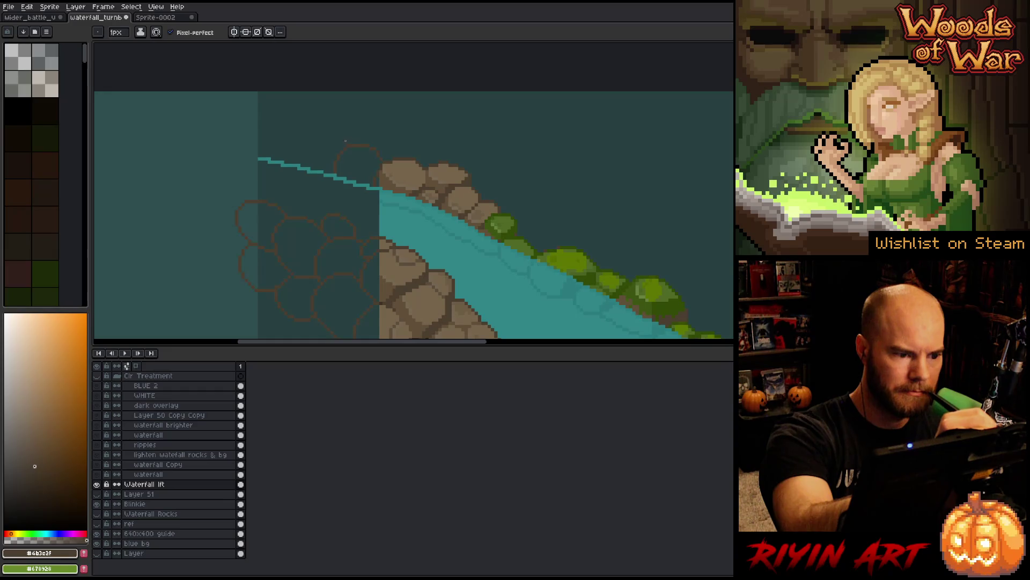
Step: Draw two more rock outlines above the waterfall's left edge in brown
left_click_drag(322, 130, 294, 150)
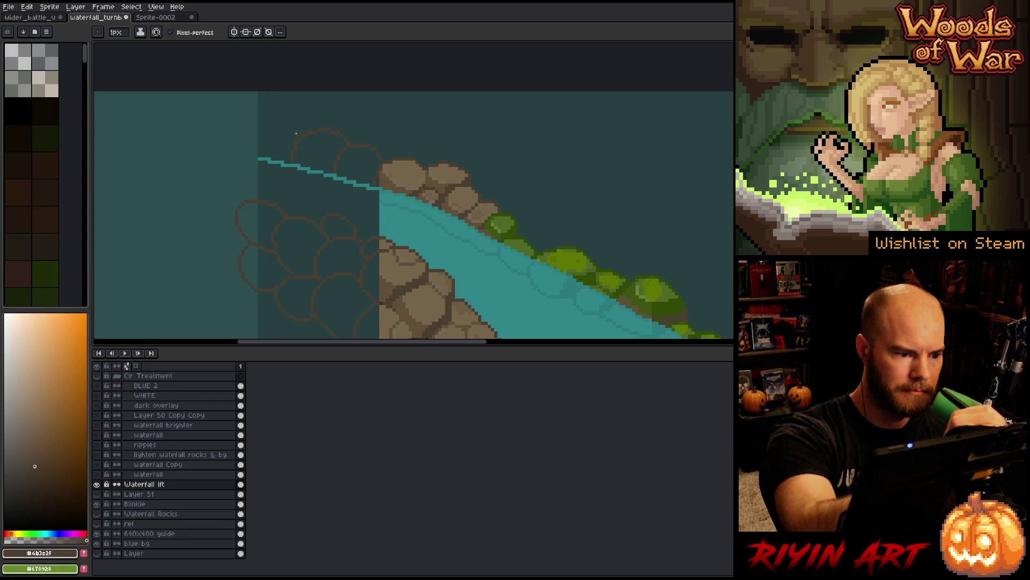
left_click_drag(295, 133, 254, 116)
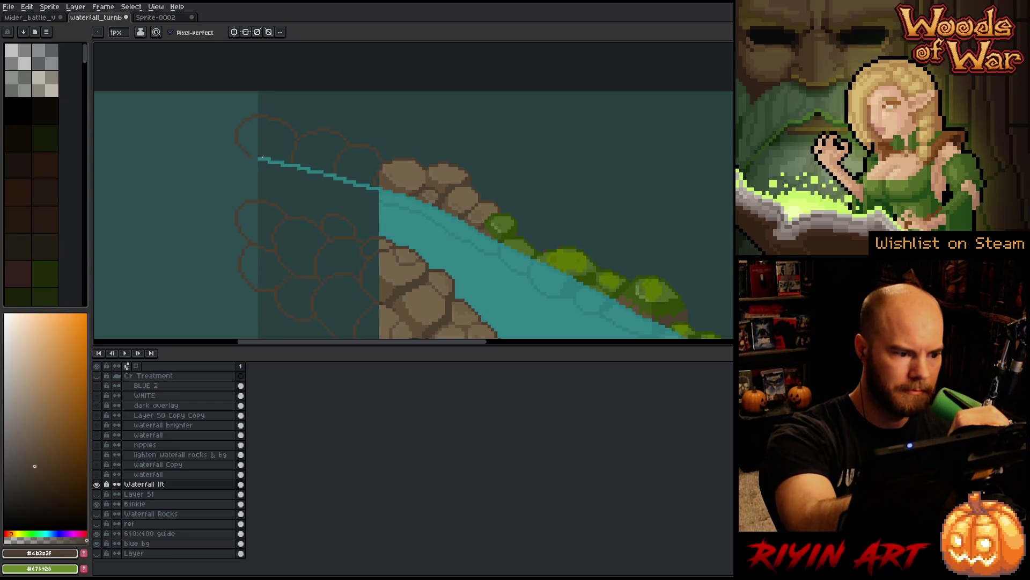
left_click(256, 158, "alt")
left_click(236, 148, "alt")
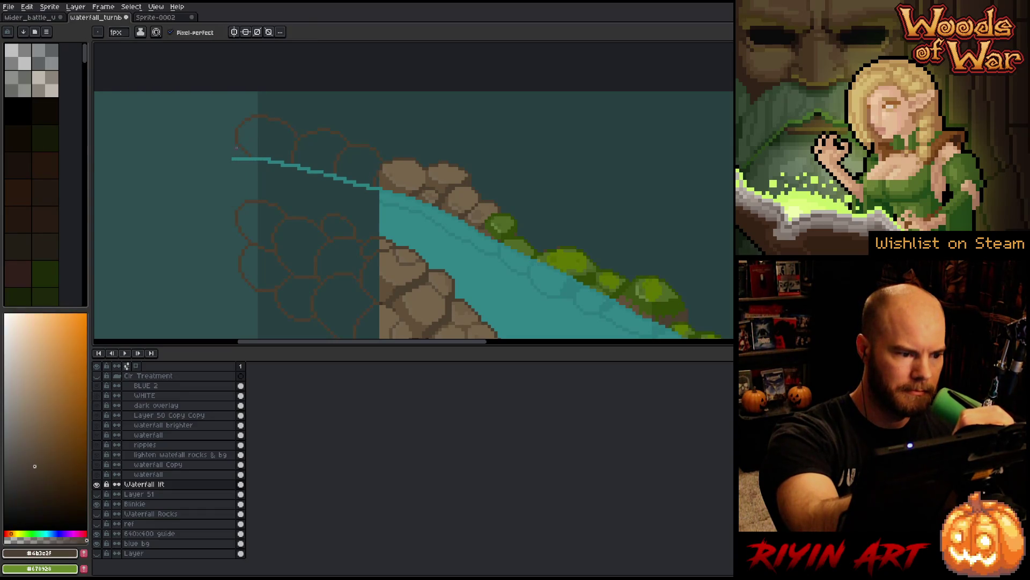
Step: Bucket-fill the central outlined rocks of the lower-left cluster with the sampled brown
key("e")
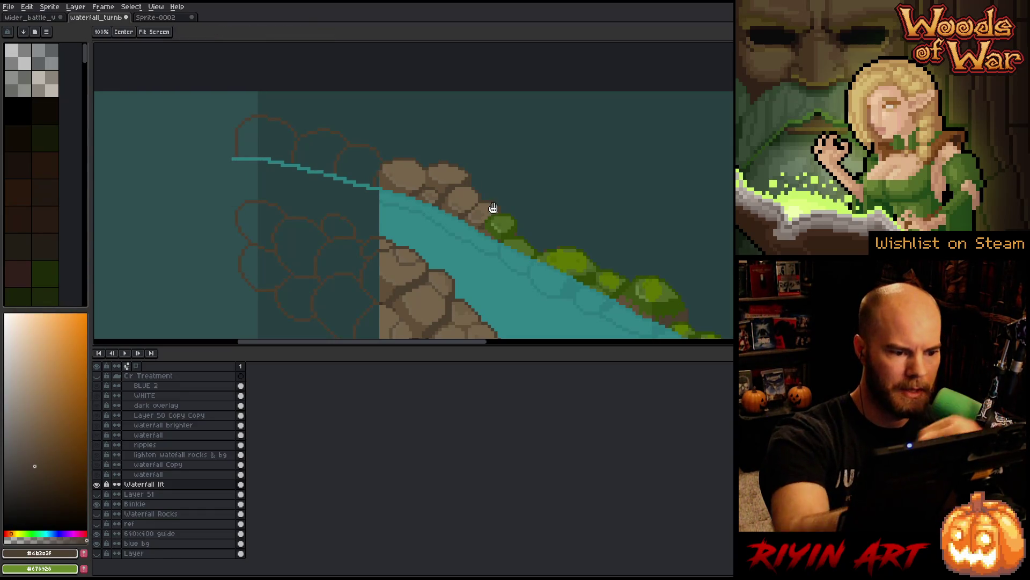
left_click_drag(622, 258, 607, 233)
left_click_drag(564, 156, 557, 149)
left_click(363, 147, "alt")
mouse_move(518, 177)
left_mouse_down()
mouse_move(568, 131)
mouse_move(552, 156)
left_mouse_up()
key("g")
left_click(434, 203, "alt")
left_click(407, 212)
left_click(406, 181)
left_click(376, 193)
Step: Fill the remaining left-side rock outlines with the same brown
left_click(367, 159)
left_click(335, 180)
left_click(295, 158)
left_click(300, 201)
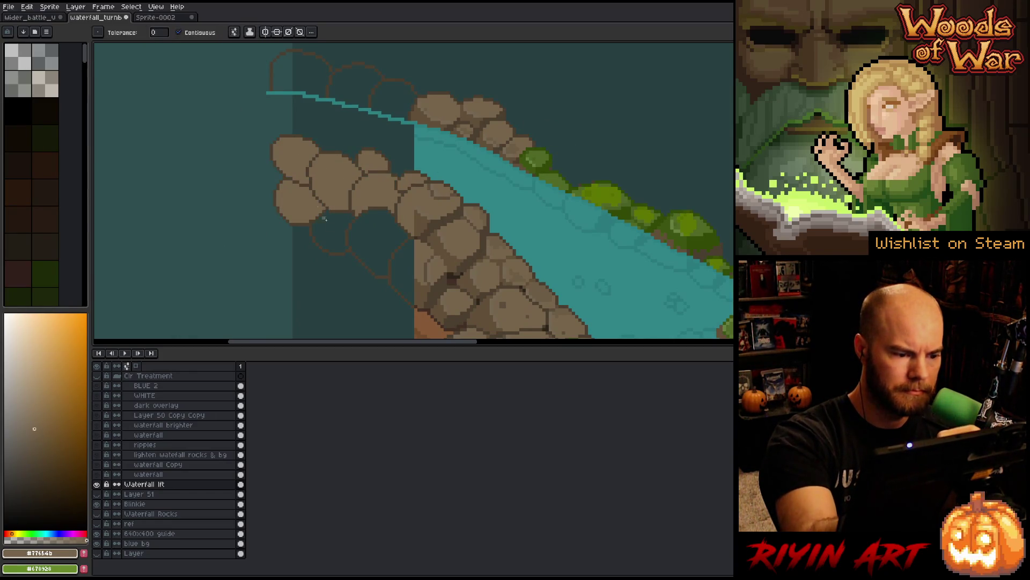
Step: Fill the remaining left and top-left rock outlines with brown
left_click(333, 231)
left_click(376, 242)
left_click(398, 266)
left_click(393, 96)
left_click(356, 83)
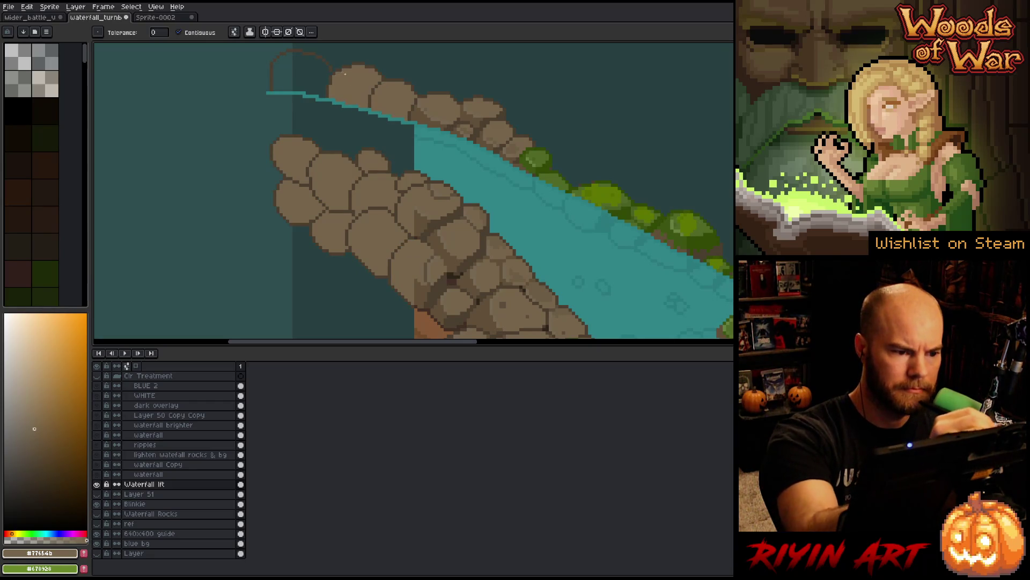
left_click(301, 70)
Step: Fill the outlined waterfall top with teal to form a rounded lip
key("b")
left_click(267, 95, "alt")
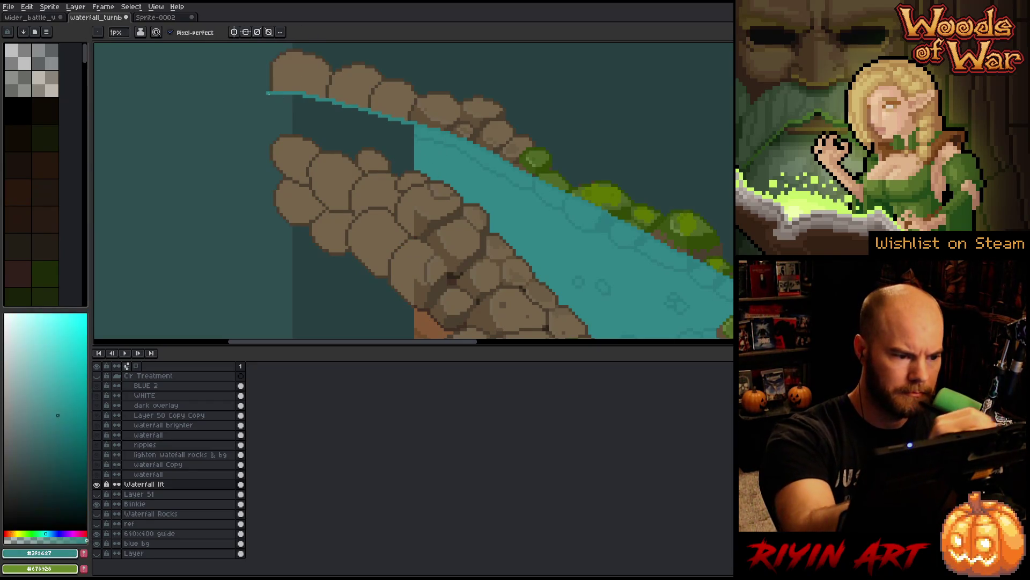
key("g")
left_click(313, 107)
Step: Sample darker teal shades from the water for the waterfall rim
left_click_drag(313, 108, 271, 118)
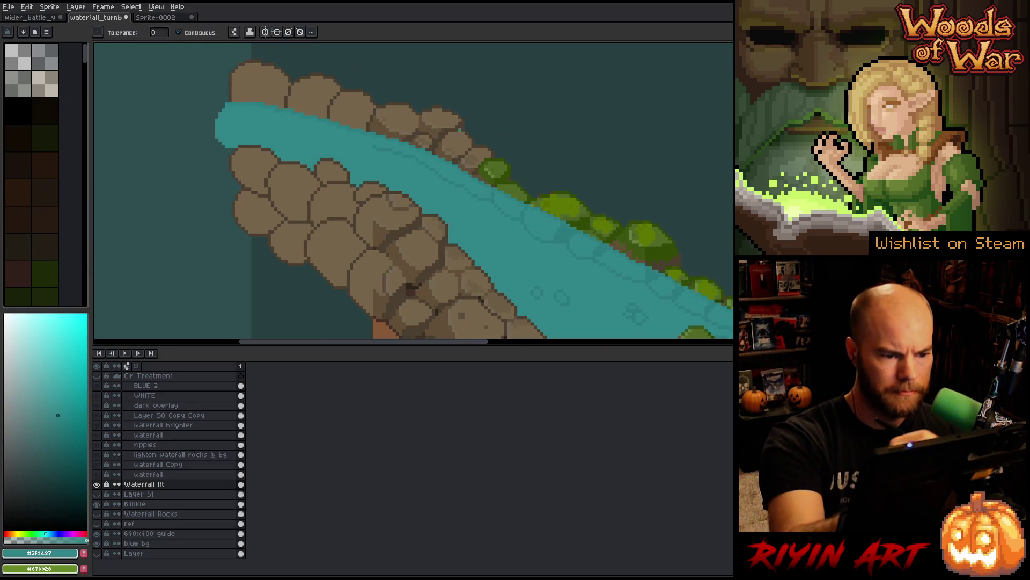
key("b")
left_click(373, 141, "alt")
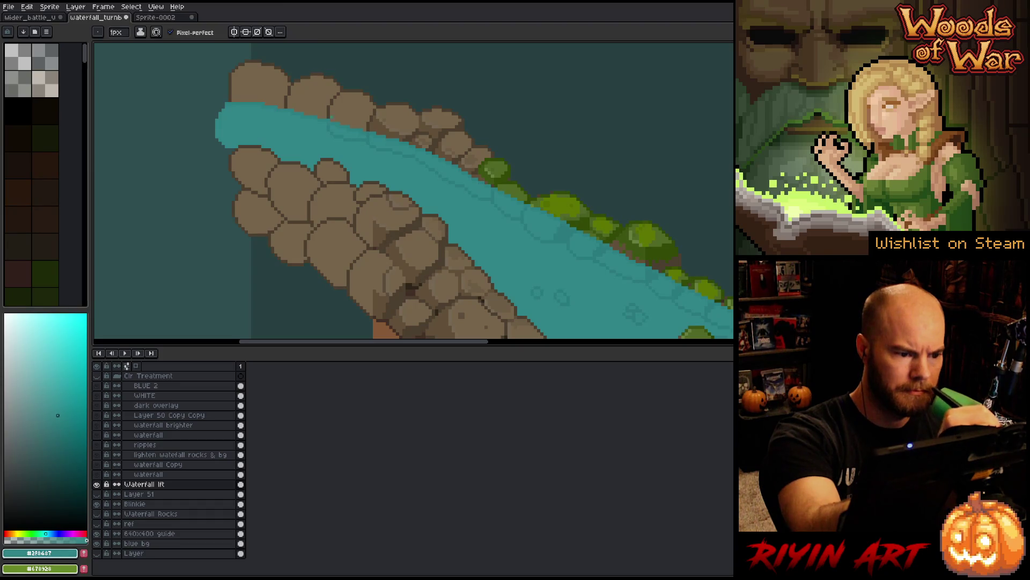
left_click(368, 136, "alt")
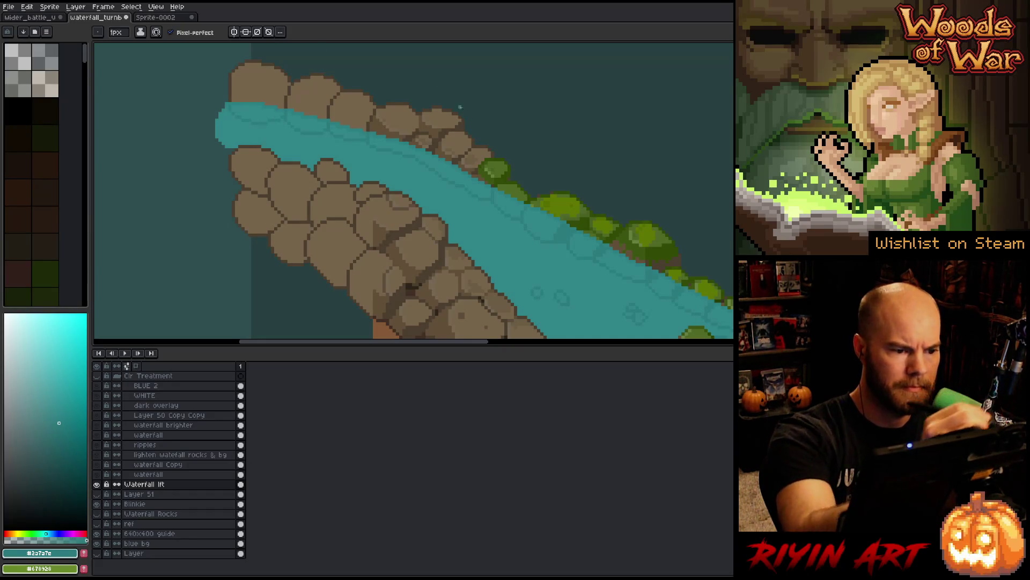
left_click_drag(607, 184, 612, 174)
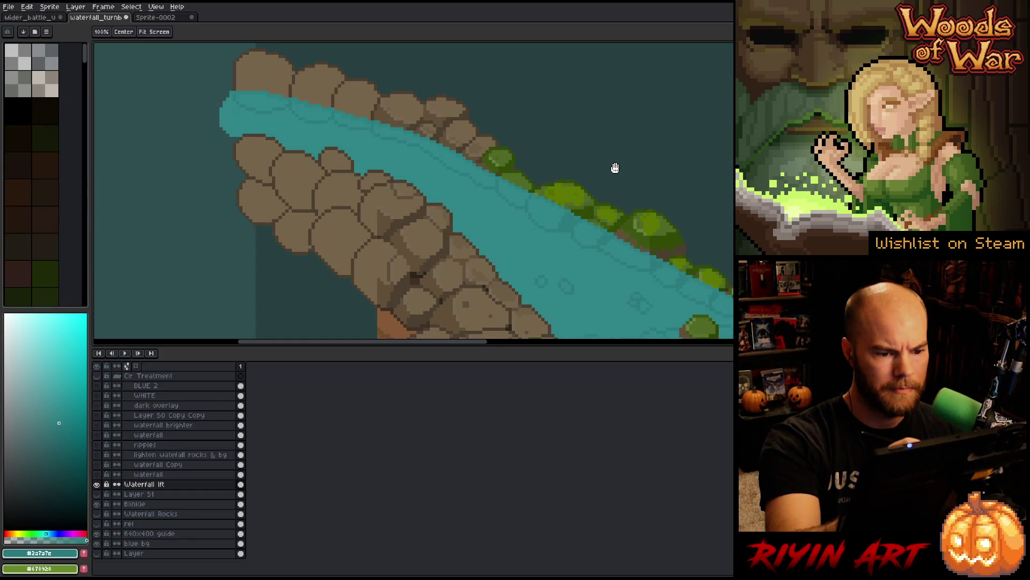
Step: Select all light rock-brown pixels by colour range and set the pencil to 4px
key("i")
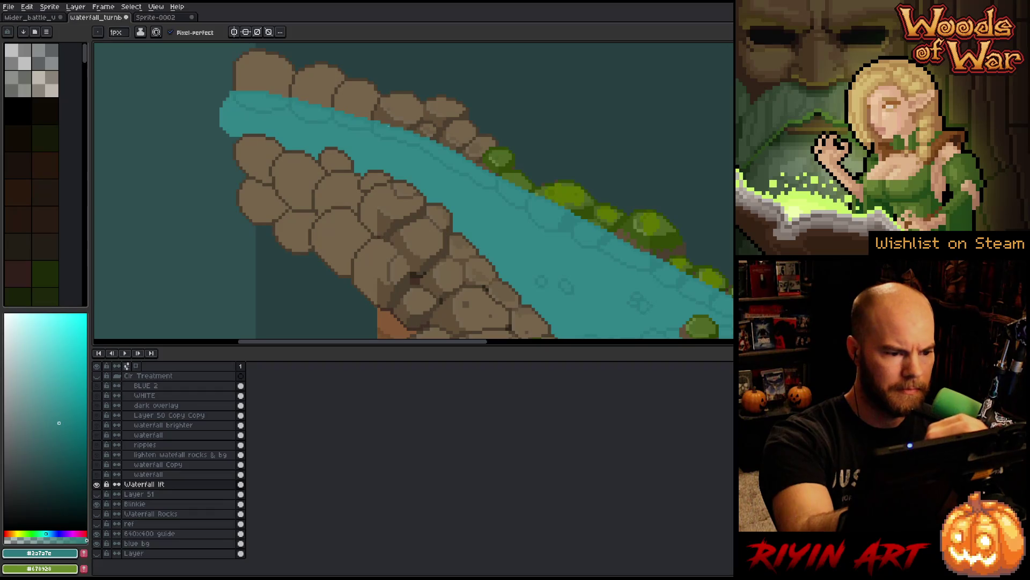
left_click(386, 111)
key("shift+c")
left_click(378, 204)
left_click(460, 209)
key("v")
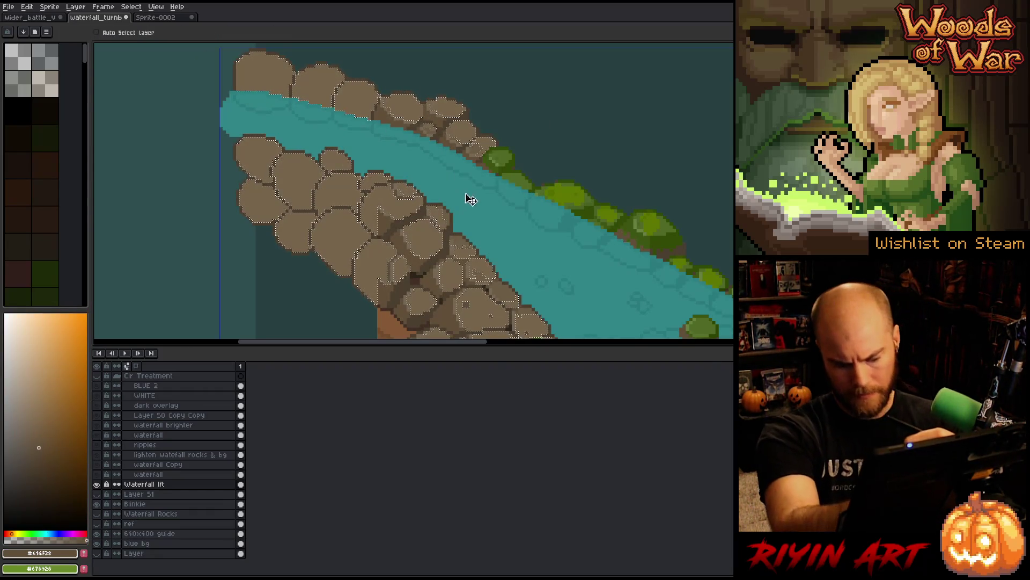
key("b")
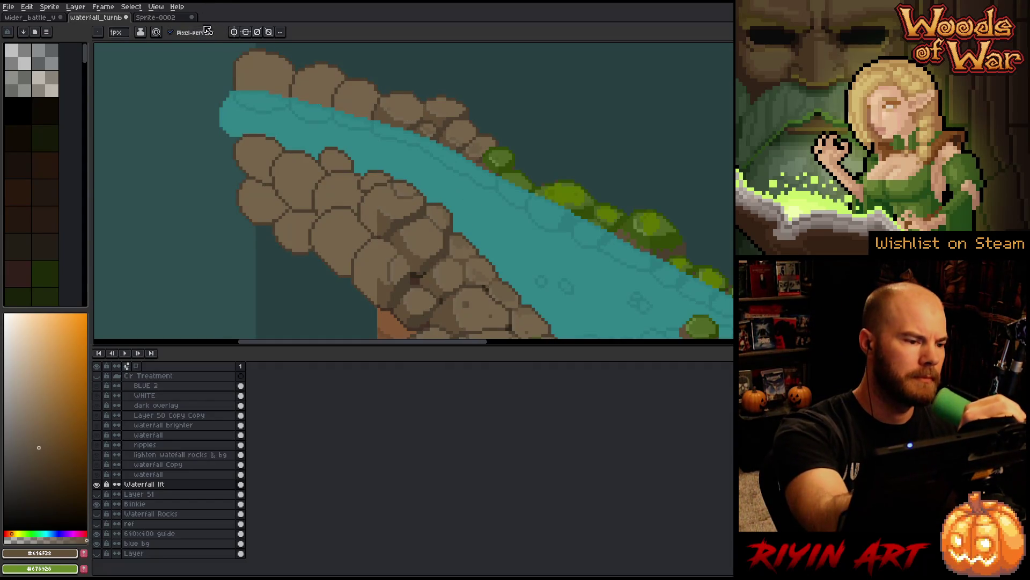
left_click(99, 33)
left_click(95, 26)
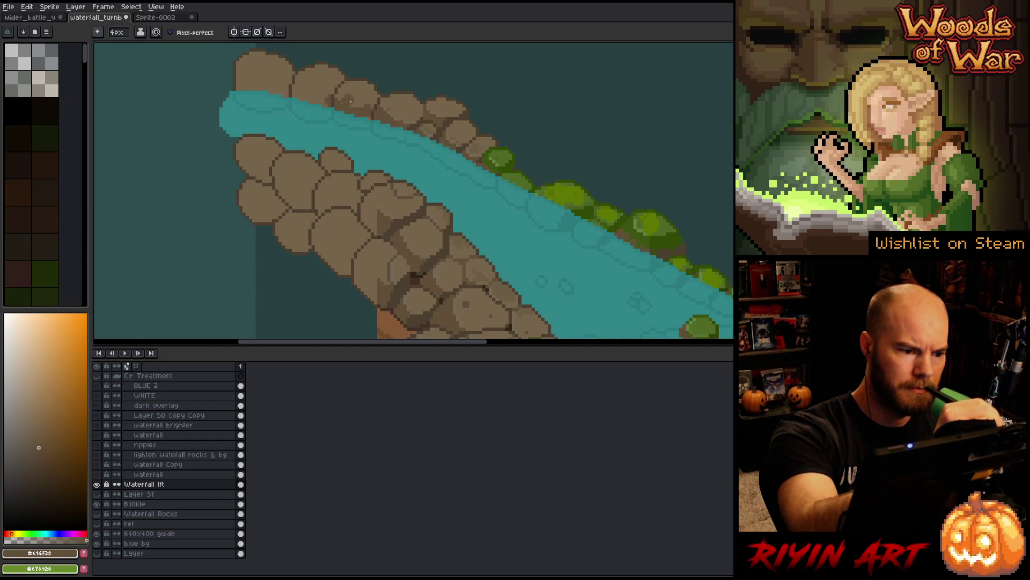
Step: Paint dark shading onto the top boulders, alternating between light and dark rock browns
left_click_drag(330, 97, 290, 83)
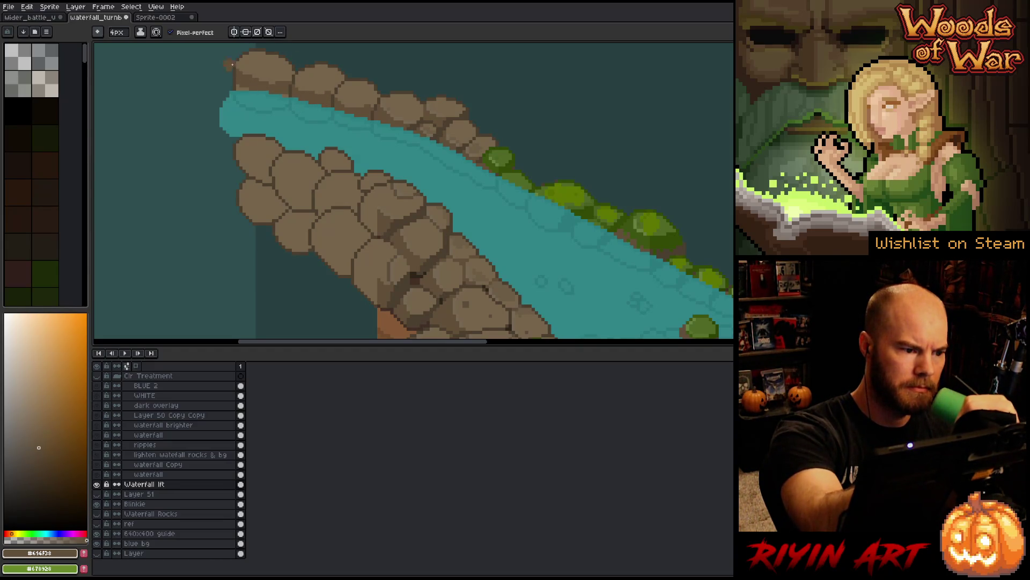
key("i")
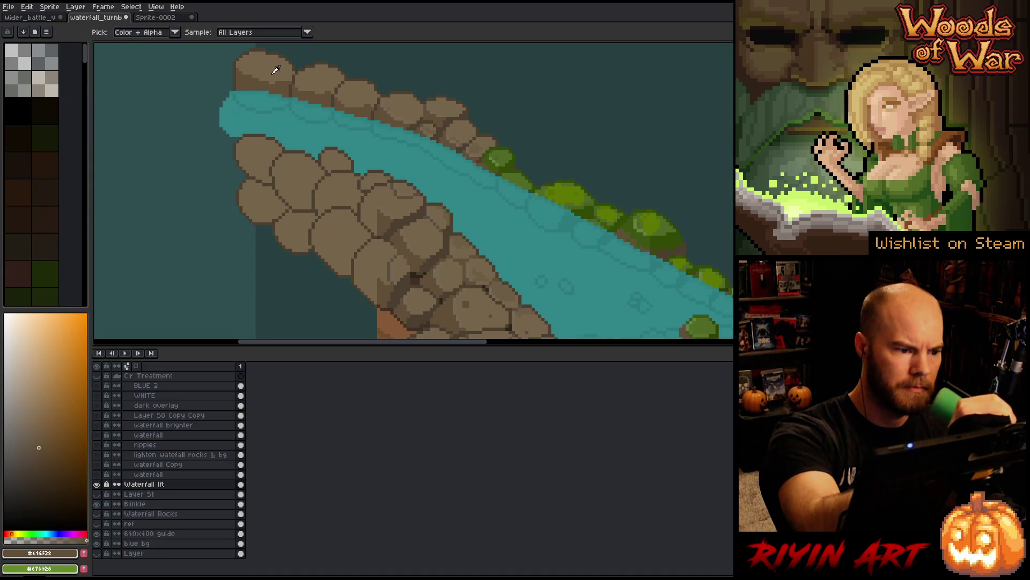
left_click(285, 84)
key("b")
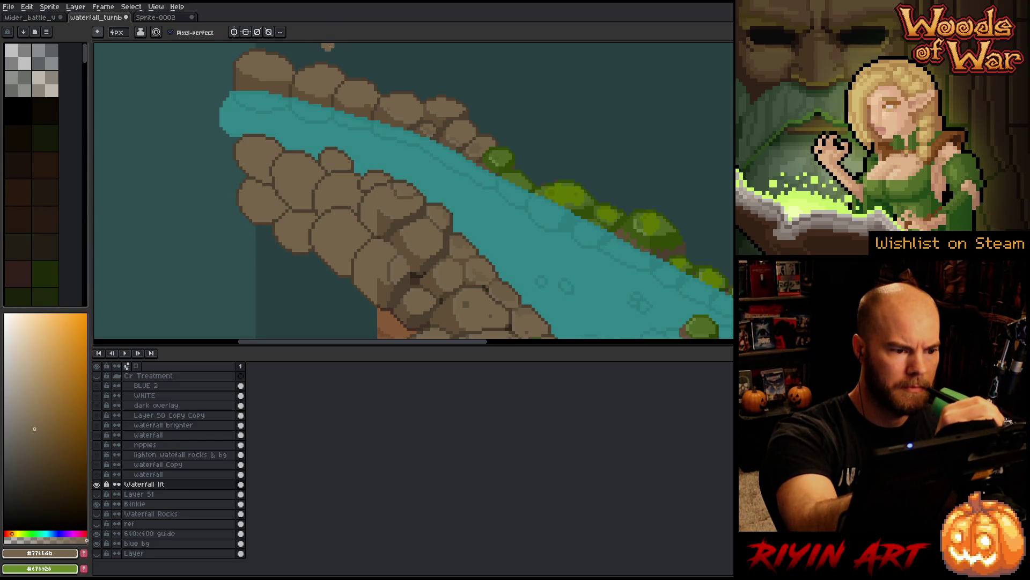
key("i")
left_click(339, 102)
key("b")
key("i")
left_click(340, 102)
key("b")
key("i")
left_click(356, 112)
key("b")
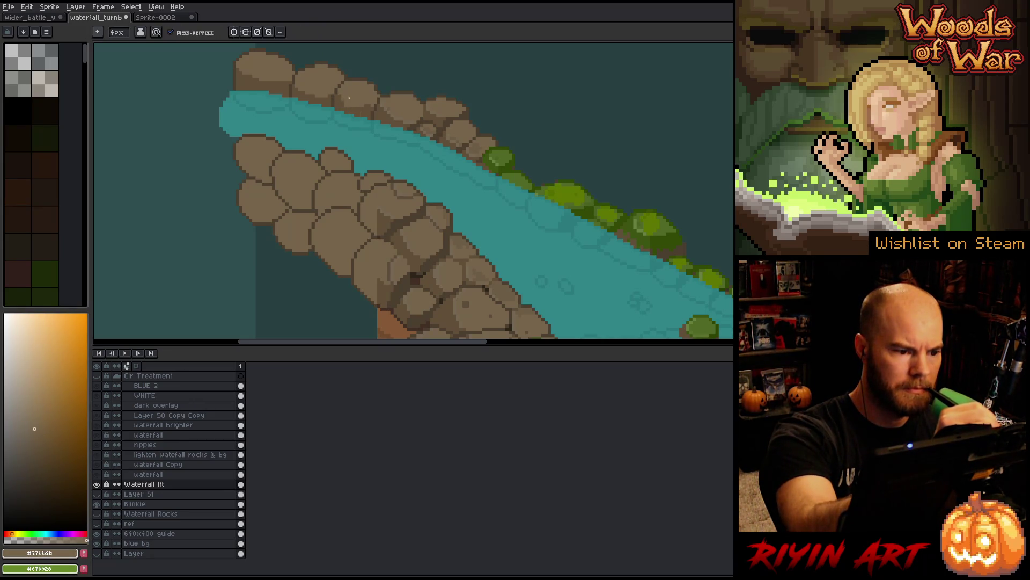
Step: Continue shading the boulders, darkening the right side of the left rock
key("i")
left_click(347, 110)
key("b")
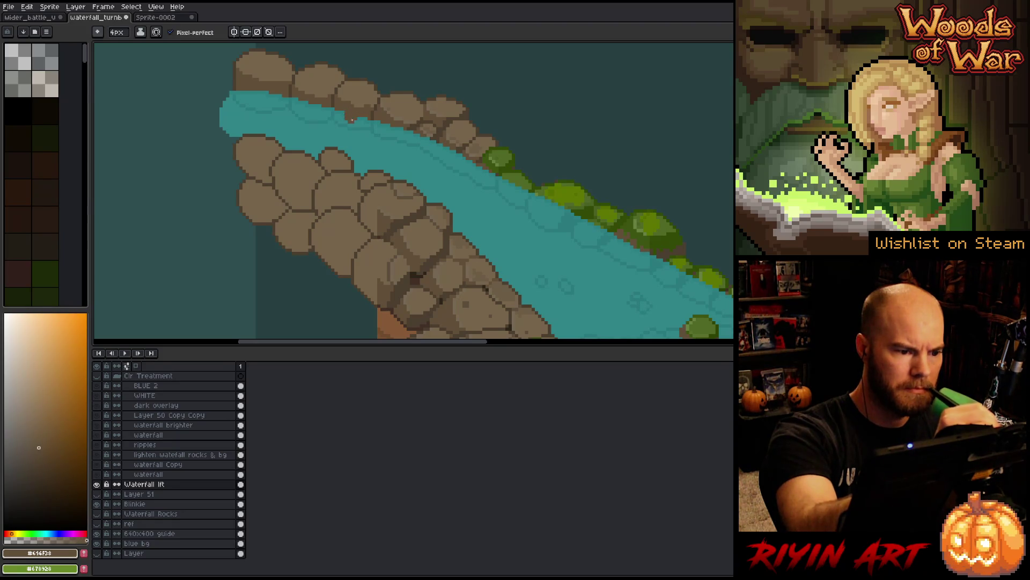
key("i")
left_click(368, 102)
key("b")
key("i")
left_click(368, 107)
key("b")
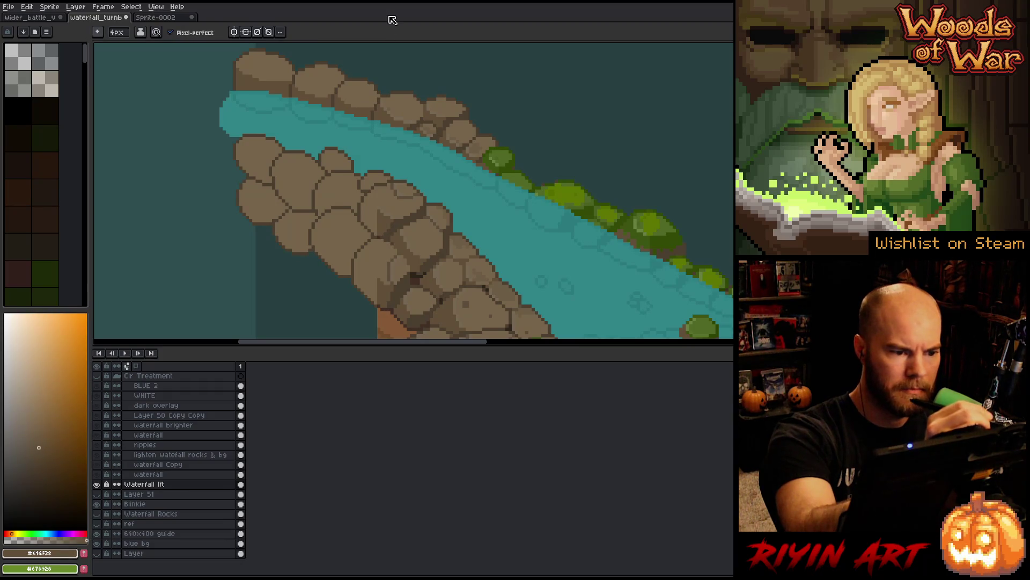
key("i")
key("b")
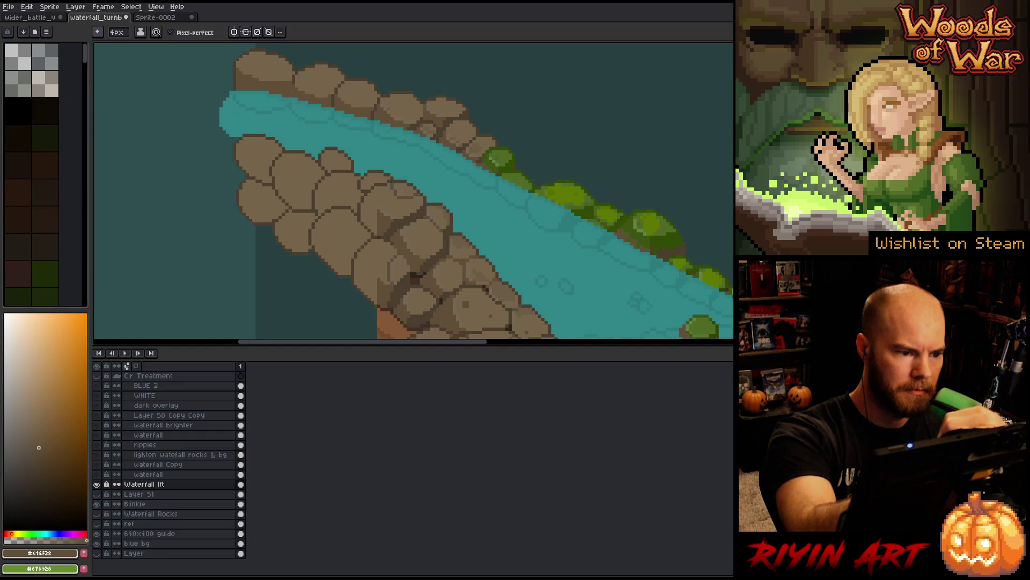
left_click(279, 74, "alt")
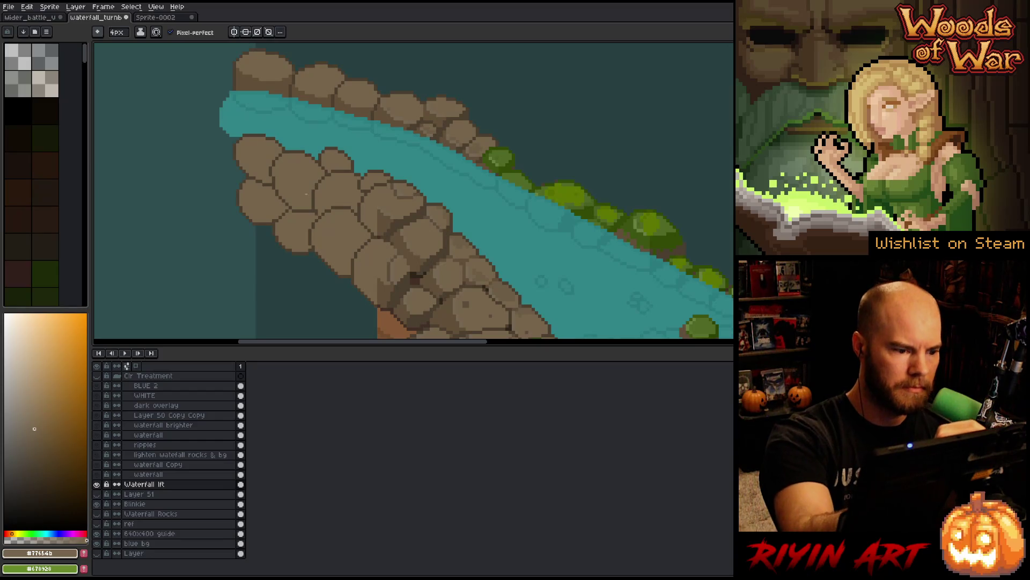
left_click(299, 103, "alt")
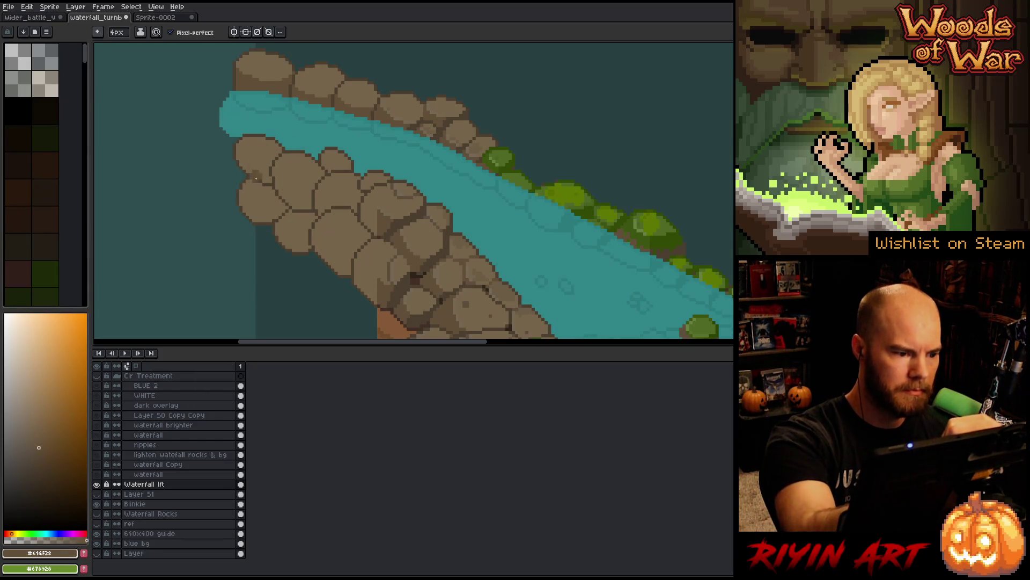
mouse_move(278, 155)
left_mouse_down()
mouse_move(273, 175)
mouse_move(281, 156)
mouse_move(285, 196)
mouse_move(296, 204)
mouse_move(309, 171)
mouse_move(295, 174)
mouse_move(330, 202)
left_mouse_up()
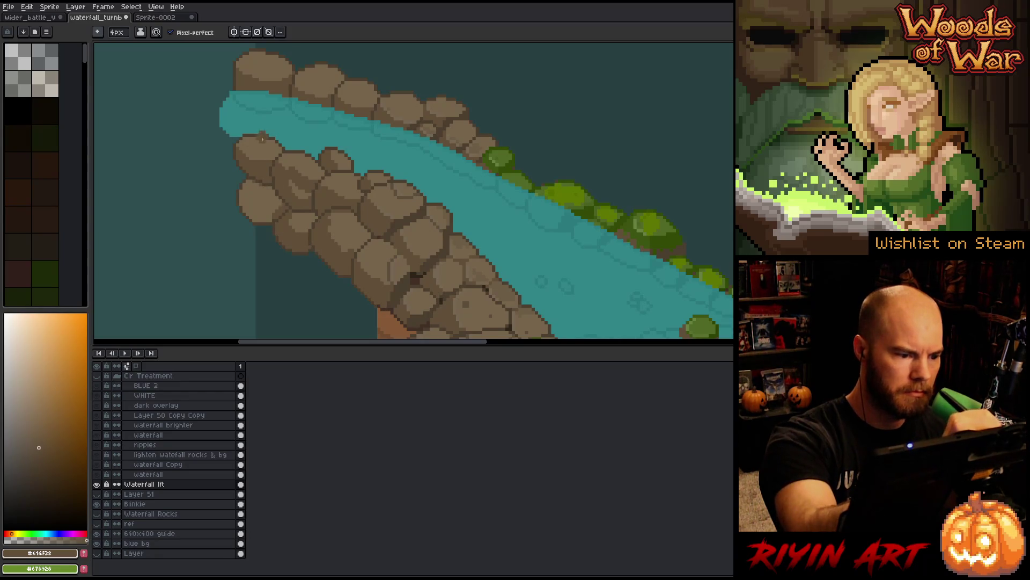
Step: Shade the rock cliff beside the river into boulders, alternating light and darker rock browns
left_click(257, 189, "alt")
left_click(255, 213, "alt")
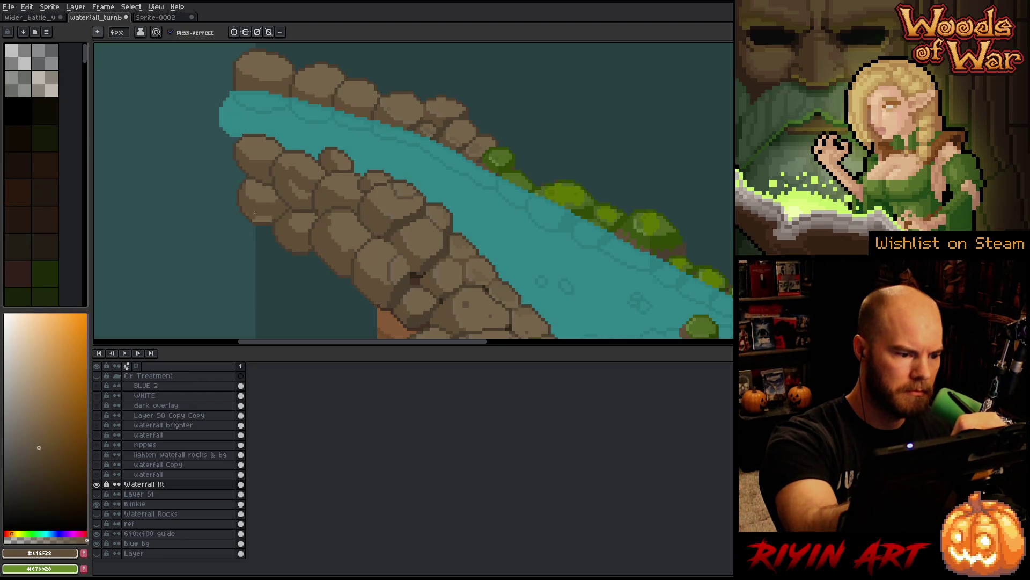
left_click(309, 171, "alt")
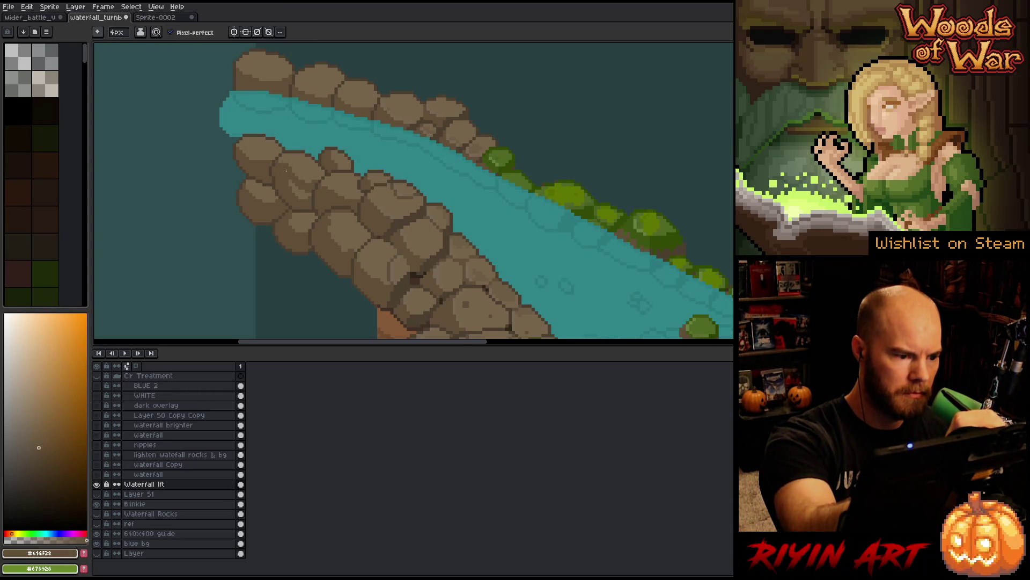
left_click(284, 164, "alt")
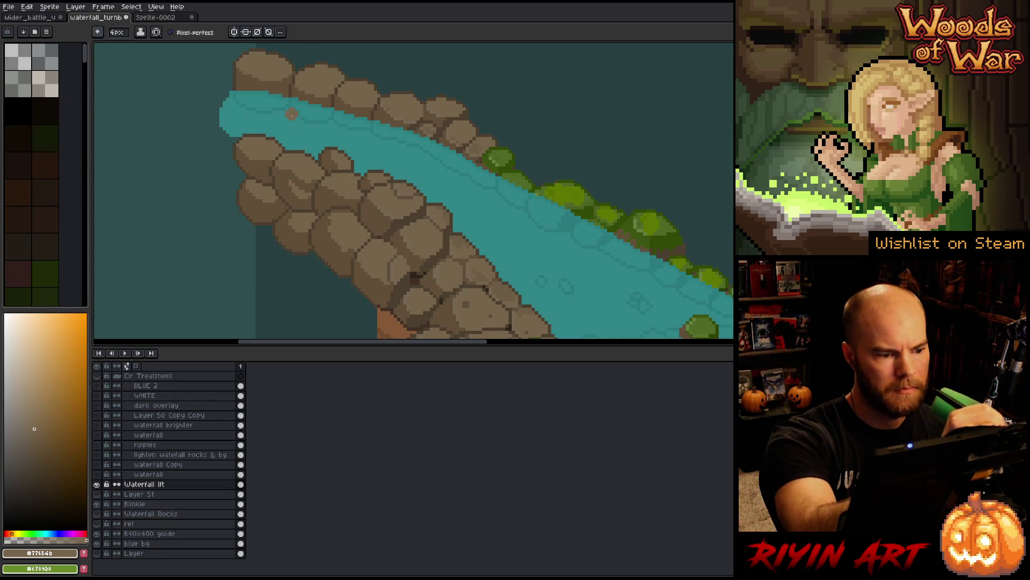
left_click(341, 168, "alt")
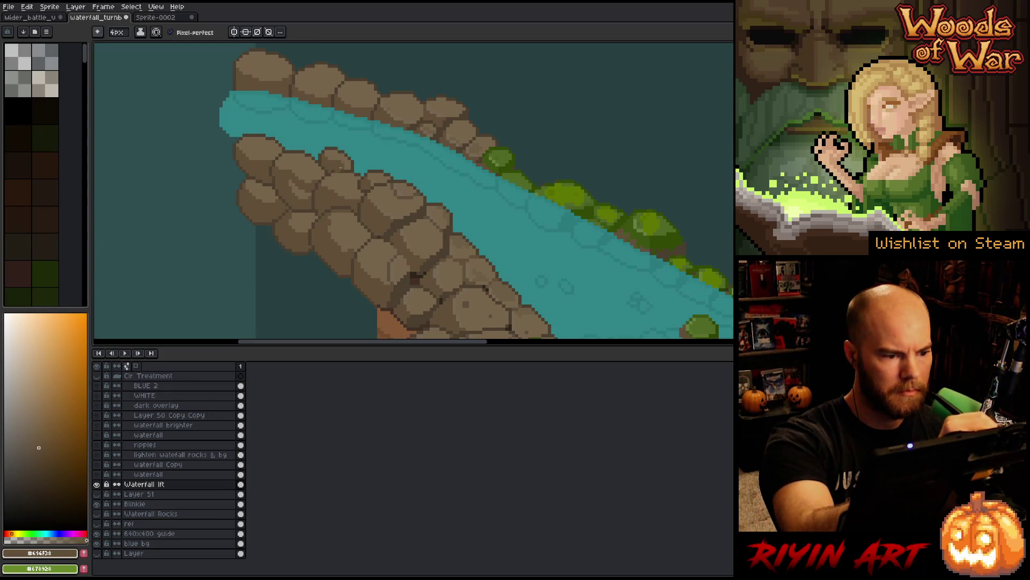
left_click(341, 180, "alt")
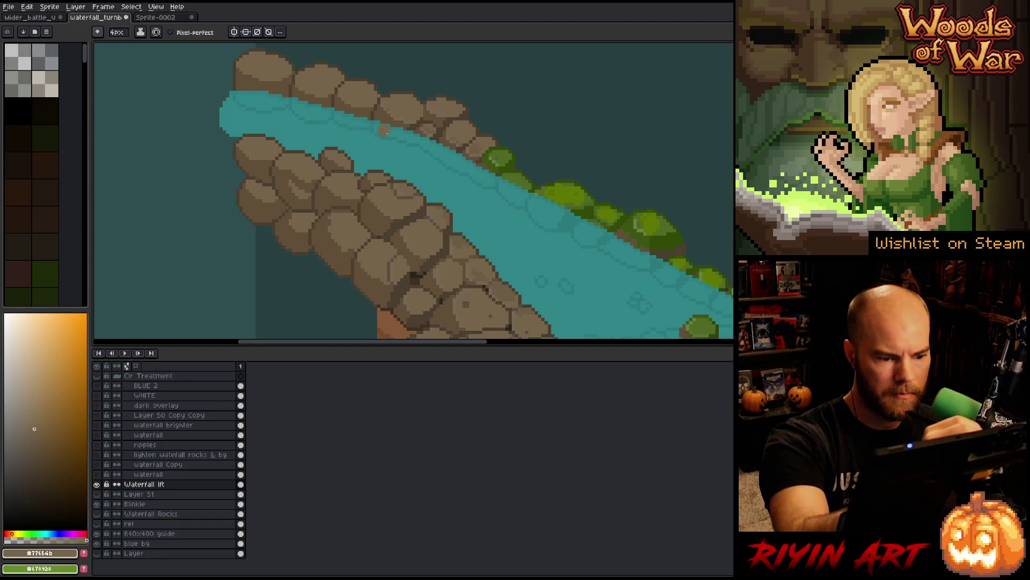
left_click_drag(422, 277, 414, 185)
Step: Paint the sampled orange-brown dirt into the teal gap along the rock edge
left_click(370, 228, "alt")
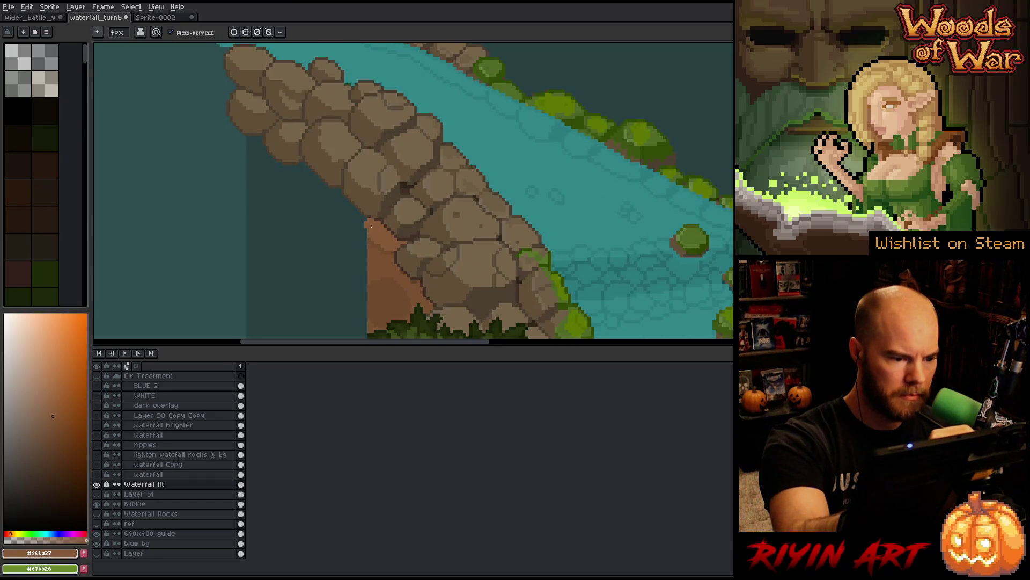
key("w")
left_click(358, 284)
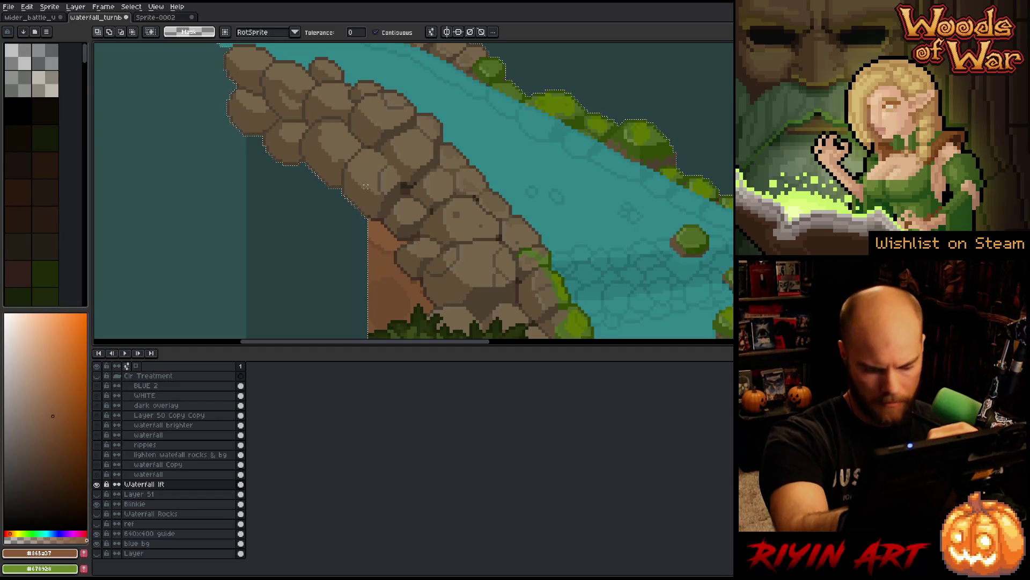
key("ctrl+d")
key("b")
left_click_drag(359, 214, 364, 234)
Step: Darken the cliff edge and paint mid-brown dirt up the rock wall's left side
left_click(378, 239, "alt")
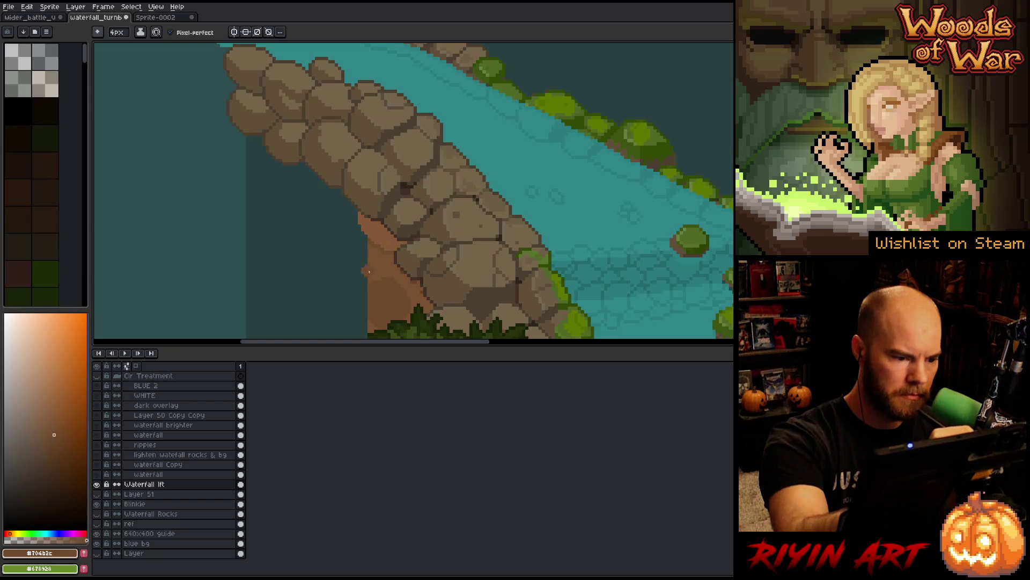
mouse_move(350, 221)
left_mouse_down()
mouse_move(356, 229)
mouse_move(352, 216)
left_mouse_up()
left_click(379, 258, "alt")
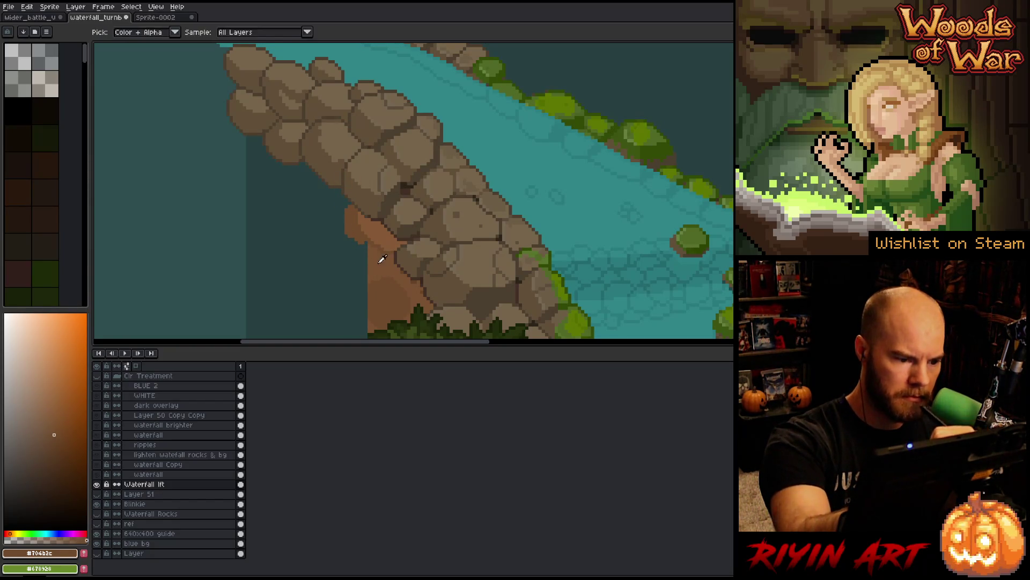
left_click_drag(359, 245, 338, 184)
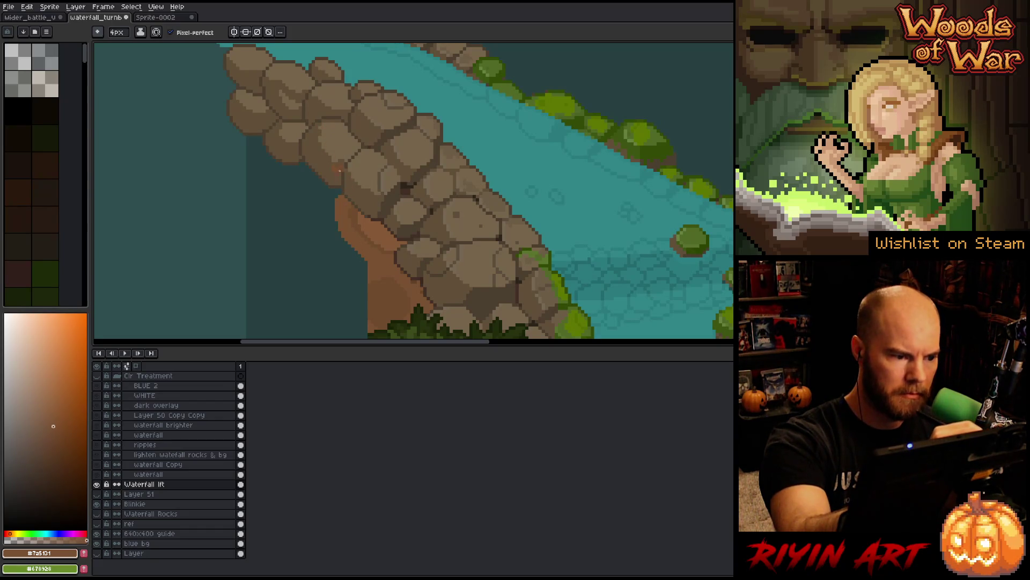
left_click_drag(243, 132, 243, 218)
key("space")
mouse_move(407, 258)
left_mouse_down()
mouse_move(494, 184)
mouse_move(448, 212)
mouse_move(448, 202)
left_mouse_up()
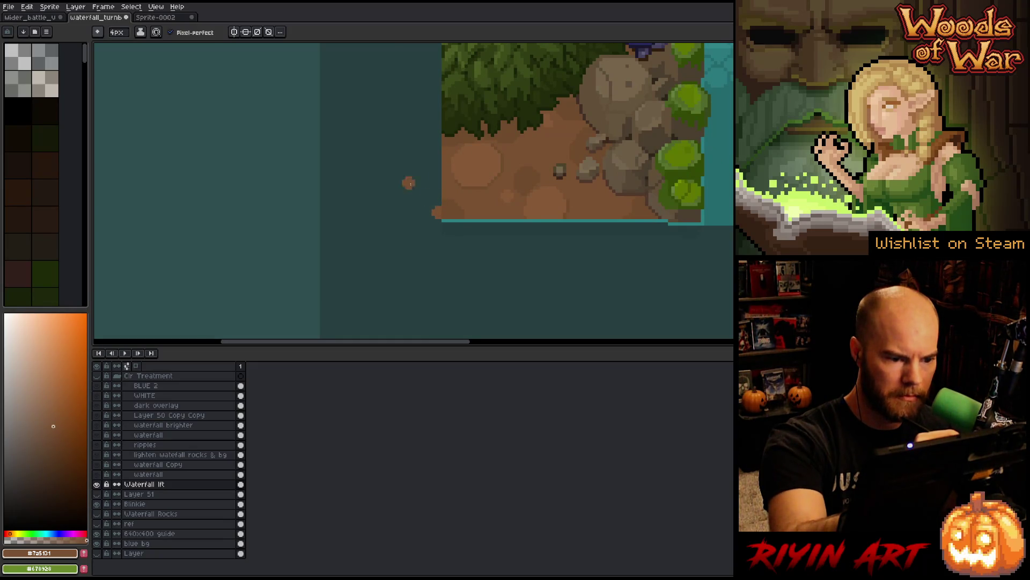
Step: Draw and bucket-fill a brown ground strip out to the sprite's bottom-left edge
mouse_move(310, 208)
left_mouse_down()
mouse_move(435, 211)
mouse_move(407, 290)
mouse_move(359, 231)
left_mouse_up()
key("space")
left_click_drag(308, 148, 308, 337)
key("g")
left_click(354, 121)
key("space")
mouse_move(582, 333)
left_mouse_down()
mouse_move(582, 182)
mouse_move(596, 120)
left_mouse_up()
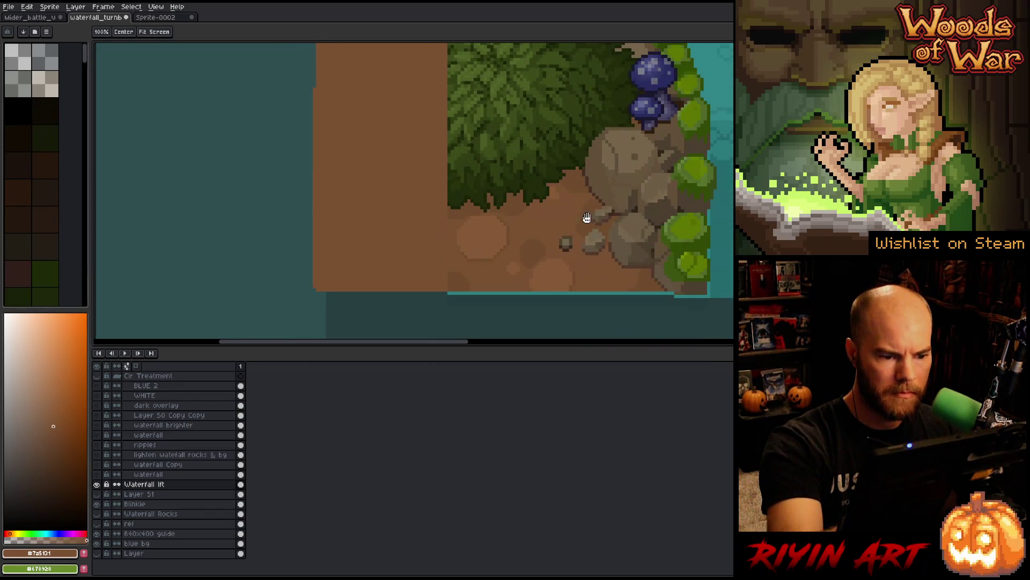
Step: Paint the darker dirt brown over the dirt's edge by the water
left_click(456, 280, "alt")
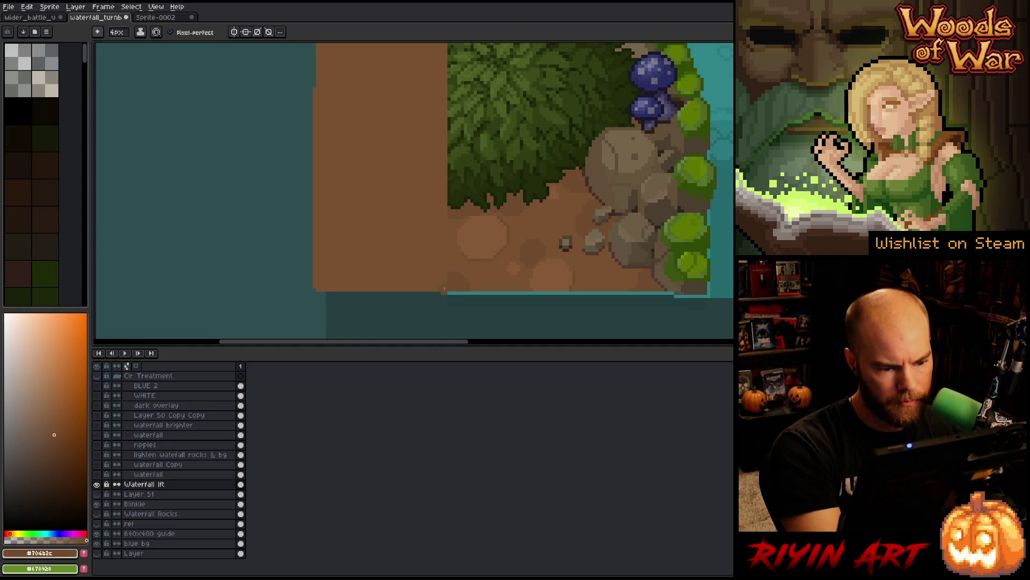
key("w")
left_click(437, 287)
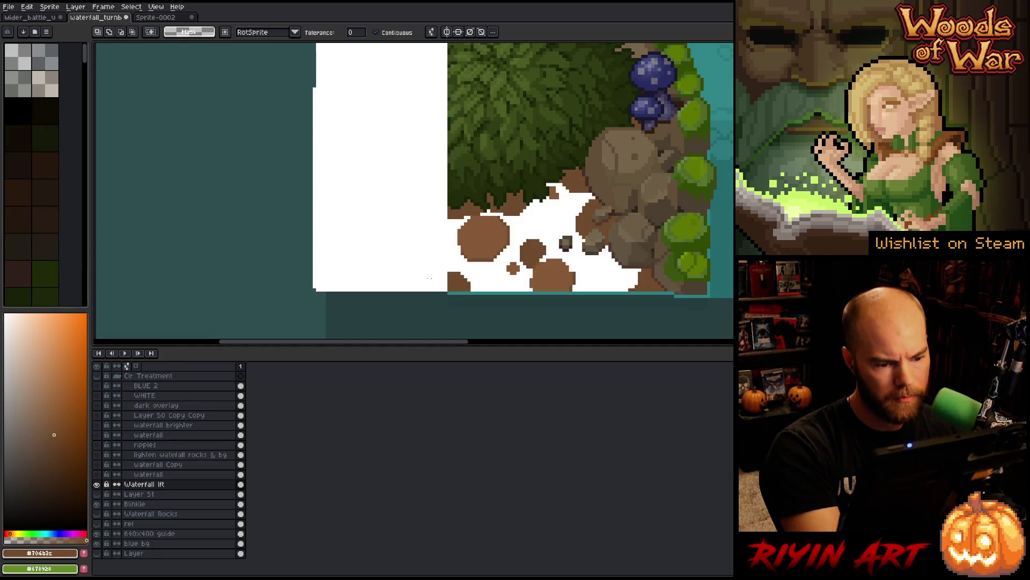
key("ctrl+d")
key("b")
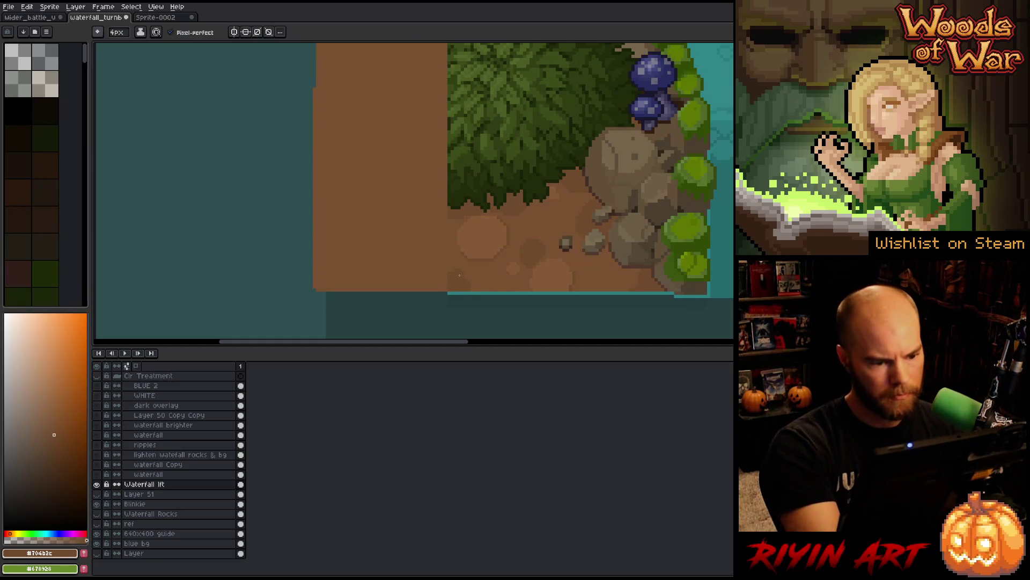
left_click_drag(445, 299, 453, 295)
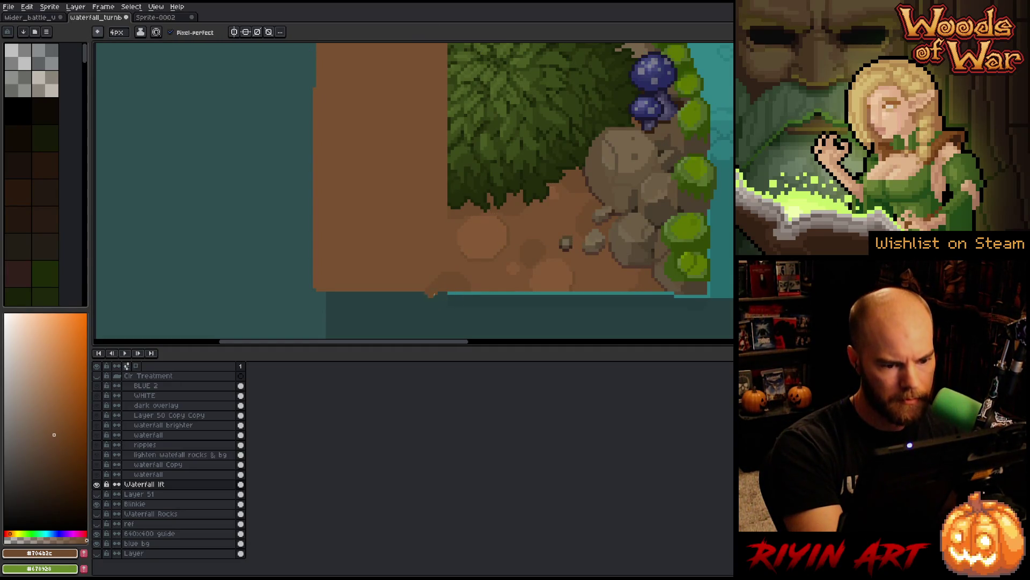
Step: Dab lighter brown patches onto the dirt ground
left_click(483, 236, "alt")
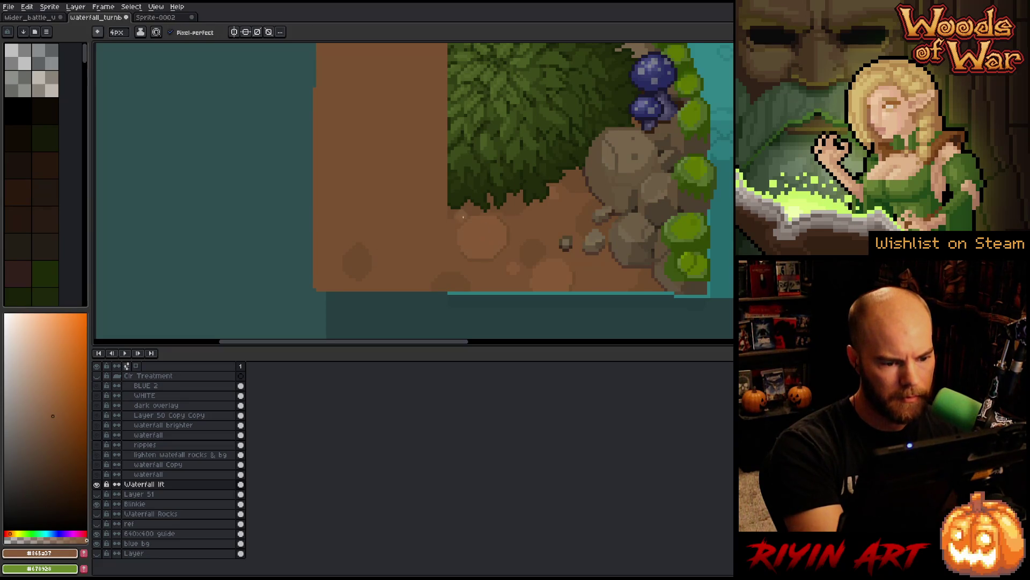
left_click(388, 236)
mouse_move(345, 222)
left_mouse_down()
mouse_move(333, 228)
mouse_move(354, 214)
left_mouse_up()
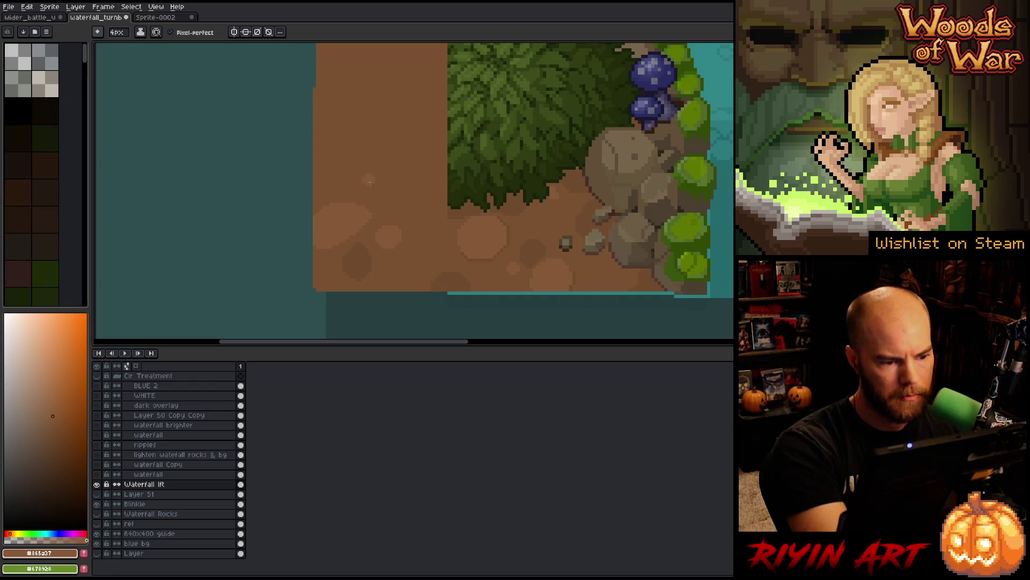
key("space")
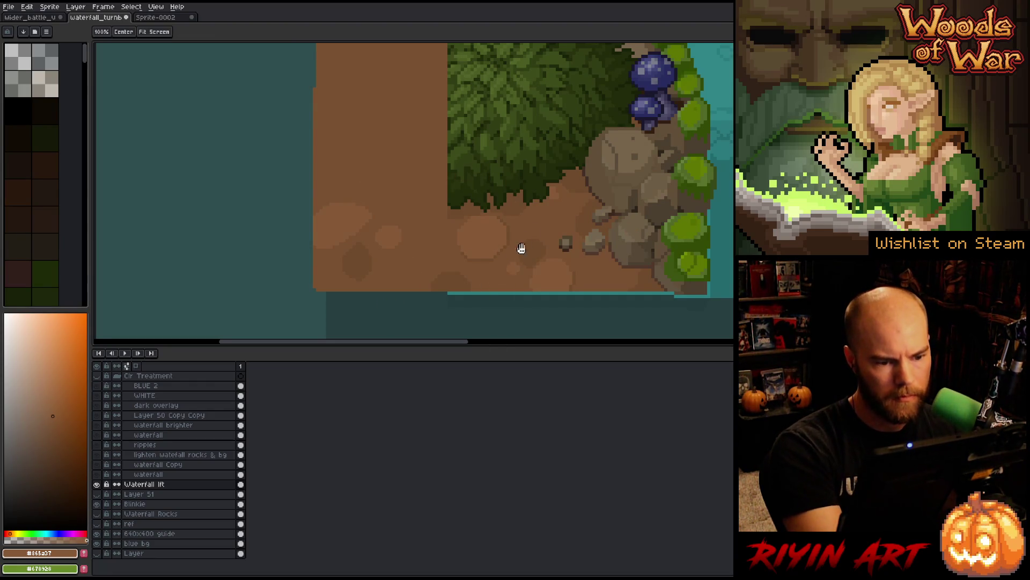
left_click_drag(576, 140, 552, 285)
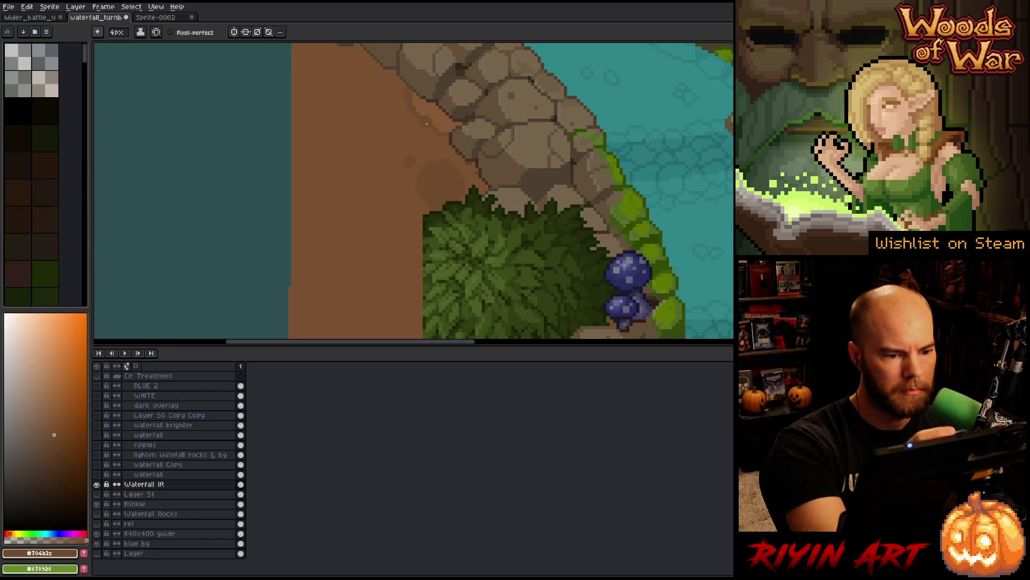
Step: Shade the dirt beside the rock wall with swirls, alternating mid and darker ground browns
left_click_drag(426, 124, 472, 138)
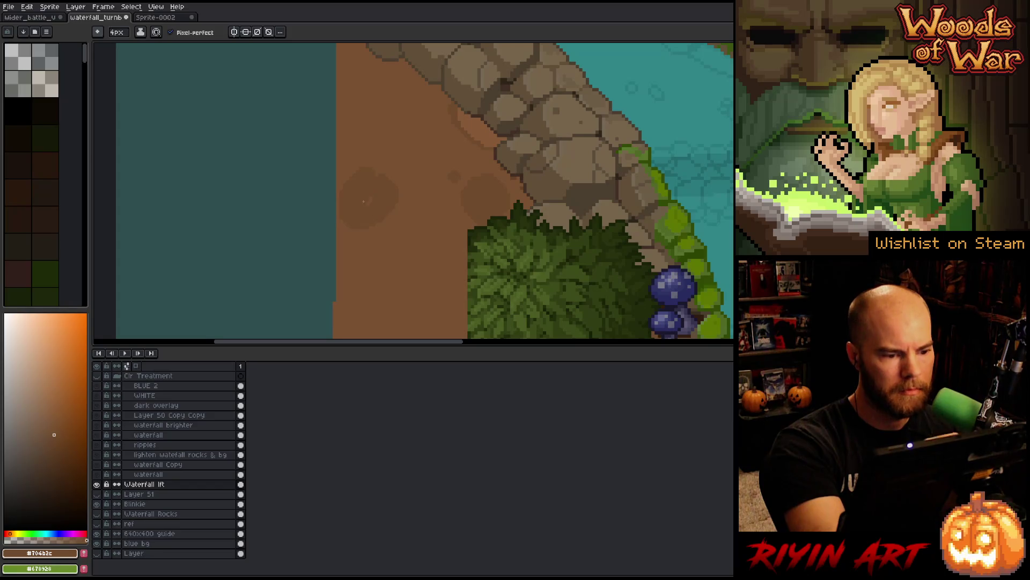
left_click_drag(426, 122, 432, 150)
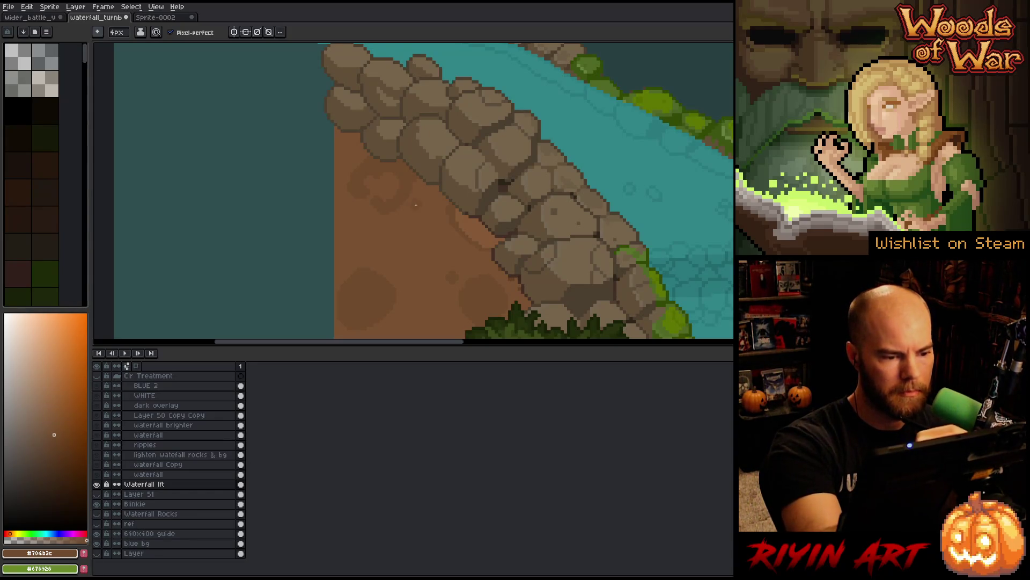
left_click(433, 239, "alt")
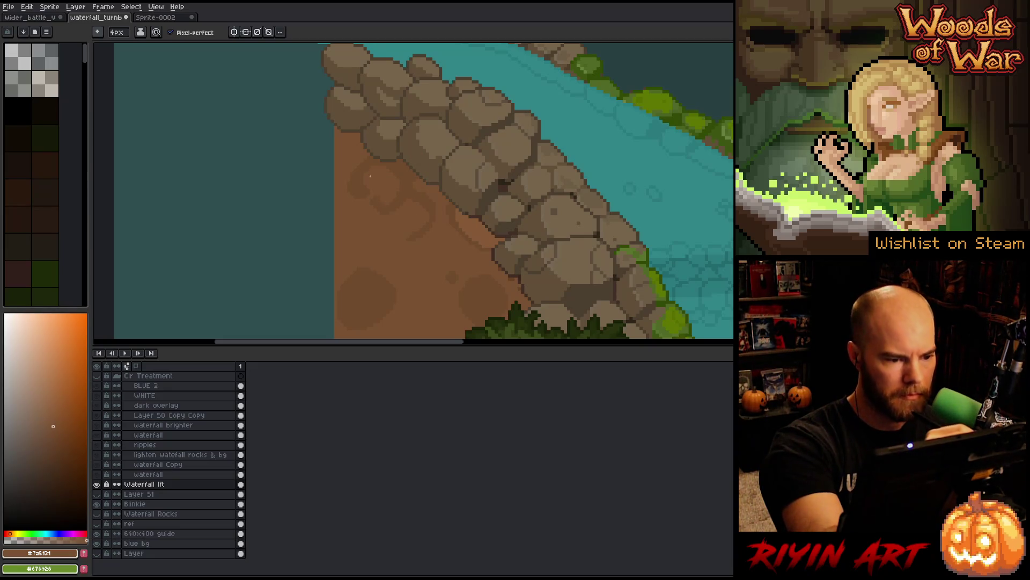
left_click(378, 217, "alt")
left_click(373, 223, "alt")
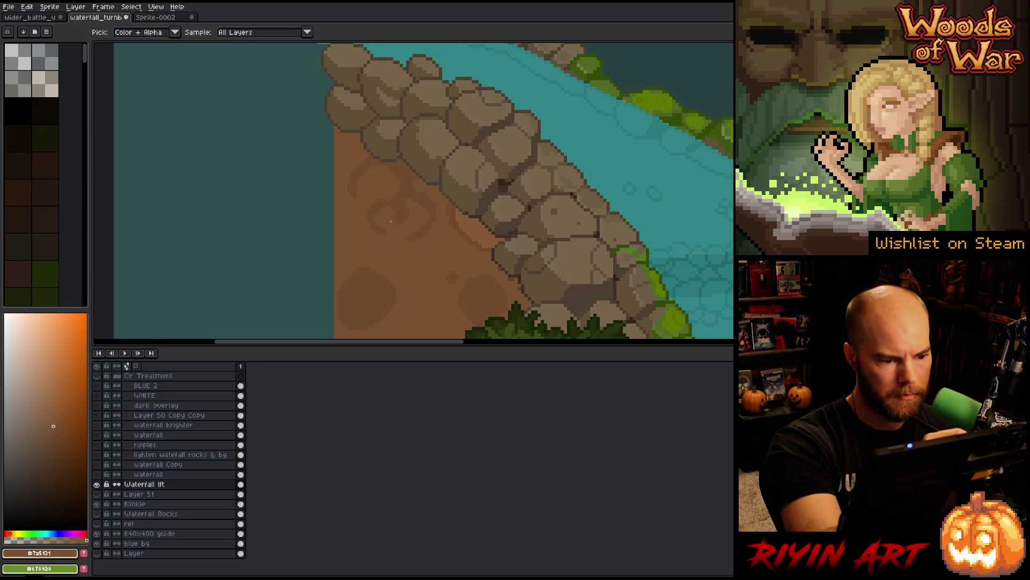
left_click(420, 181, "alt")
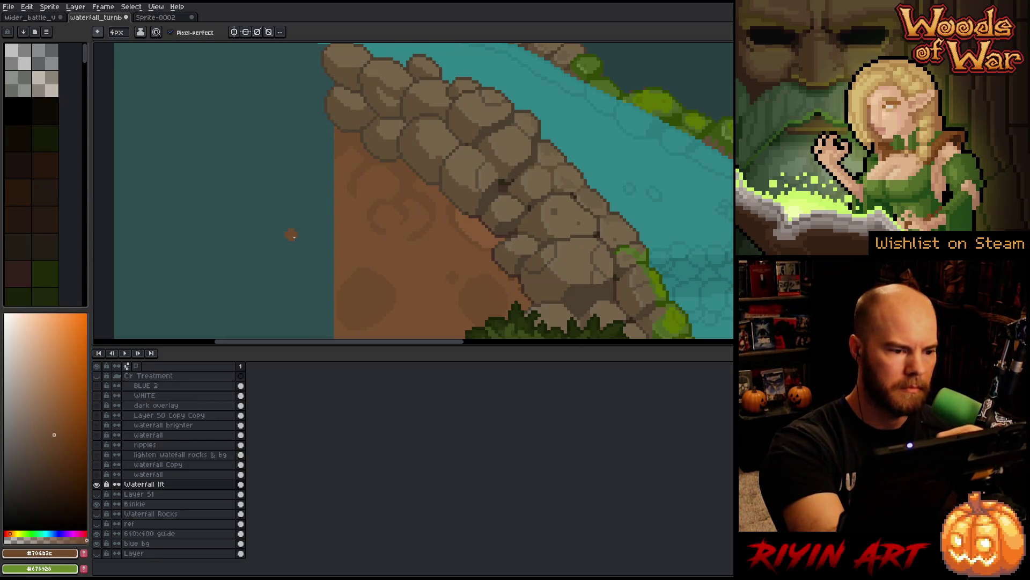
left_click(352, 159, "alt")
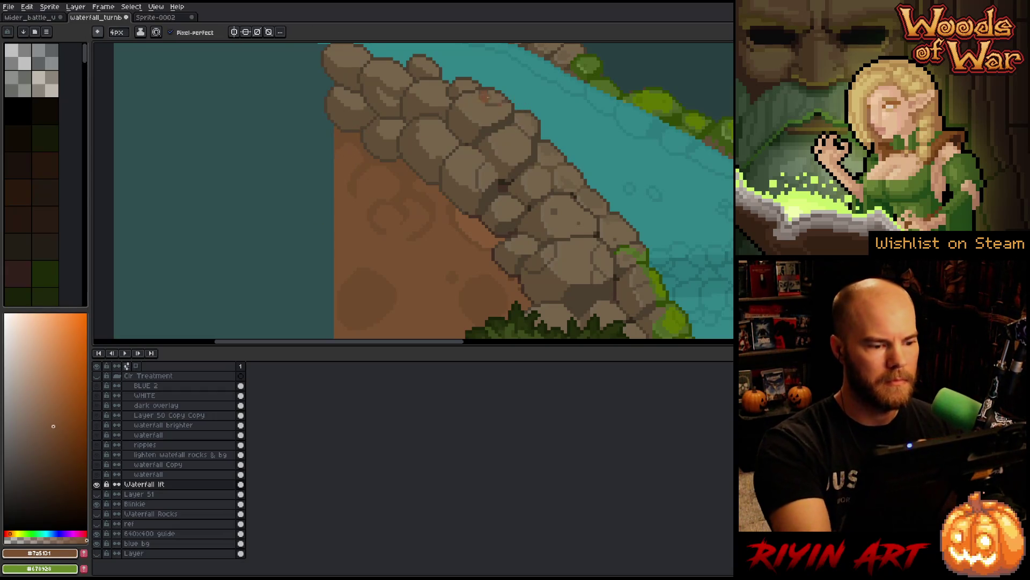
left_click_drag(472, 252, 403, 191)
left_click(403, 191, "alt")
left_click(405, 159, "alt")
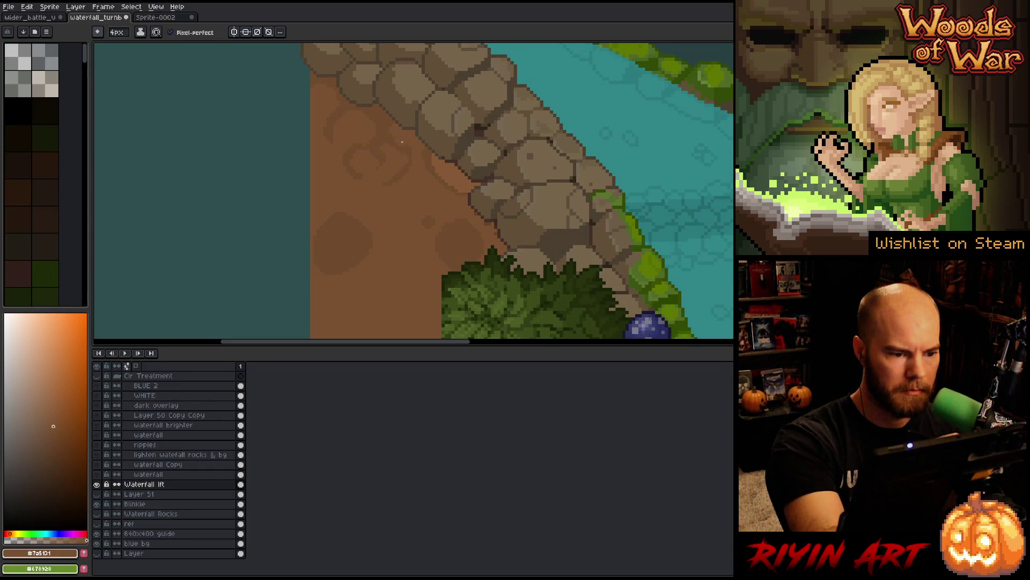
Step: Continue the darker-brown swirl shading up the dirt path toward the bush
left_click(396, 189, "alt")
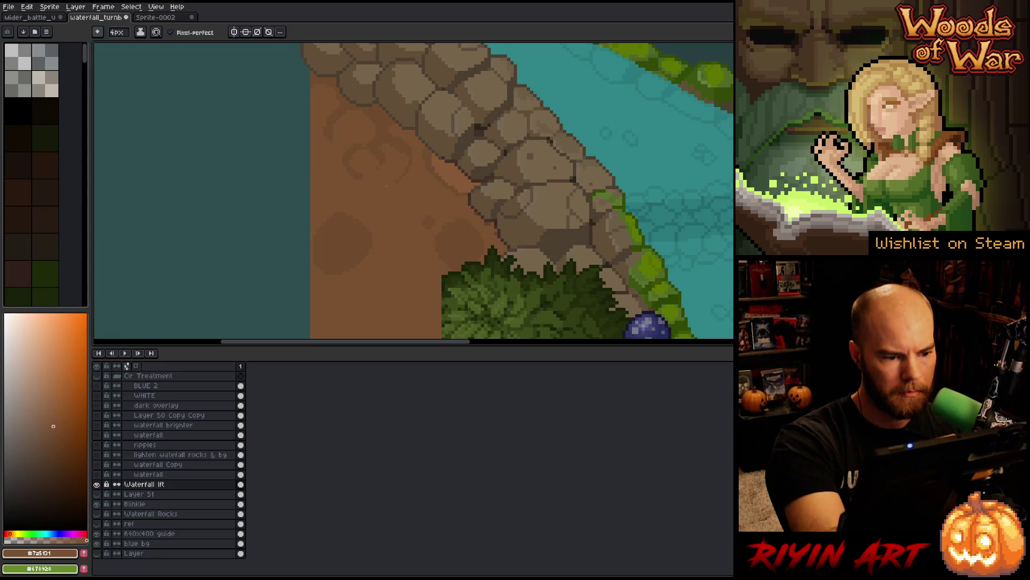
left_click(395, 191, "alt")
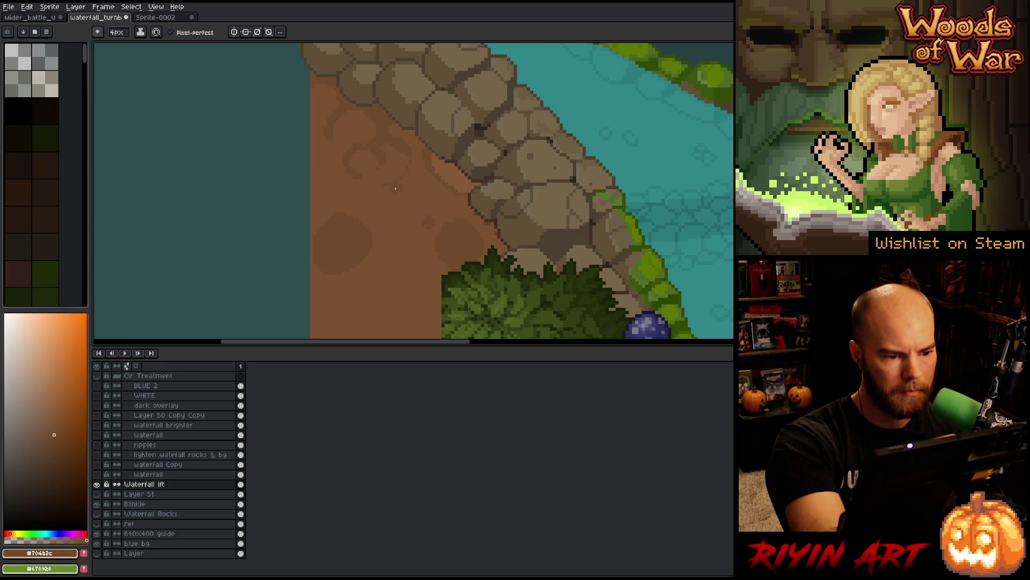
left_click(390, 192, "alt")
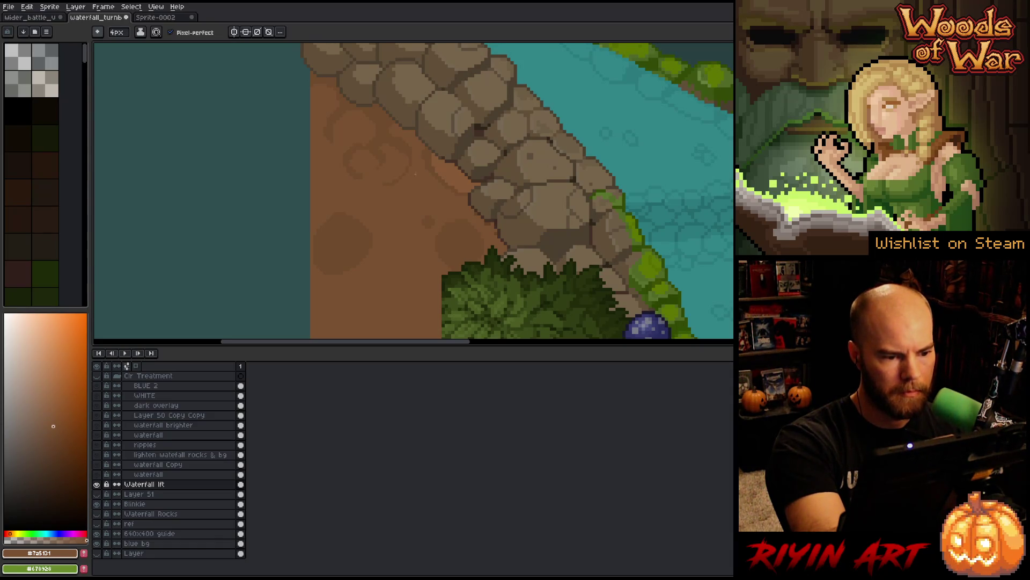
left_click(409, 140, "alt")
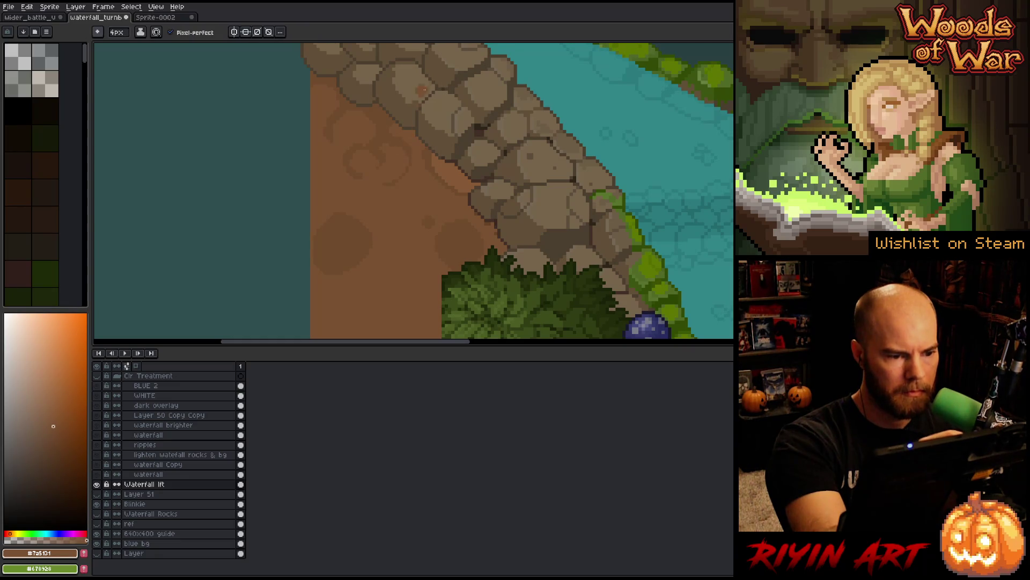
left_click(390, 128, "alt")
left_click(341, 131, "alt")
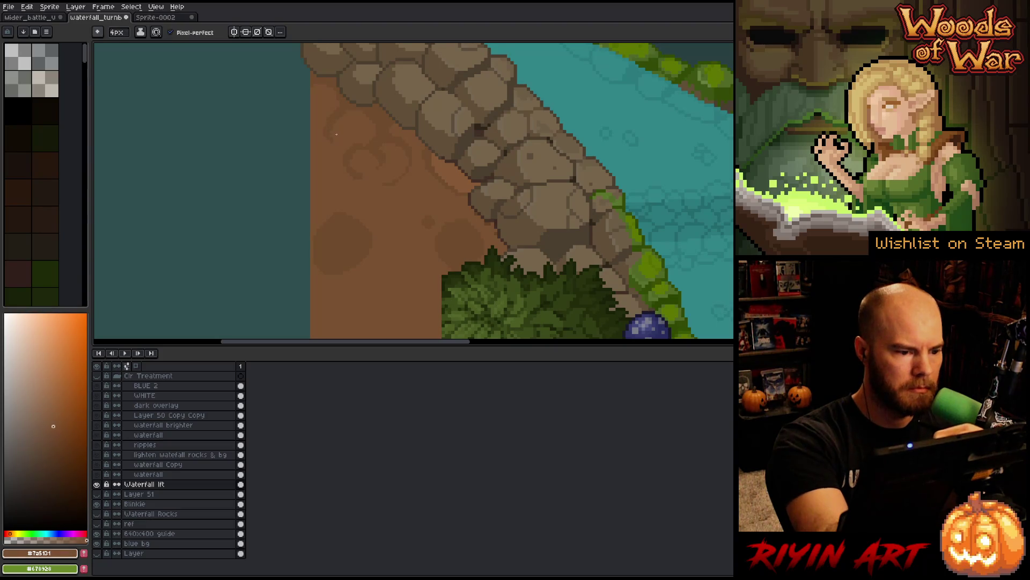
left_click(345, 131, "alt")
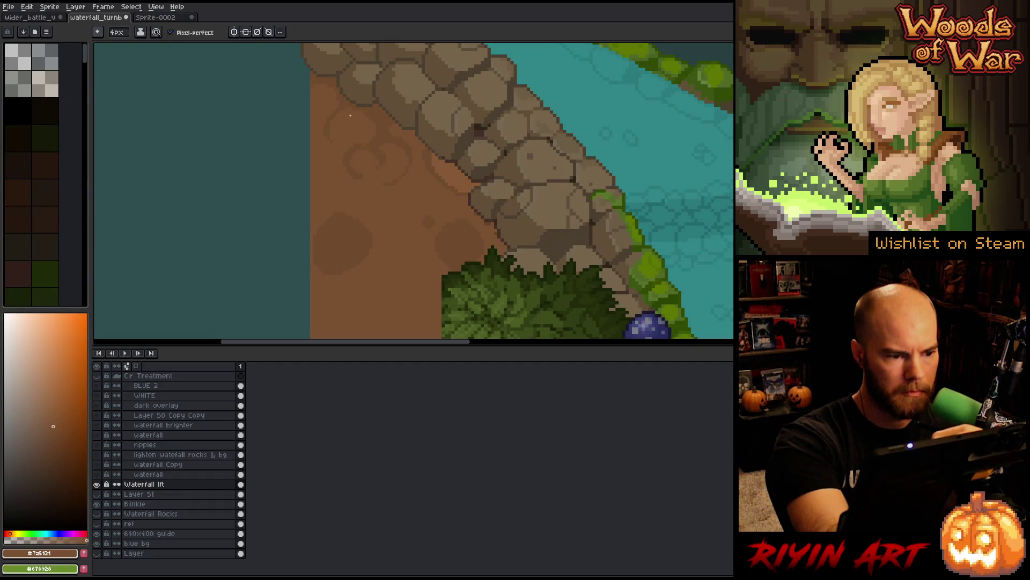
left_click(346, 97, "alt")
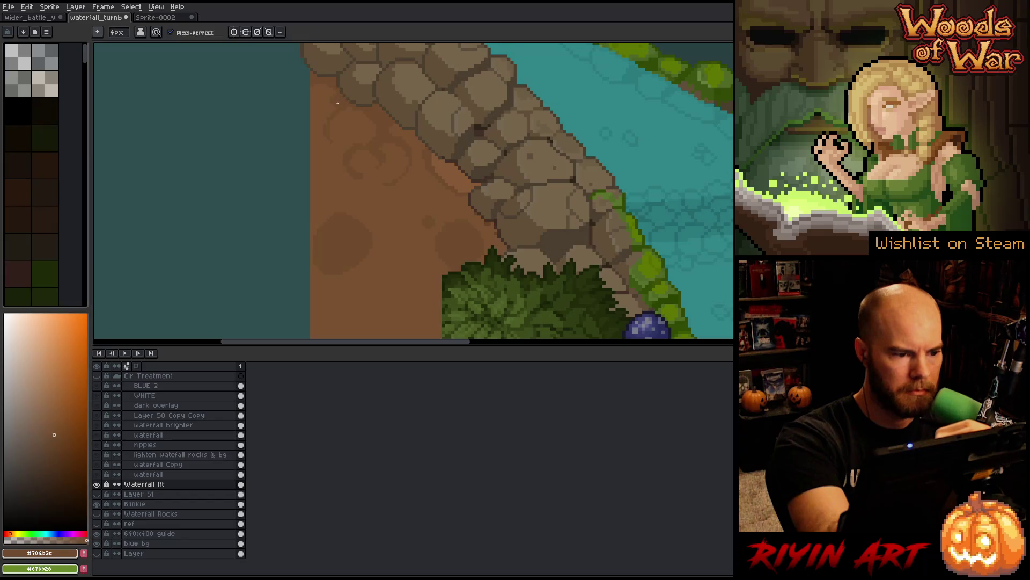
left_click(330, 100, "alt")
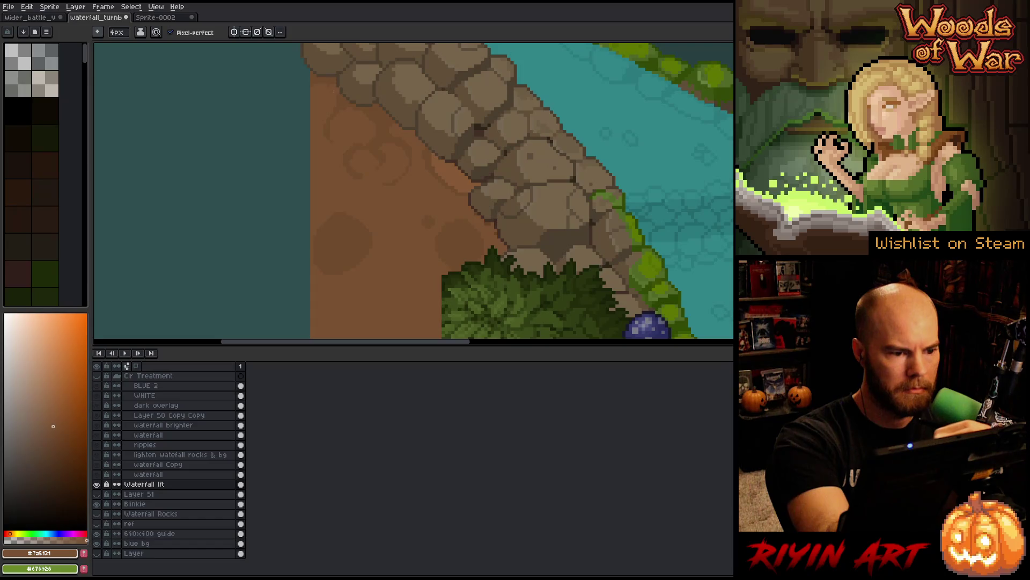
left_click(386, 112, "alt")
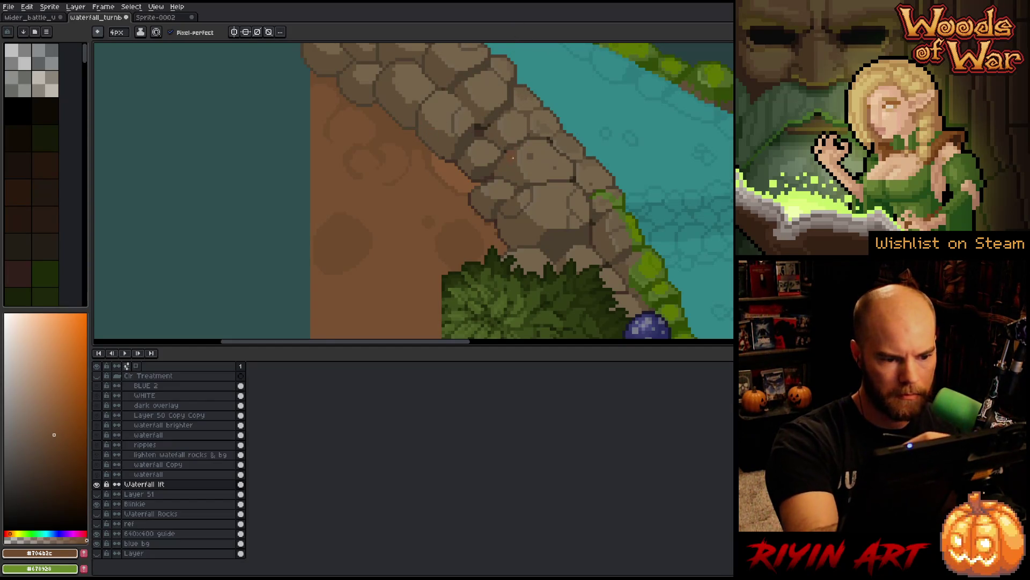
left_click_drag(522, 179, 538, 104)
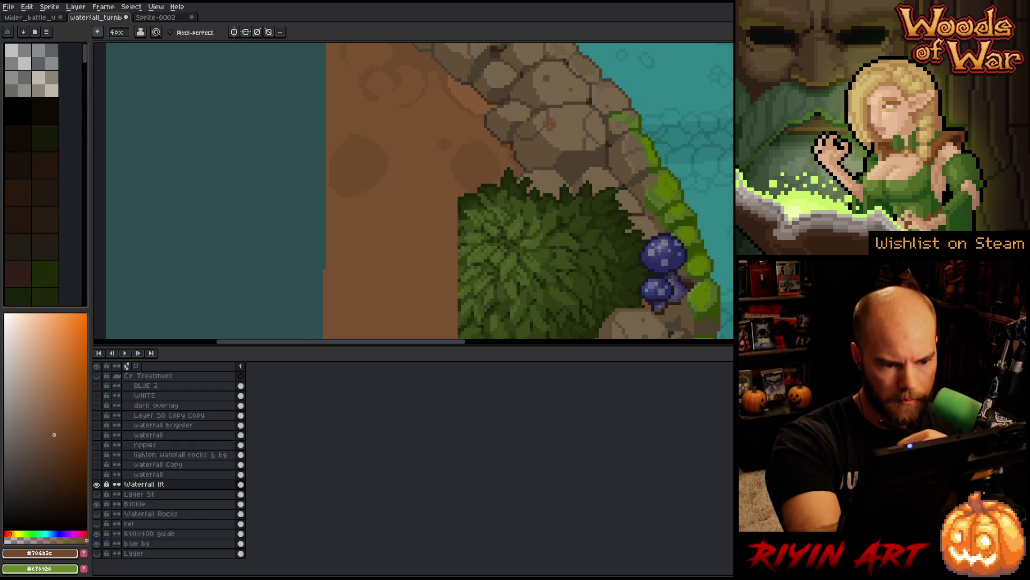
Step: Paint a lighter brown patch on the dirt left of the bush
mouse_move(567, 256)
left_mouse_down()
mouse_move(626, 193)
mouse_move(639, 138)
left_mouse_up()
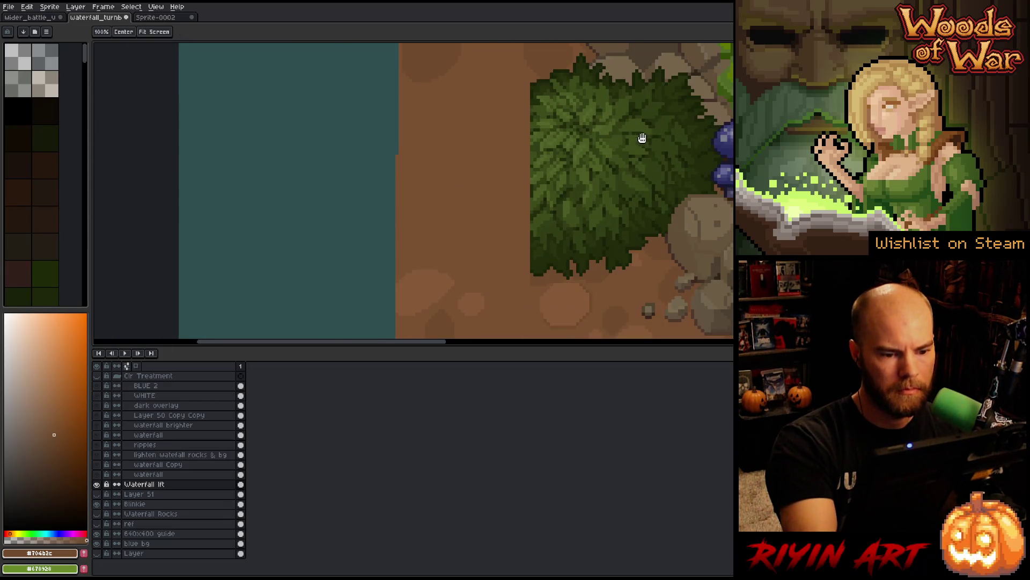
left_click(542, 82, "alt")
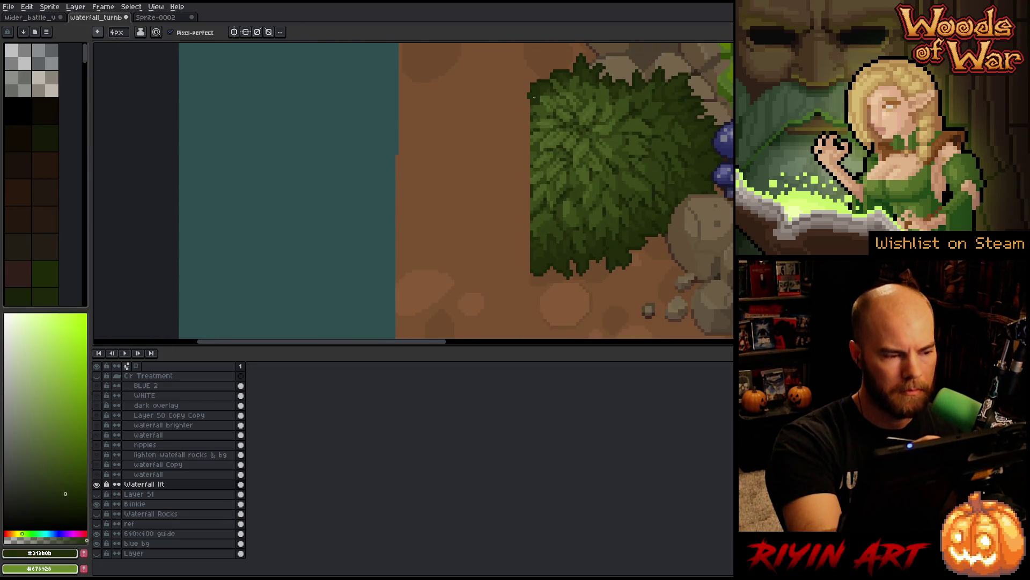
key("m")
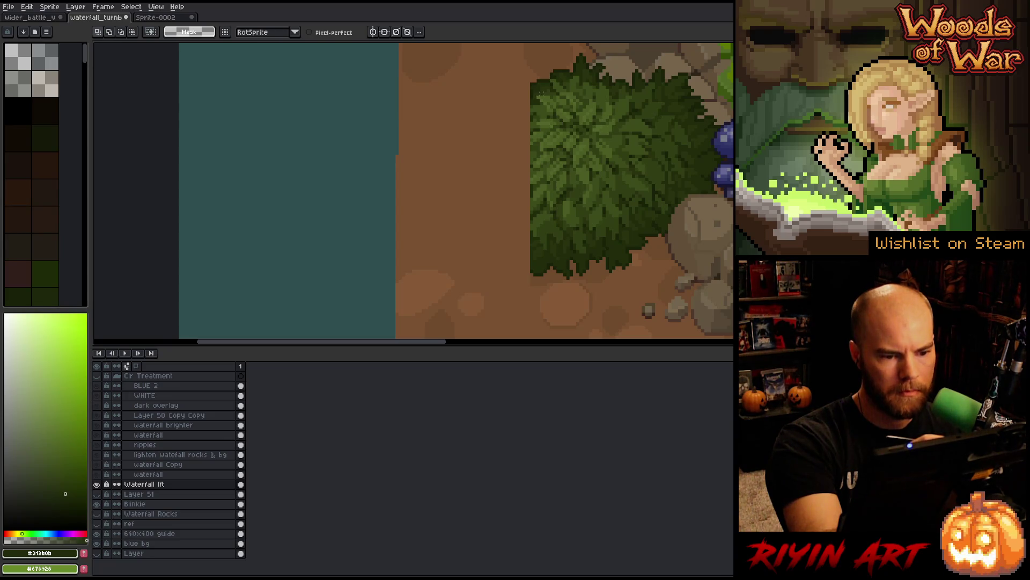
key("b")
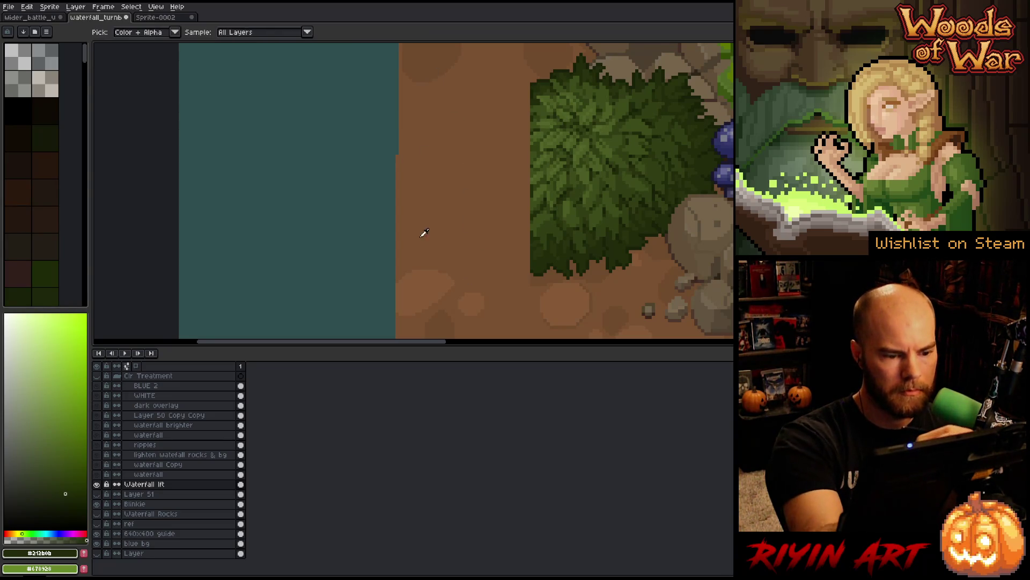
left_click(453, 155, "alt")
left_click_drag(451, 170, 437, 187)
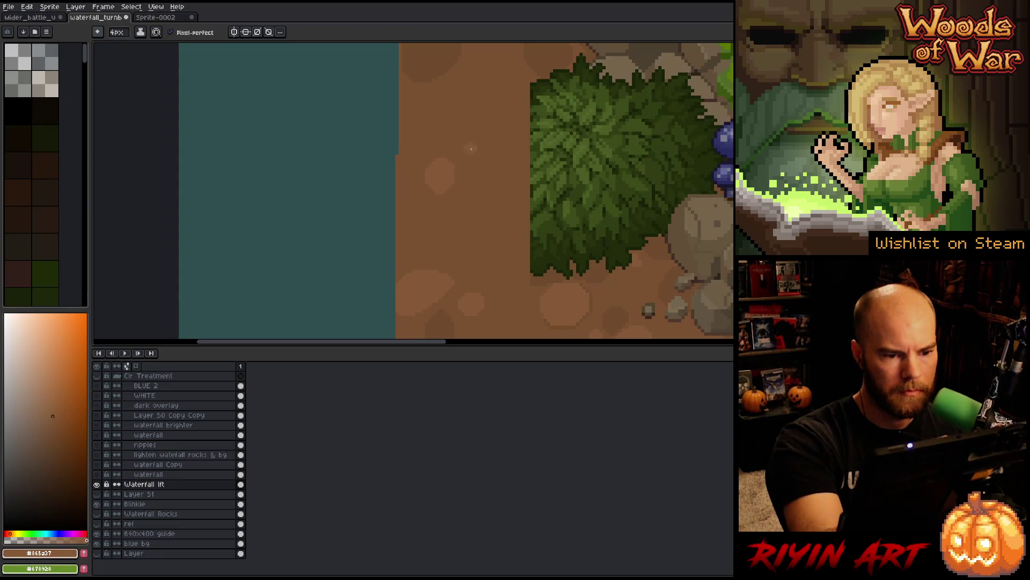
Step: Paint a dark brown stroke up the dirt, then select the whole dirt ground area
left_click(520, 275, "alt")
left_click_drag(490, 261, 470, 177)
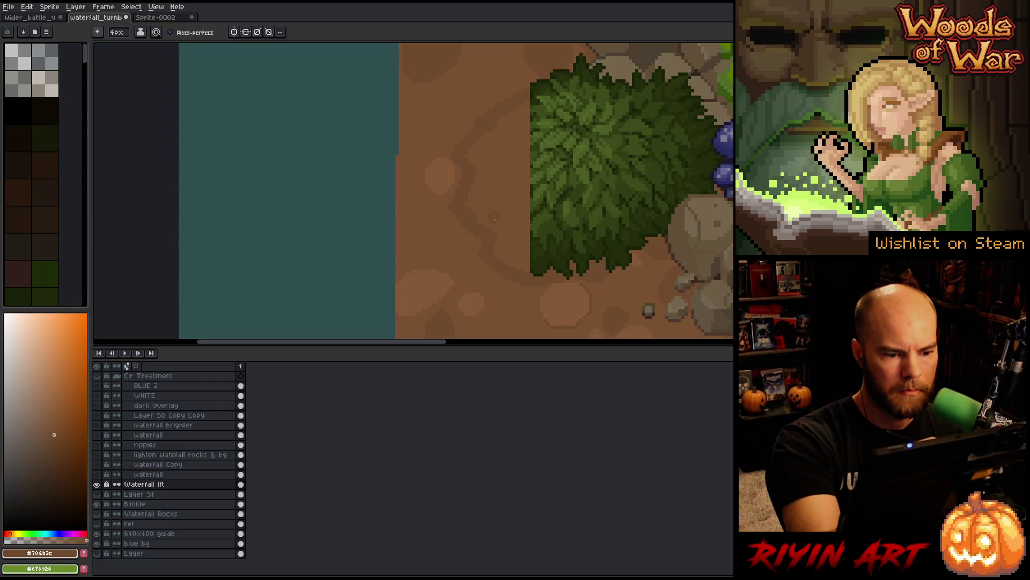
scroll(511, 203, "up", 3)
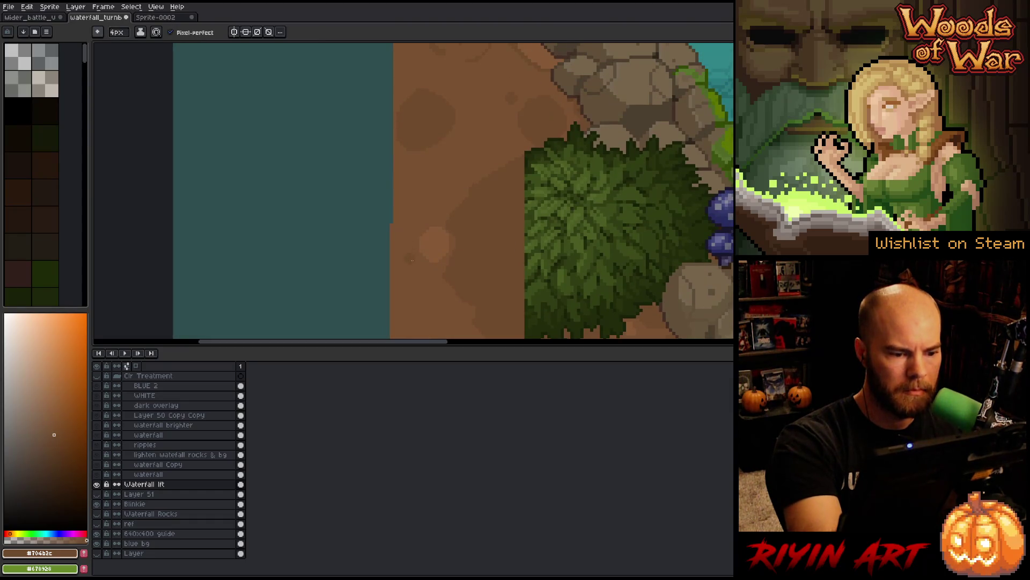
mouse_move(514, 187)
left_mouse_down()
mouse_move(554, 88)
mouse_move(520, 310)
mouse_move(555, 198)
mouse_move(525, 282)
left_mouse_up()
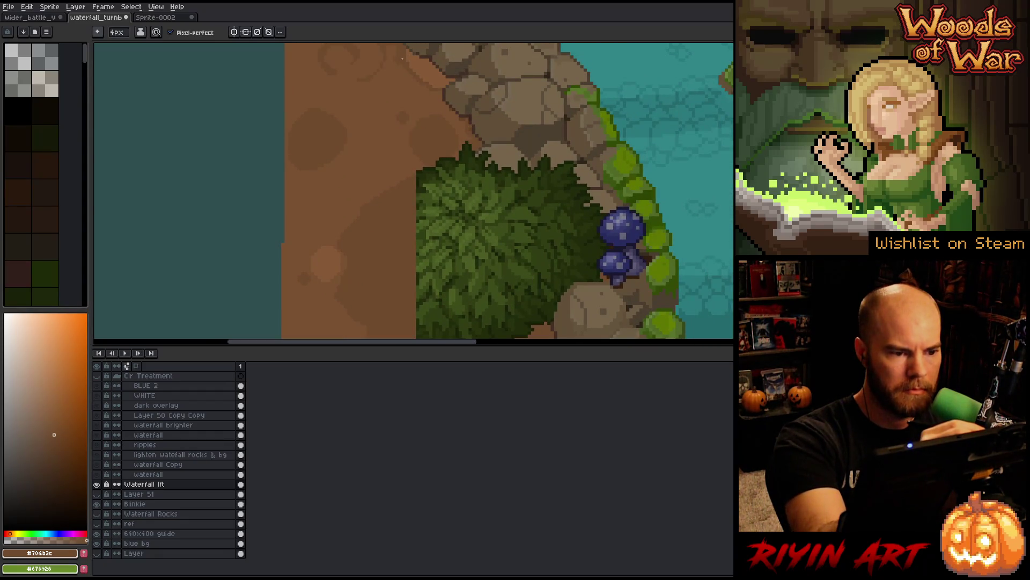
mouse_move(490, 254)
left_mouse_down()
mouse_move(511, 179)
mouse_move(544, 141)
left_mouse_up()
Step: Mask the dirt ground with the magic wand, blend its brown blotches inside, then deselect
key("w")
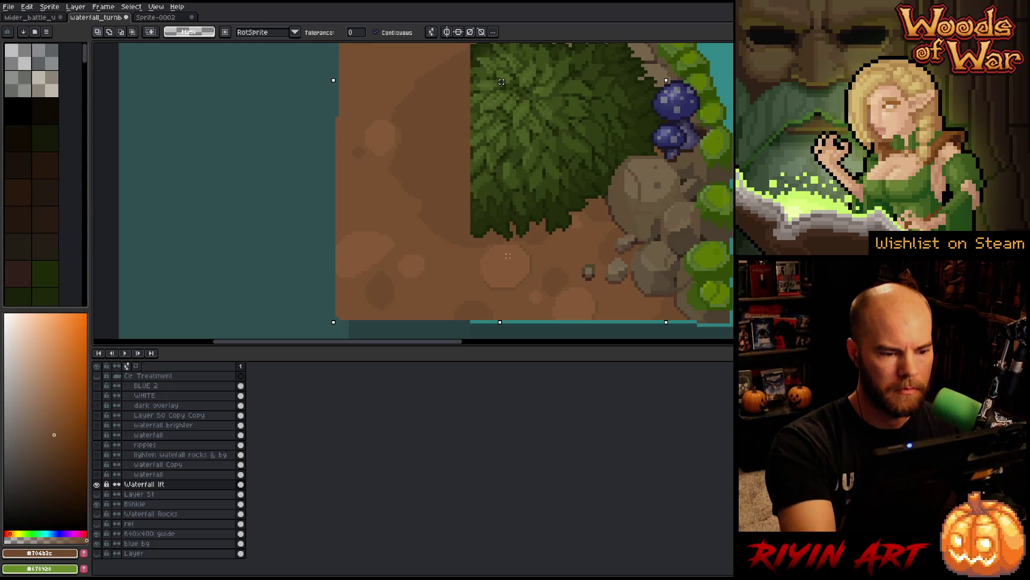
key("b")
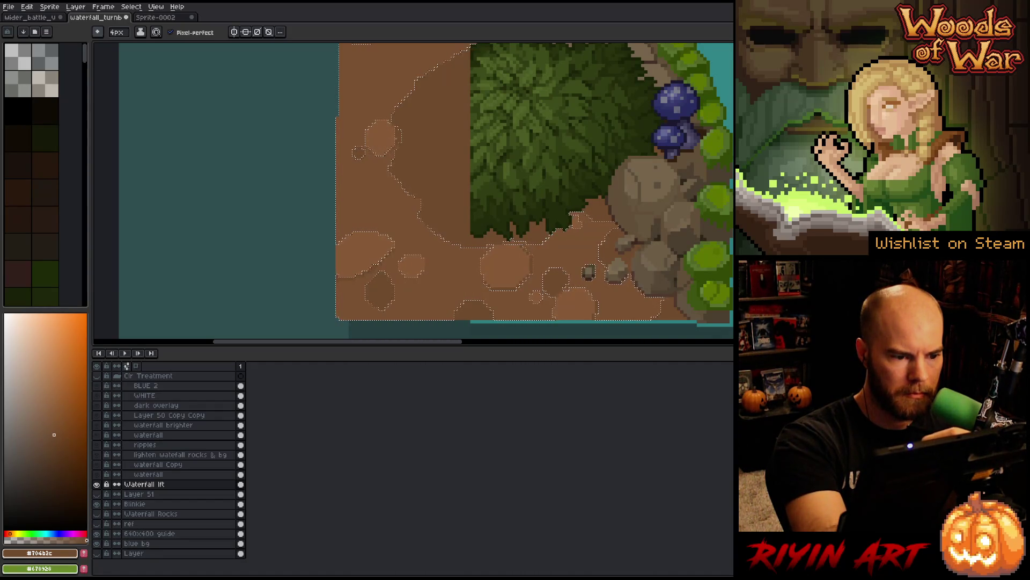
left_click_drag(418, 108, 456, 240)
mouse_move(456, 168)
left_mouse_down()
mouse_move(456, 232)
mouse_move(565, 43)
mouse_move(558, 161)
left_mouse_up()
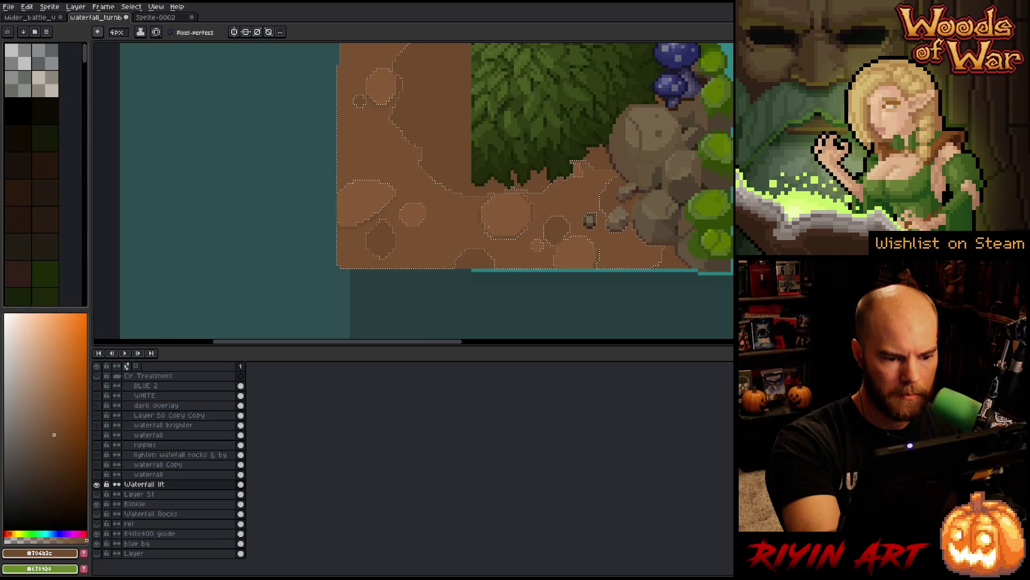
key("ctrl")
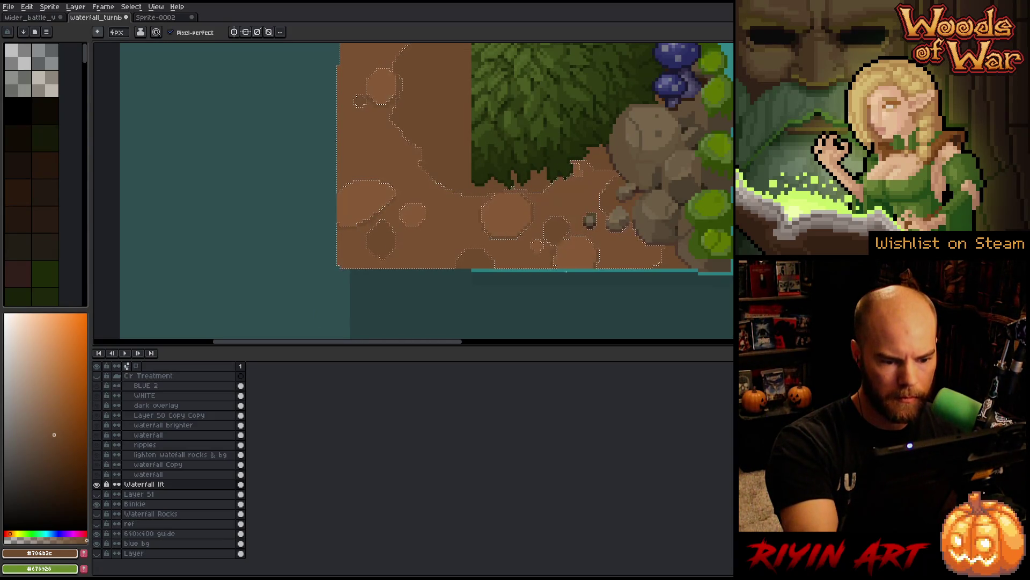
key("ctrl+d")
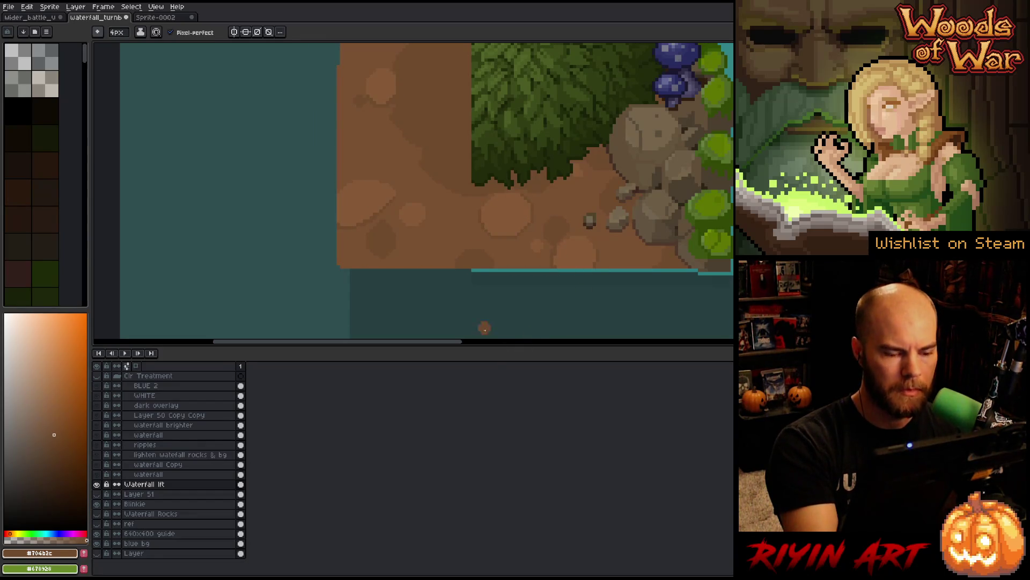
left_click(117, 32)
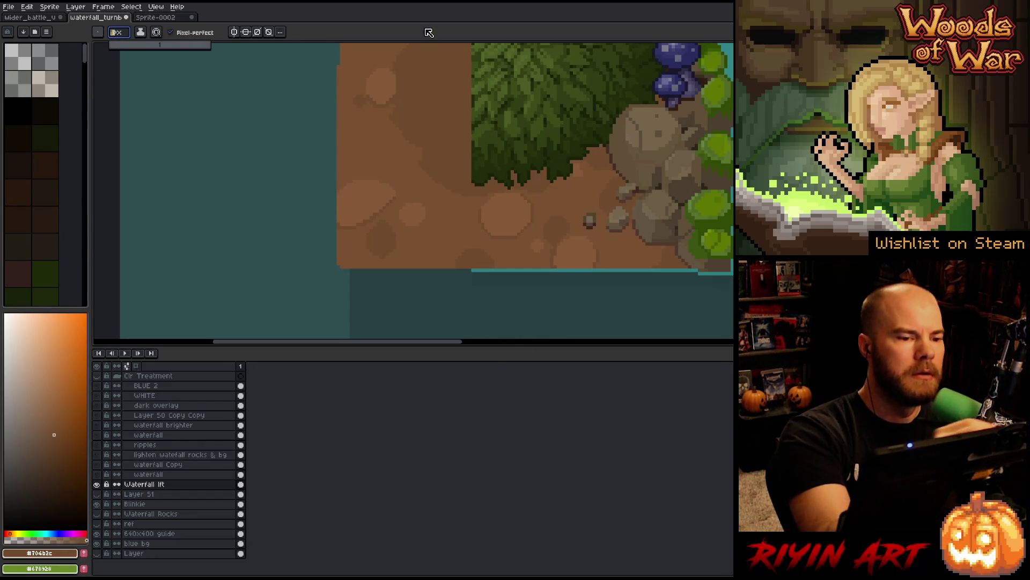
type("1")
Step: Draw a 1px teal line along the dirt's bottom edge using the water-edge colour
left_click(493, 270, "alt")
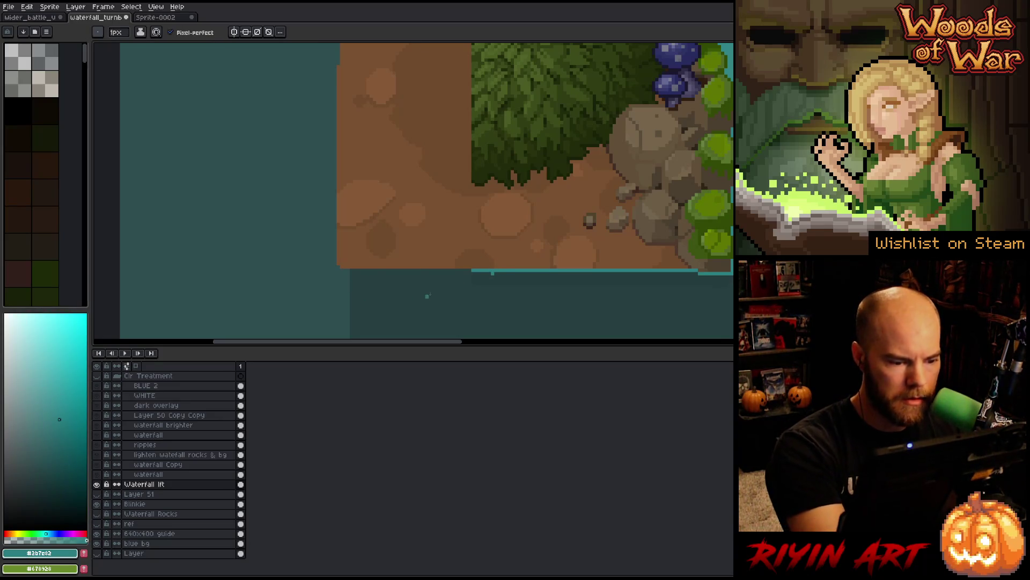
left_click(341, 270, "shift")
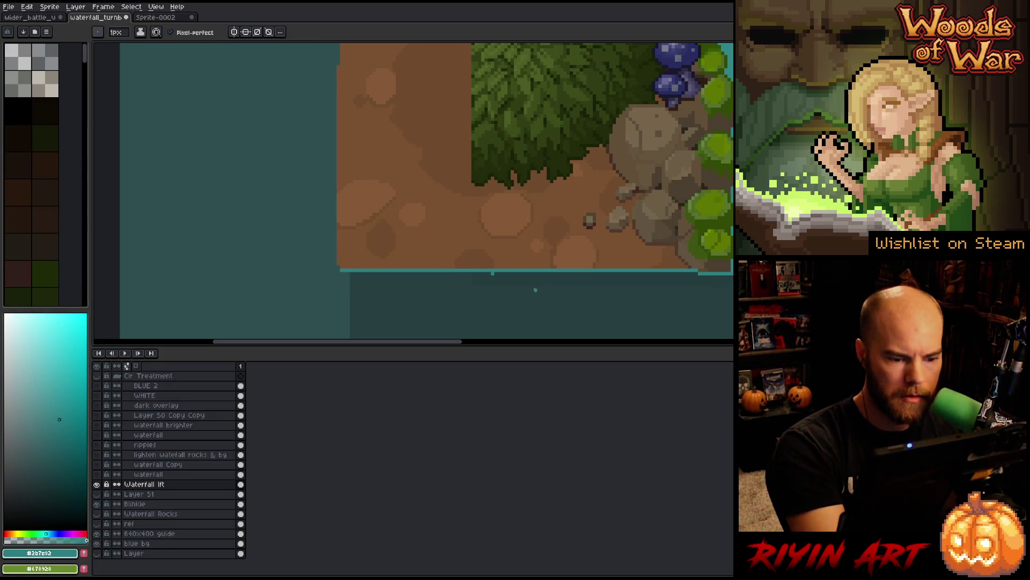
key("ctrl+z")
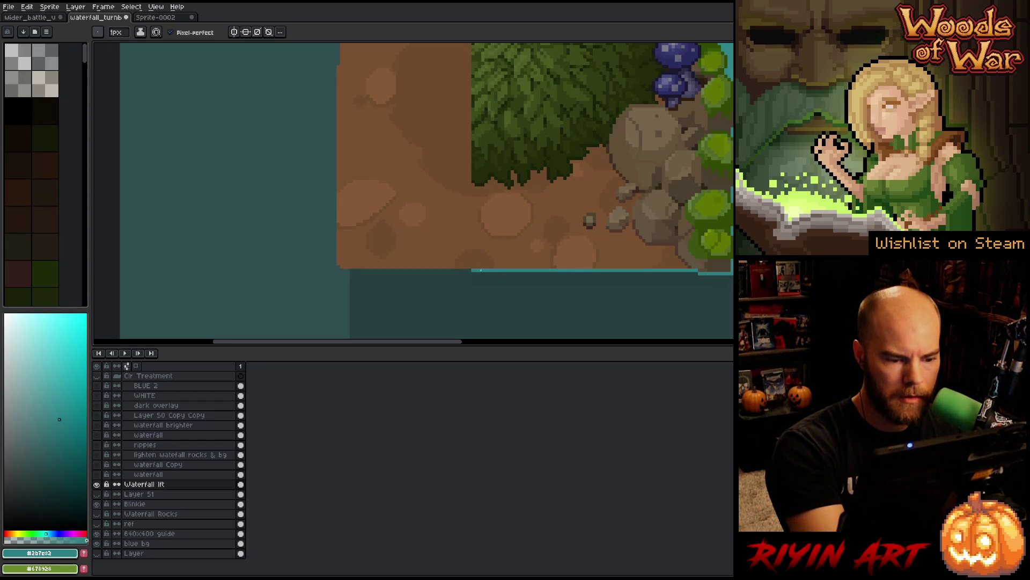
left_click(341, 270, "shift")
left_click(343, 263, "alt")
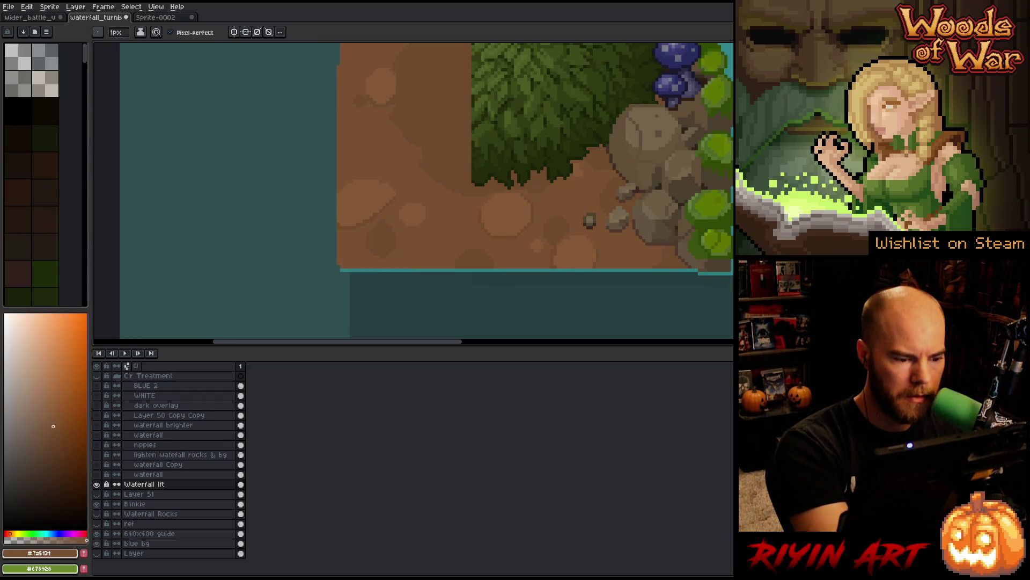
left_click(348, 270, "alt")
Step: Marquee a strip along the ledge's bottom edge and stretch it leftward to close the gap
left_click_drag(573, 299, 460, 318)
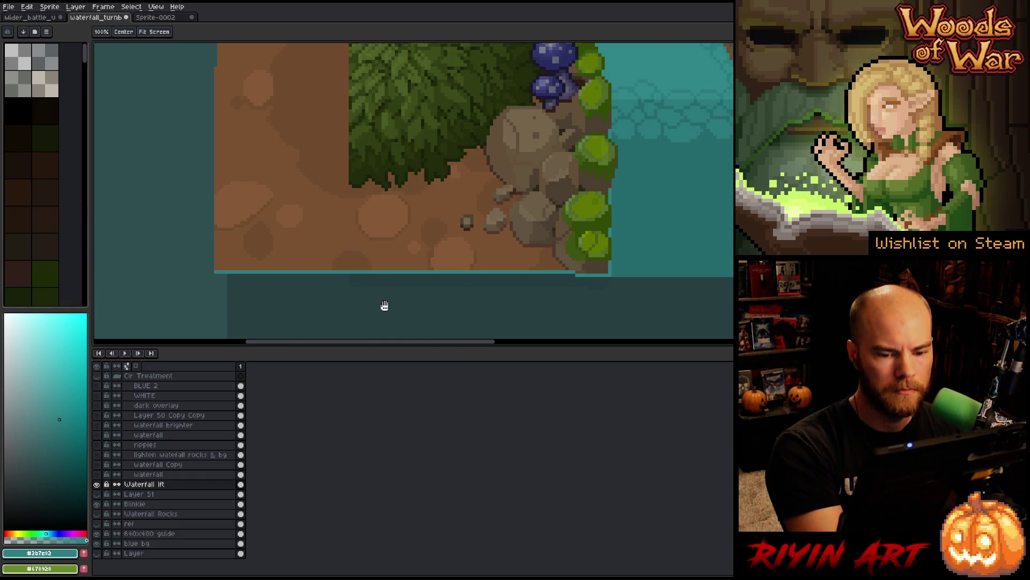
left_click_drag(451, 305, 525, 307)
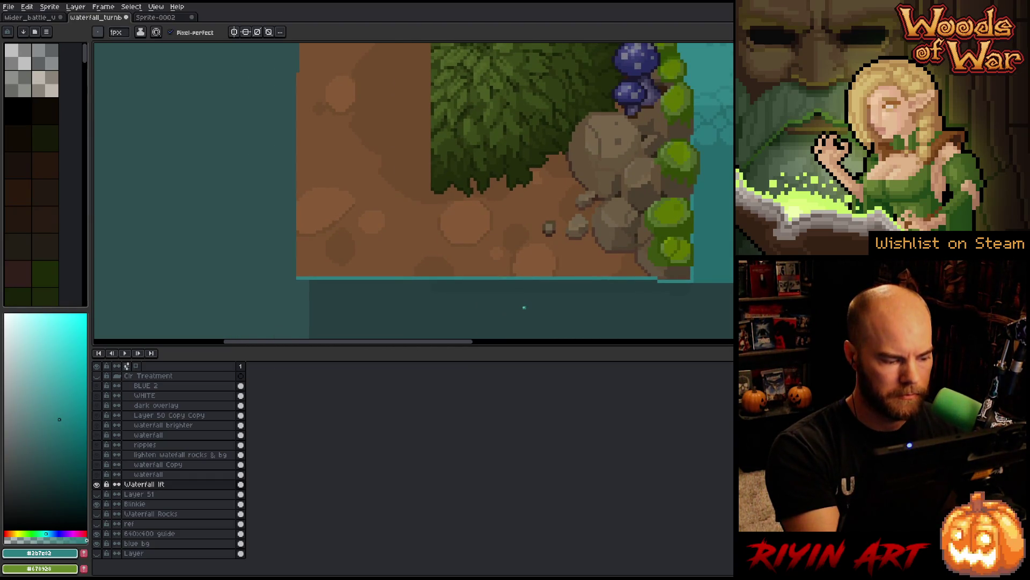
key("m")
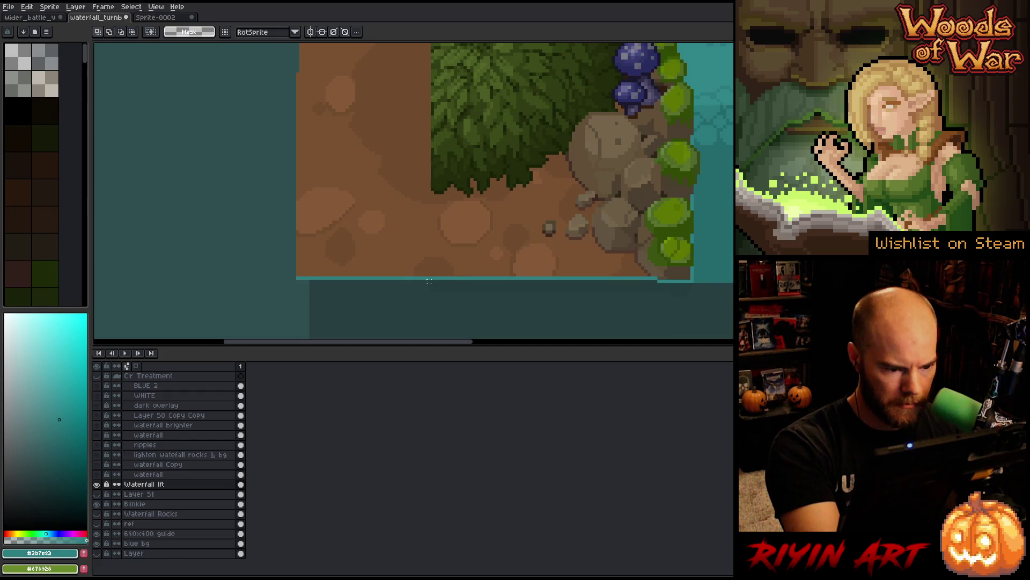
mouse_move(433, 278)
left_mouse_down()
mouse_move(246, 310)
mouse_move(428, 310)
left_mouse_up()
scroll(432, 295, "up", 2)
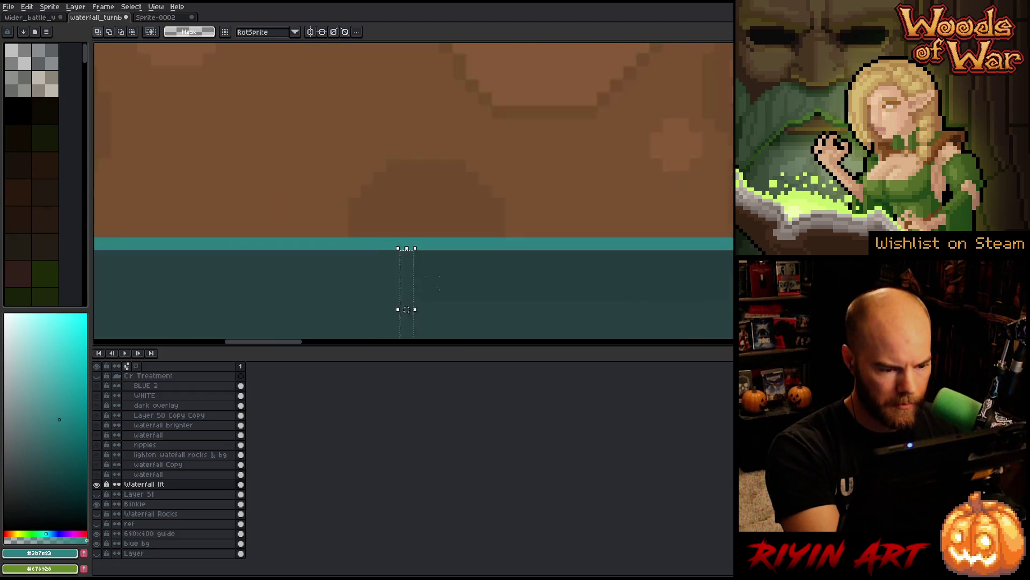
scroll(454, 290, "down", 3)
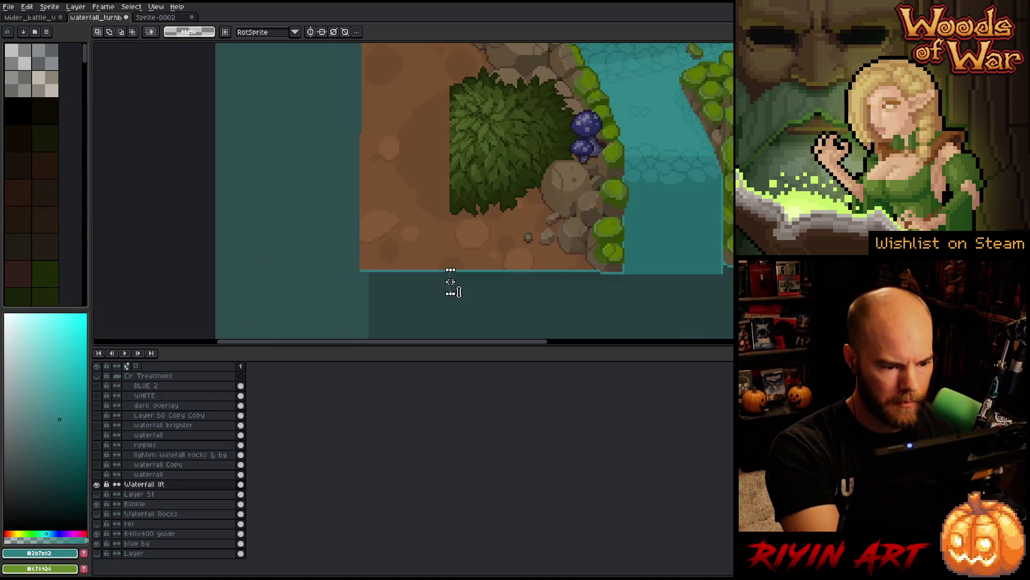
mouse_move(447, 282)
left_mouse_down()
mouse_move(357, 296)
mouse_move(359, 287)
left_mouse_up()
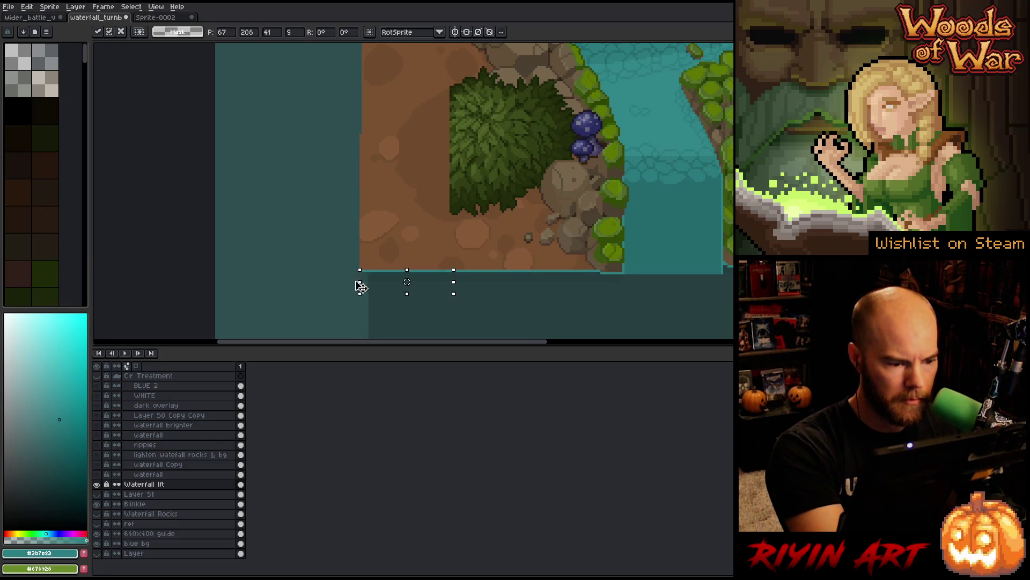
left_click(548, 306)
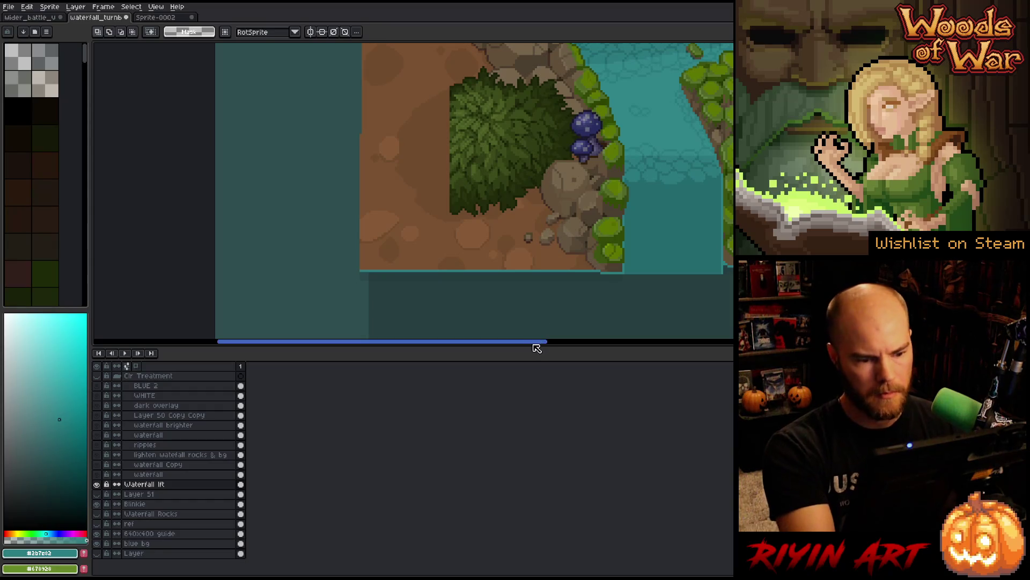
key("space")
Step: Sample the bush's dark green, outline a jagged leafy shape to its left, and bucket-fill it
mouse_move(557, 274)
left_mouse_down()
mouse_move(465, 310)
mouse_move(606, 267)
left_mouse_up()
scroll(445, 228, "up", 1)
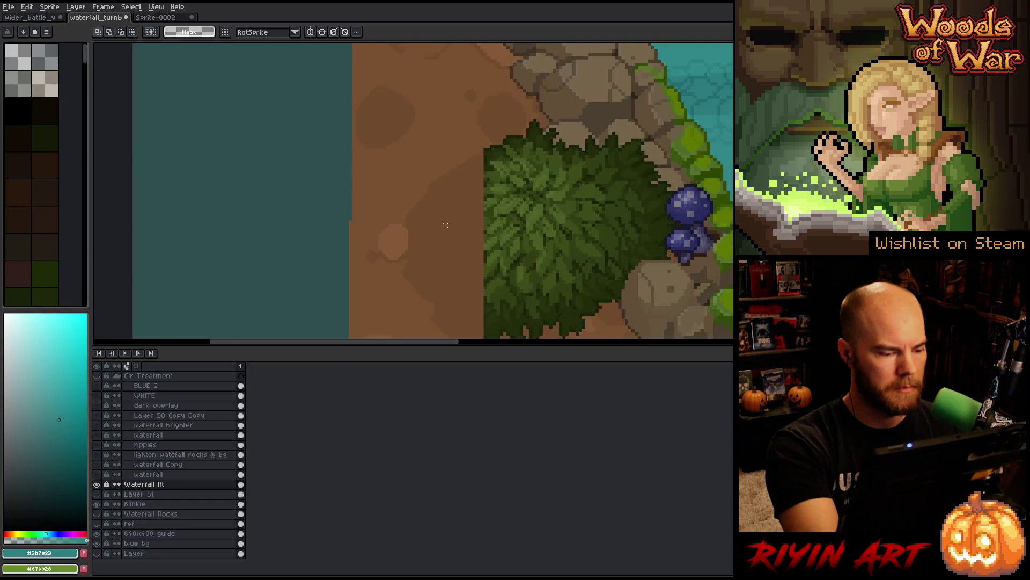
left_click_drag(534, 249, 508, 207)
scroll(509, 207, "up", 1)
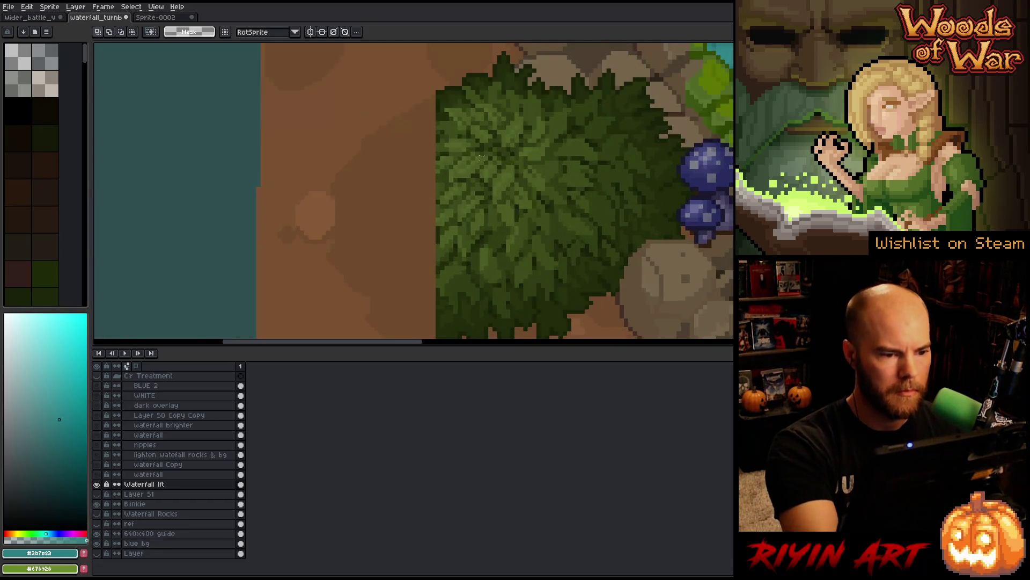
left_click(449, 86, "alt")
key("space")
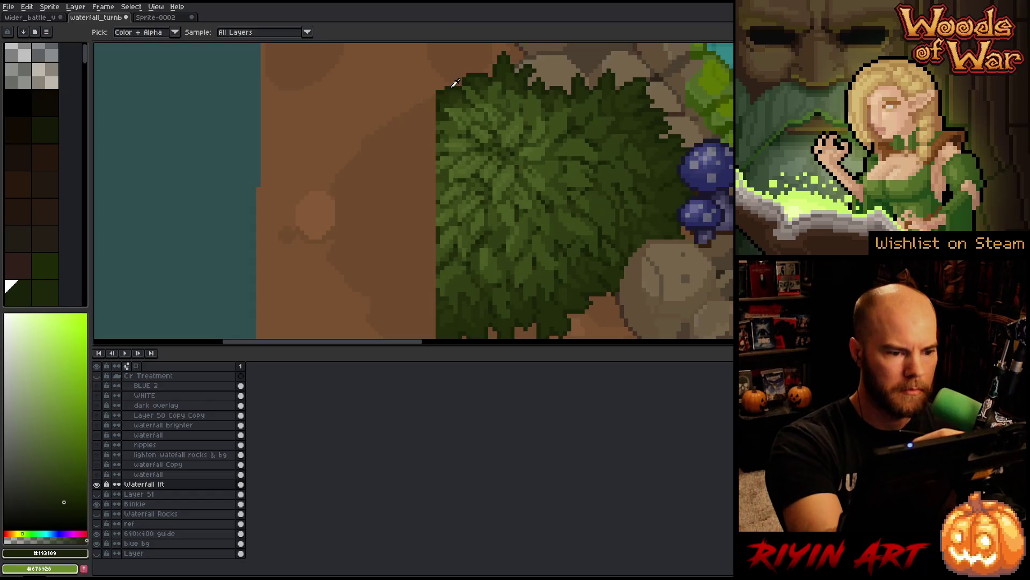
left_click_drag(535, 143, 562, 117)
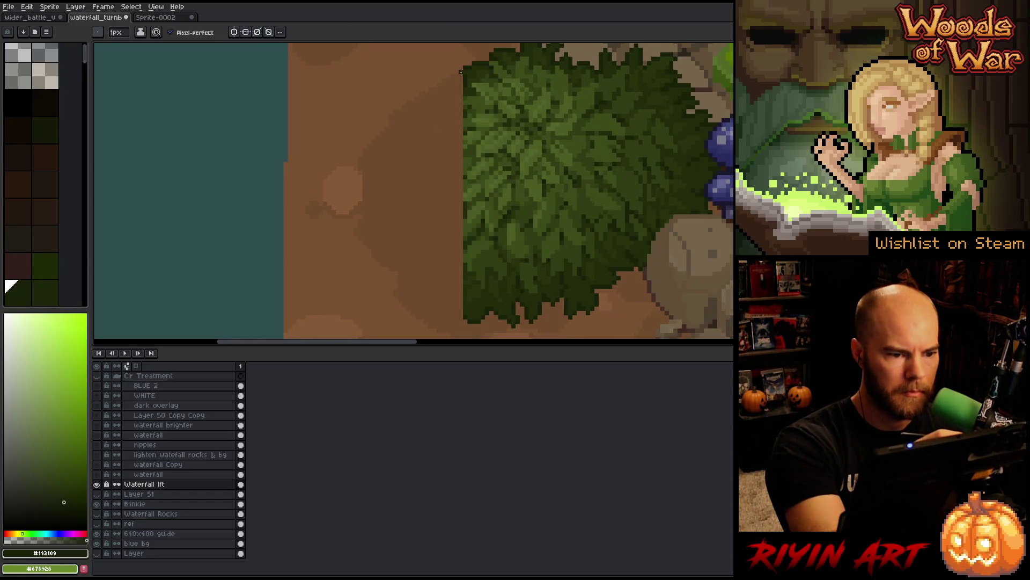
mouse_move(461, 84)
left_mouse_down()
mouse_move(412, 94)
mouse_move(372, 142)
mouse_move(356, 214)
mouse_move(381, 219)
mouse_move(409, 263)
mouse_move(428, 271)
mouse_move(445, 317)
mouse_move(457, 311)
left_mouse_up()
key("g")
left_click(450, 224)
key("b")
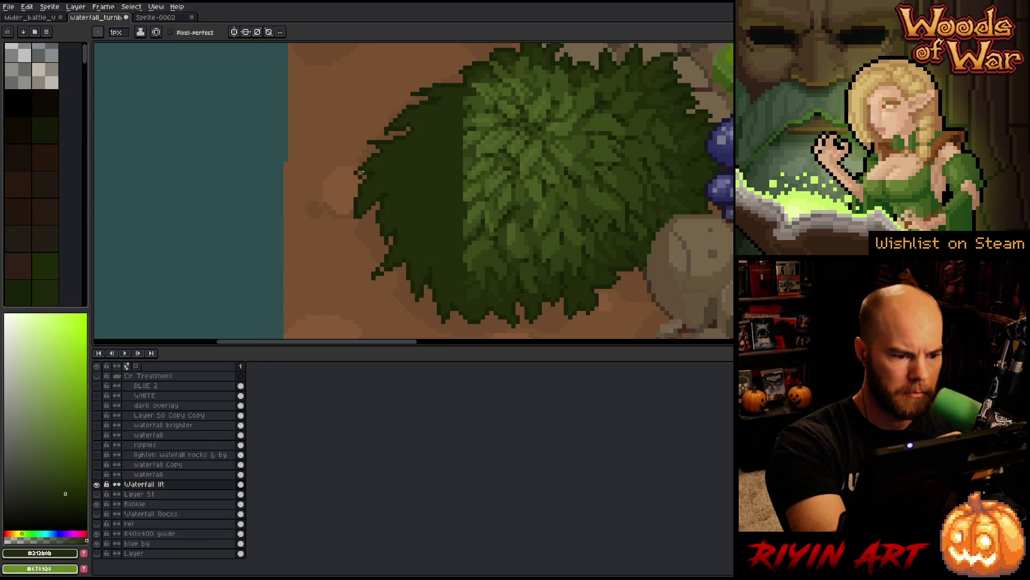
Step: Alternate darkest green, lighter dark green and dirt brown pixels along the bush's jagged left edge
left_click(394, 152, "alt")
left_click(394, 152, "alt")
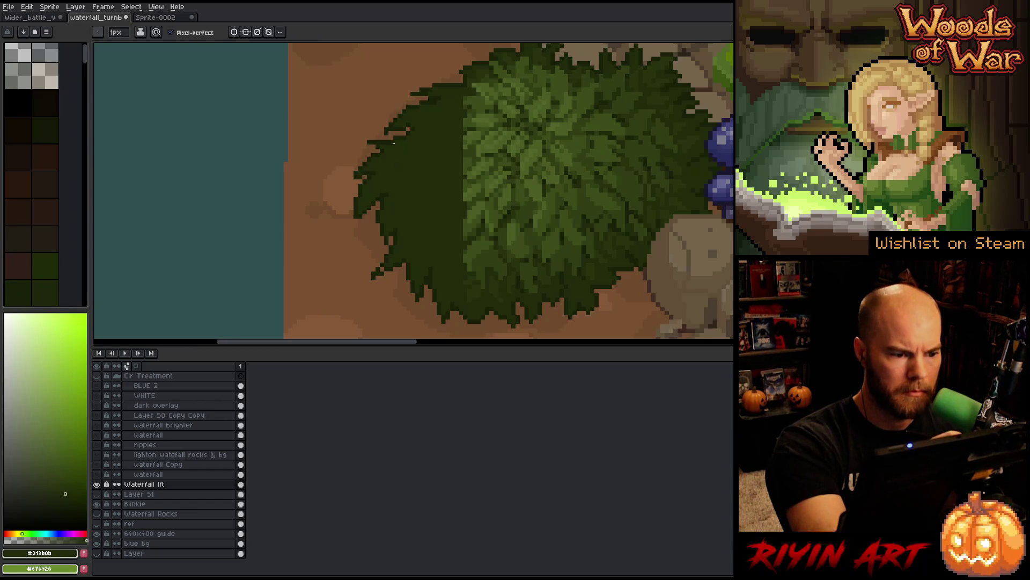
left_click(386, 138, "alt")
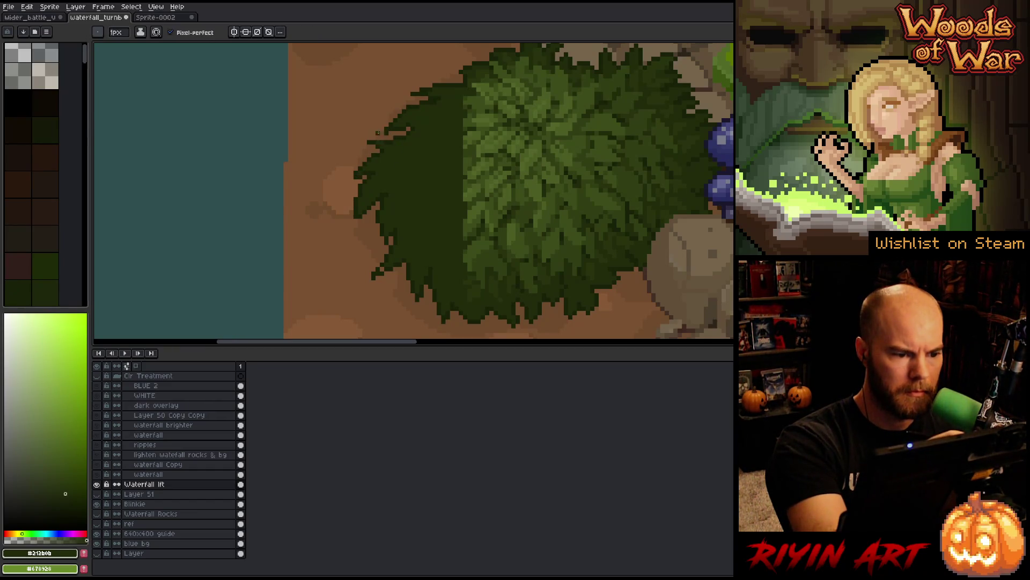
left_click(378, 137, "alt")
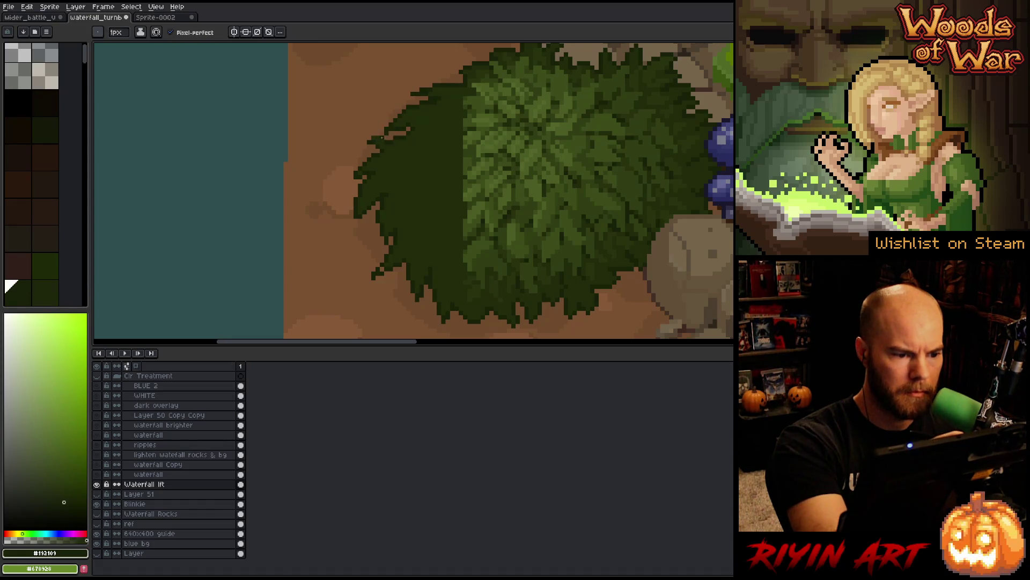
key("e")
key("b")
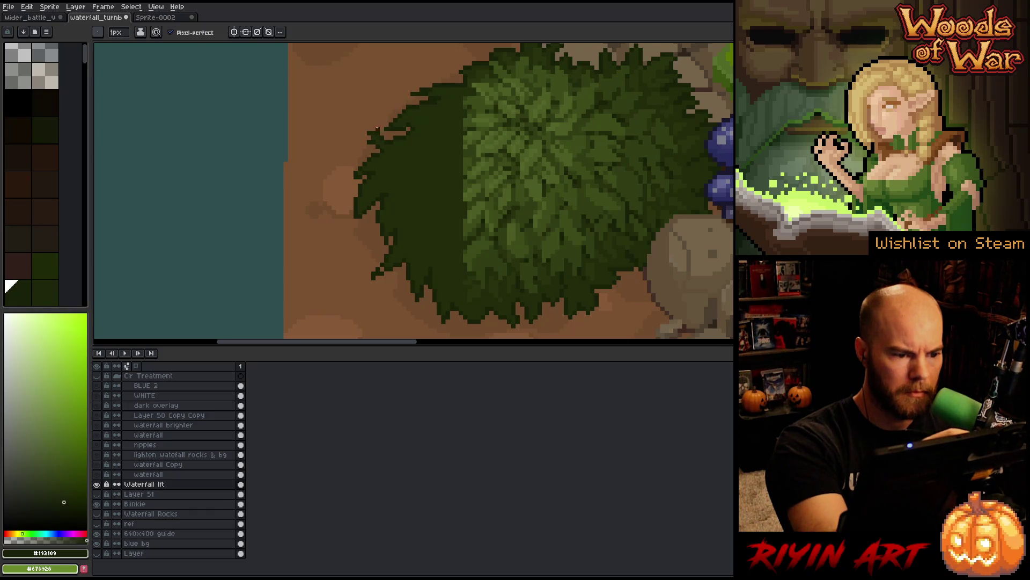
left_click(367, 141, "alt")
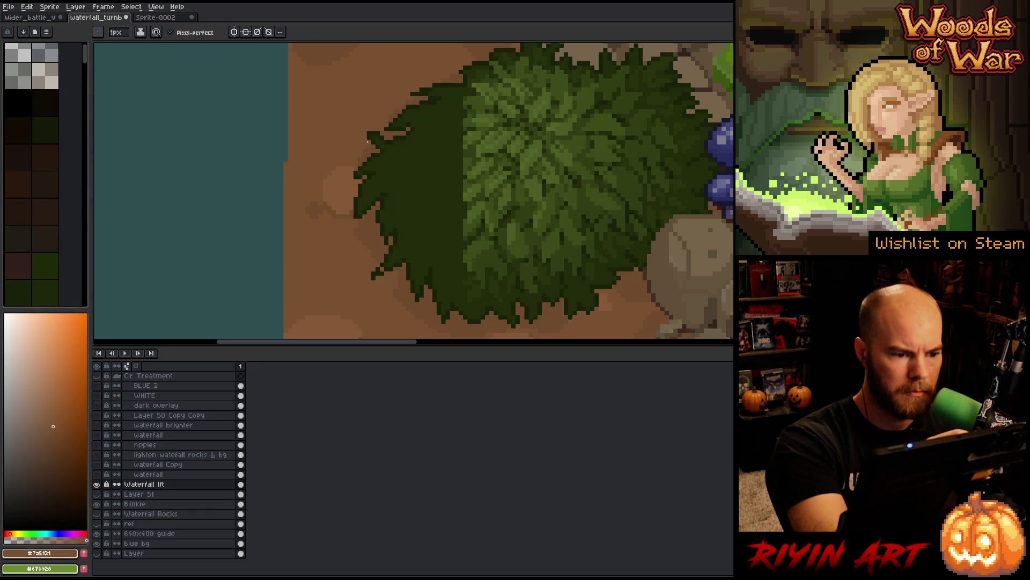
left_click(391, 131, "alt")
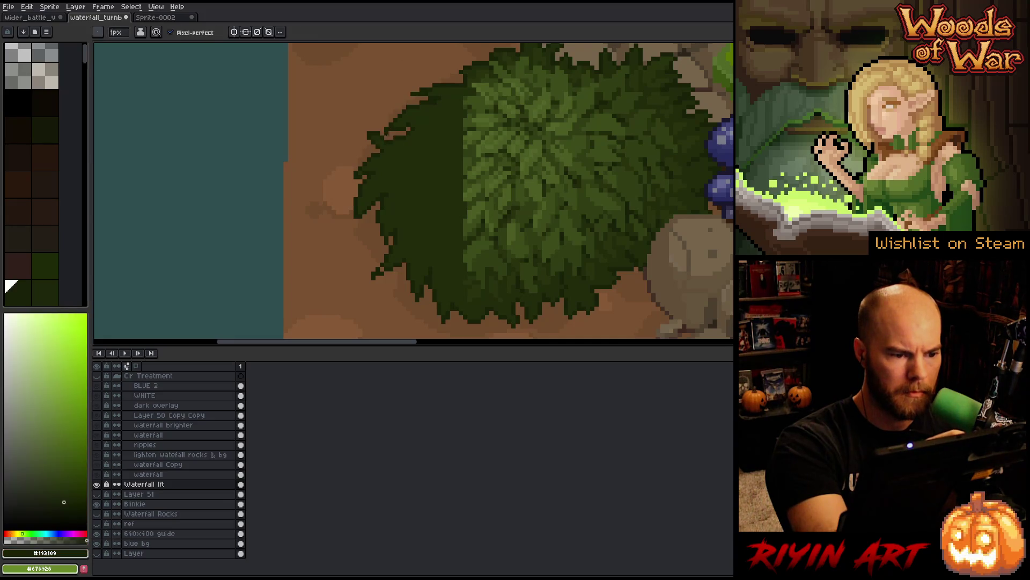
left_click(391, 130, "alt")
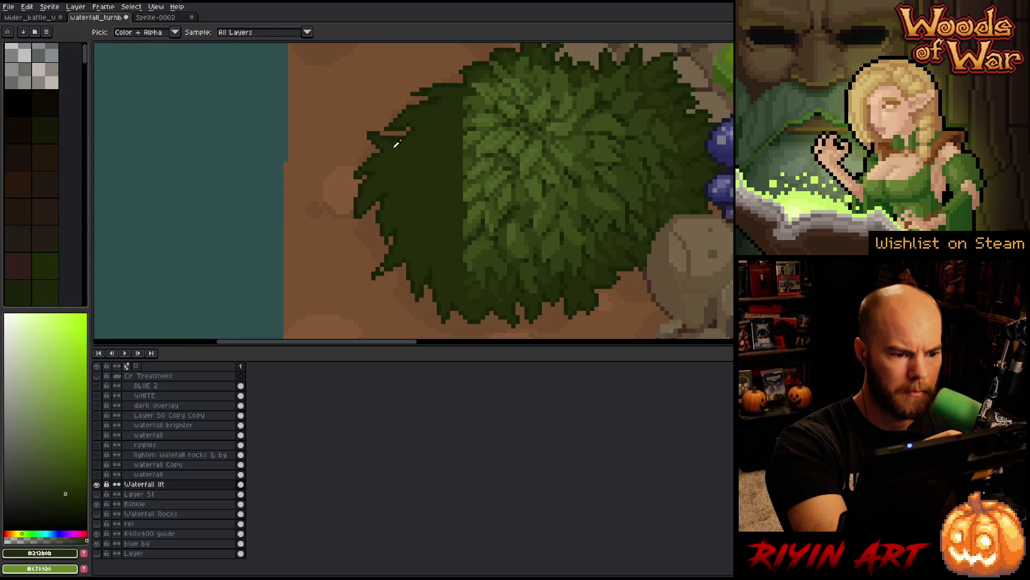
left_click(389, 128, "alt")
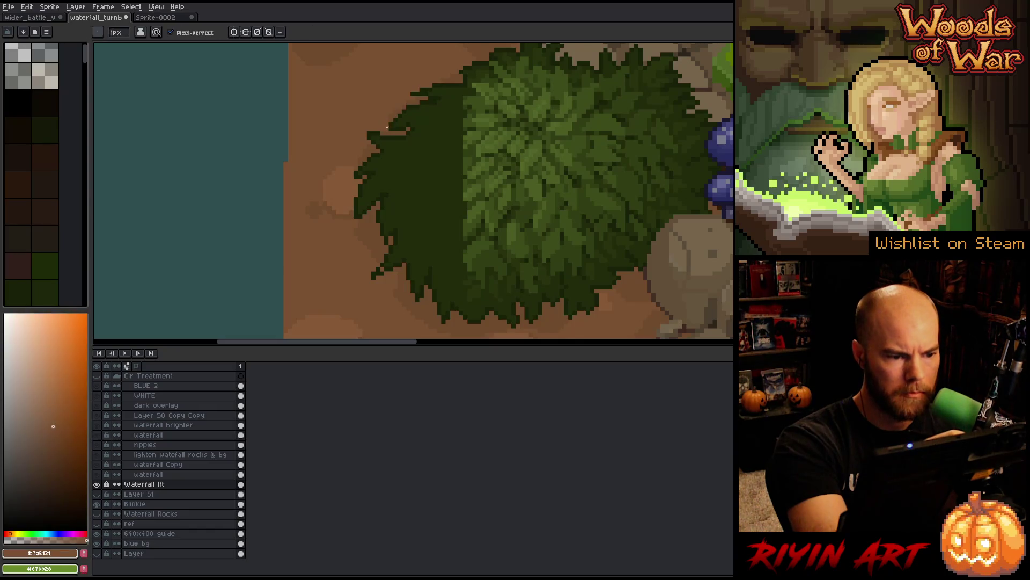
left_click(426, 164, "alt")
Step: Carve leaf tips at the top of the left side, then magic-wand select the dark green mass
left_click_drag(442, 154, 415, 196)
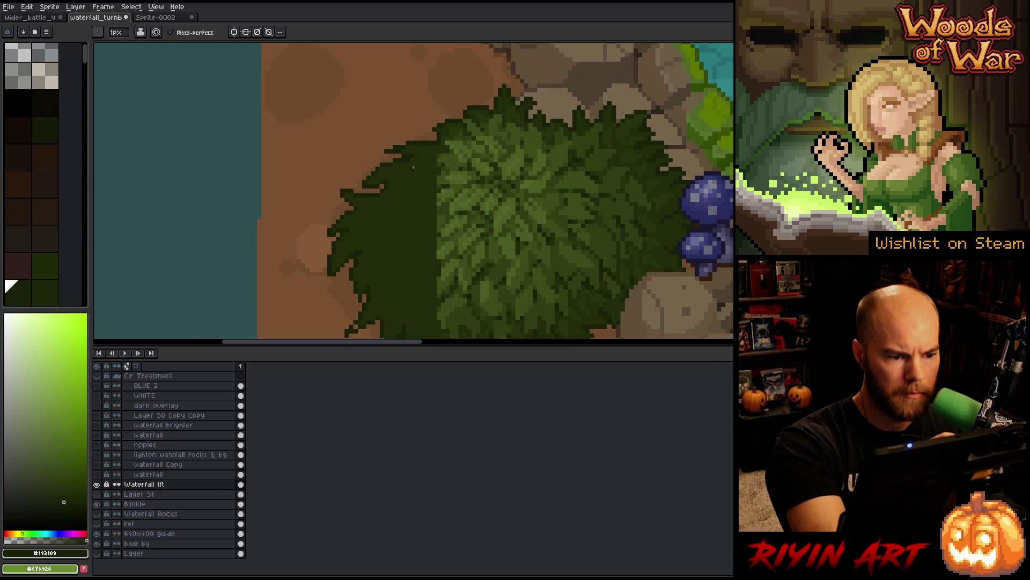
left_click(384, 155, "alt")
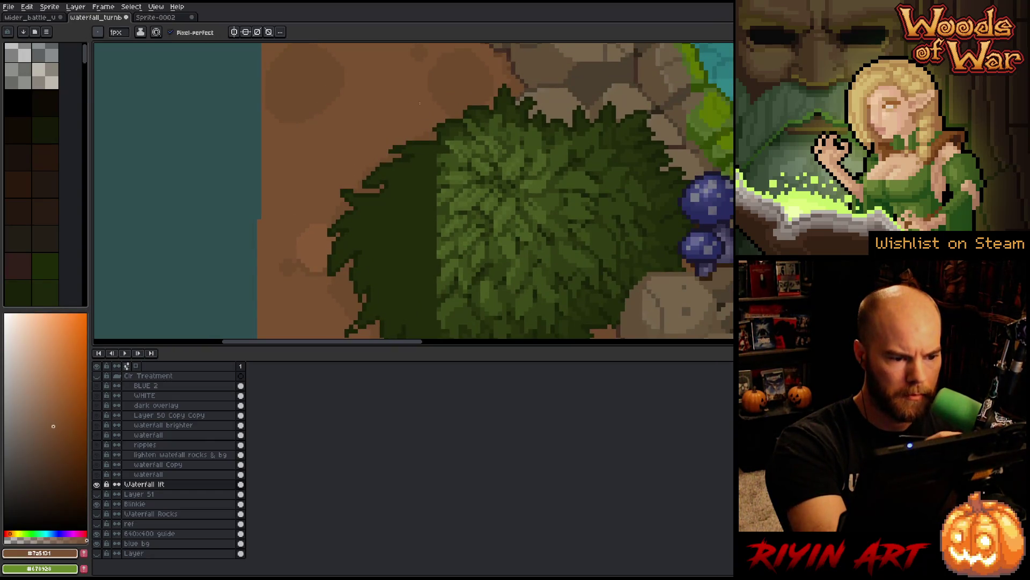
left_click(403, 144, "alt")
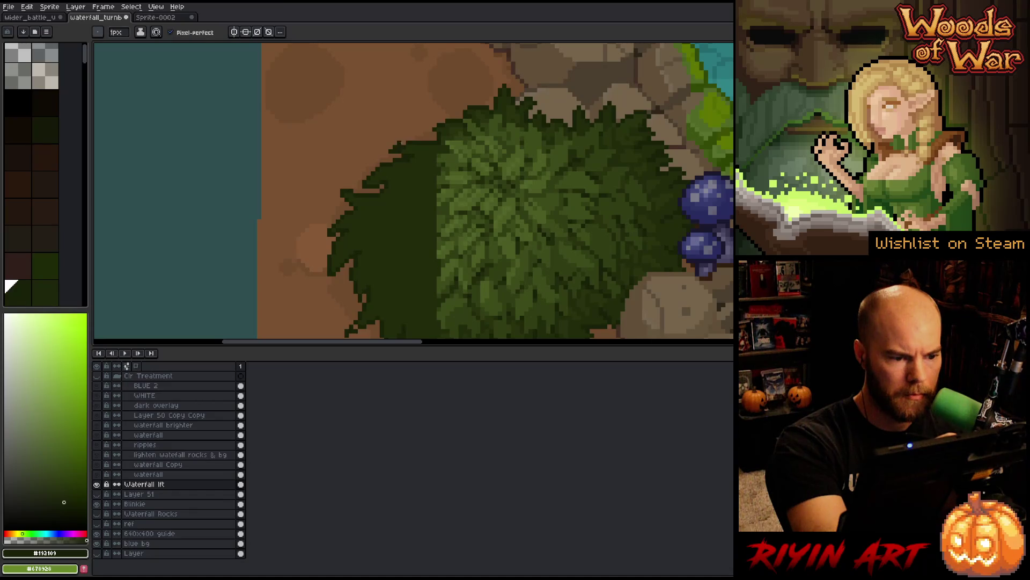
left_click(413, 146, "alt")
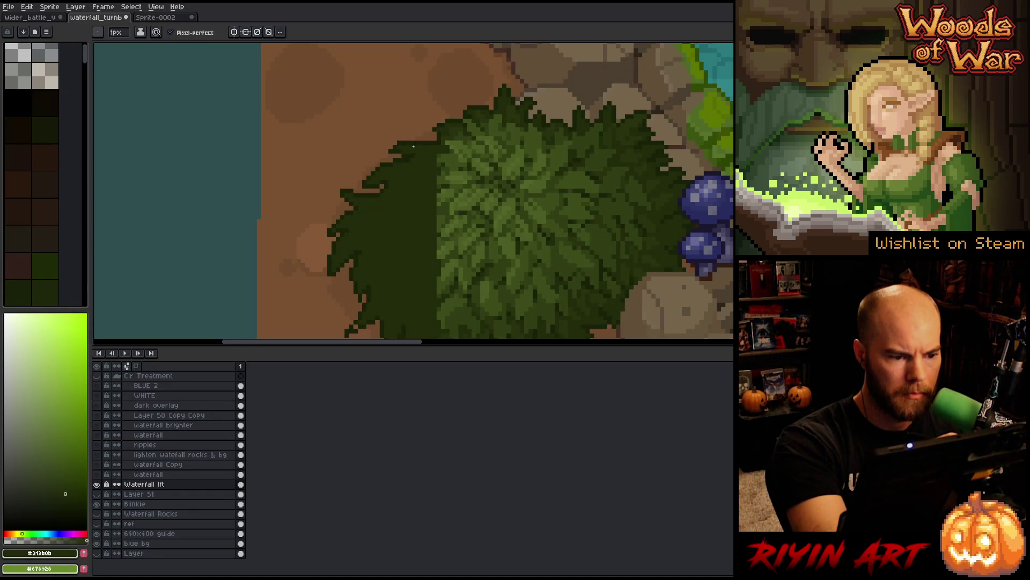
left_click(390, 148, "alt")
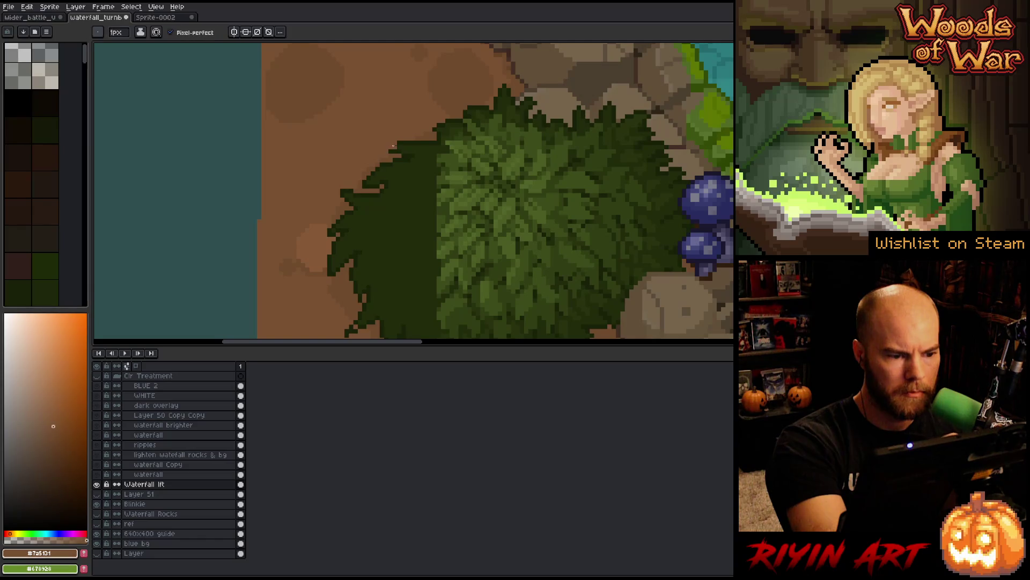
left_click(412, 152, "alt")
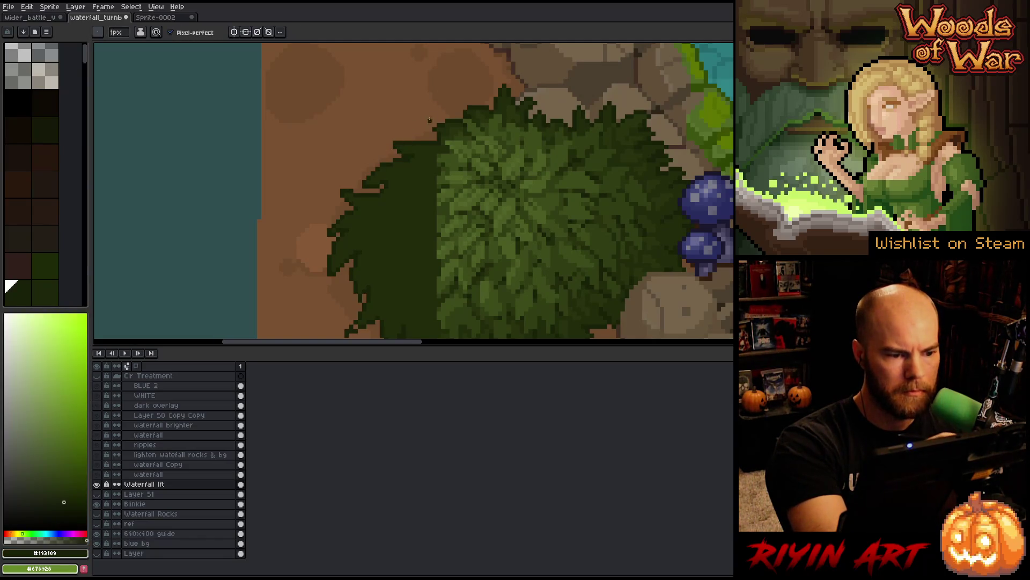
left_click(411, 160, "alt")
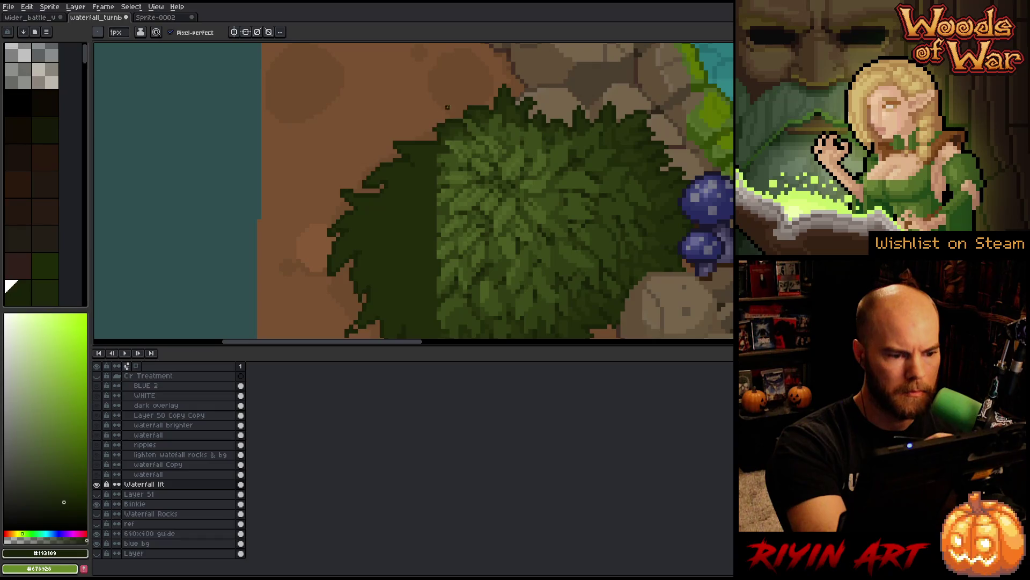
left_click(410, 169, "alt")
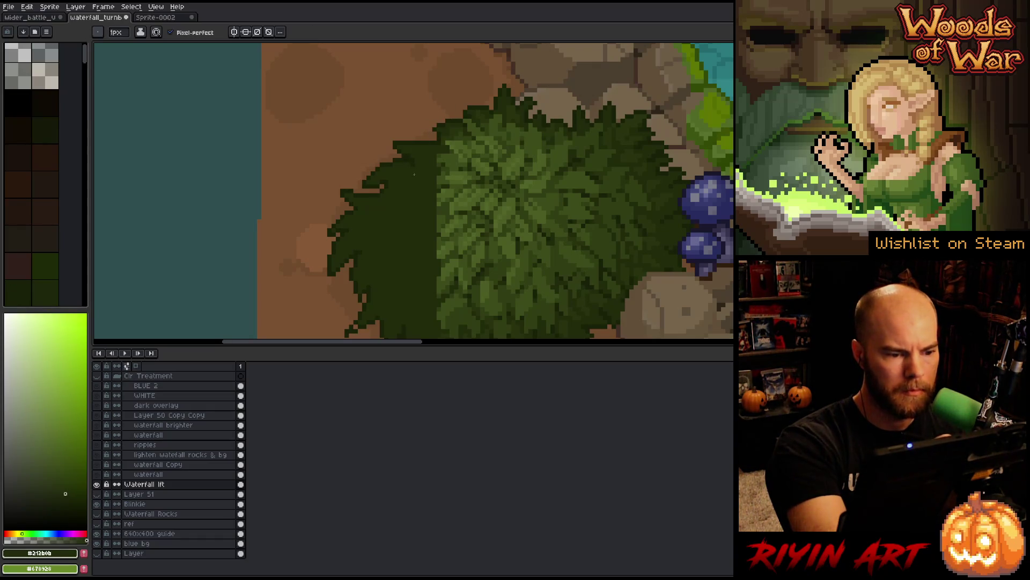
left_click(414, 164, "alt")
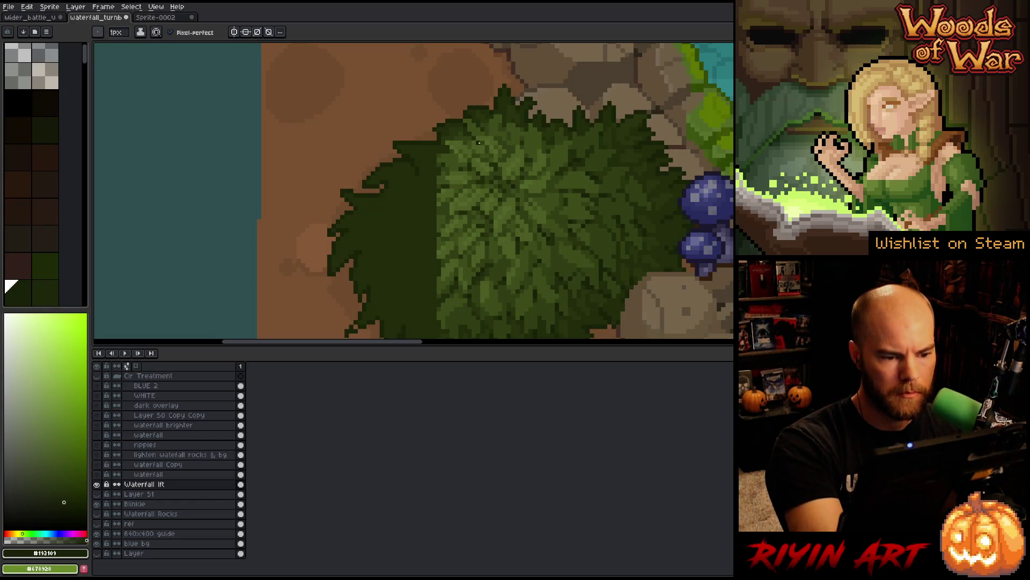
key("w")
left_click(429, 241)
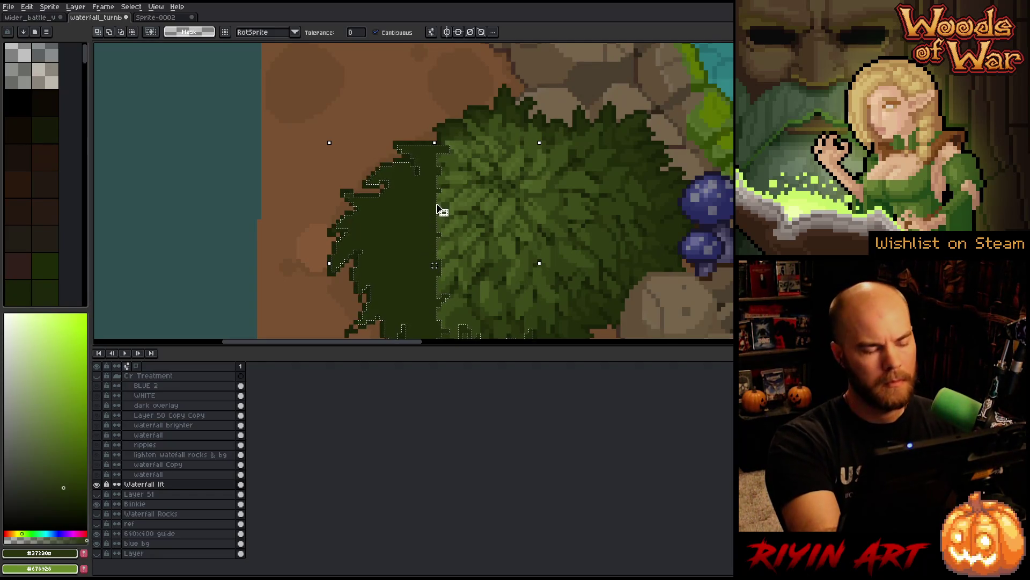
Step: Hide the selection outline and pencil lighter green leaf strokes into the bush's dark left half
key("ctrl+h")
key("b")
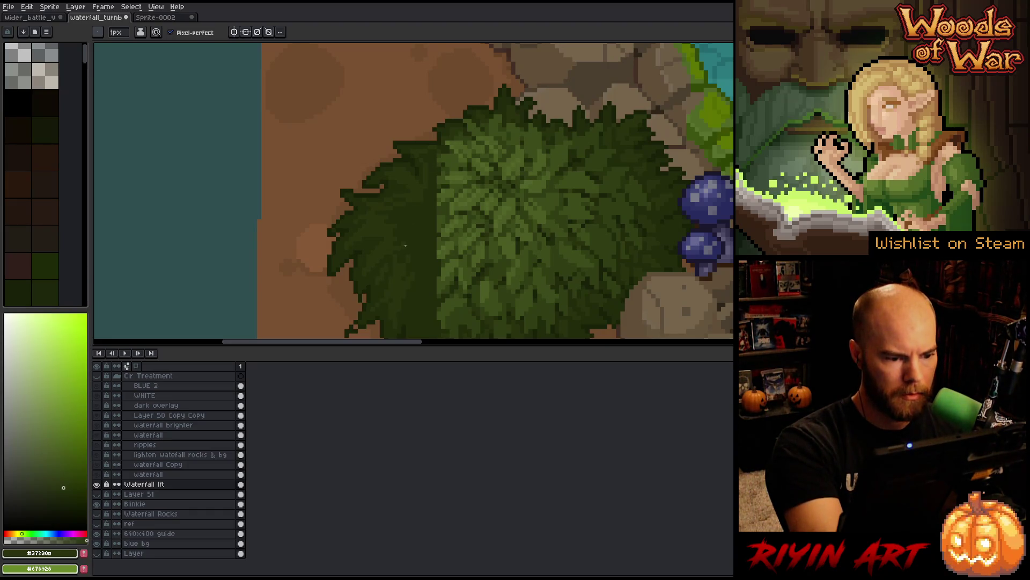
scroll(395, 262, "down", 3)
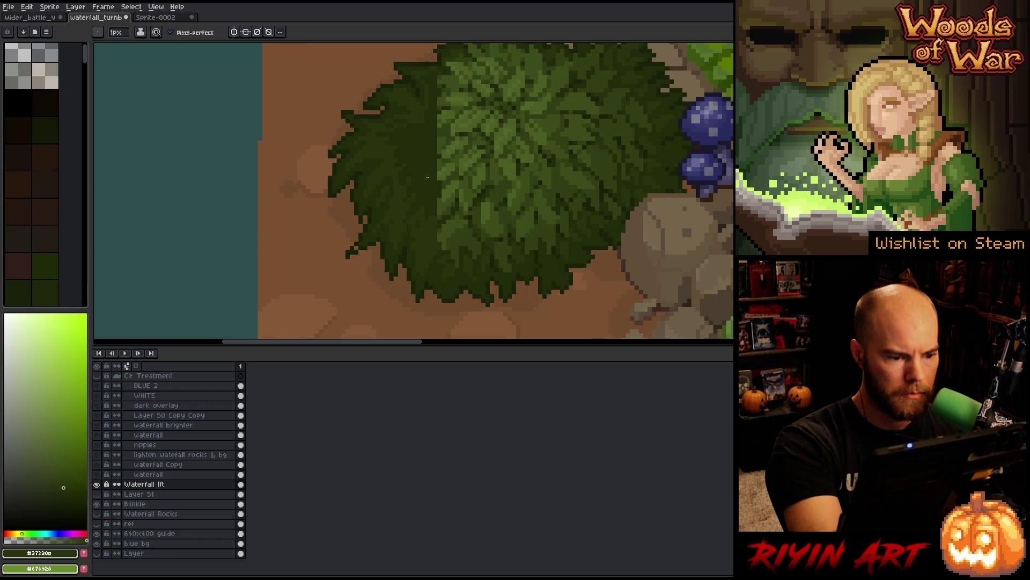
Step: Sample darker greens and ground browns to pencil small leaf details on the bush's left side
left_click_drag(433, 213, 387, 274)
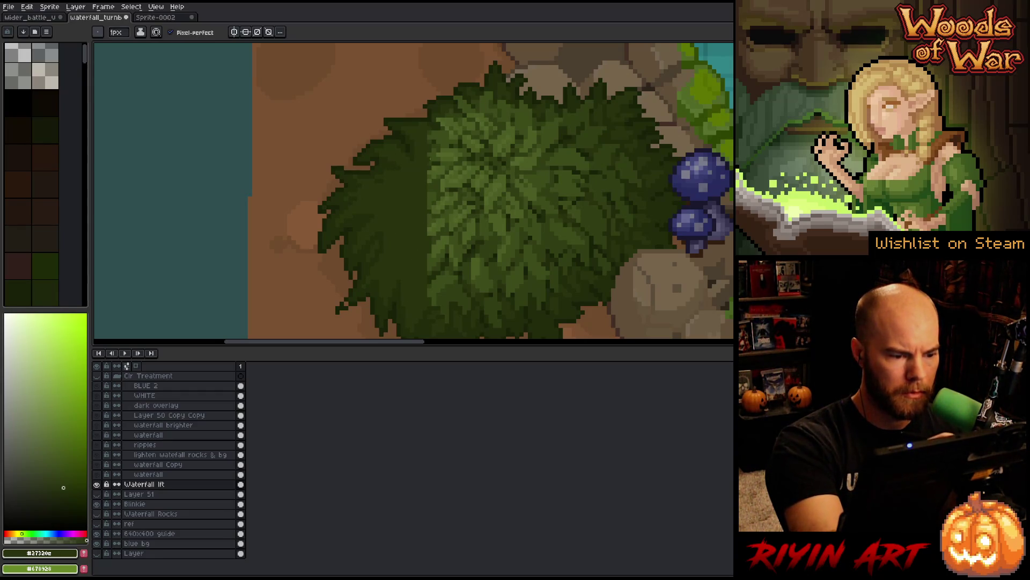
left_click_drag(414, 239, 426, 224)
left_click(393, 228, "alt")
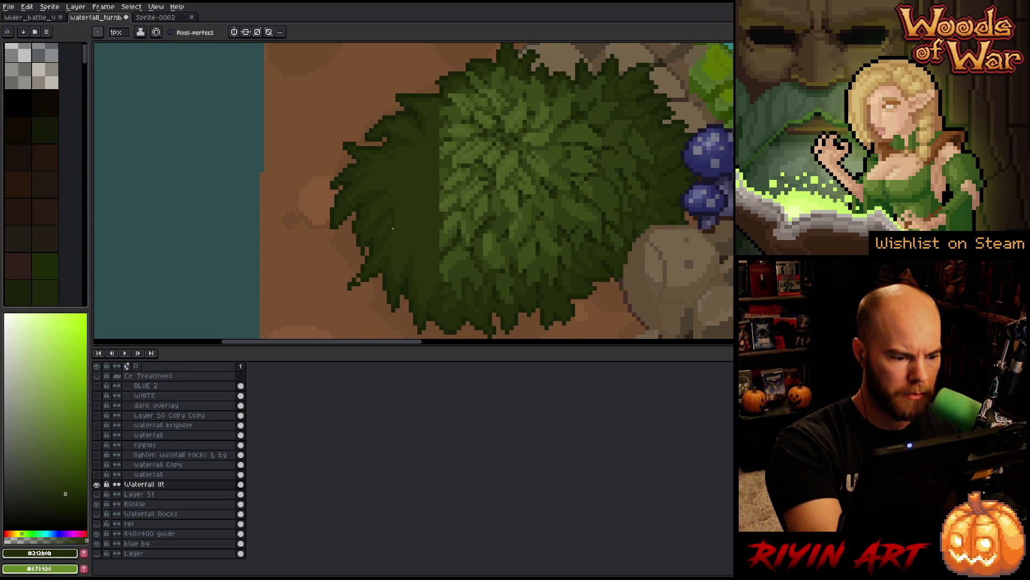
left_click(363, 252, "alt")
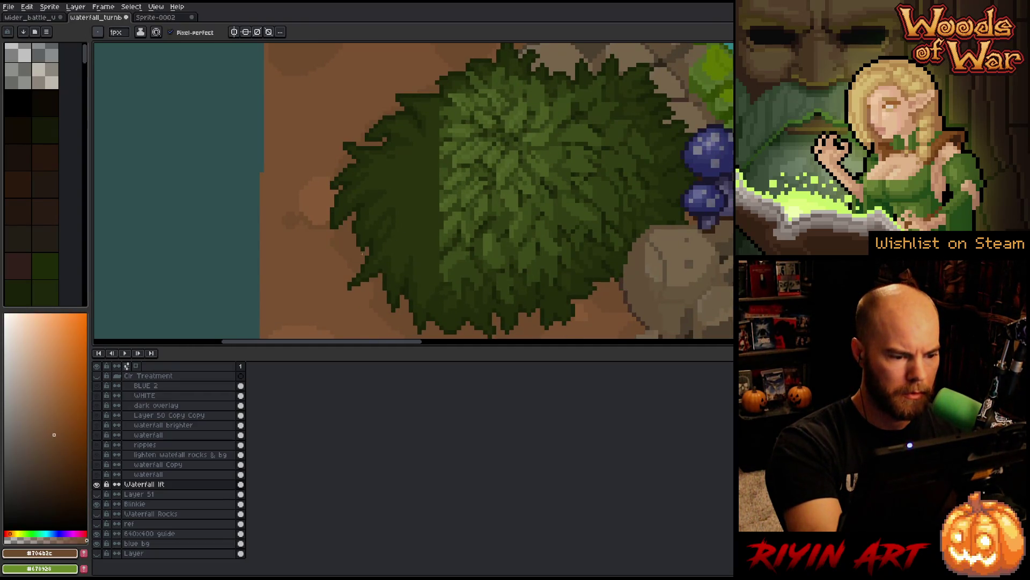
left_click(350, 290, "alt")
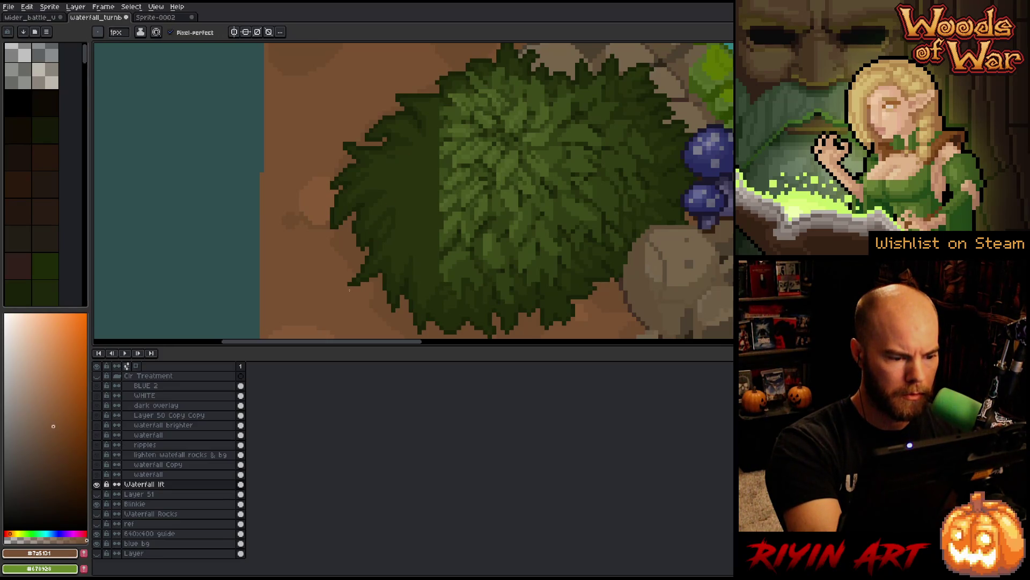
mouse_move(393, 235)
left_mouse_down()
mouse_move(444, 246)
mouse_move(533, 202)
mouse_move(568, 278)
mouse_move(538, 287)
mouse_move(554, 209)
left_mouse_up()
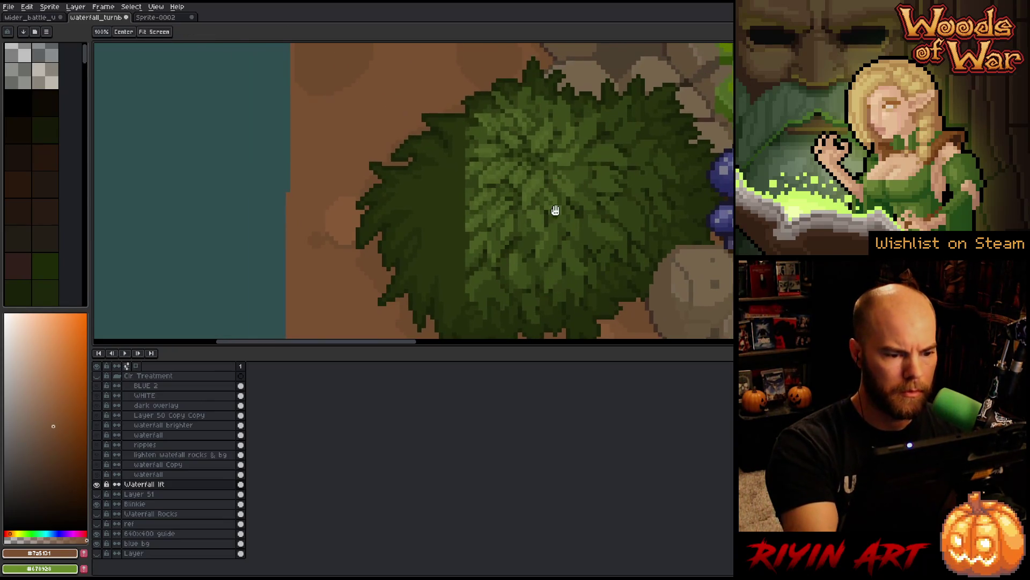
Step: Sample the bush's dark foliage greens and turn off Pixel-perfect drawing
left_click(469, 117, "alt")
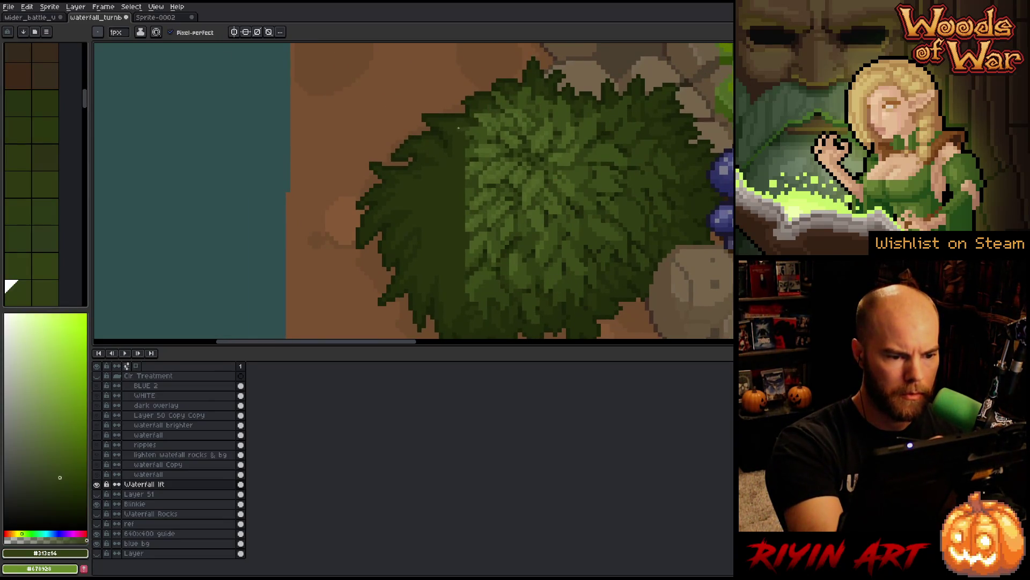
left_click(433, 159, "alt")
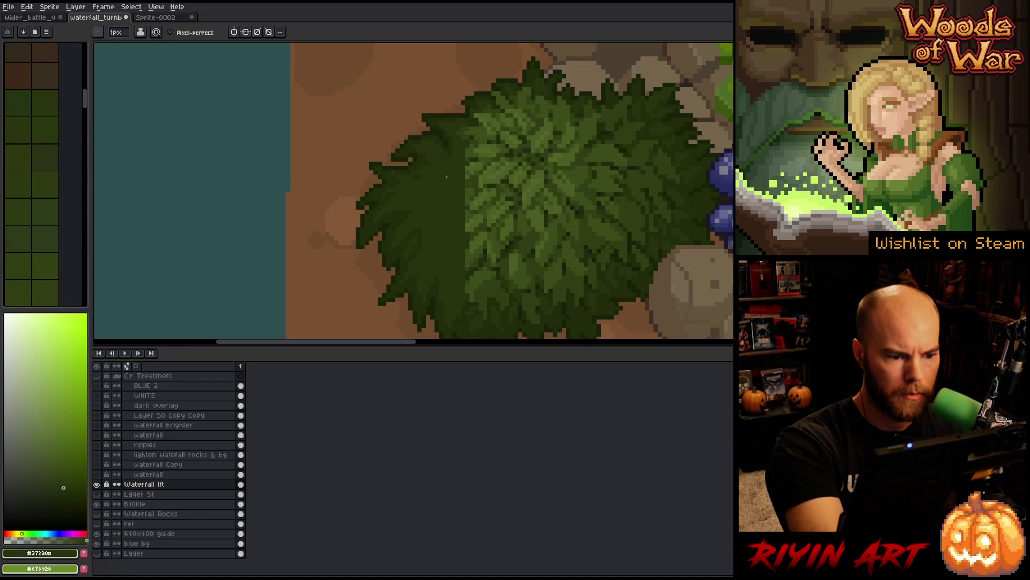
left_click(435, 221, "alt")
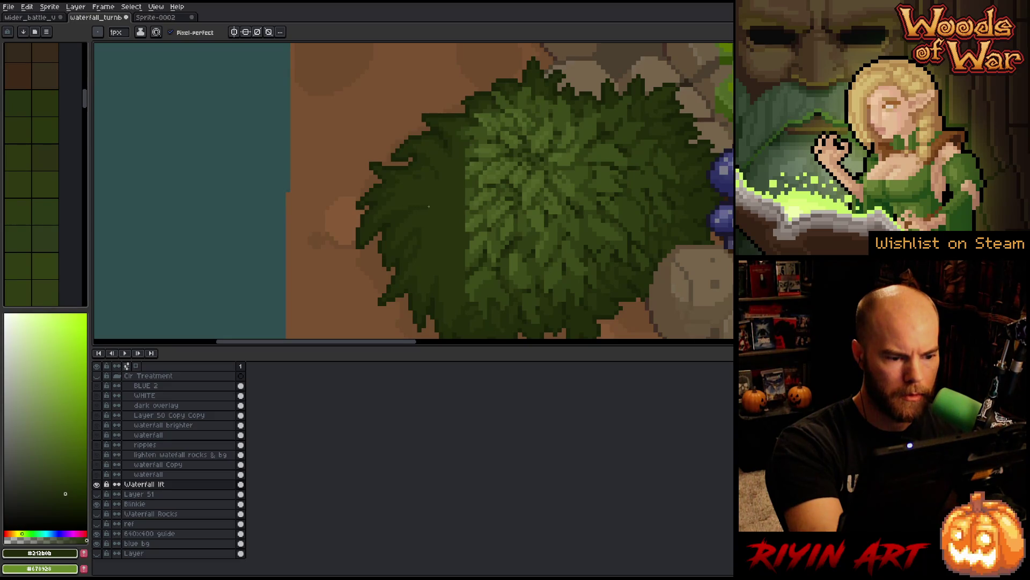
left_click(464, 128, "alt")
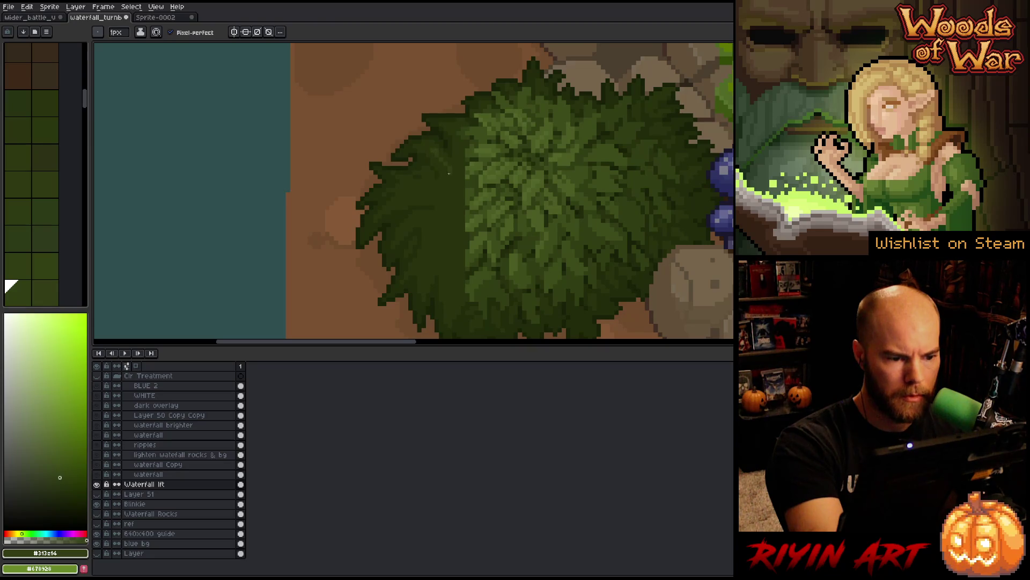
left_click(218, 33)
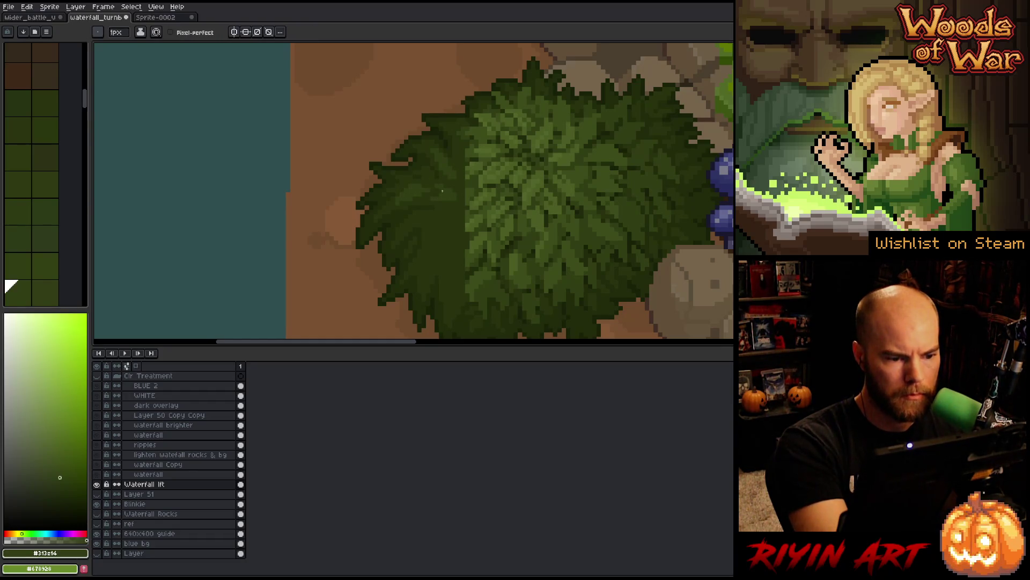
Step: Shade the lower bush with alternating darkest and mid-dark green leaf pixels
left_click(430, 197, "alt")
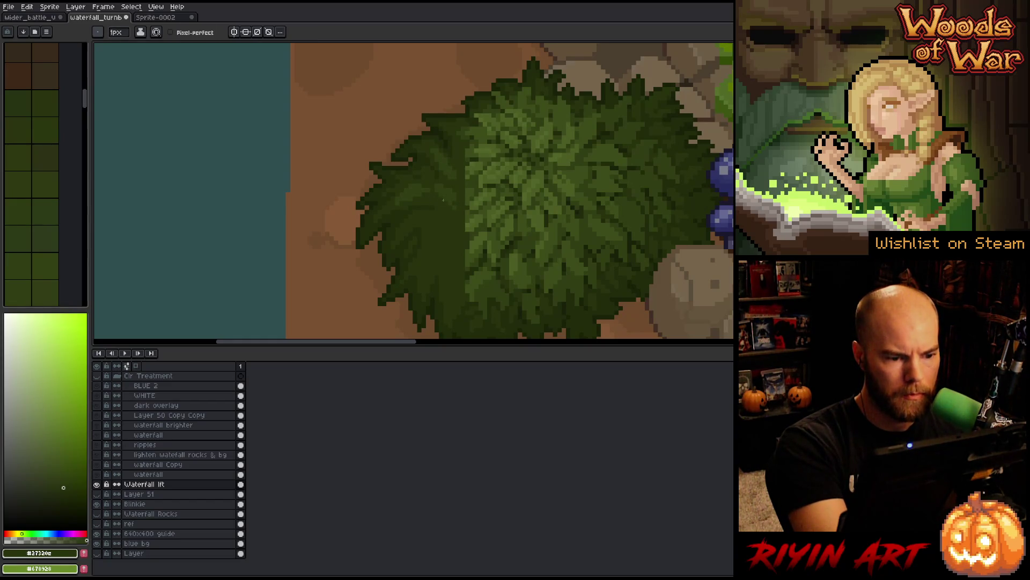
left_click(458, 203, "alt")
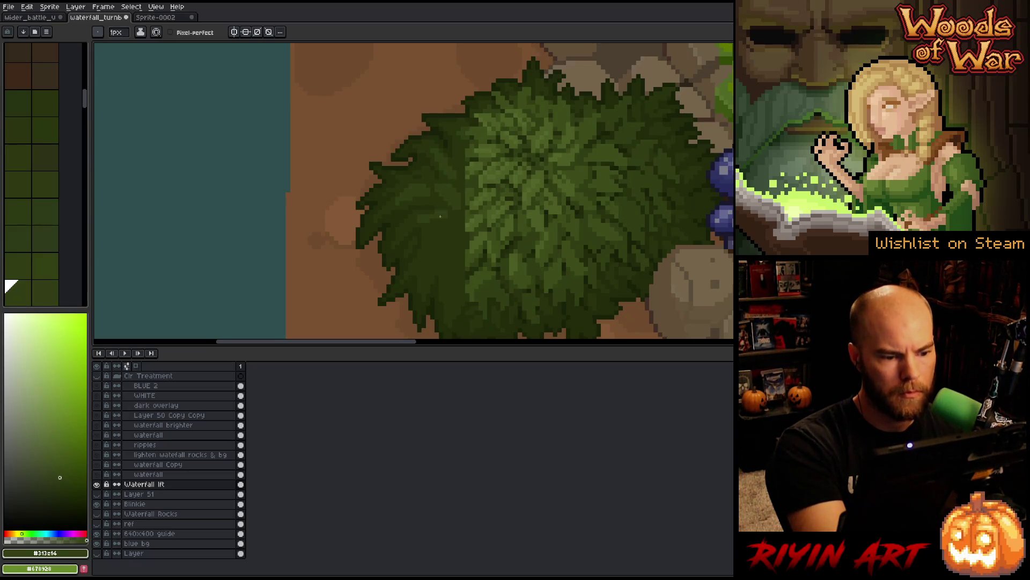
left_click_drag(446, 223, 423, 221)
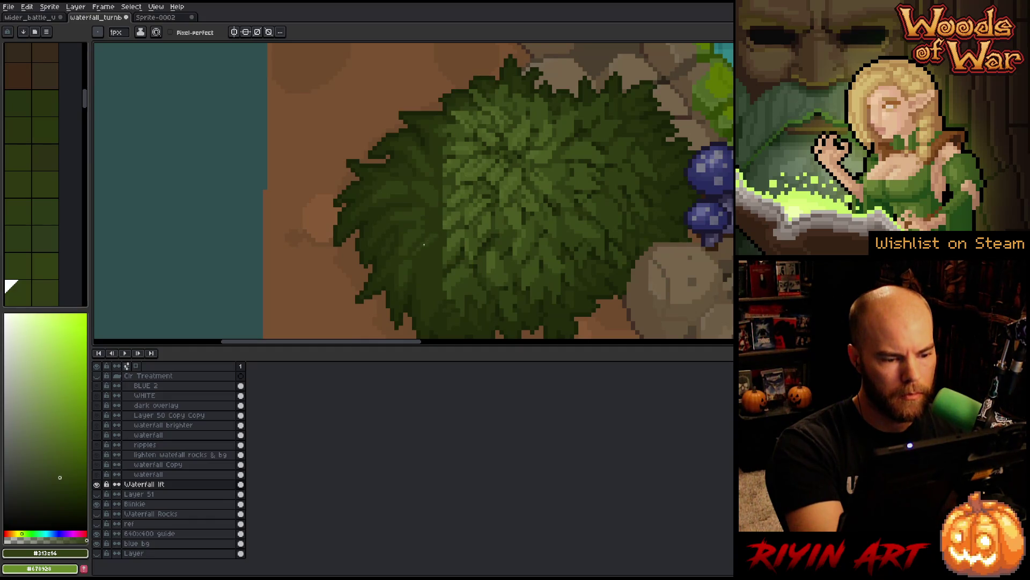
left_click(419, 218, "alt")
left_click(441, 240, "alt")
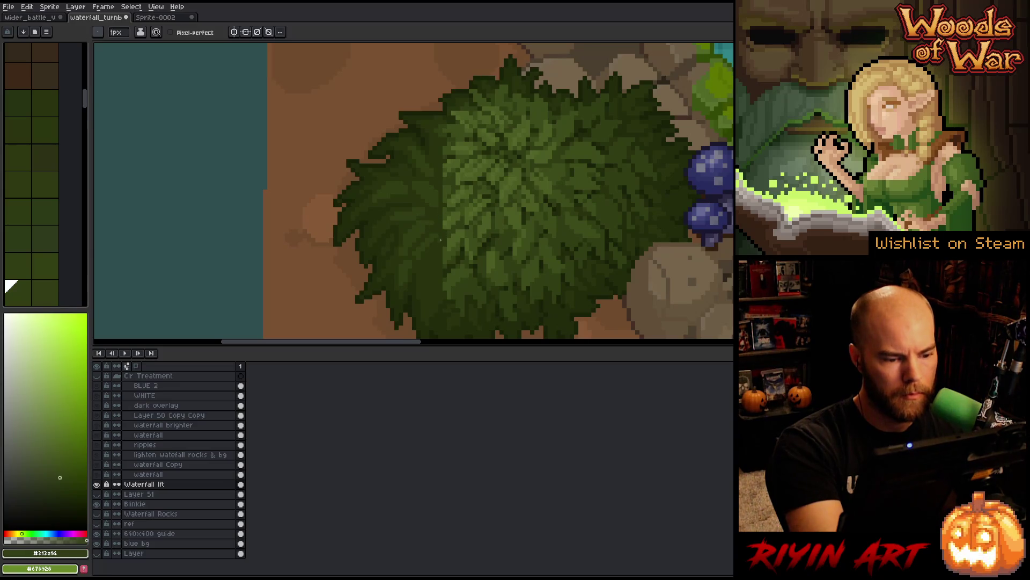
left_click(401, 238, "alt")
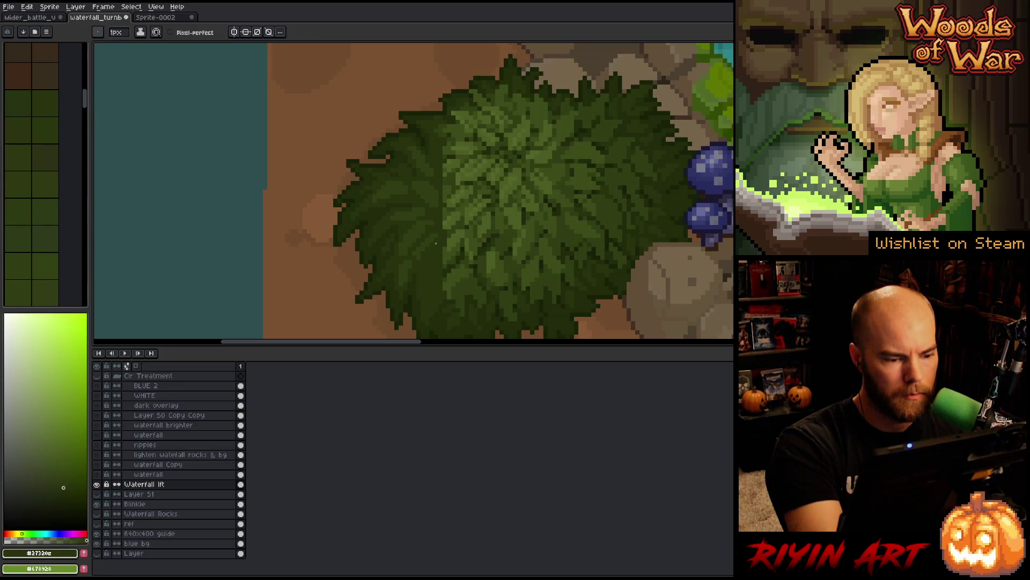
left_click(423, 244, "alt")
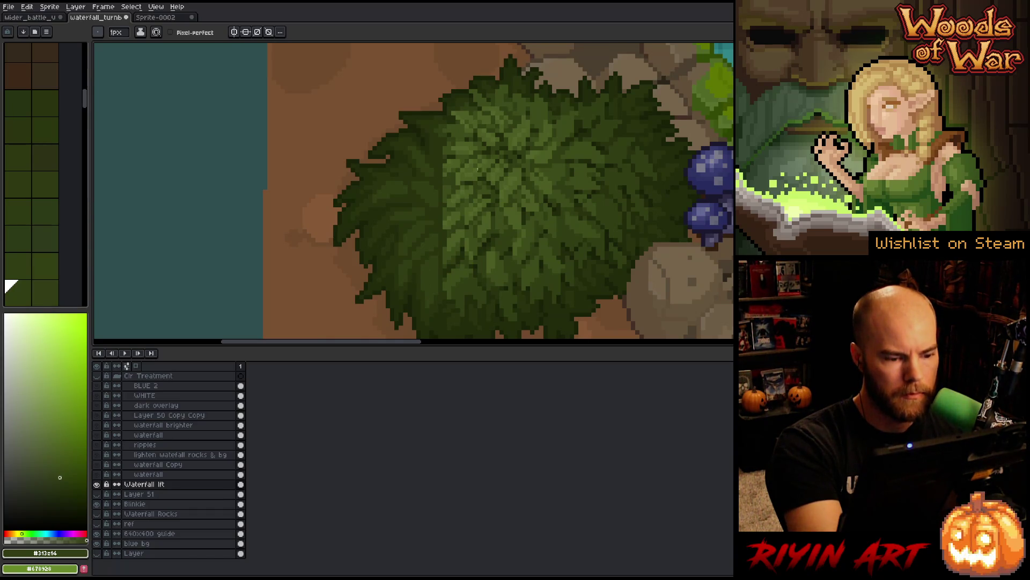
left_click(432, 275, "alt")
left_click(445, 235, "alt")
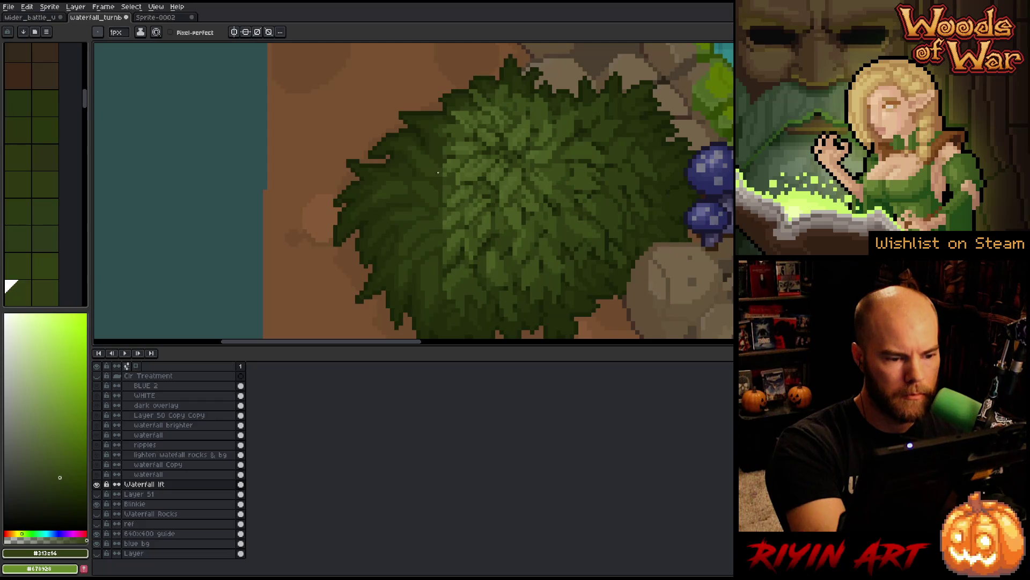
Step: Add lighter and brightest highlight greens to the upper bush leaves and save the file
left_click(443, 149, "alt")
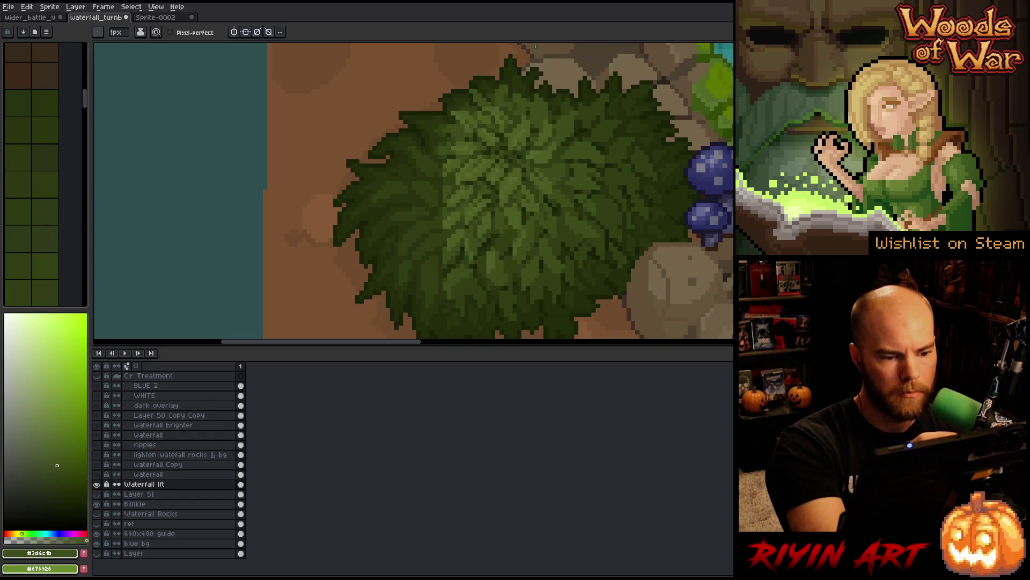
left_click(444, 171, "alt")
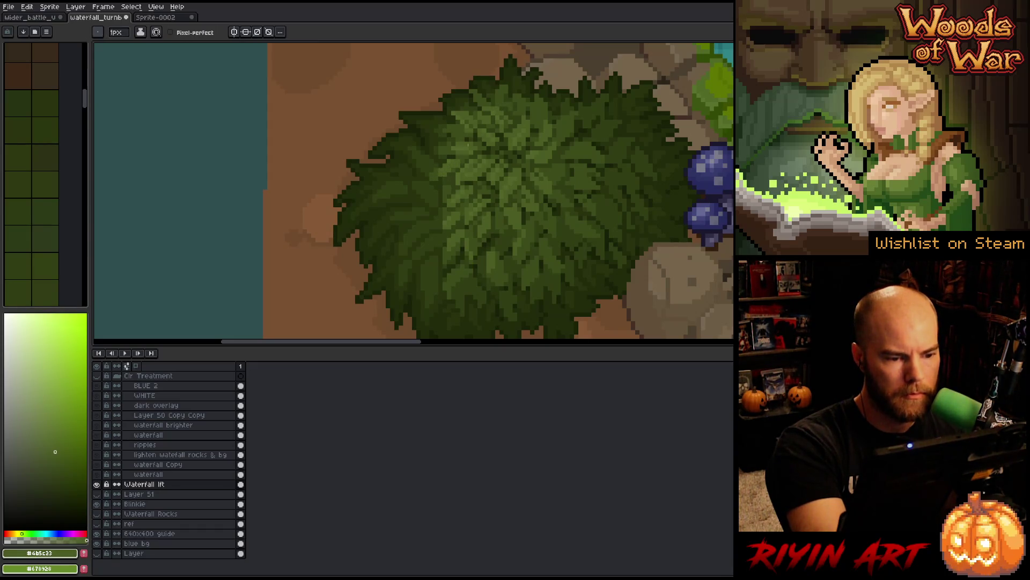
left_click(448, 161, "alt")
left_click(444, 161, "alt")
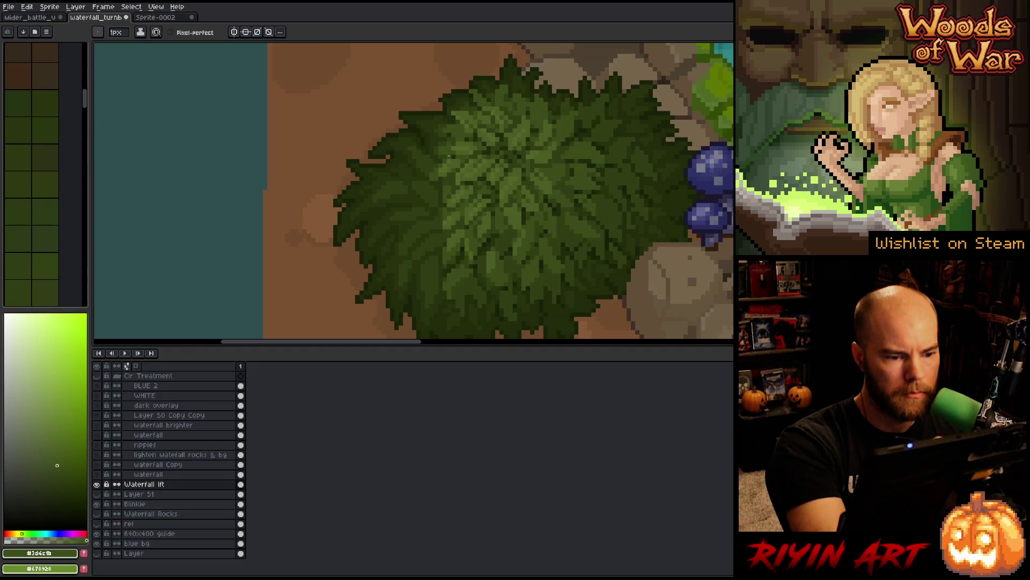
left_click(453, 155, "alt")
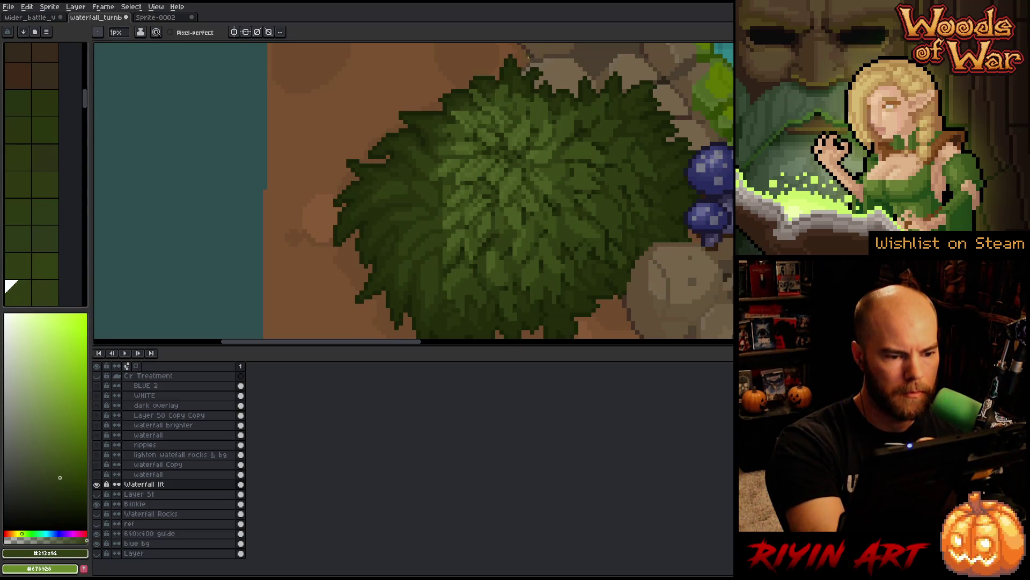
left_click(443, 189, "alt")
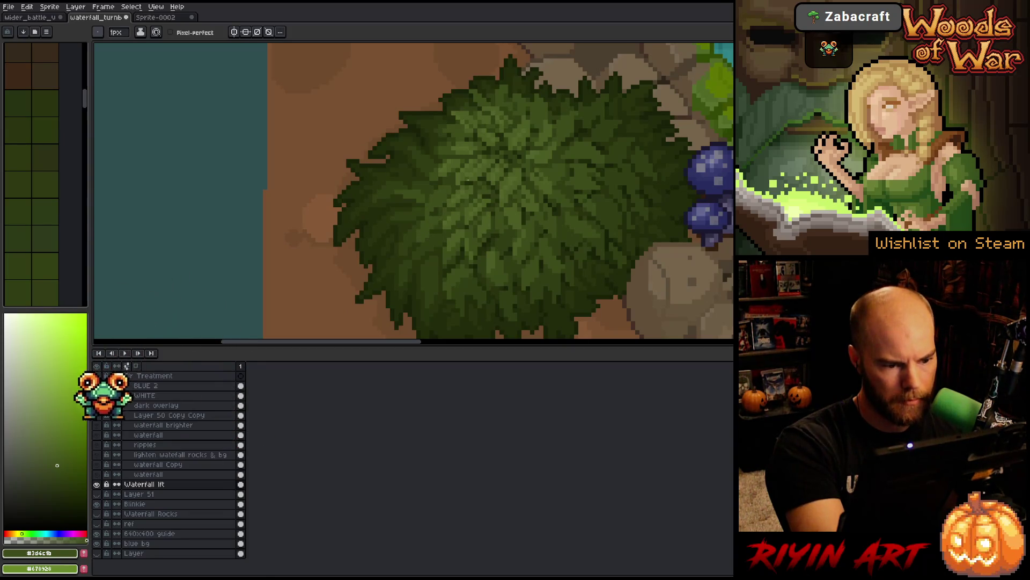
left_click(457, 177, "alt")
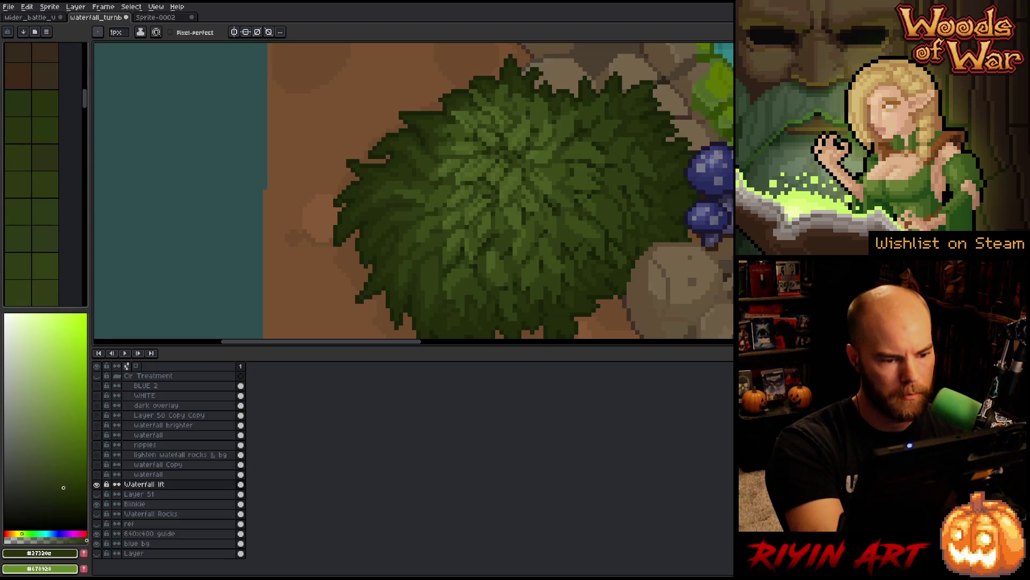
key("ctrl+s")
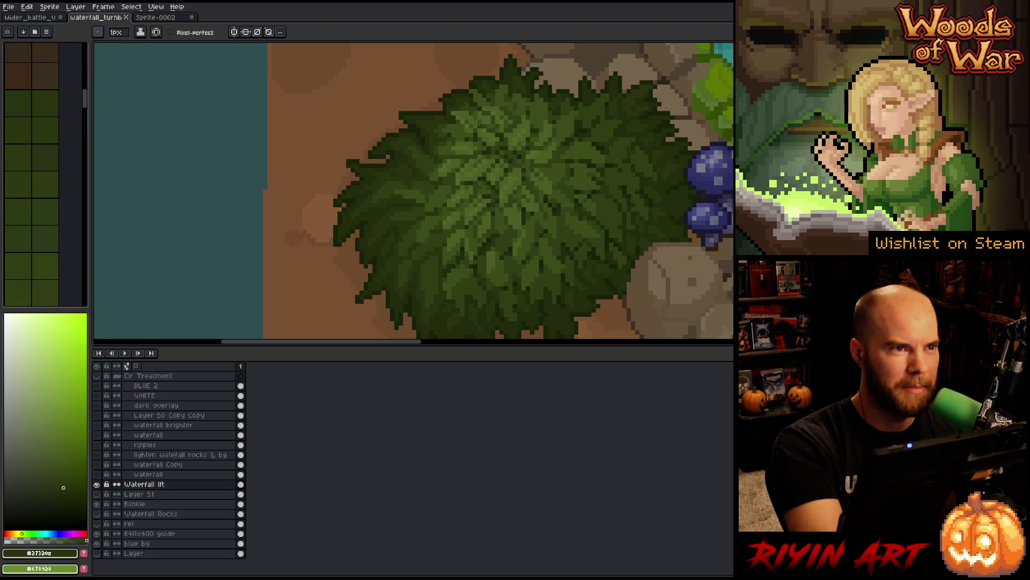
Step: Paint extra leaf pixels and short bright strokes on the bush, then save again
left_click(448, 211, "alt")
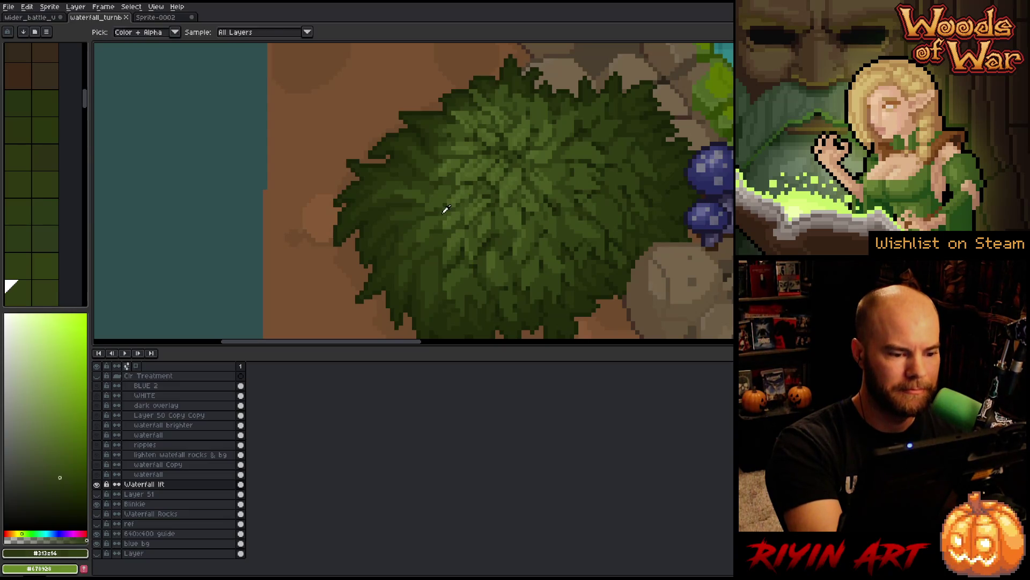
left_click(460, 201)
left_click_drag(434, 243, 424, 256)
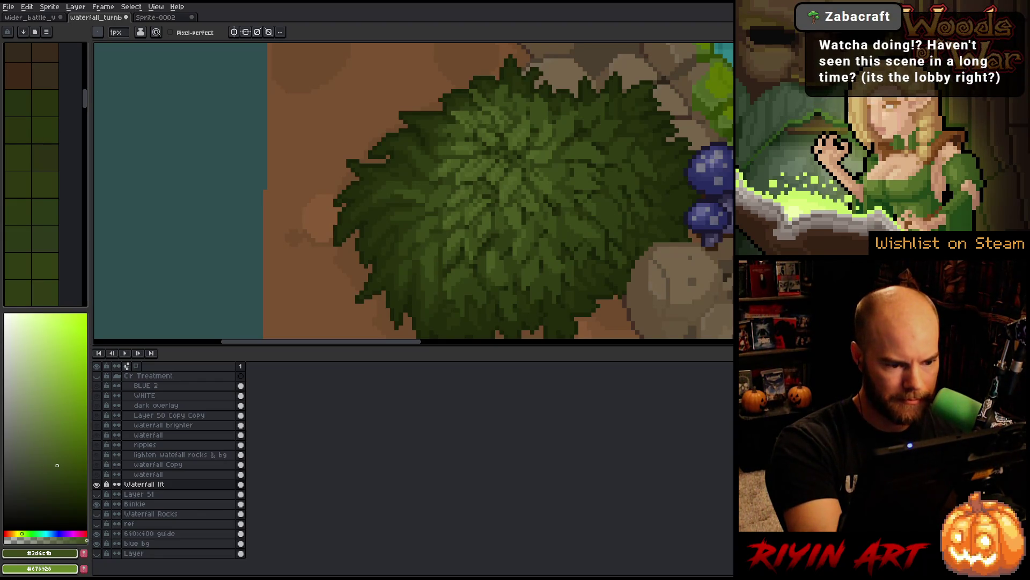
left_click_drag(404, 176, 413, 174)
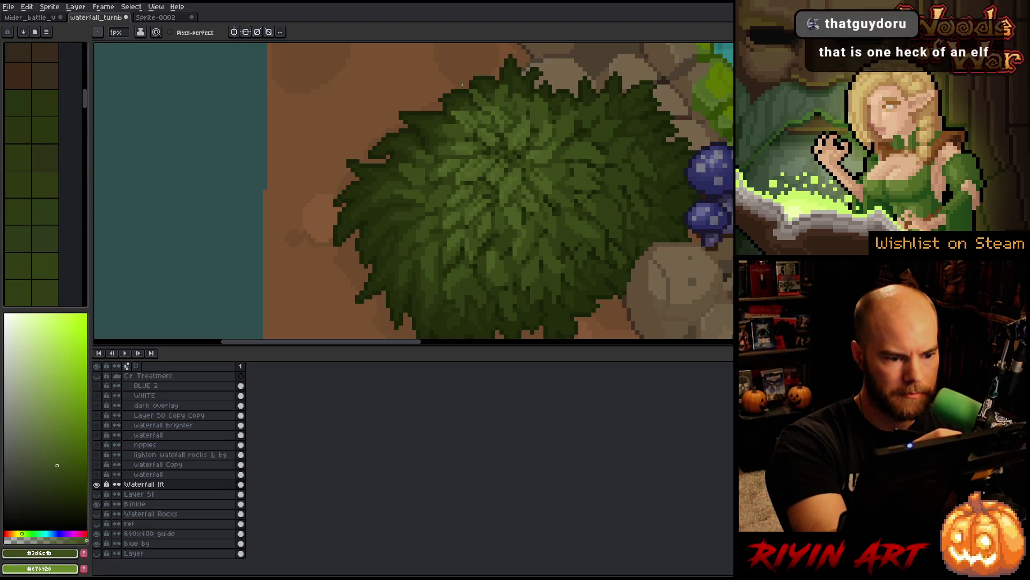
left_click(439, 130, "alt")
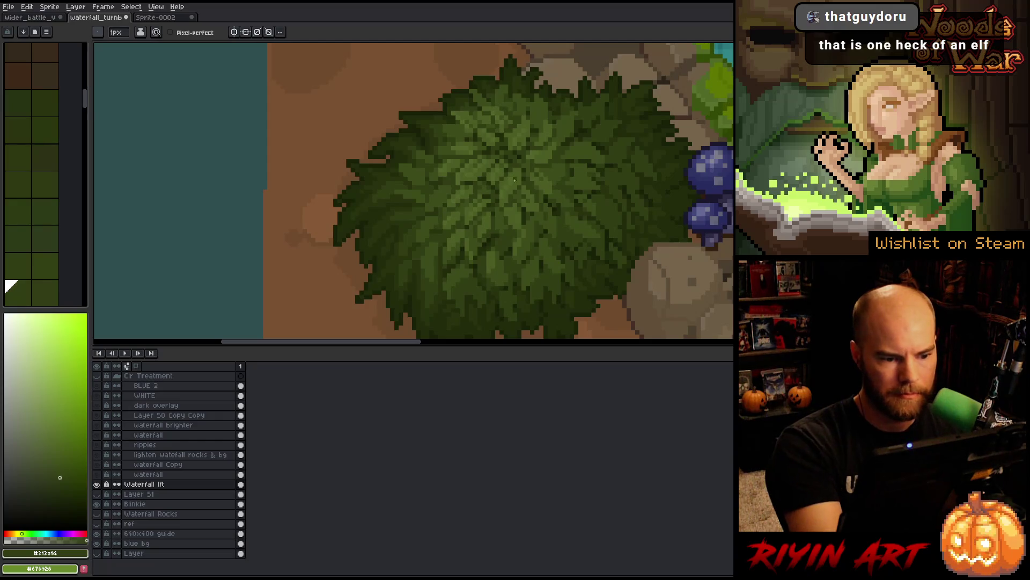
left_click(469, 107, "alt")
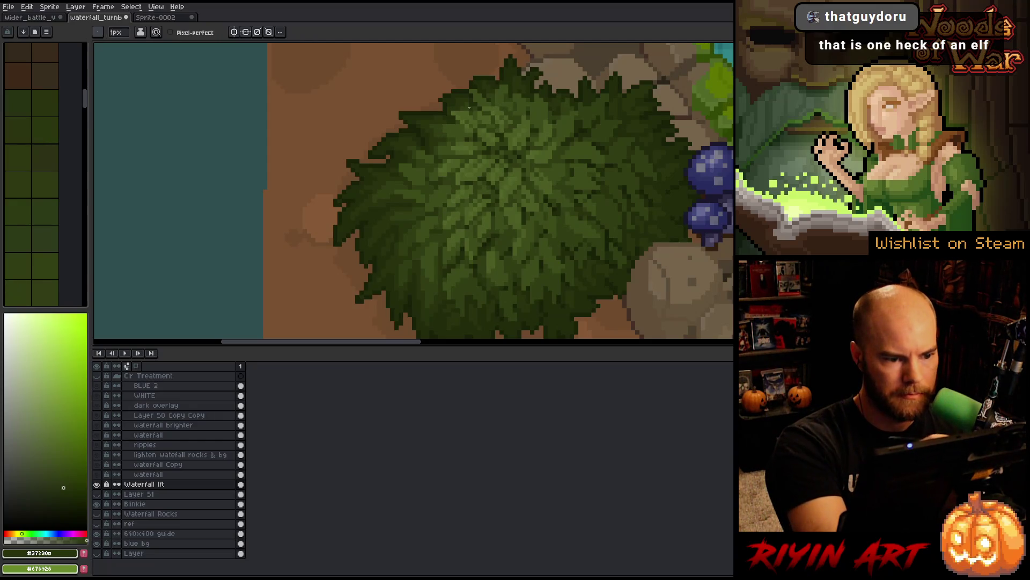
left_click(467, 191, "alt")
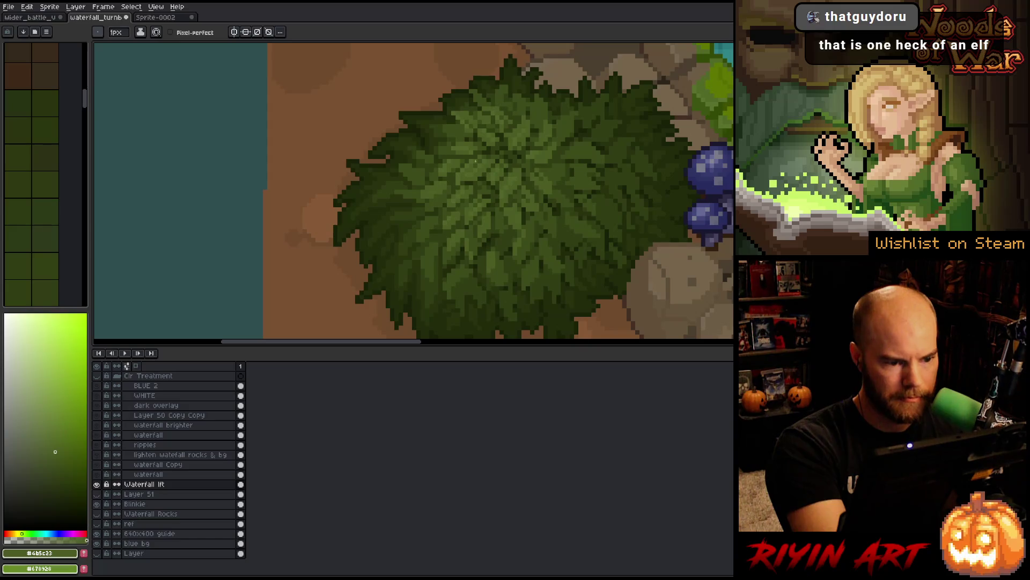
left_click(428, 191, "alt")
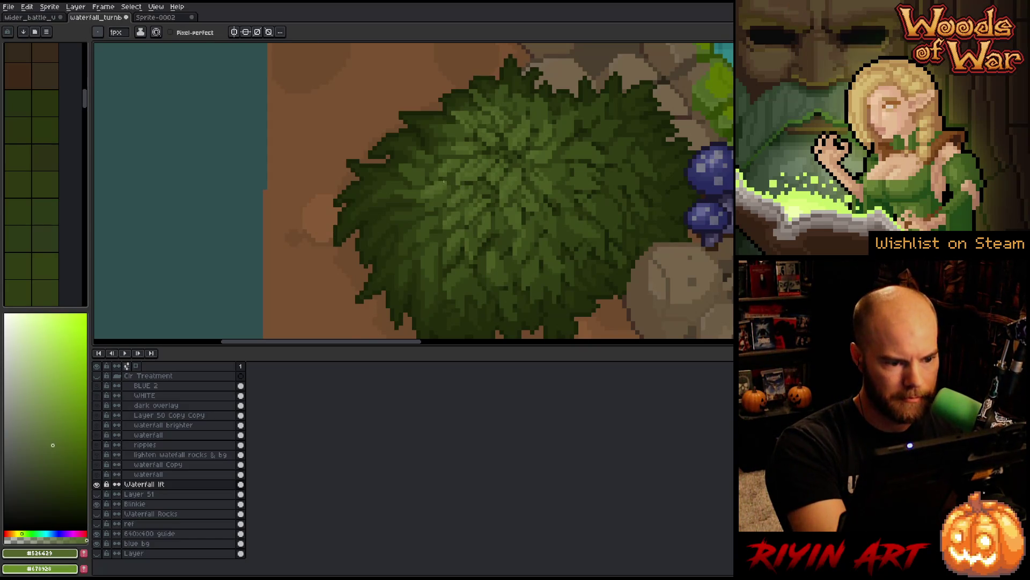
key("ctrl+s")
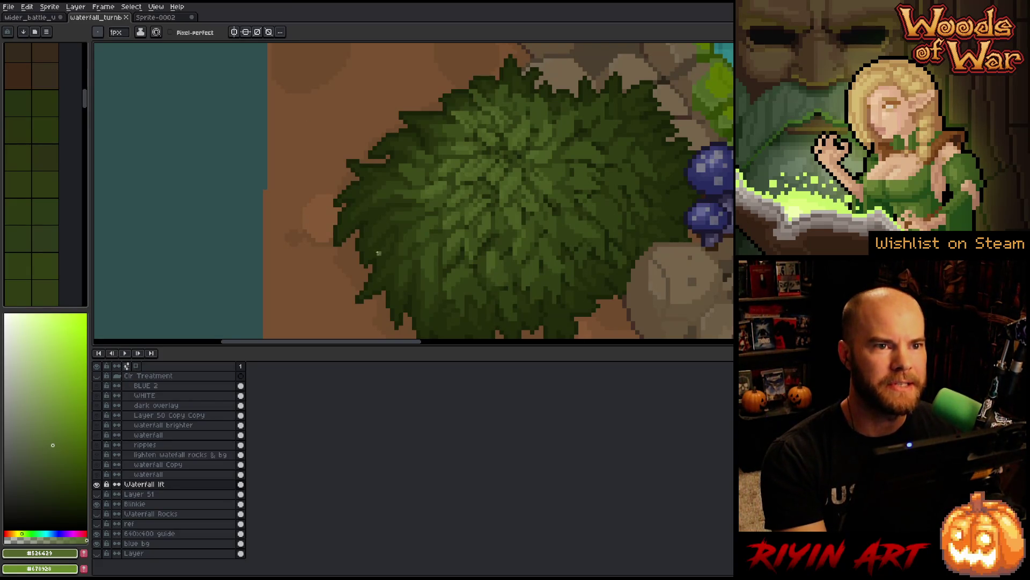
scroll(378, 253, "down", 5)
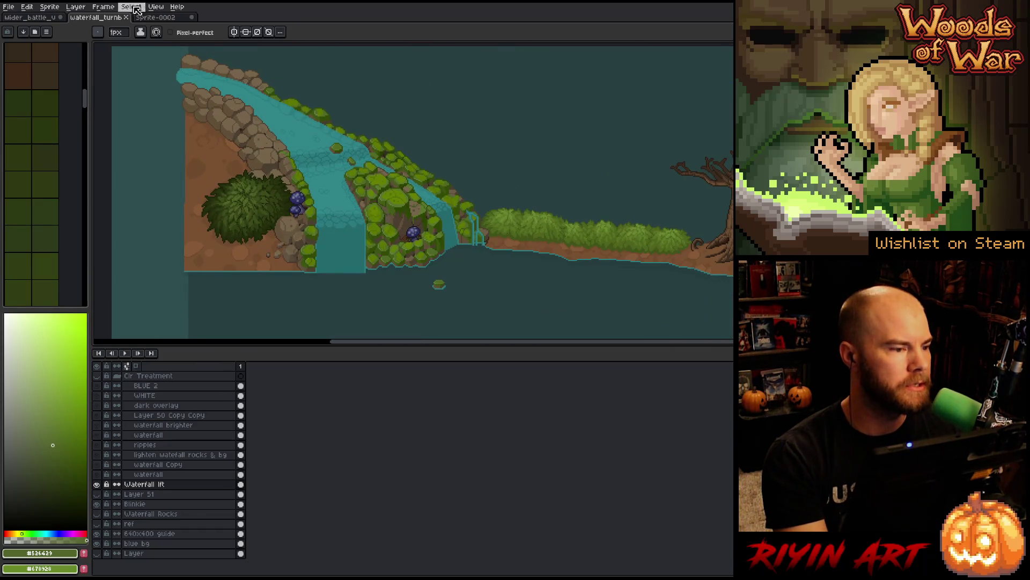
Step: View the battle scene with its Grass layer shown and expanded, timeline hidden and canvas centred
left_click(46, 20)
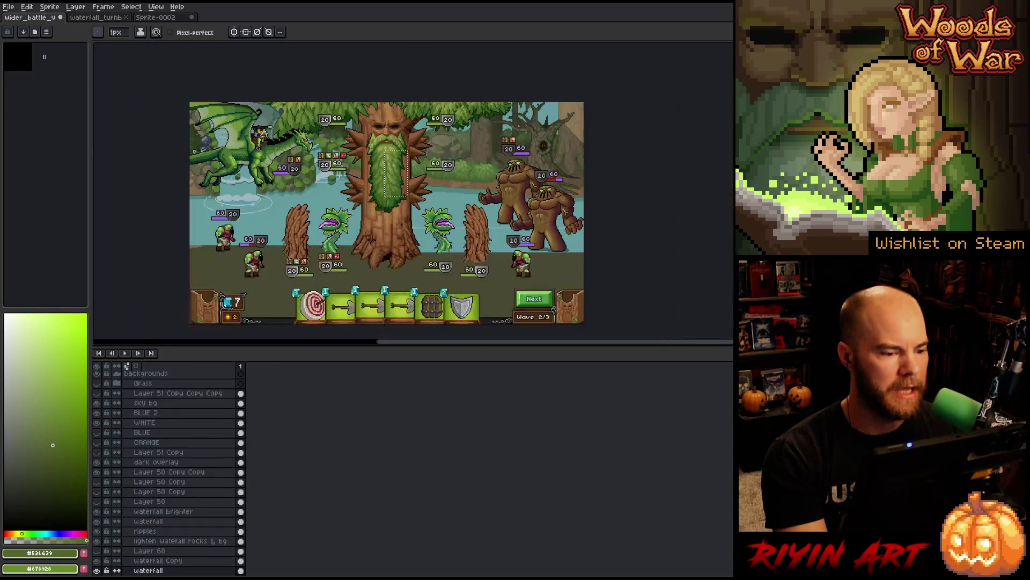
scroll(155, 495, "up", 1)
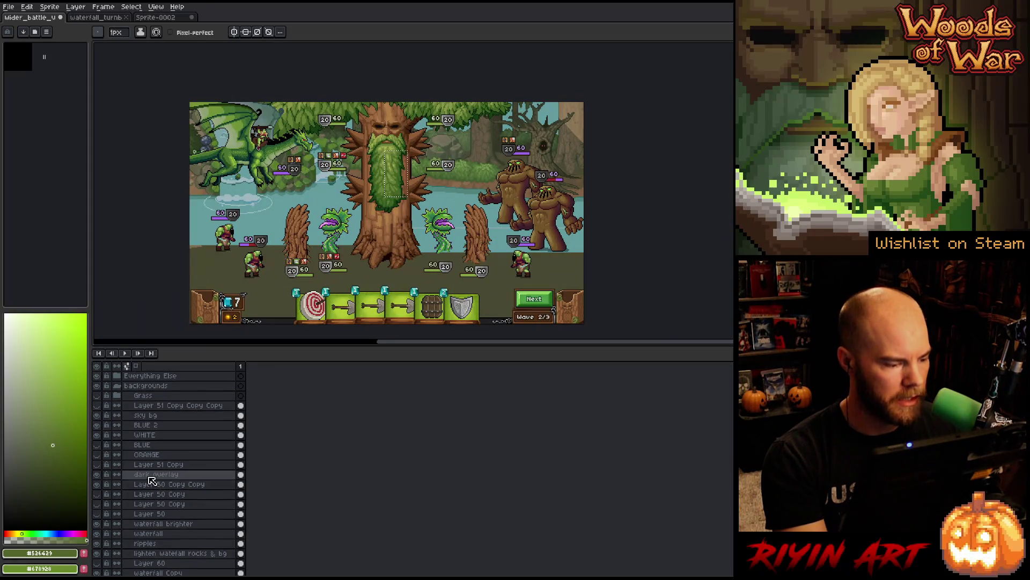
left_click(96, 395)
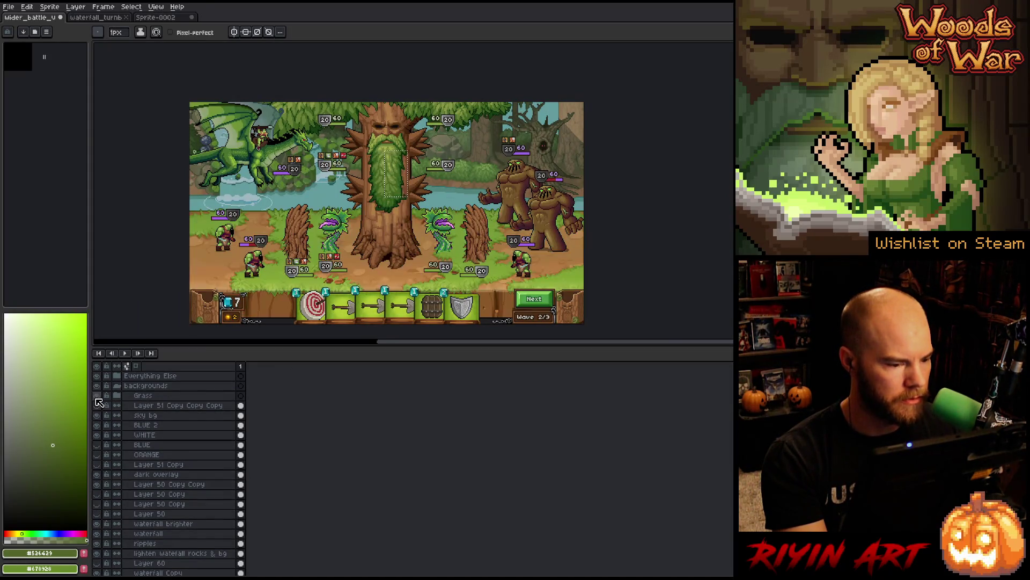
left_click(117, 396)
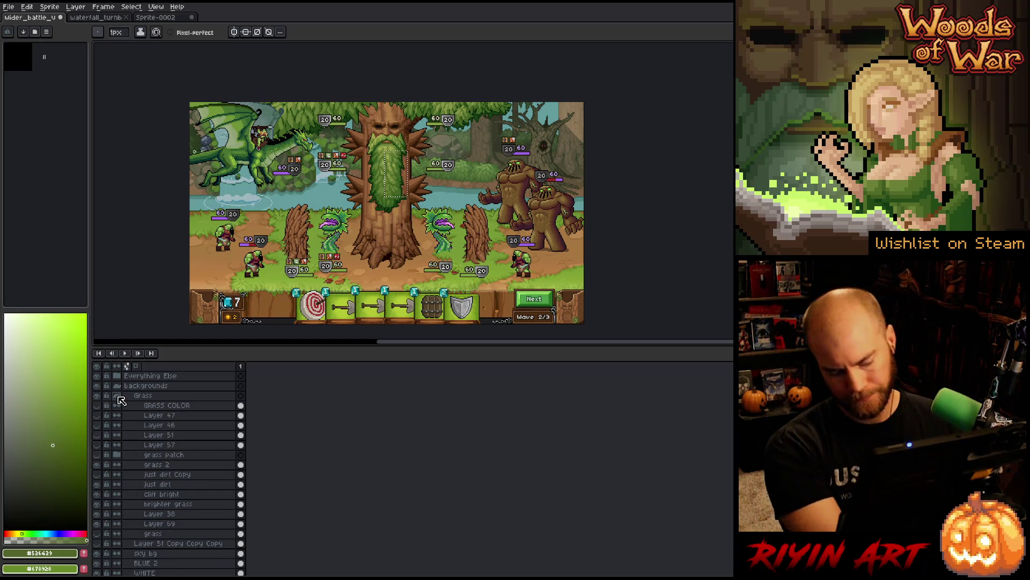
left_click_drag(387, 214, 357, 211)
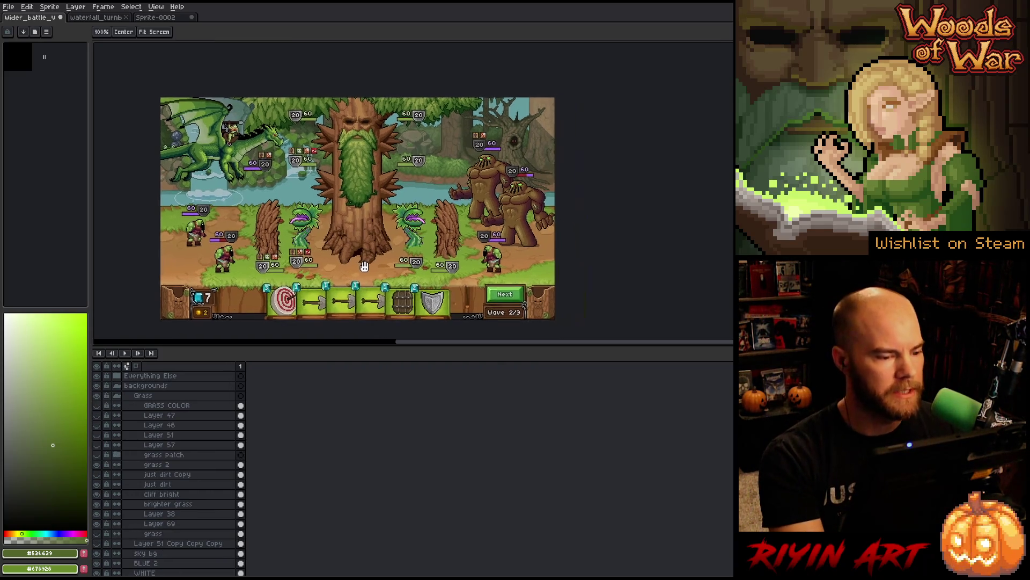
key("Tab")
scroll(354, 252, "up", 2)
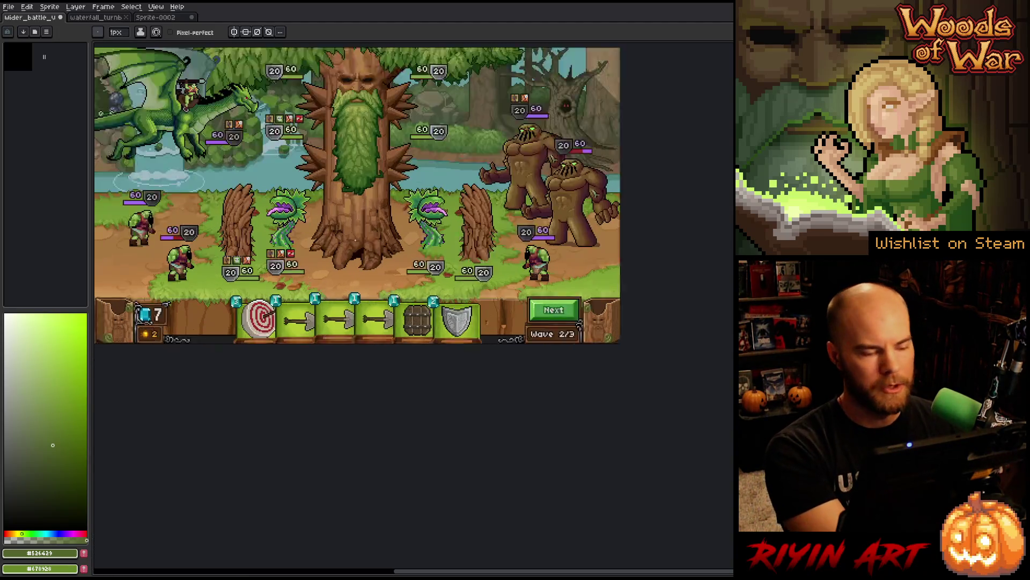
mouse_move(337, 228)
left_mouse_down()
mouse_move(391, 333)
mouse_move(429, 328)
mouse_move(391, 337)
left_mouse_up()
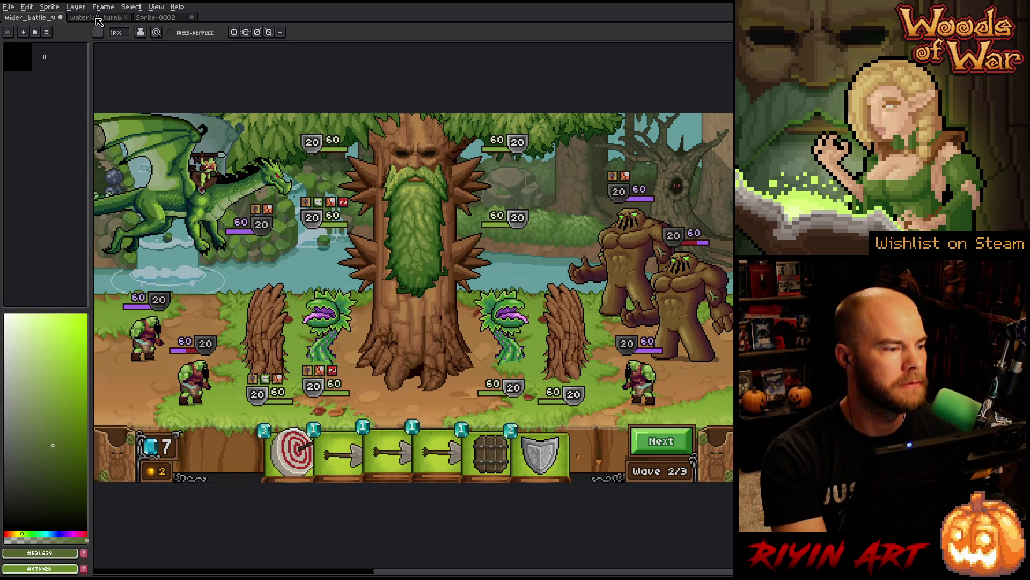
Step: Save the battle scene and return to the zoomed-out waterfall artwork
key("ctrl+s")
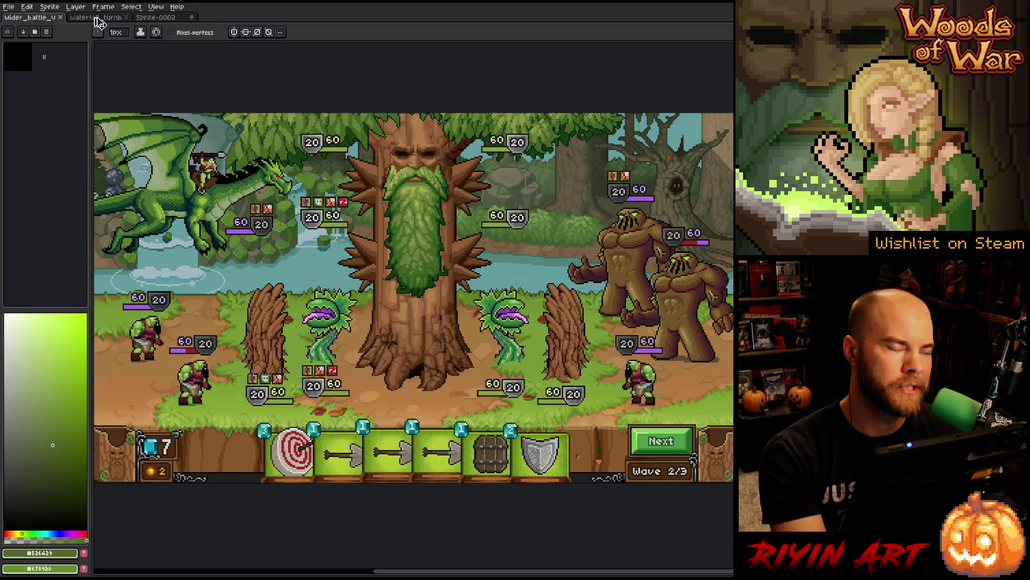
left_click(96, 17)
key("minus")
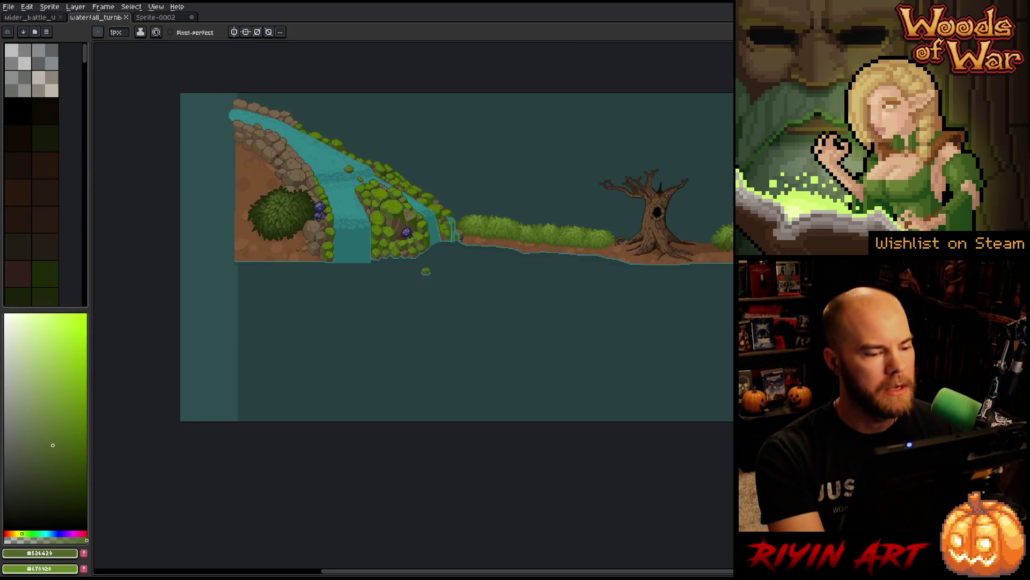
left_click(43, 18)
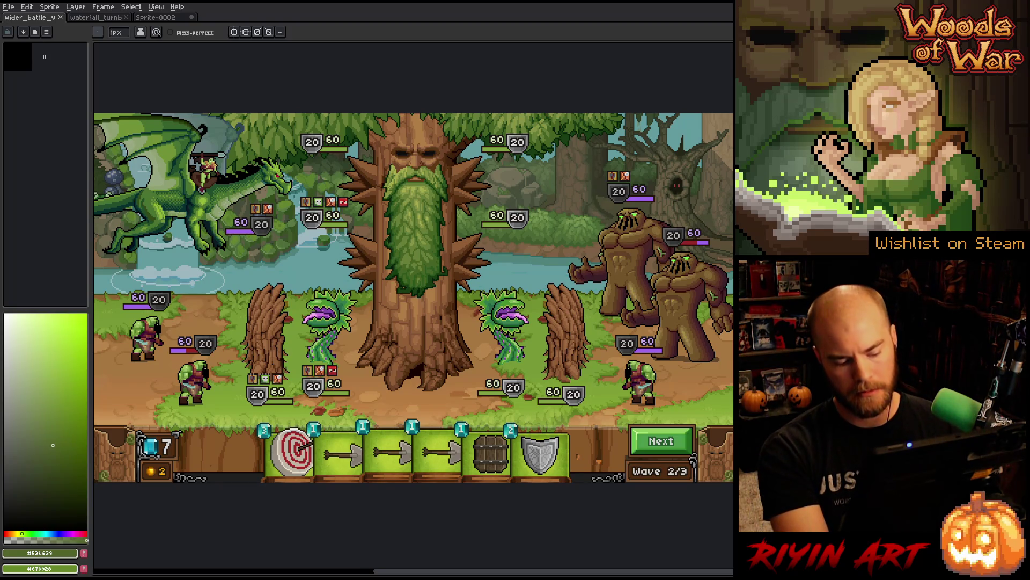
key("h")
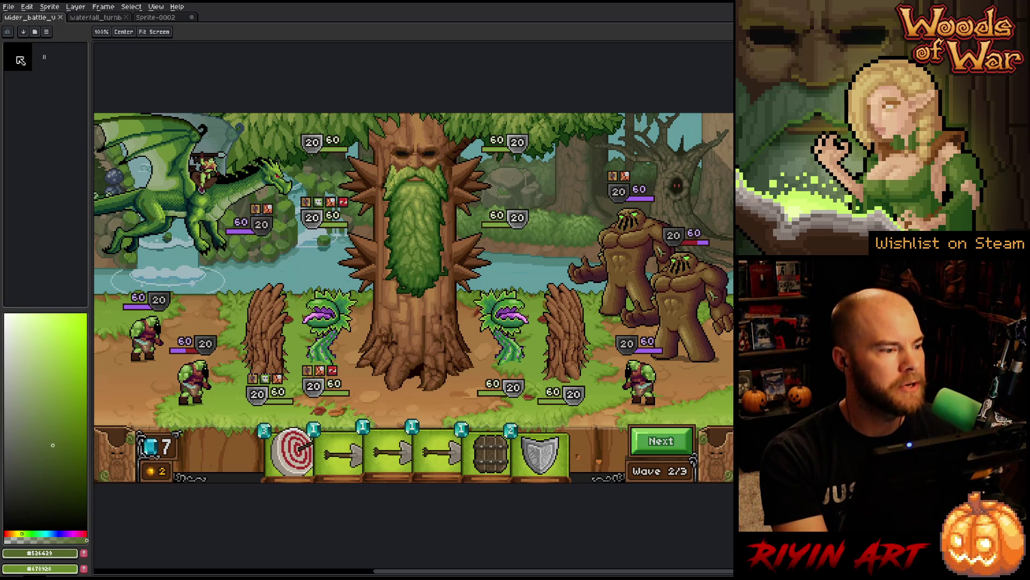
left_click(91, 17)
left_click_drag(593, 244, 503, 296)
scroll(199, 209, "up", 2)
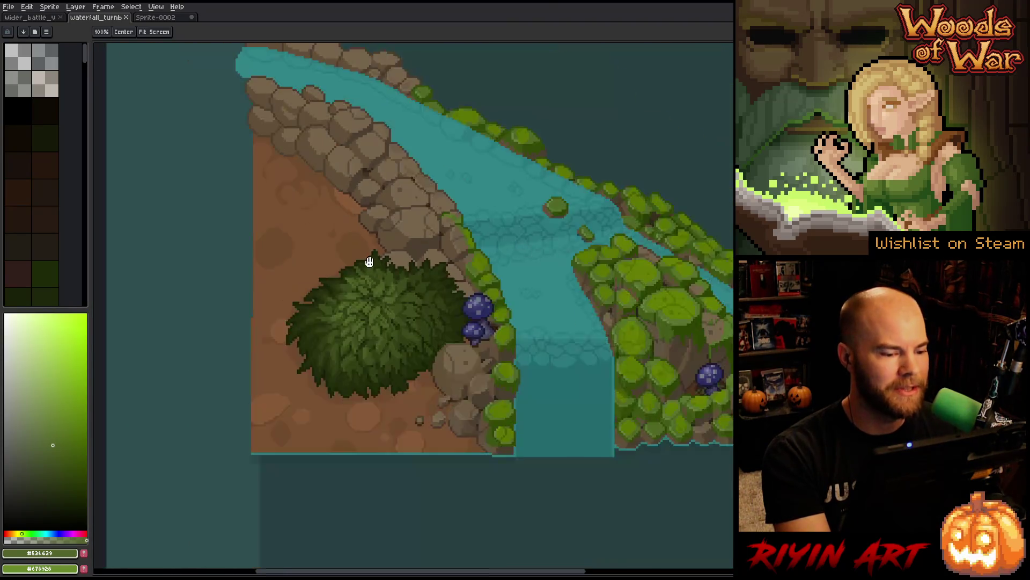
scroll(349, 257, "down", 1)
key("m")
mouse_move(270, 70)
left_mouse_down()
mouse_move(431, 413)
mouse_move(437, 449)
left_mouse_up()
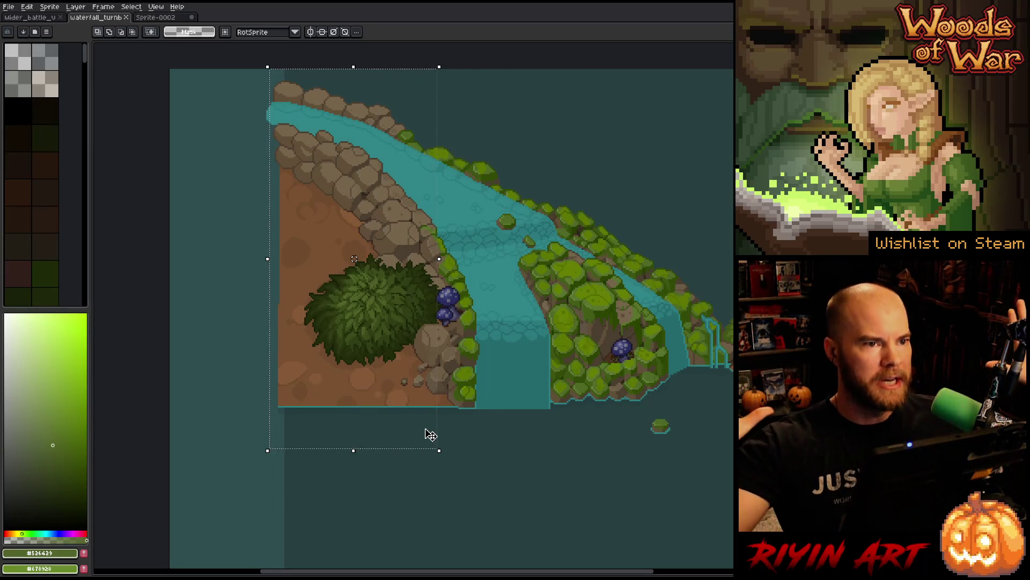
scroll(428, 433, "down", 3)
mouse_move(419, 433)
left_mouse_down()
mouse_move(328, 356)
mouse_move(282, 340)
mouse_move(323, 292)
left_mouse_up()
scroll(282, 341, "up", 2)
key("space")
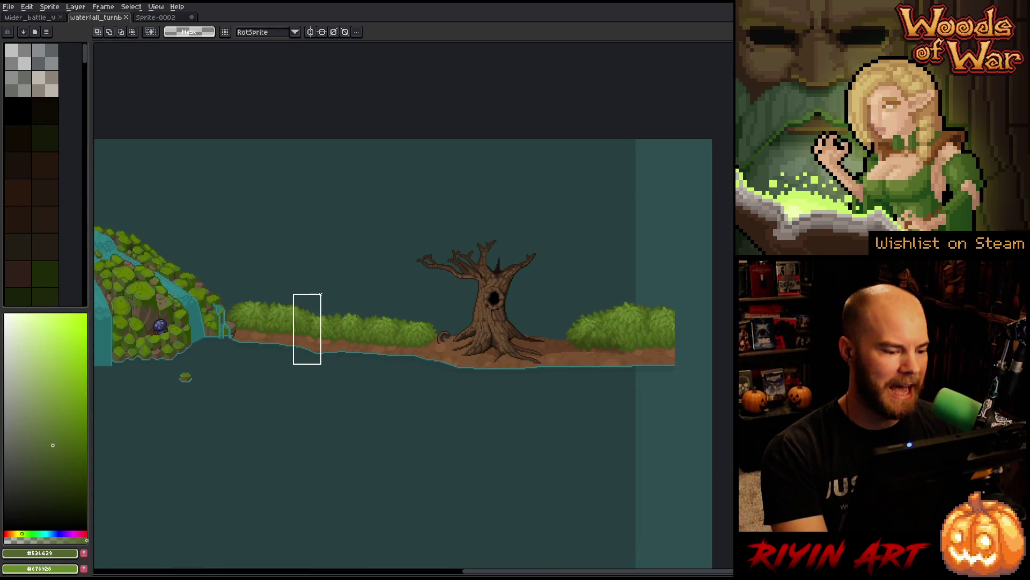
scroll(322, 311, "up", 3)
scroll(322, 308, "down", 1)
scroll(322, 308, "down", 1)
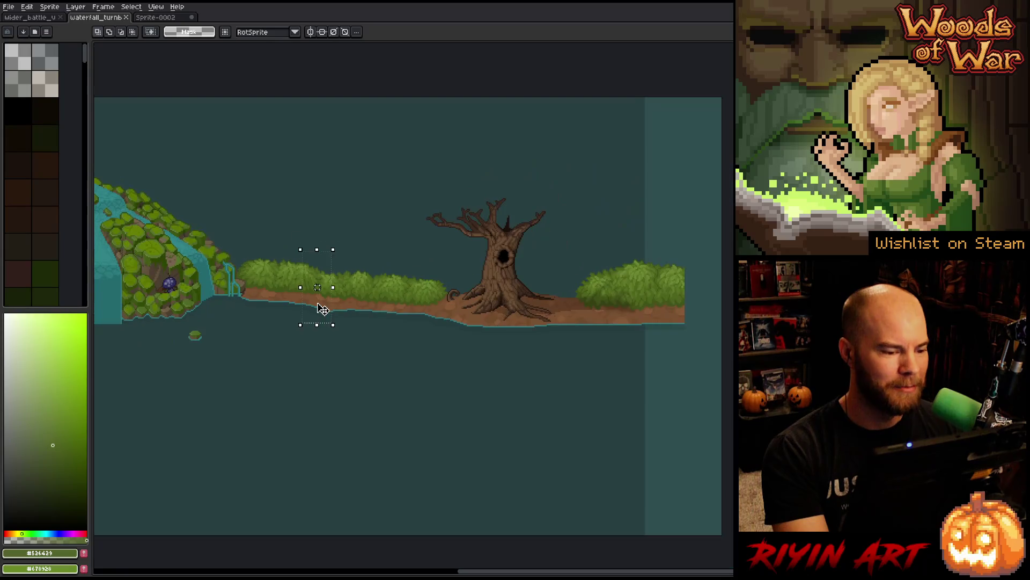
scroll(322, 303, "up", 1)
scroll(322, 303, "down", 1)
key("ctrl+d")
key("space")
mouse_move(320, 400)
left_mouse_down()
mouse_move(361, 357)
mouse_move(545, 377)
left_mouse_up()
scroll(246, 214, "up", 4)
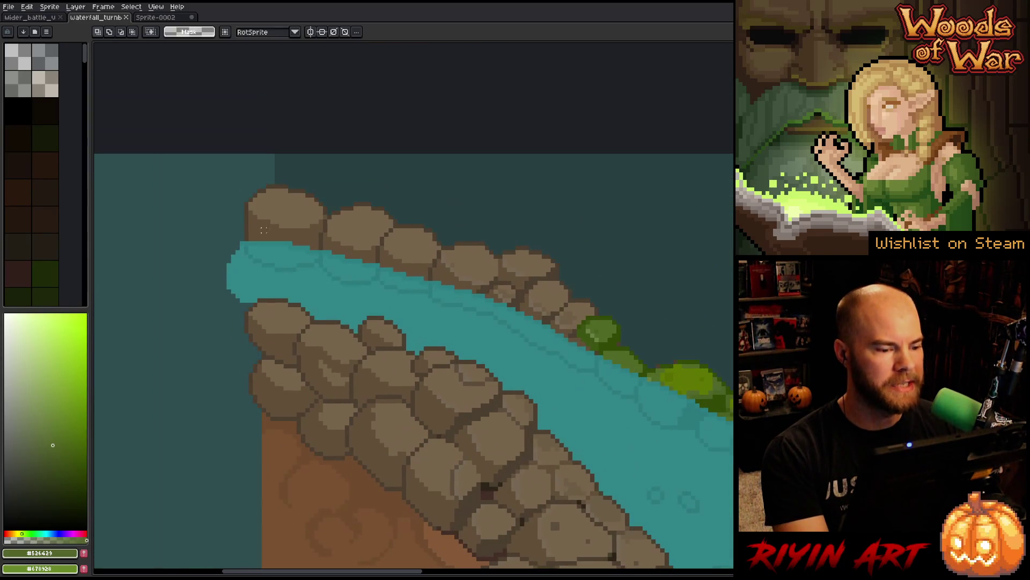
mouse_move(214, 154)
left_mouse_down()
mouse_move(329, 350)
mouse_move(468, 457)
mouse_move(309, 208)
left_mouse_up()
scroll(461, 458, "down", 3)
key("space")
scroll(330, 246, "up", 2)
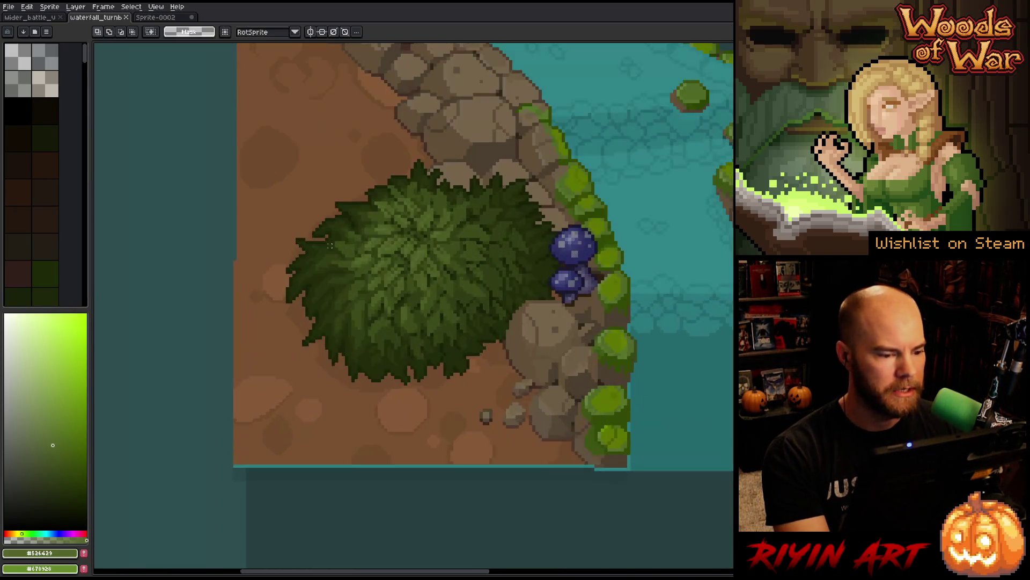
scroll(330, 248, "up", 1)
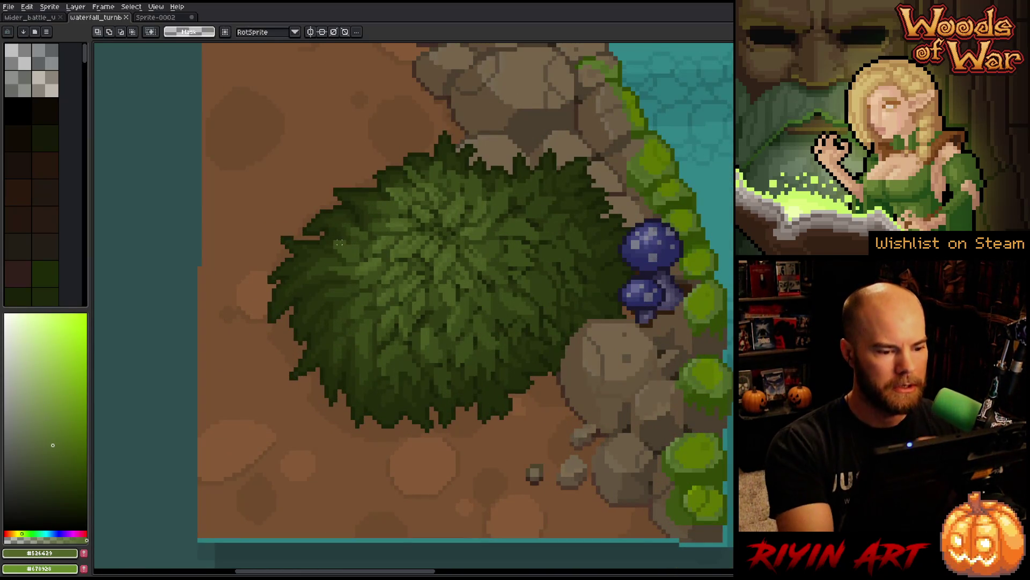
key("b")
left_click(392, 246, "alt")
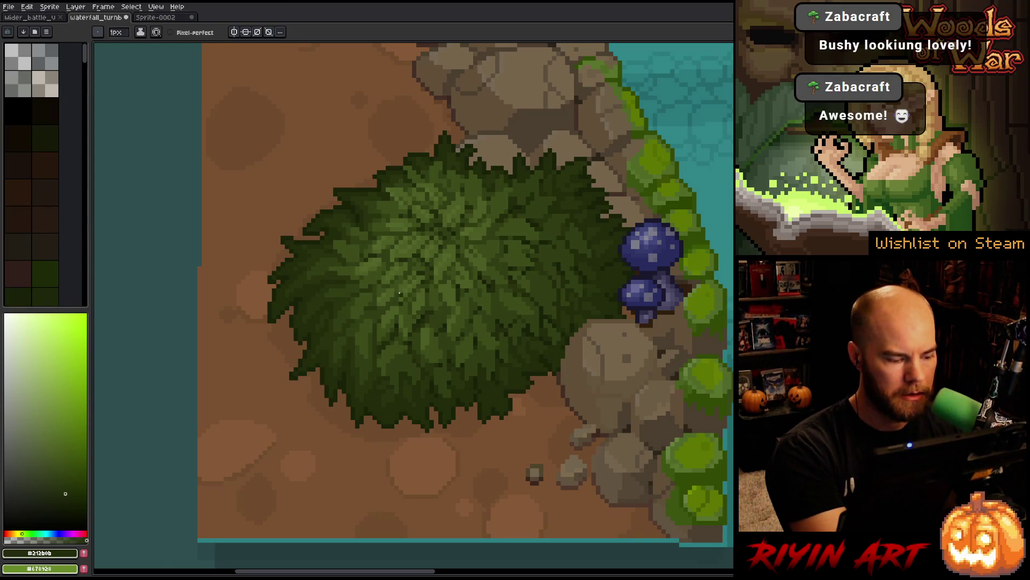
Step: Show the layer list and briefly hide a layer to compare the artwork
key("Tab")
left_click(97, 484)
left_click(97, 484)
key("i")
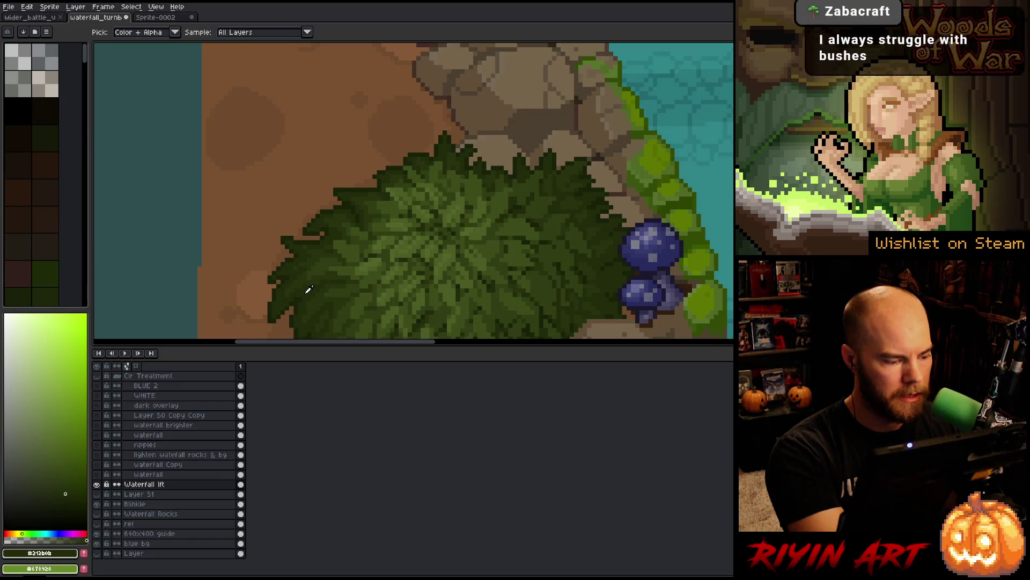
key("b")
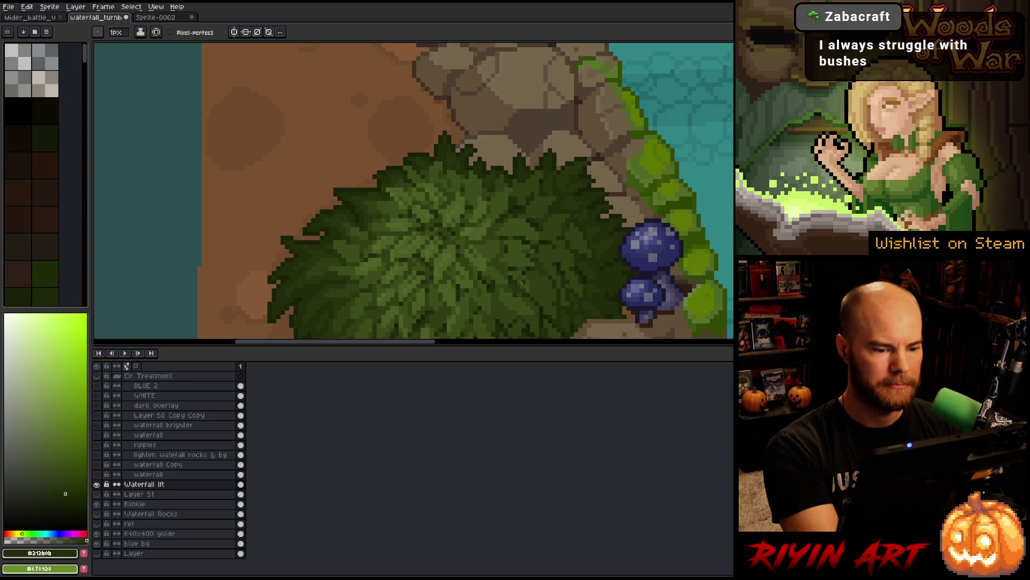
Step: Sample dark, mid and light bush greens and redraw leaf pixels with the 1px pencil
left_click(560, 290, "alt")
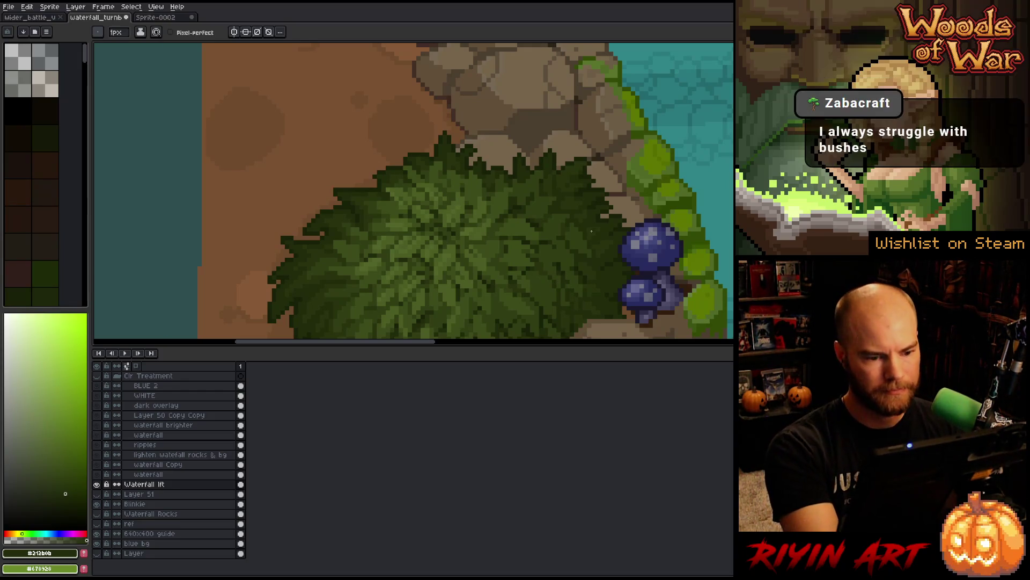
scroll(593, 224, "down", 3)
left_click(307, 224, "alt")
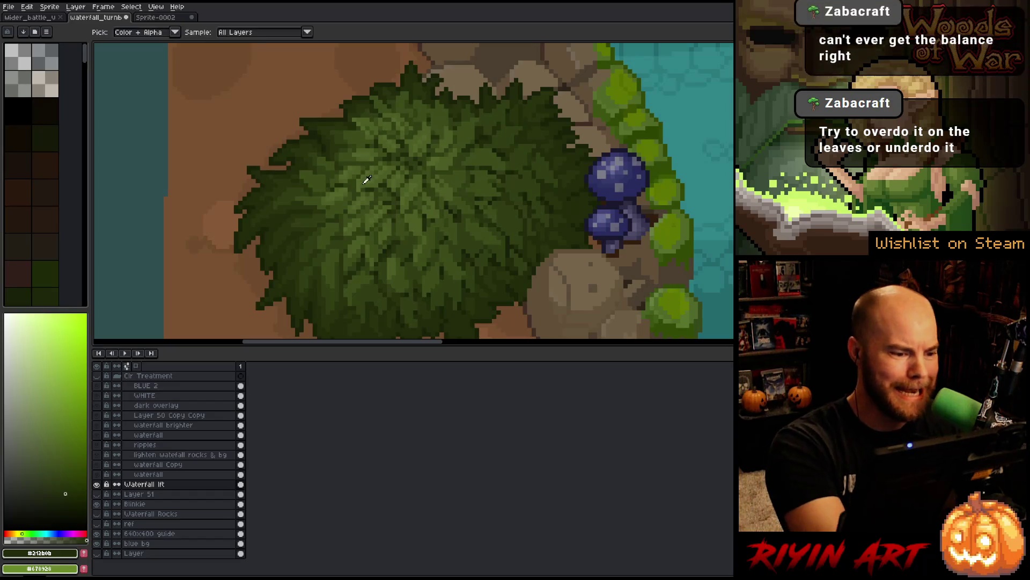
left_click(336, 217, "alt")
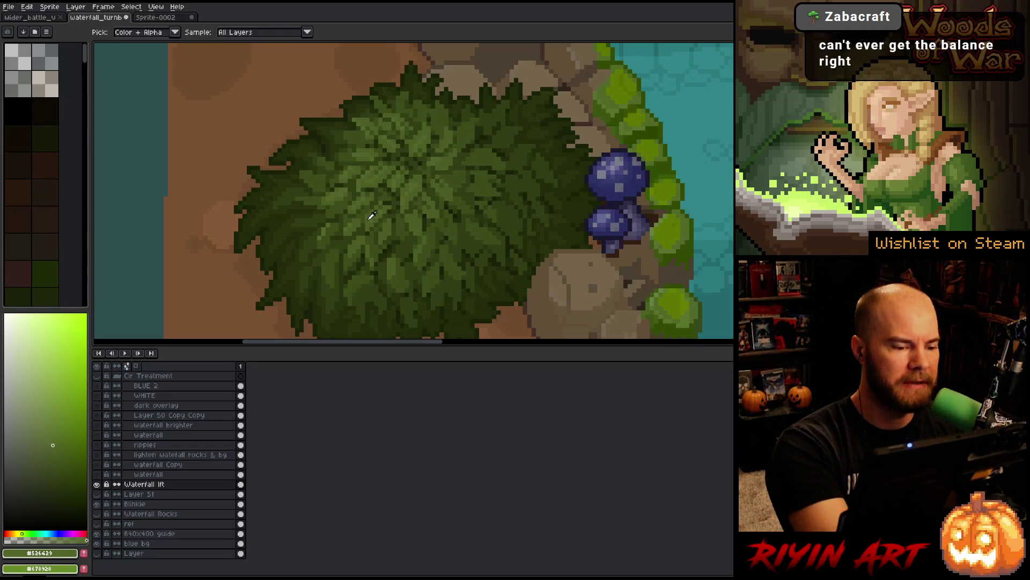
left_click(375, 216, "alt")
key("g")
key("b")
left_click(355, 220, "alt")
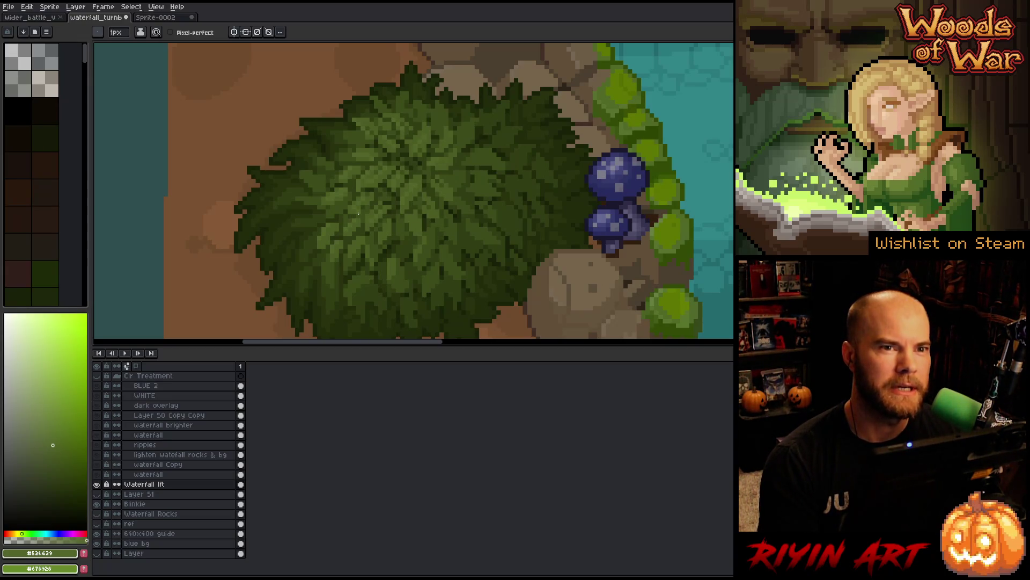
scroll(354, 213, "down", 3)
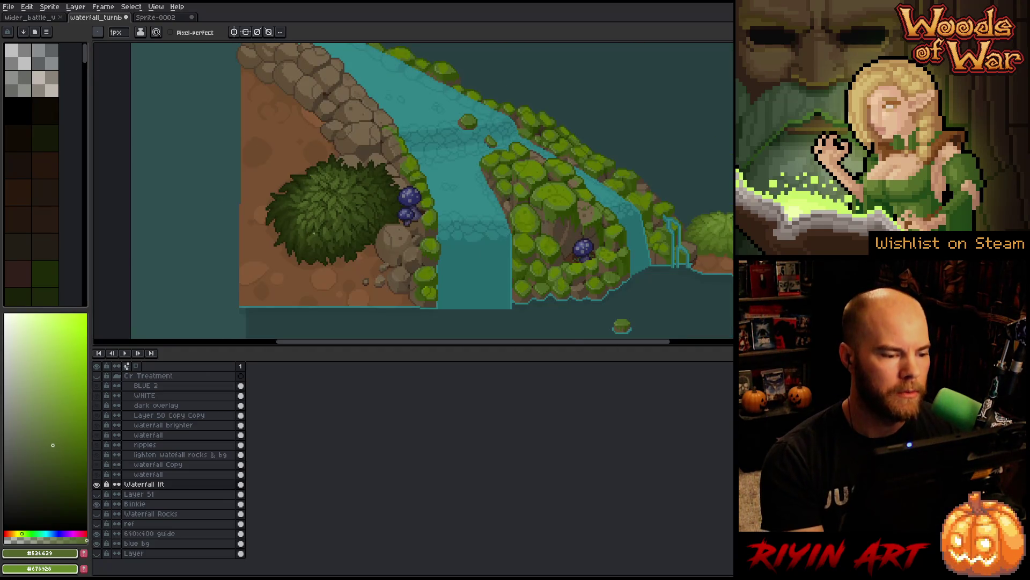
scroll(314, 233, "up", 1)
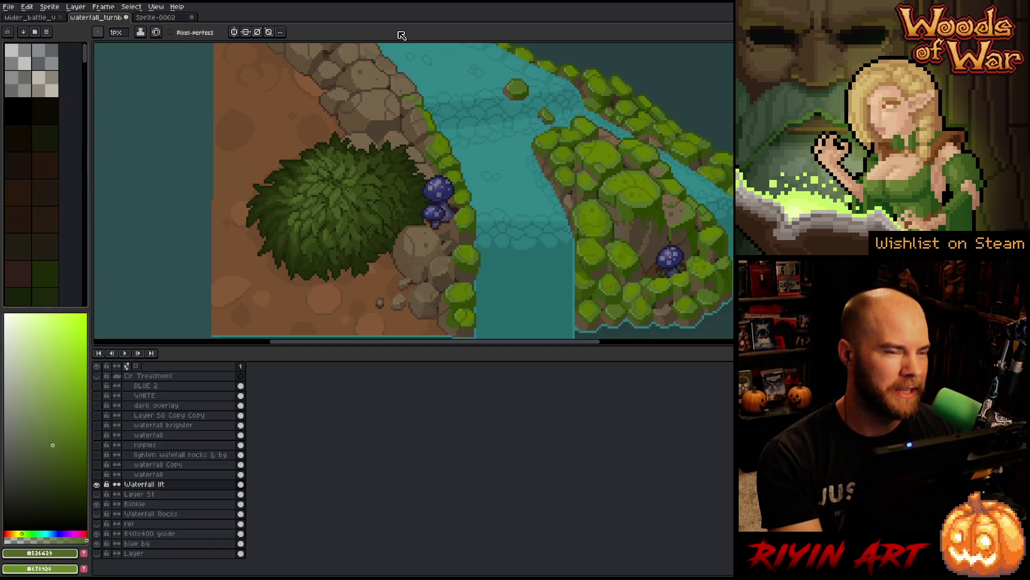
left_click_drag(317, 188, 359, 237)
scroll(311, 197, "down", 1)
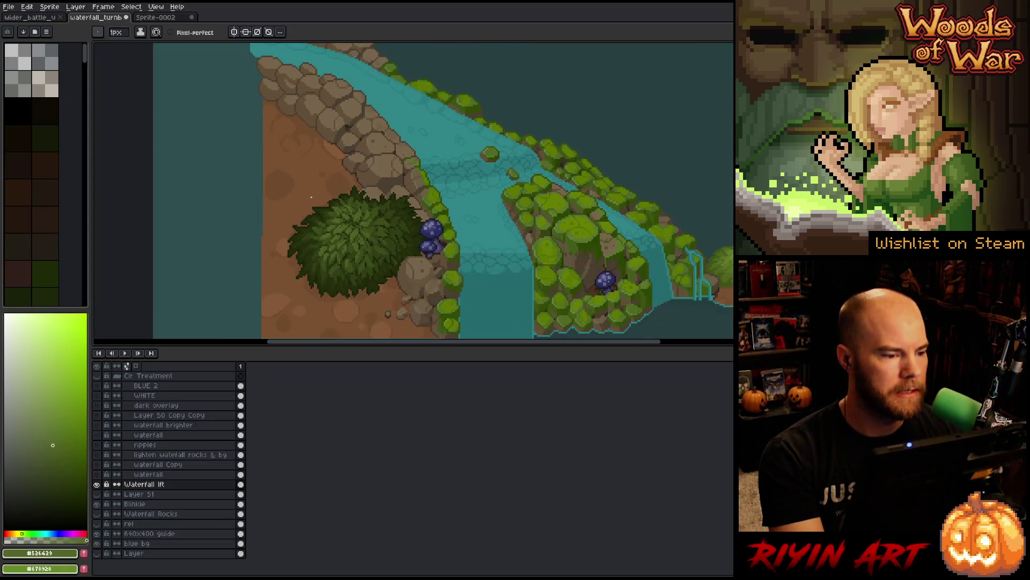
scroll(298, 177, "up", 4)
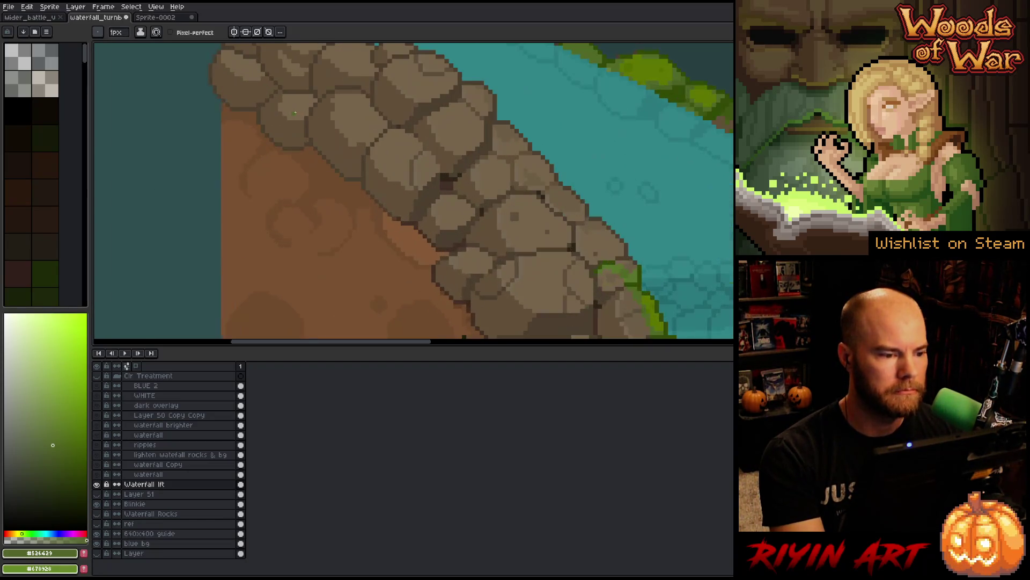
scroll(376, 245, "down", 1)
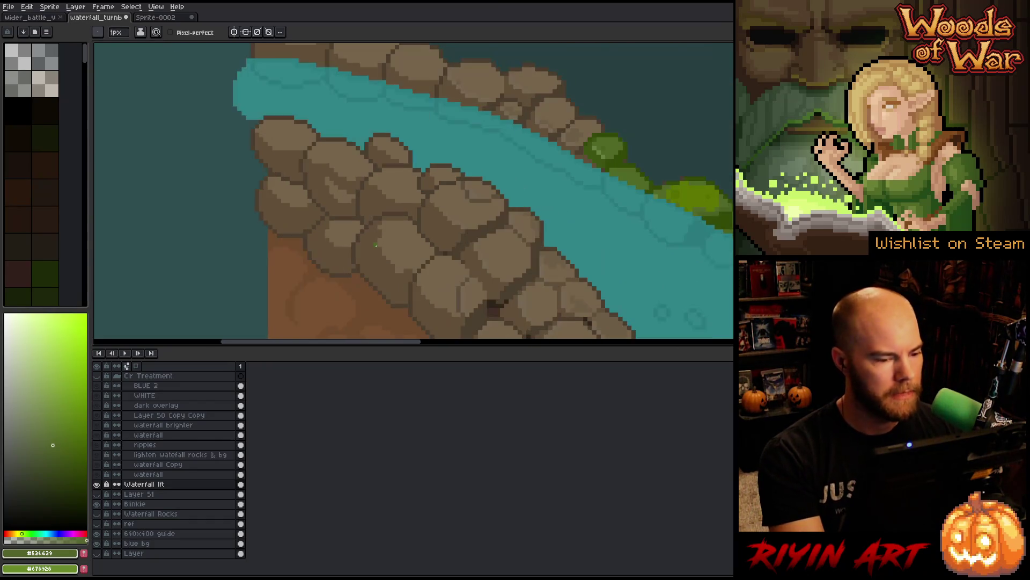
key("v")
scroll(388, 285, "up", 1)
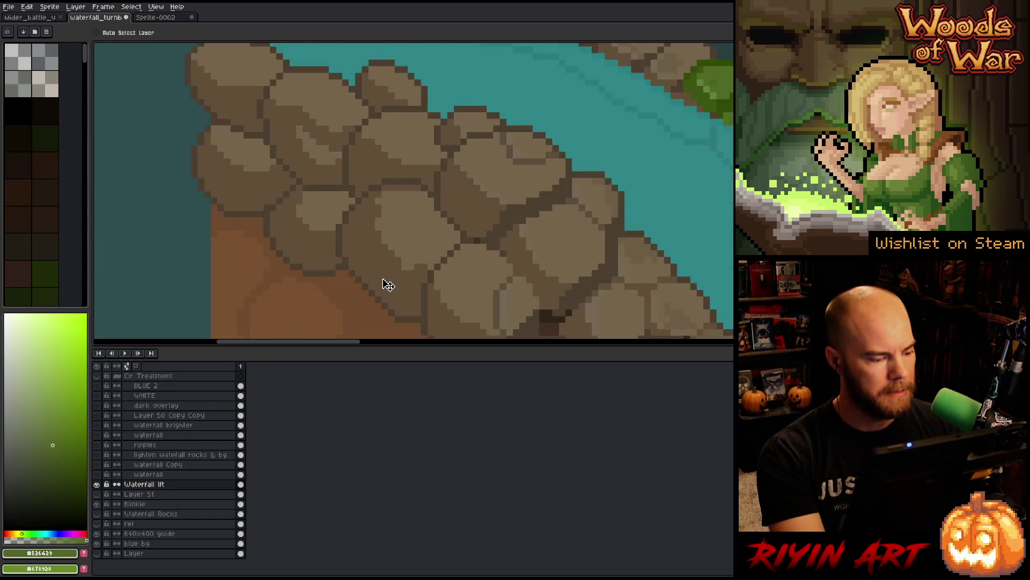
left_click(407, 277, "alt")
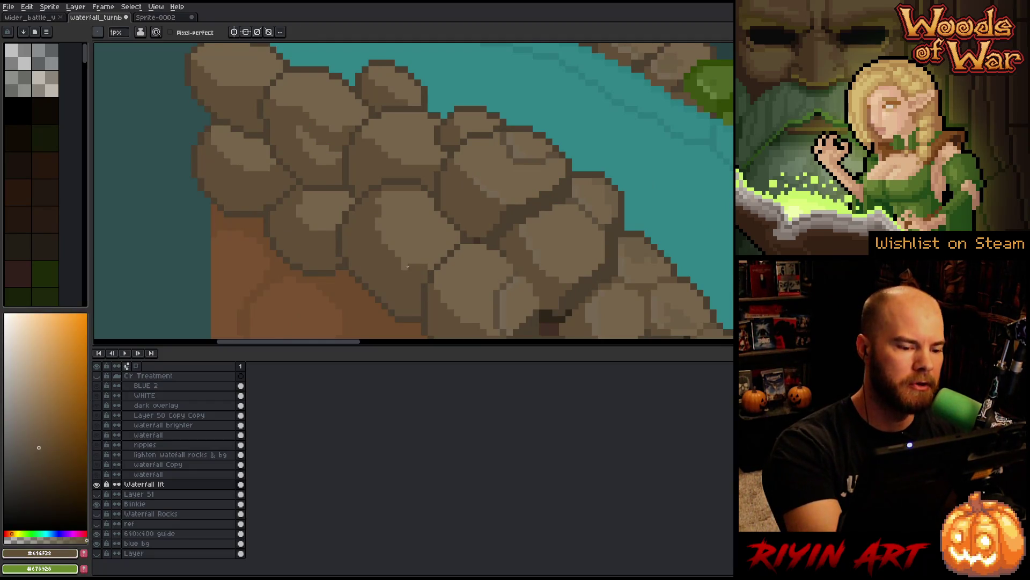
left_click(378, 214, "alt")
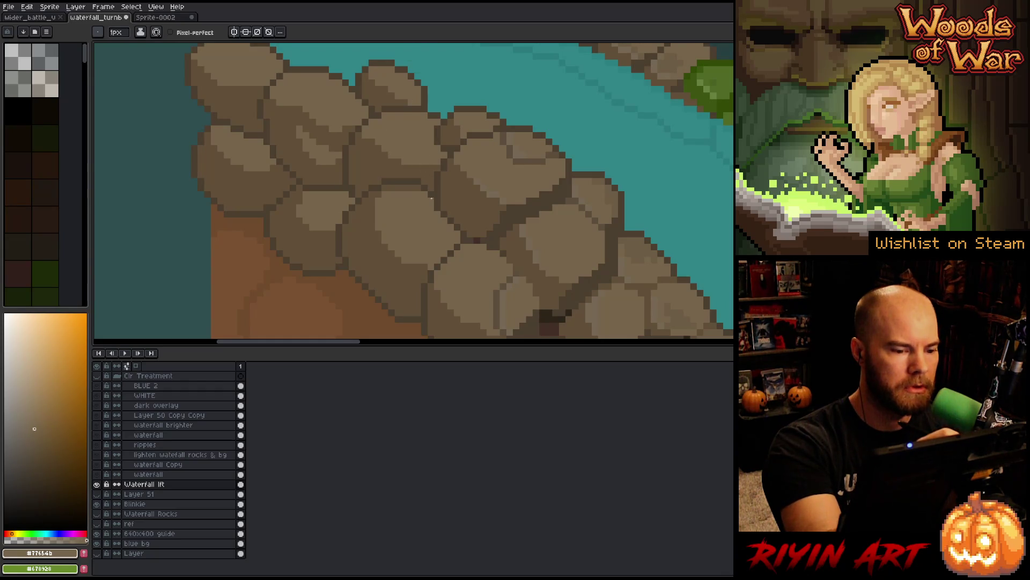
left_click(425, 179, "alt")
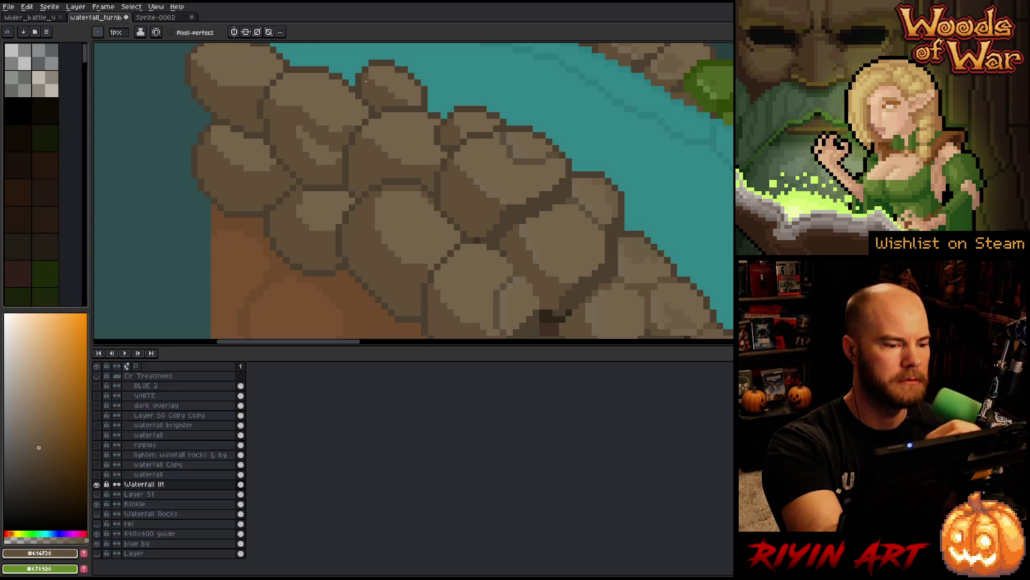
left_click_drag(345, 154, 363, 190)
left_click(360, 209, "alt")
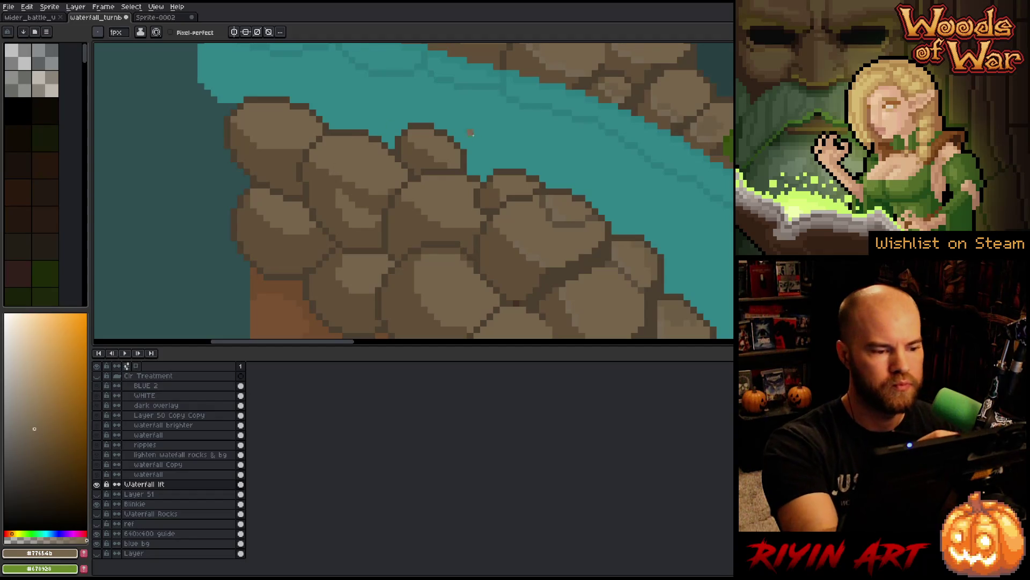
left_click(314, 160, "alt")
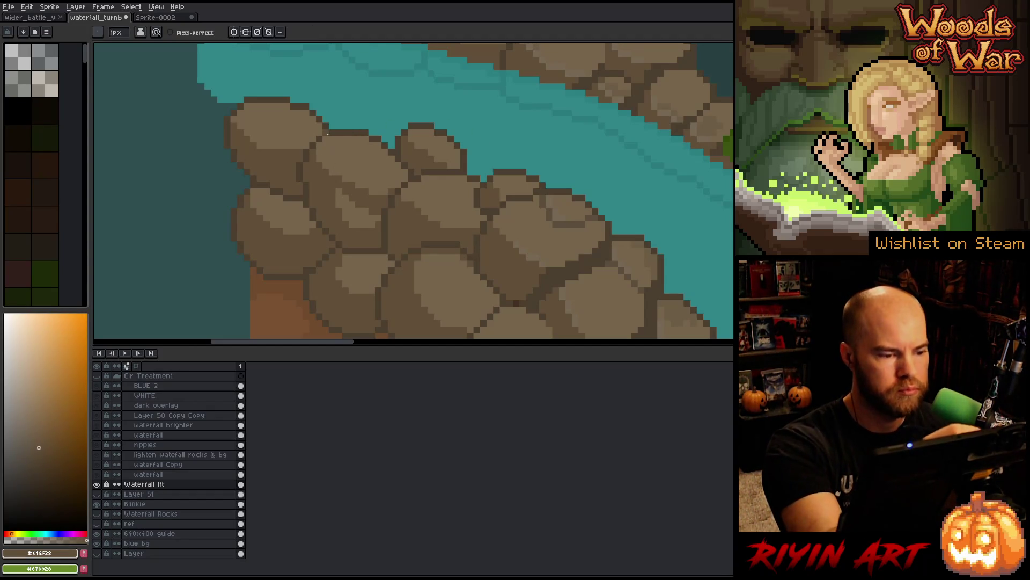
left_click(286, 137, "alt")
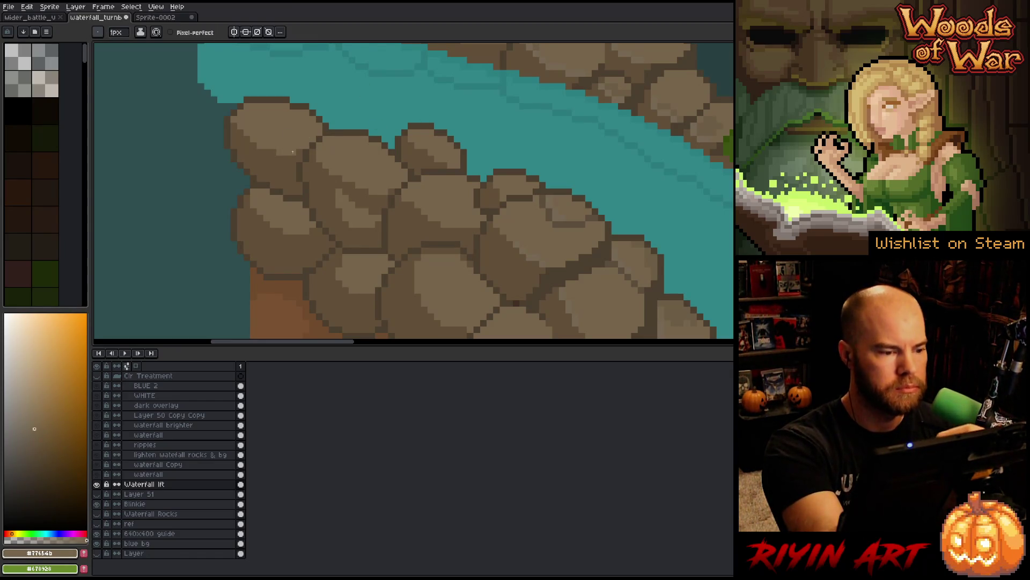
Step: Pick the dark rock shade #5b4d3b and draw two crack lines splitting the upper-left rocks
scroll(665, 221, "down", 3)
scroll(471, 163, "right", 3)
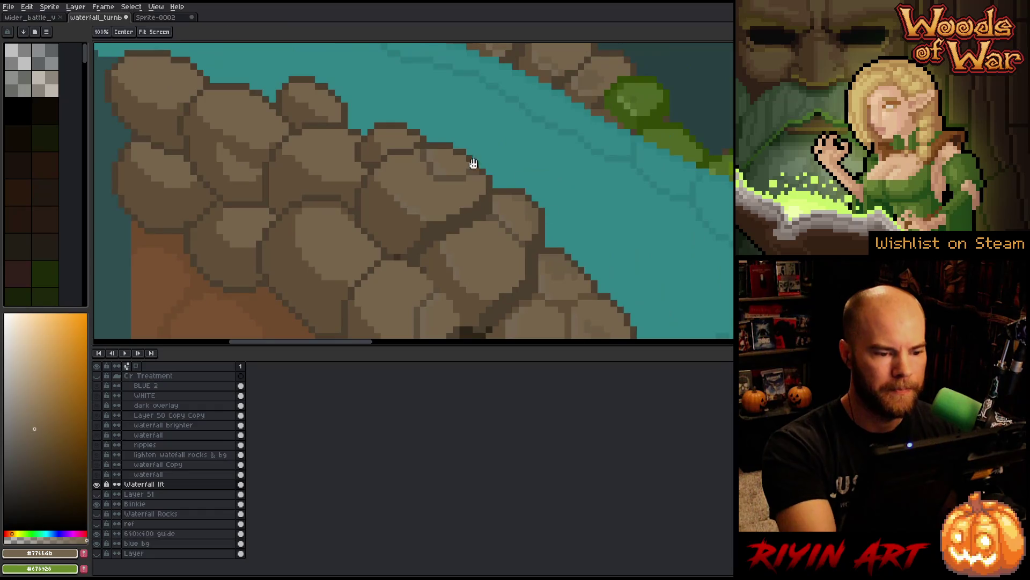
left_click(453, 171, "alt")
left_click_drag(504, 148, 528, 43)
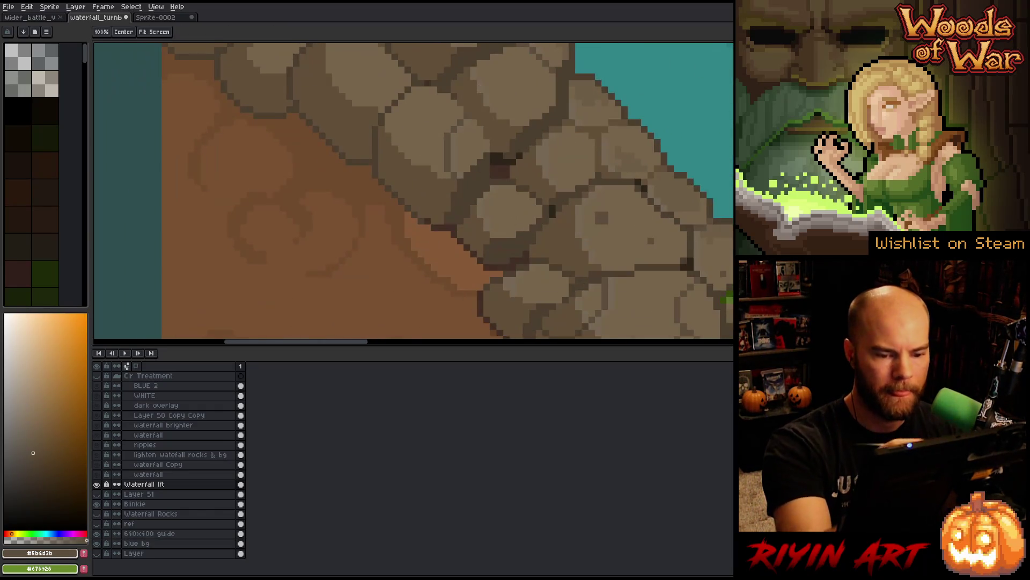
left_click_drag(413, 190, 445, 137)
scroll(706, 111, "up", 10)
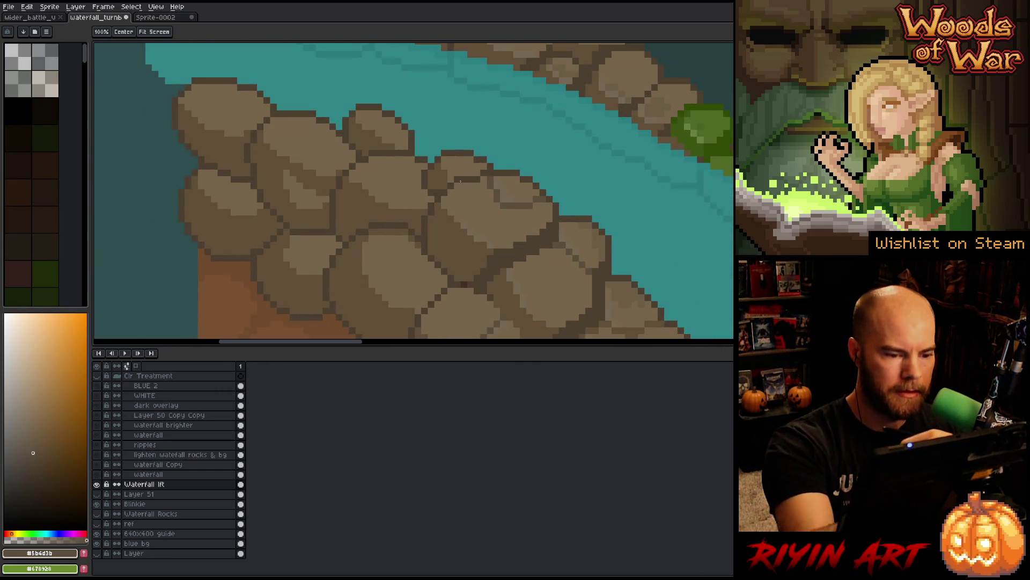
key("b")
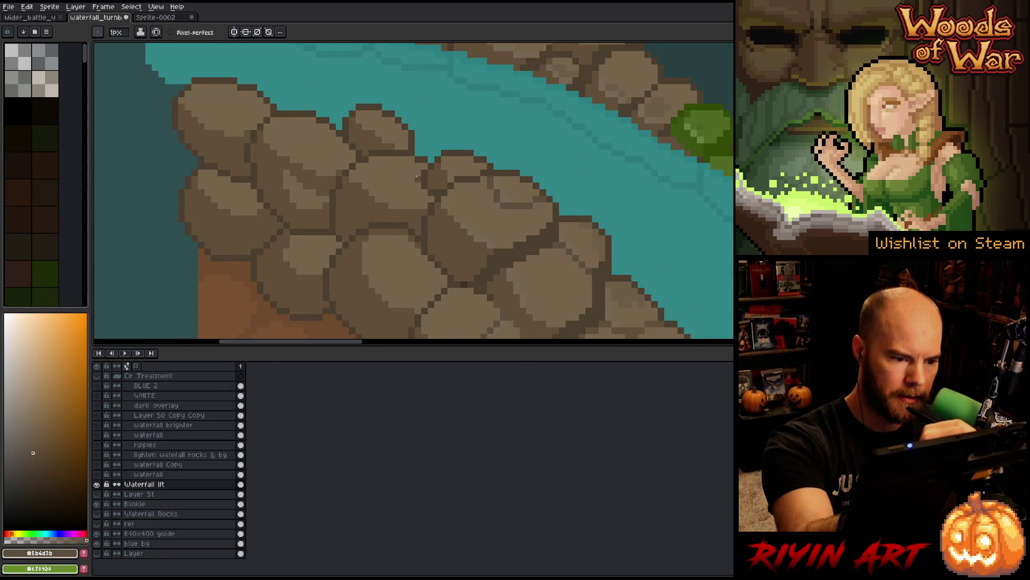
left_click_drag(409, 178, 398, 208)
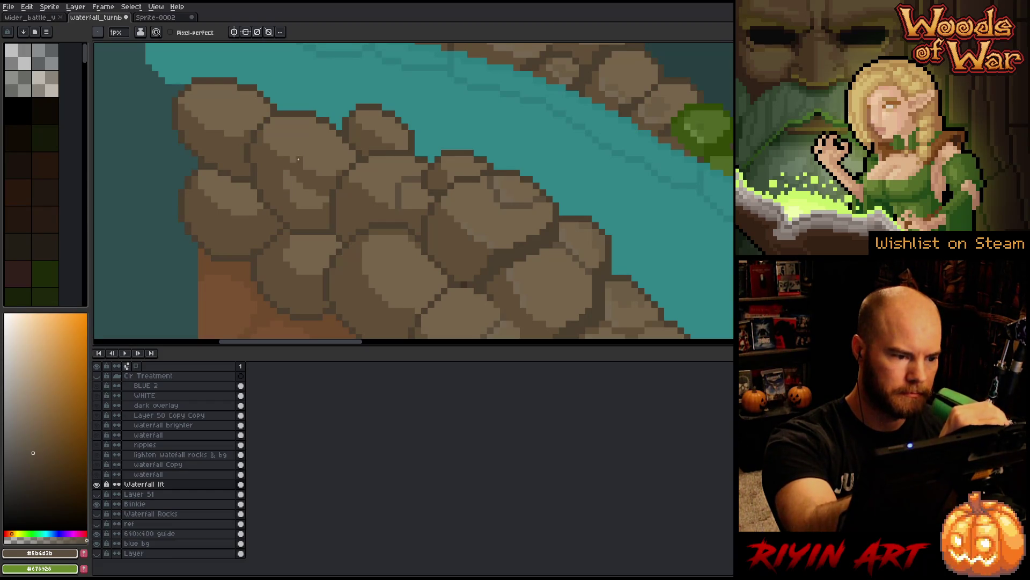
left_click_drag(302, 155, 348, 164)
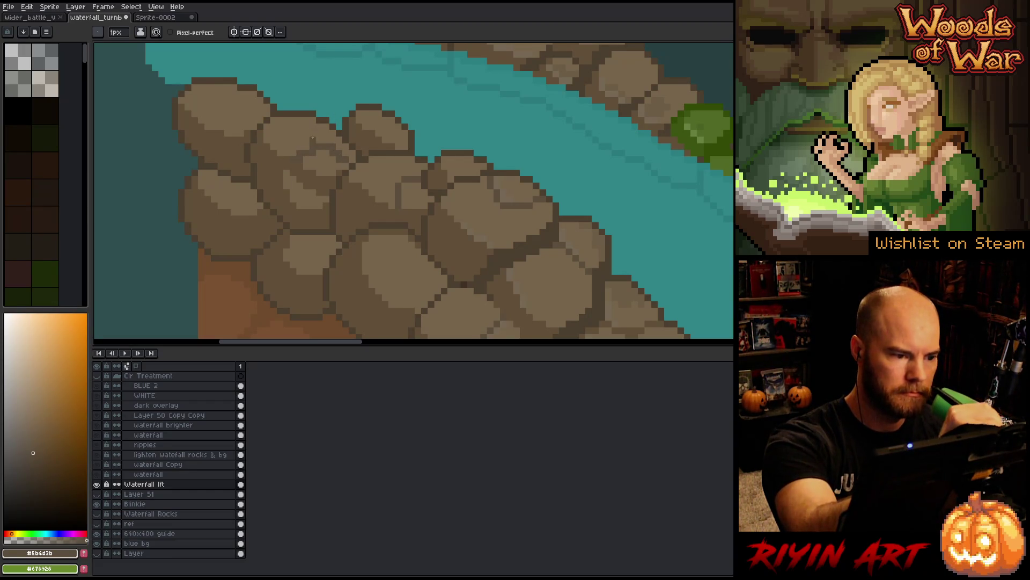
Step: Draw another dark dividing line to outline a small extra stone in the left boulder cluster
left_click(299, 158, "alt")
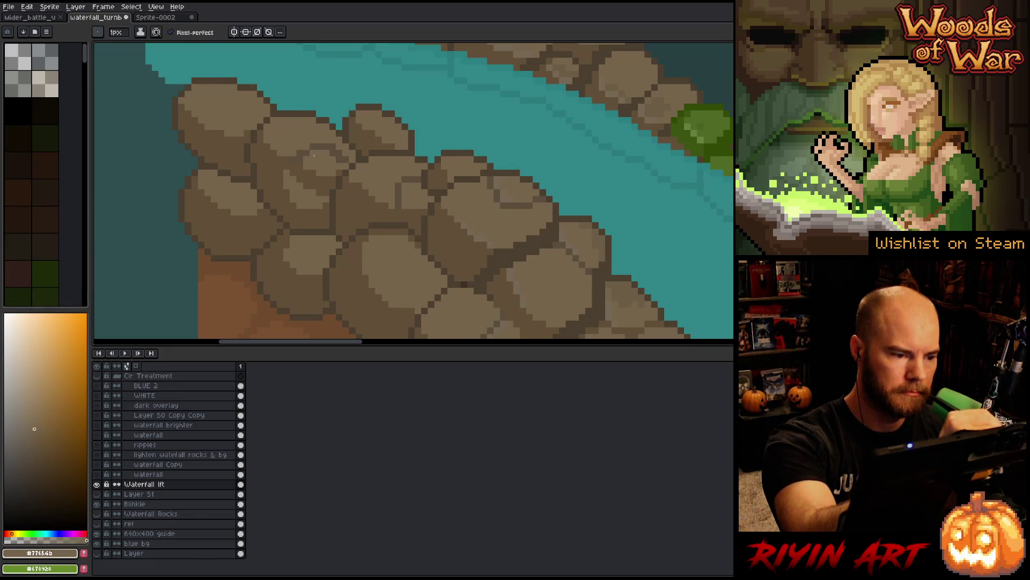
key("alt")
left_click(323, 138, "alt")
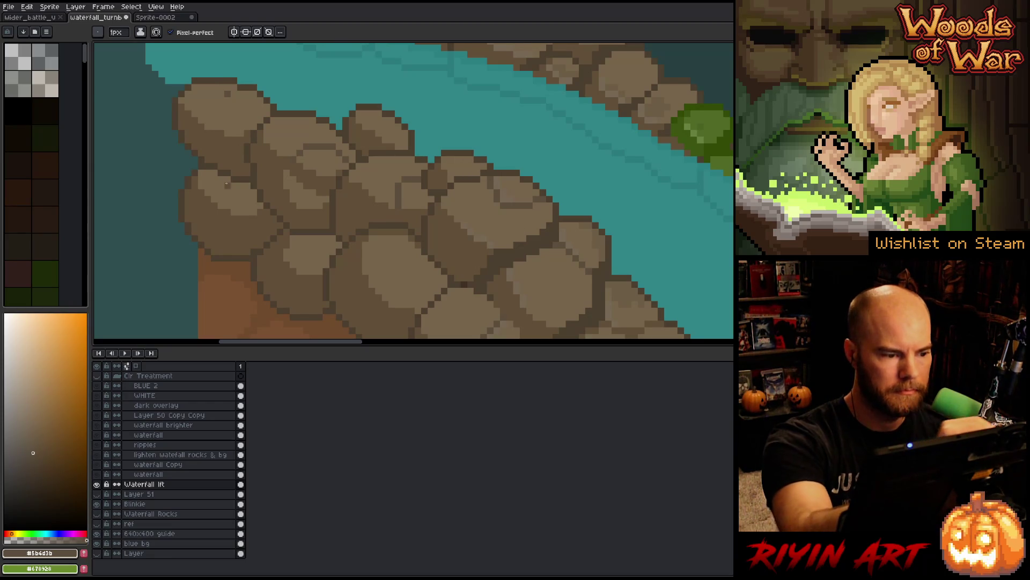
left_click_drag(229, 196, 256, 208)
left_click(254, 173, "alt")
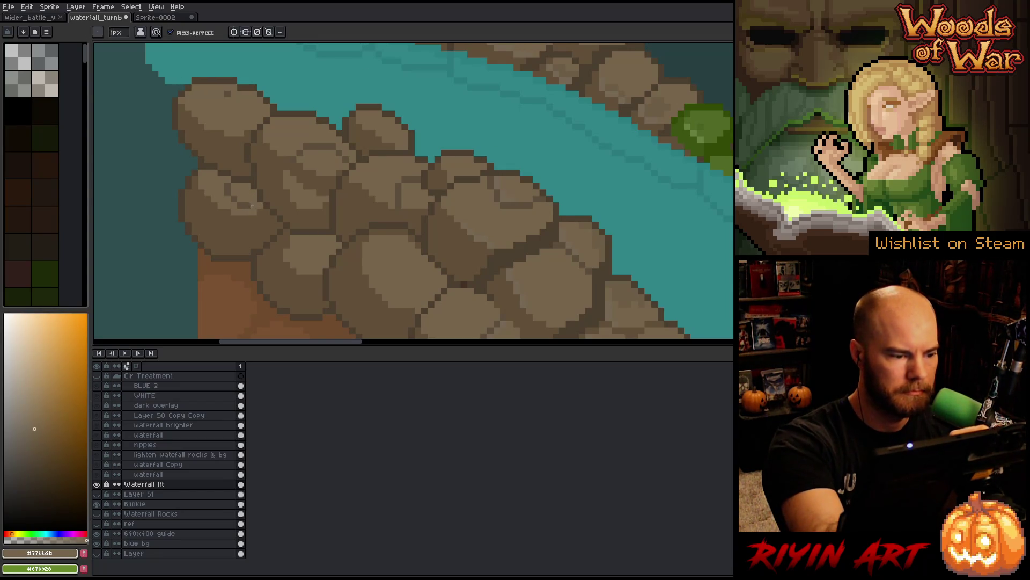
left_click(247, 198, "alt")
left_click(257, 192, "alt")
left_click_drag(618, 224, 594, 247)
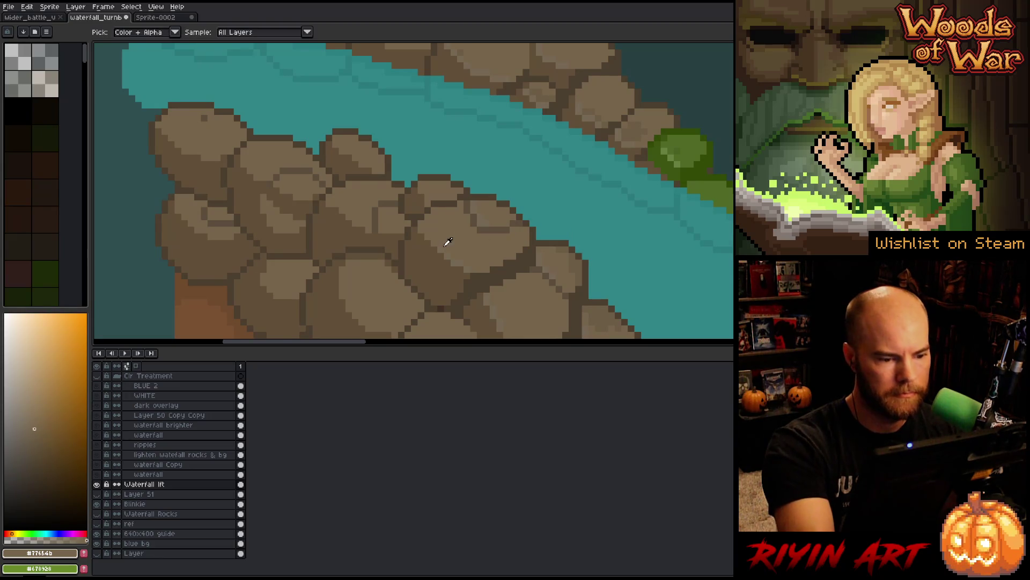
mouse_move(446, 244)
left_mouse_down()
mouse_move(524, 164)
mouse_move(284, 196)
left_mouse_up()
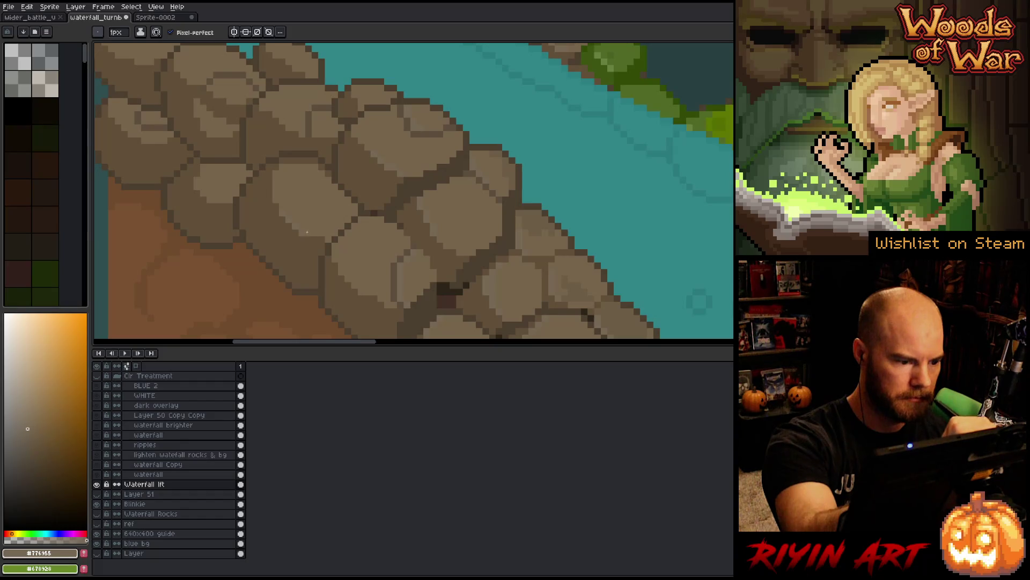
left_click_drag(312, 65, 323, 119)
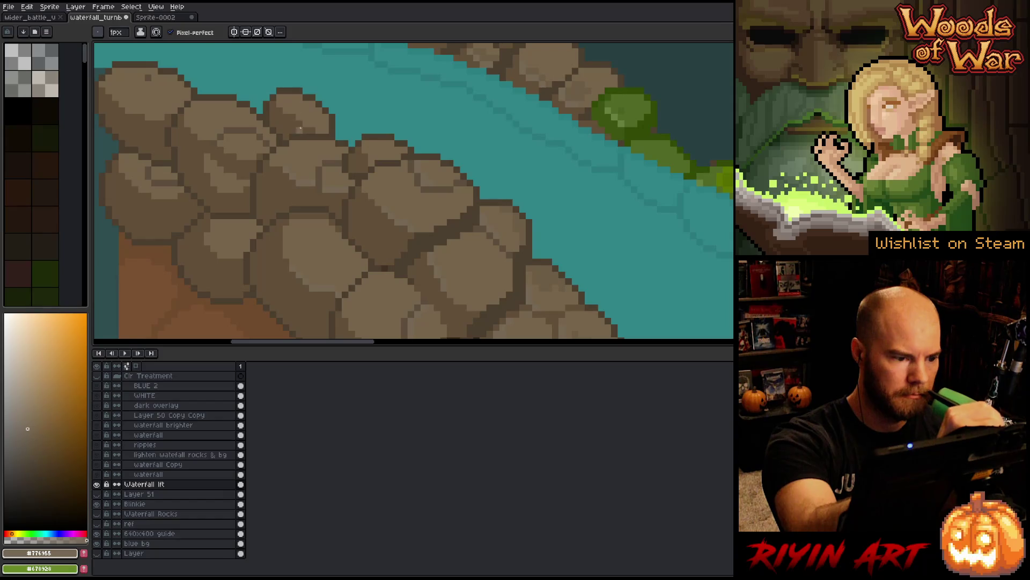
left_click(275, 162, "alt")
left_click(279, 161, "alt")
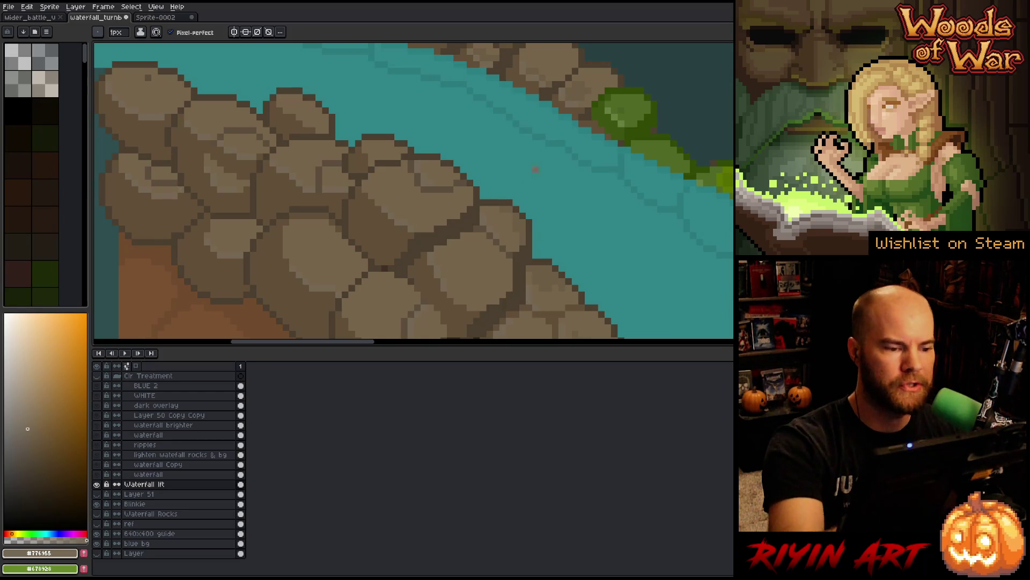
left_click(315, 126, "alt")
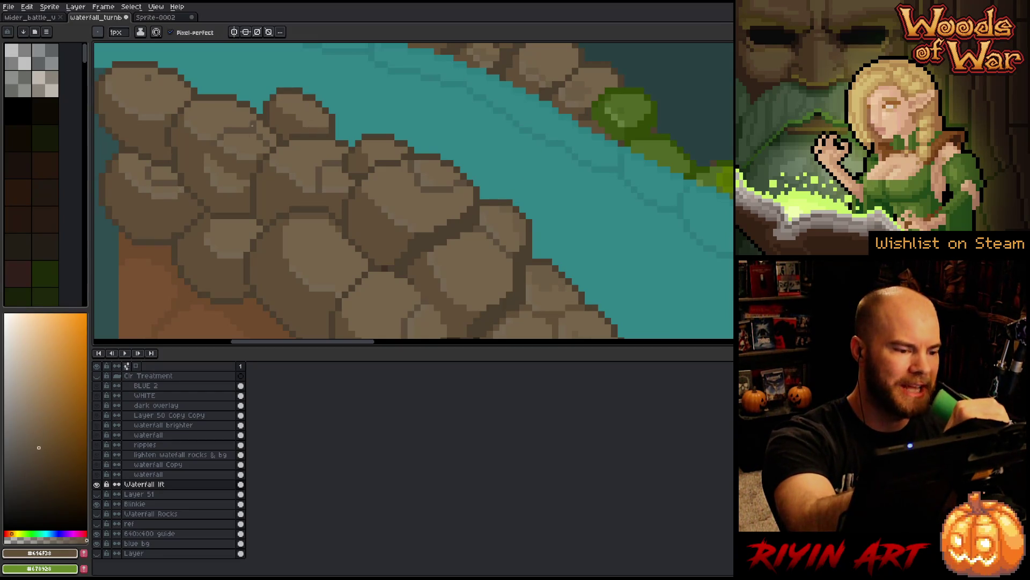
left_click(266, 90, "alt")
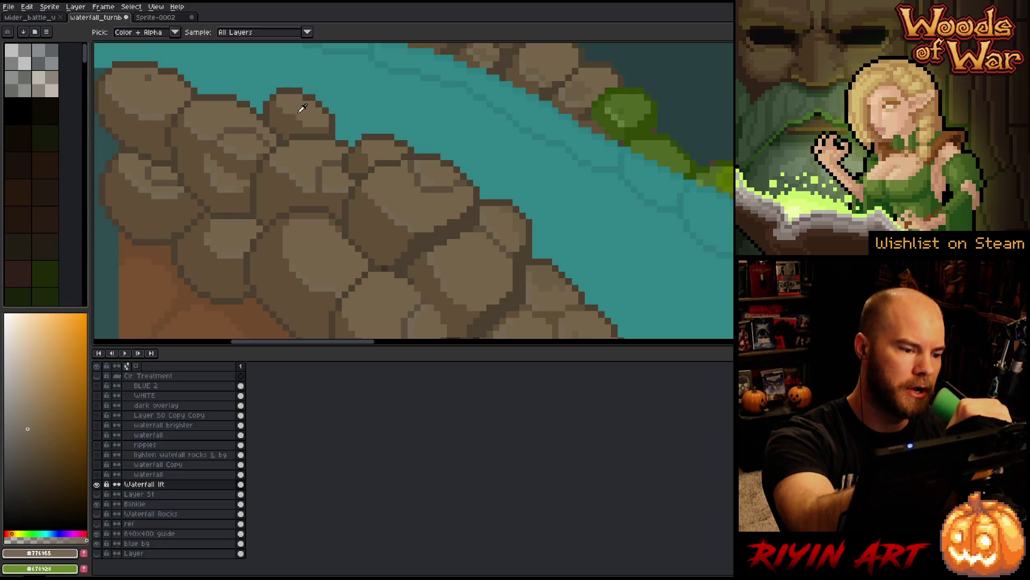
left_click(253, 153, "alt")
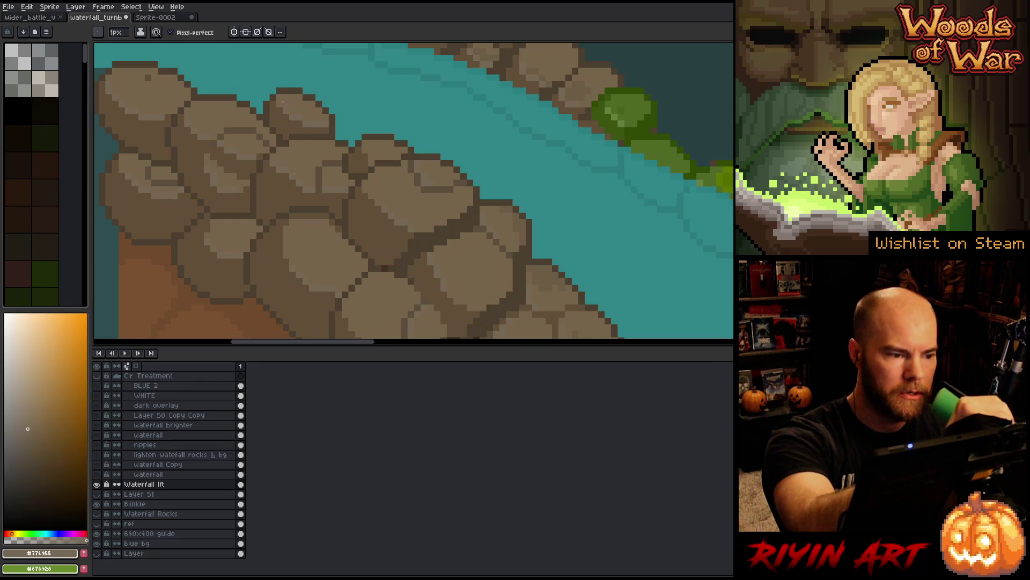
left_click_drag(453, 185, 434, 171)
left_click(349, 145, "alt")
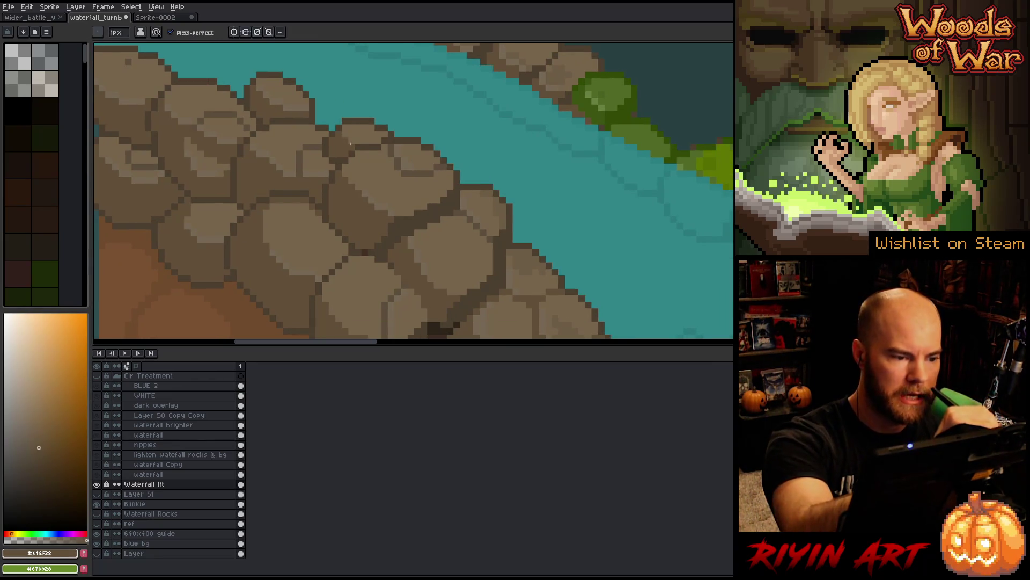
left_click(362, 184, "alt")
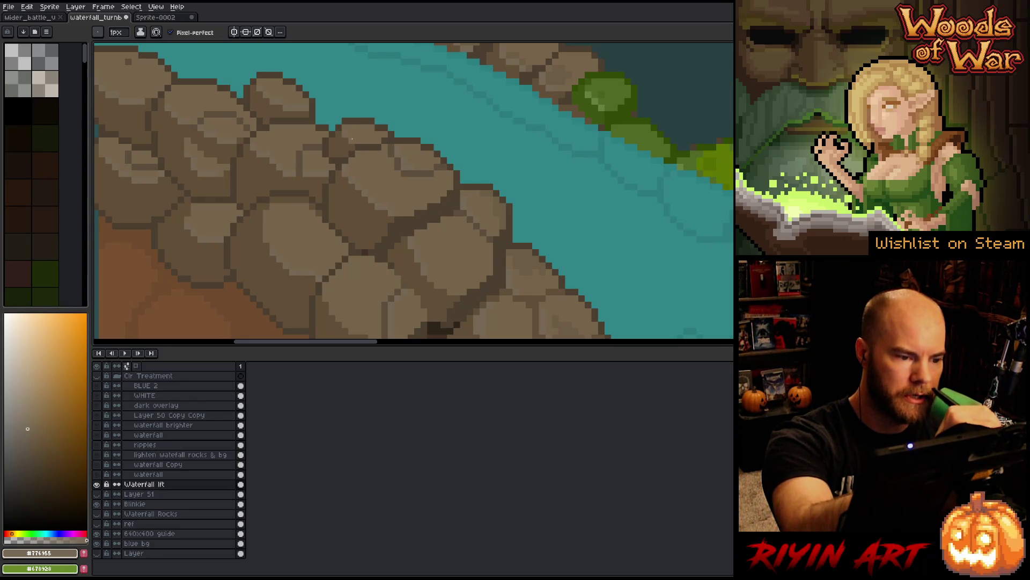
left_click_drag(523, 245, 497, 175)
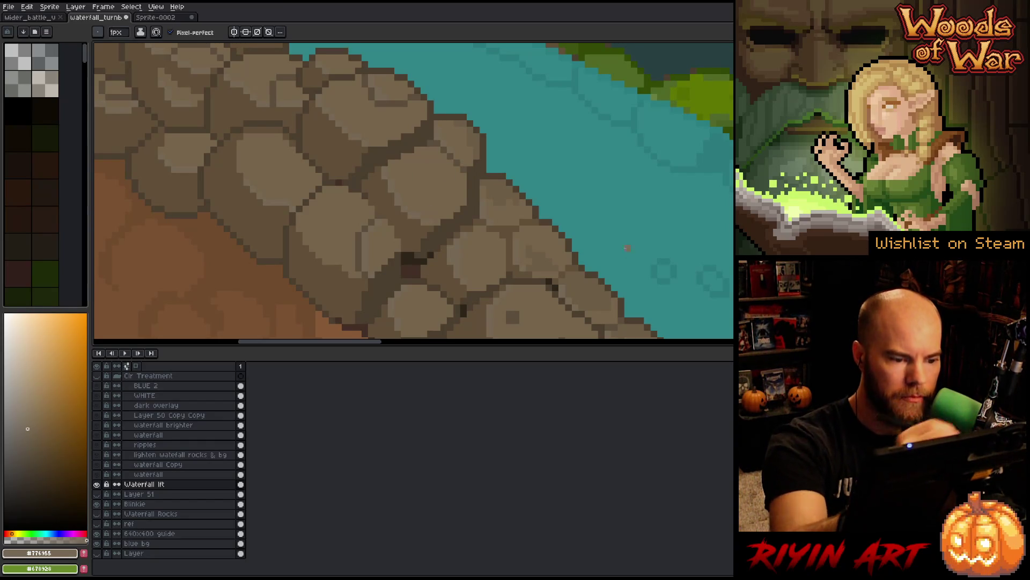
left_click_drag(642, 272, 638, 261)
left_click(499, 181, "alt")
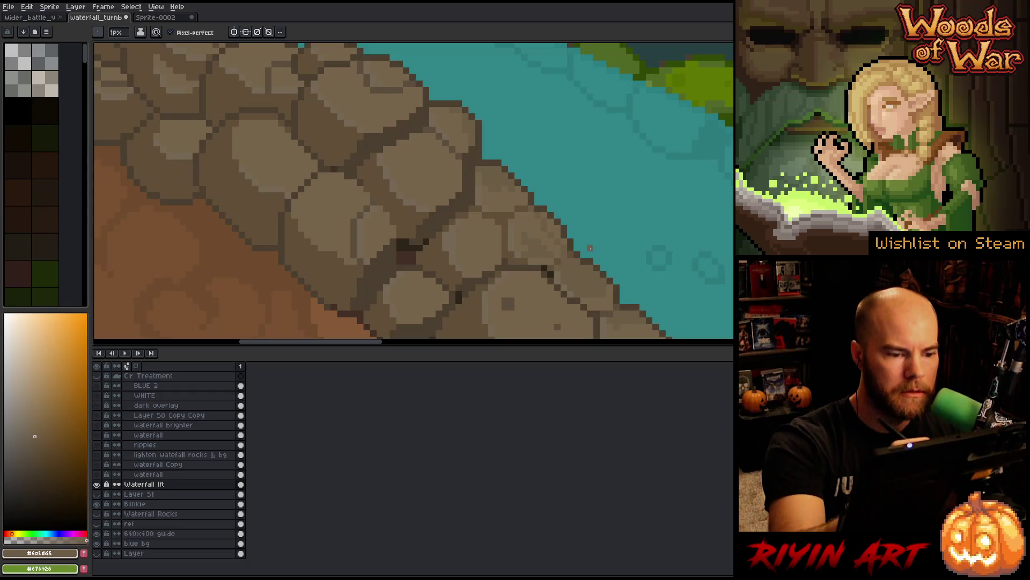
left_click_drag(555, 142, 588, 191)
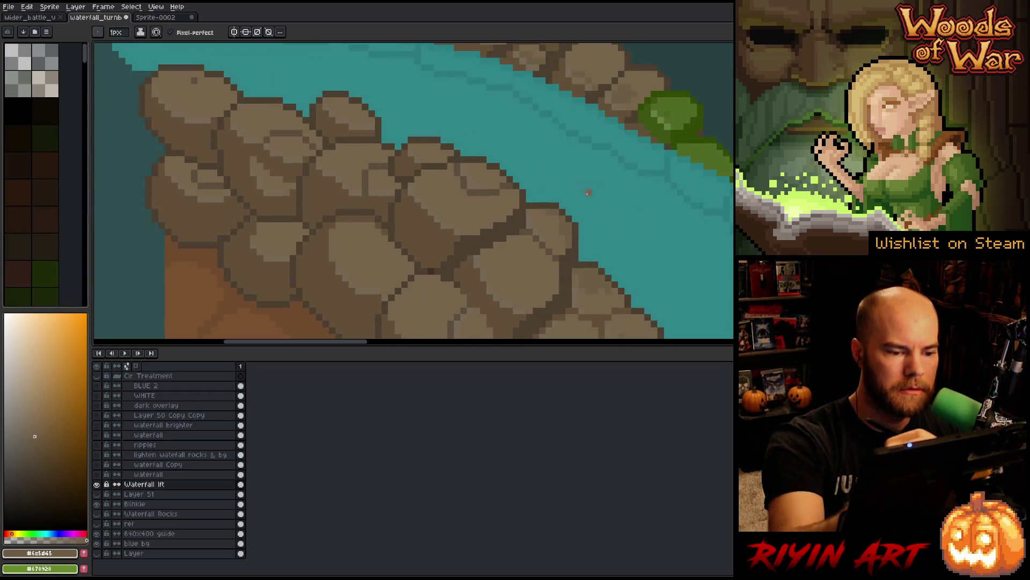
Step: Select all light rock-colour pixels and paint four light highlight bumps with a 4px brush
key("w")
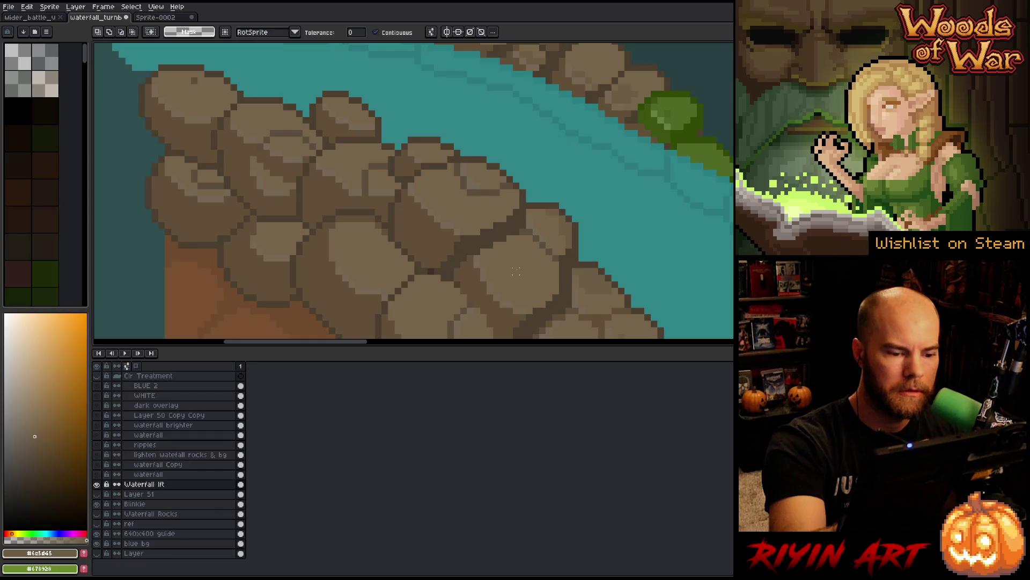
key("shift+c")
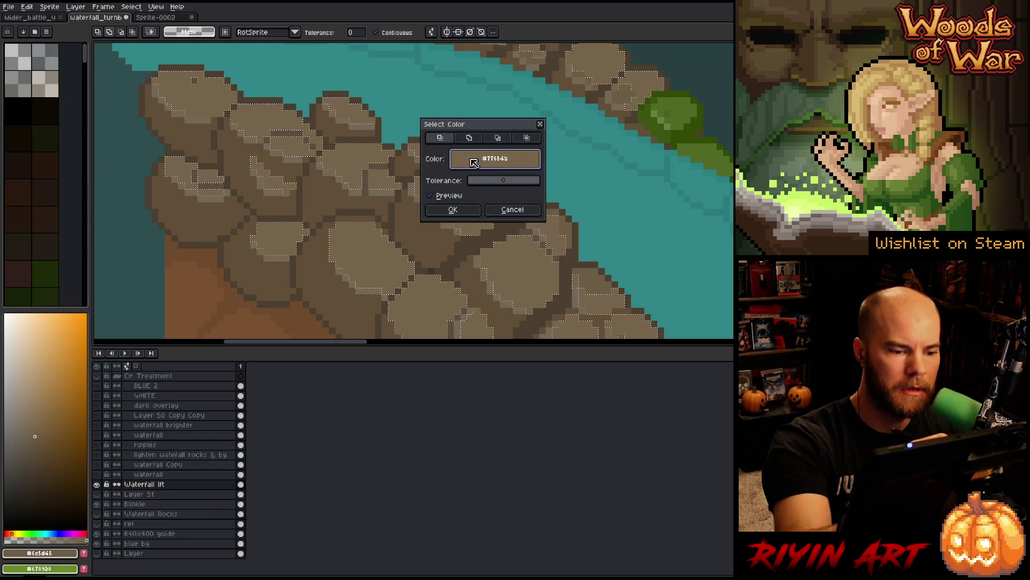
left_click(453, 209)
left_click(116, 32)
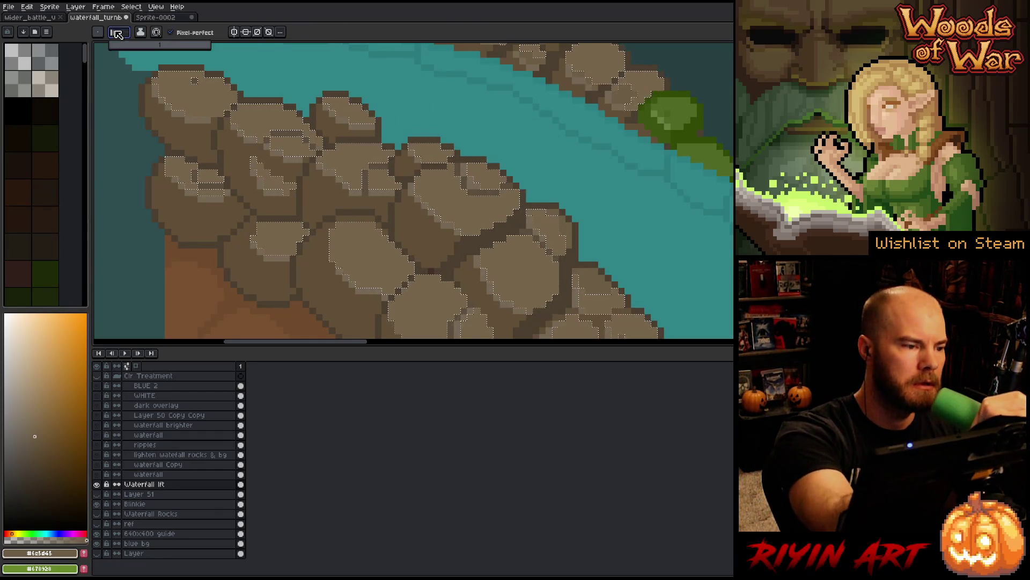
left_click_drag(122, 46, 118, 46)
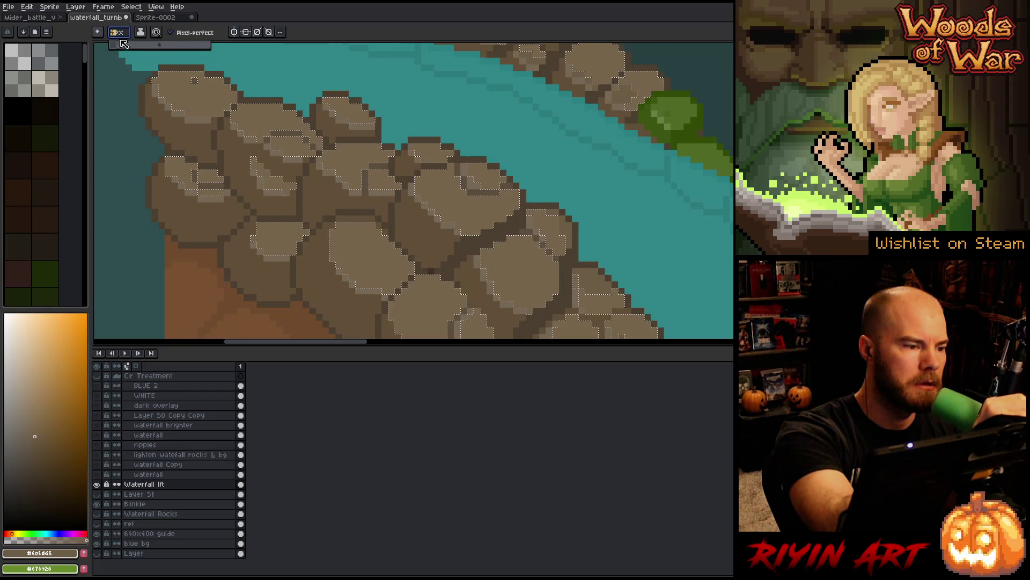
left_click_drag(385, 115, 398, 125)
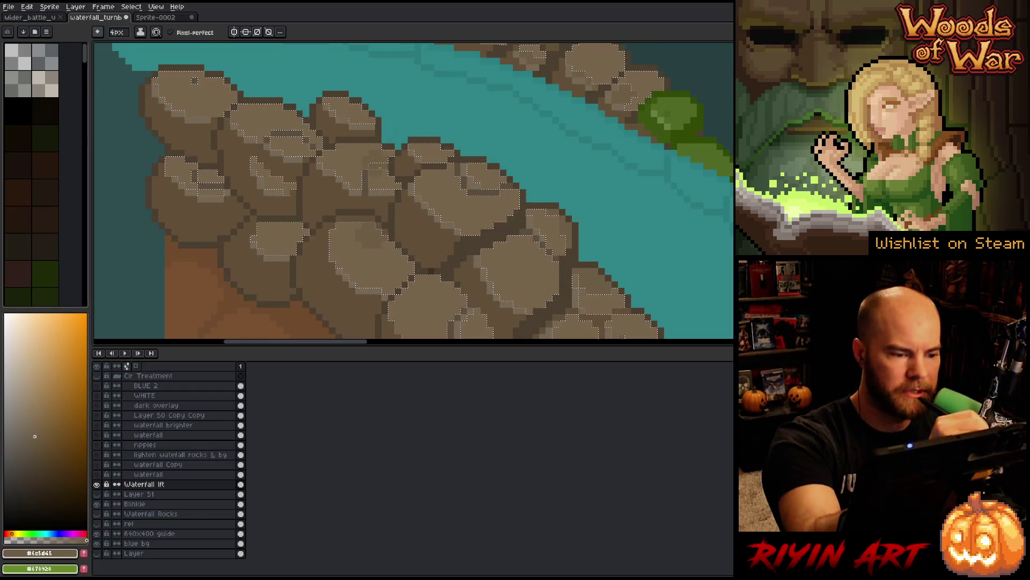
left_click_drag(264, 94, 275, 100)
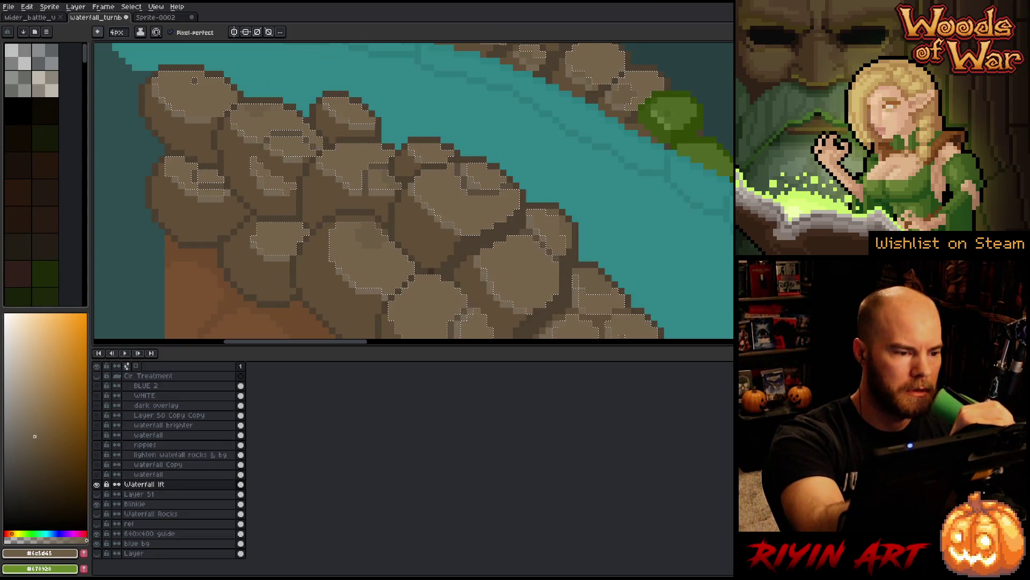
left_click_drag(384, 113, 397, 124)
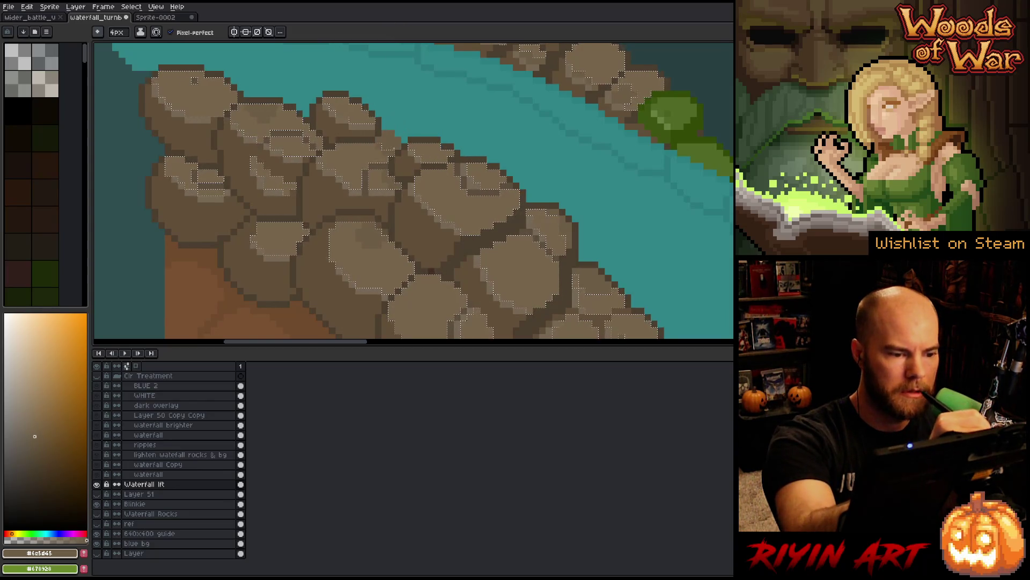
left_click_drag(363, 84, 375, 91)
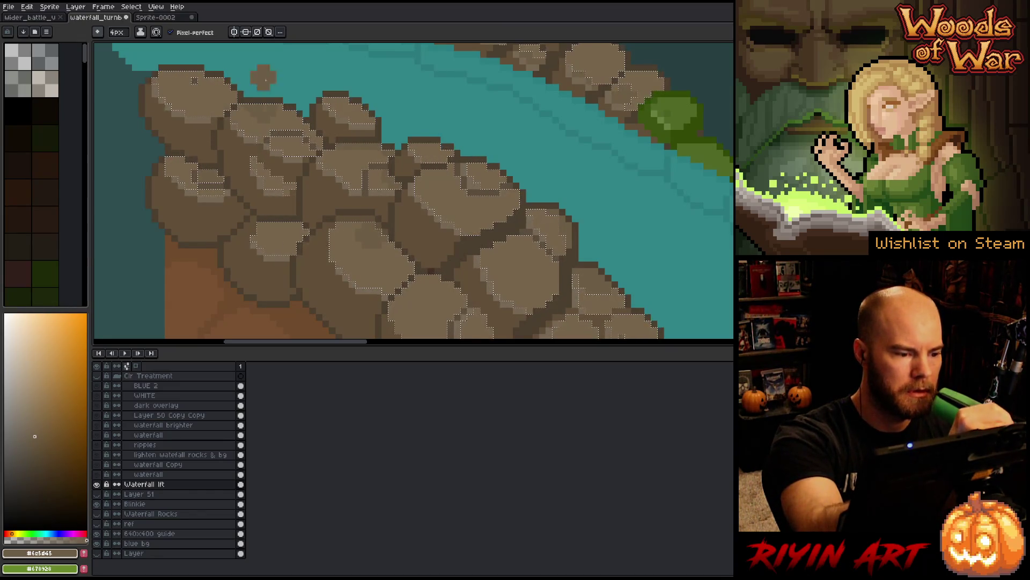
Step: Reselect the lighter rock patches and sample the light and dark rock browns
key("ctrl+d")
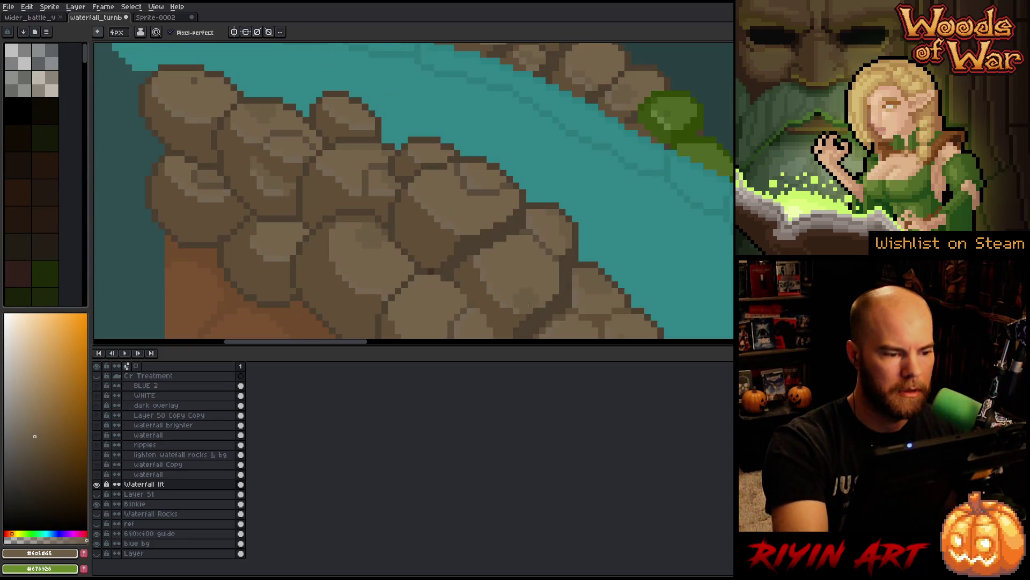
key("ctrl+shift+d")
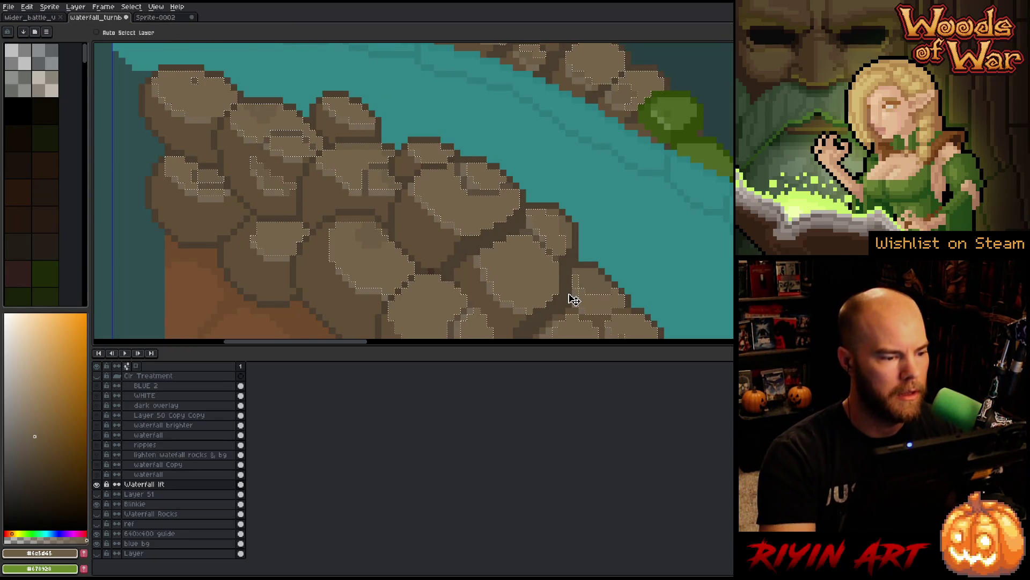
left_click(365, 236, "alt")
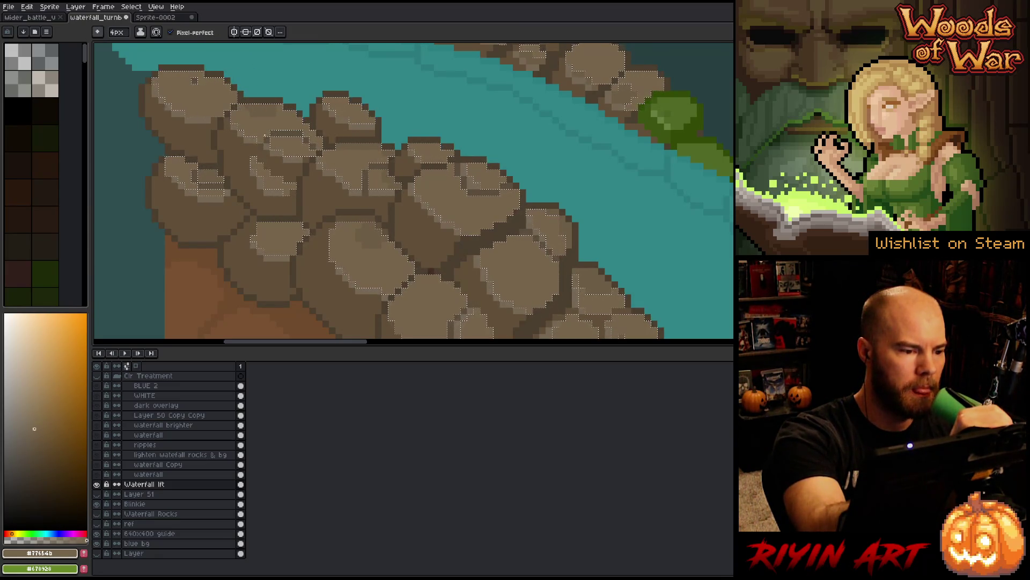
left_click(195, 81, "alt")
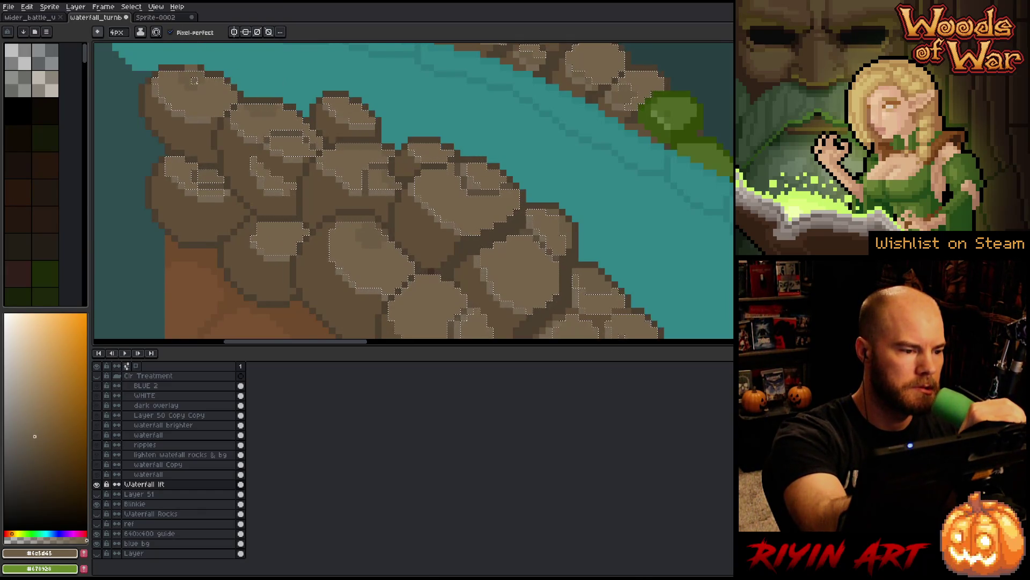
scroll(435, 271, "down", 3)
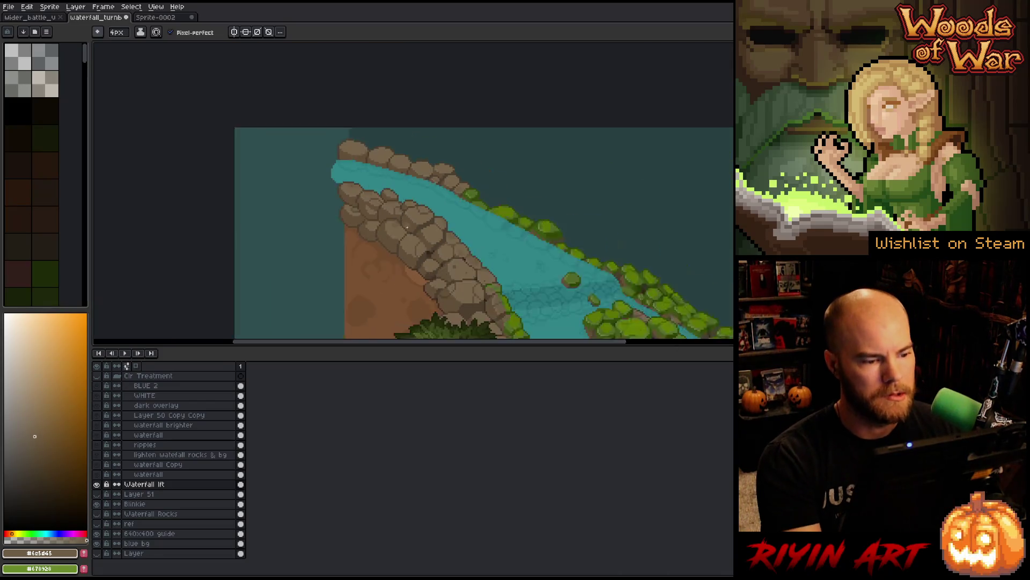
left_click_drag(435, 271, 332, 173)
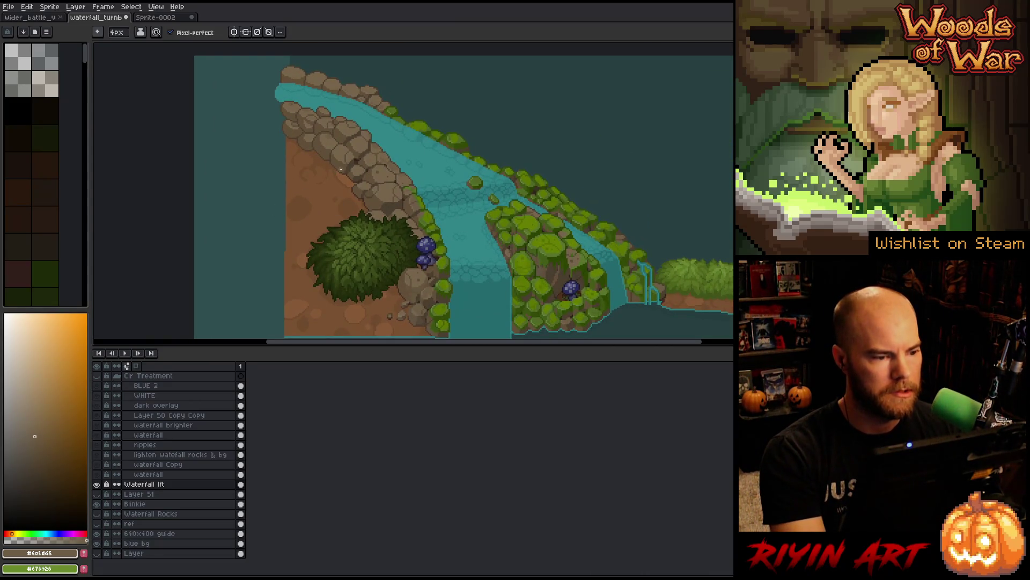
scroll(341, 169, "up", 3)
Step: Switch to the pencil at 1px and pick the mid and dark outline rock browns
key("b")
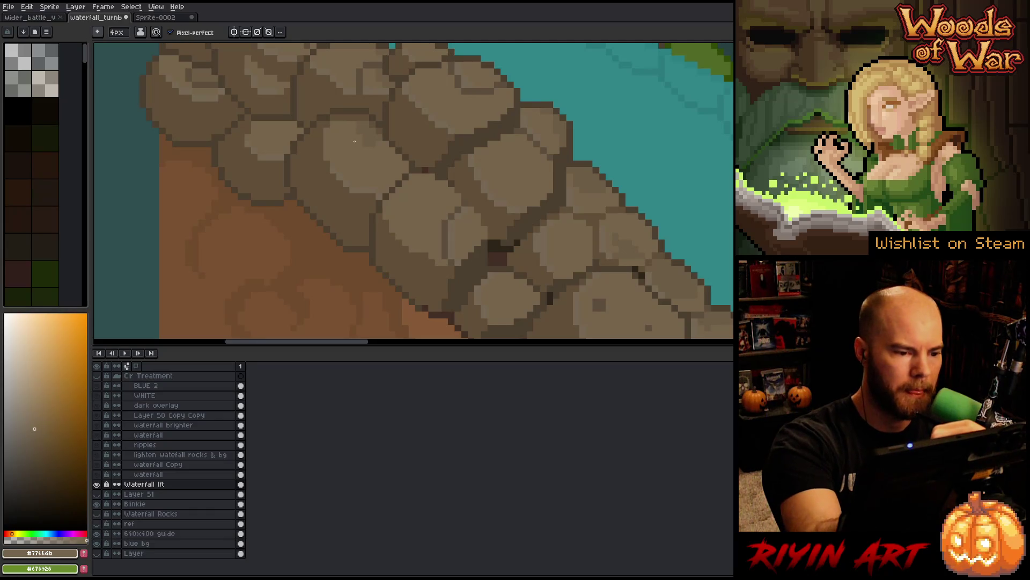
left_click(366, 115, "alt")
left_click(119, 34)
left_click_drag(120, 46, 111, 45)
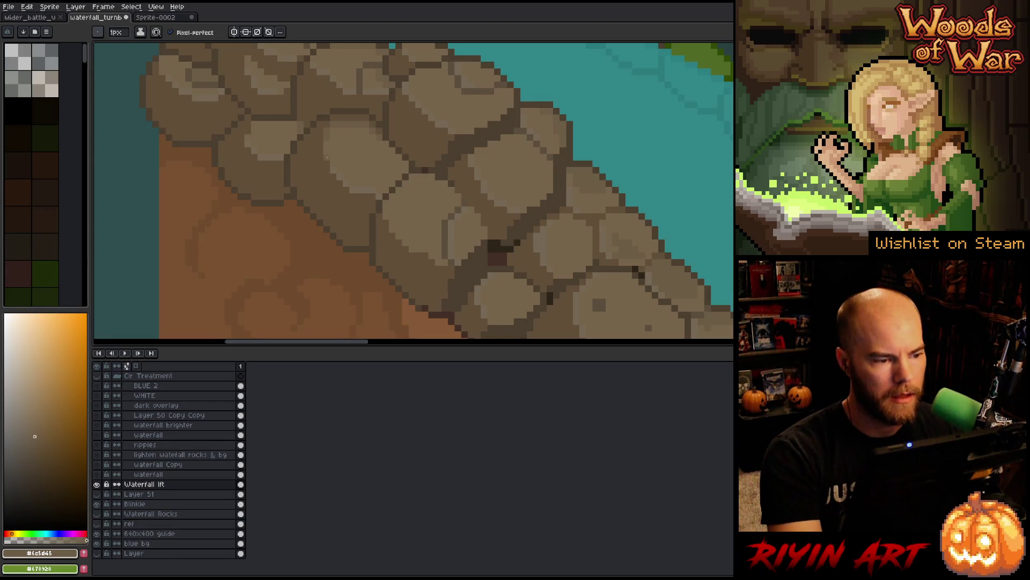
left_click(306, 121, "alt")
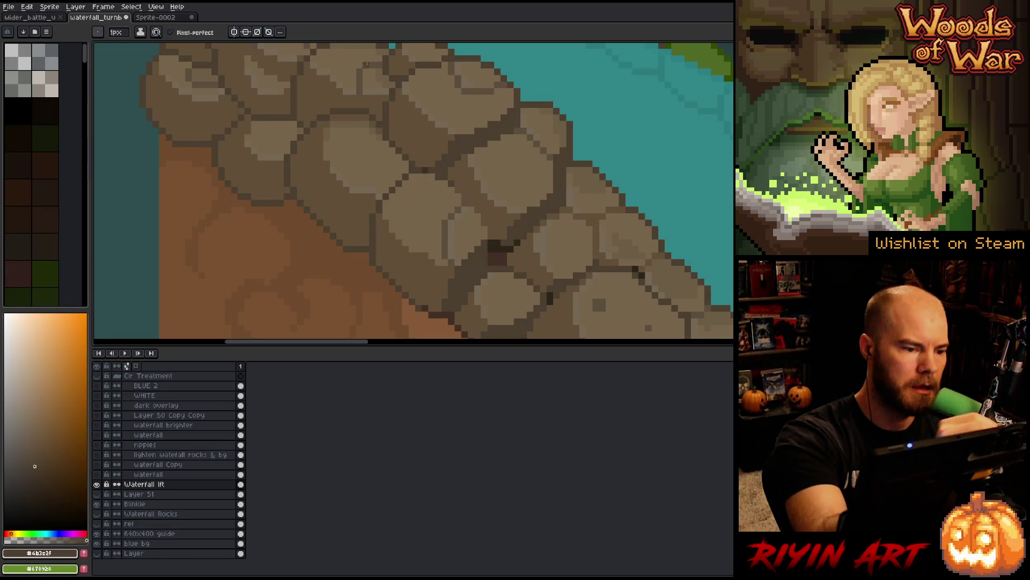
Step: Sample the dark outline brown and a darker crevice brown from the boulders
scroll(407, 108, "down", 4)
scroll(460, 202, "up", 3)
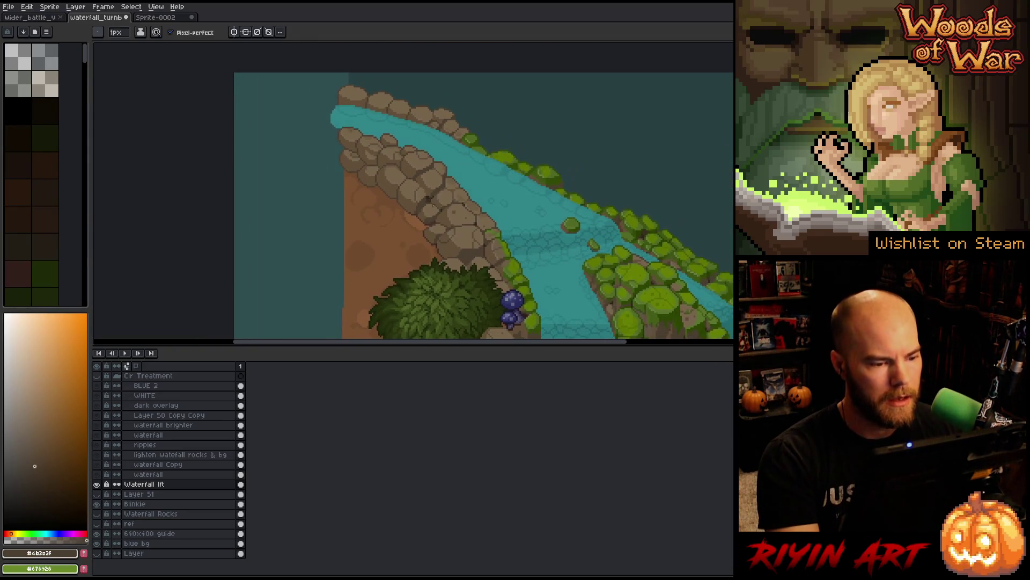
scroll(408, 189, "up", 2)
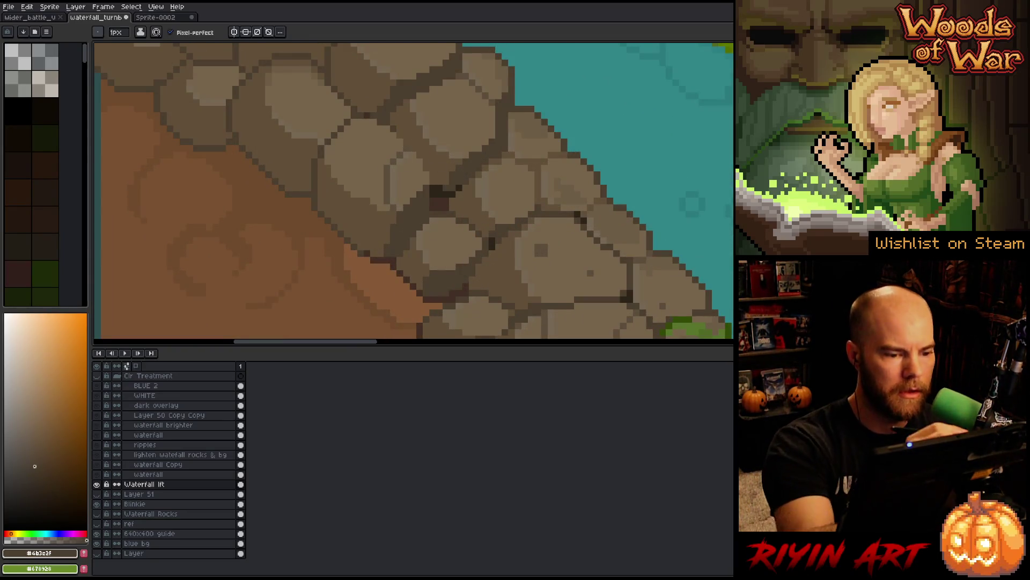
left_click(438, 194, "alt")
left_click(387, 104, "alt")
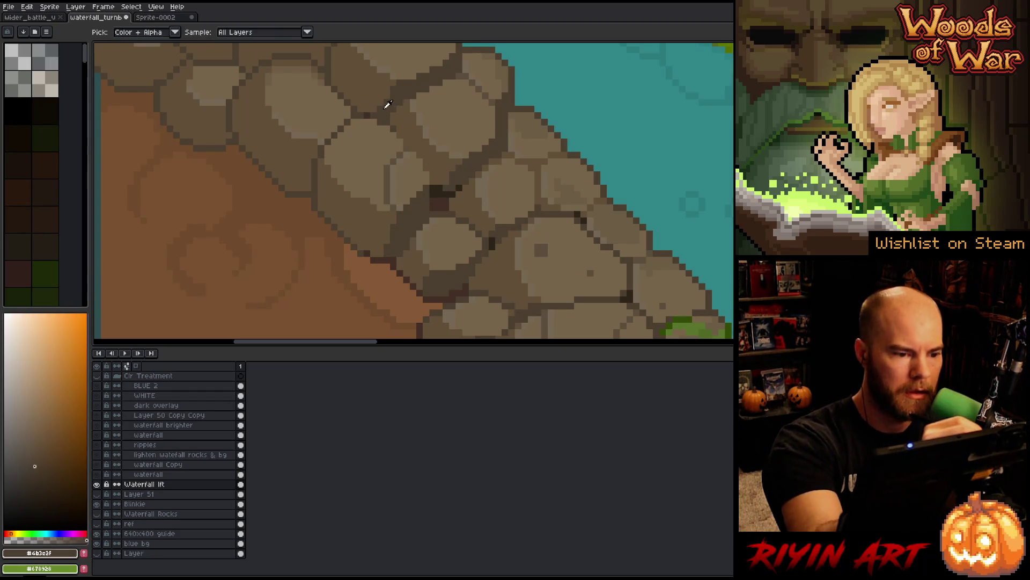
left_click(467, 223, "alt")
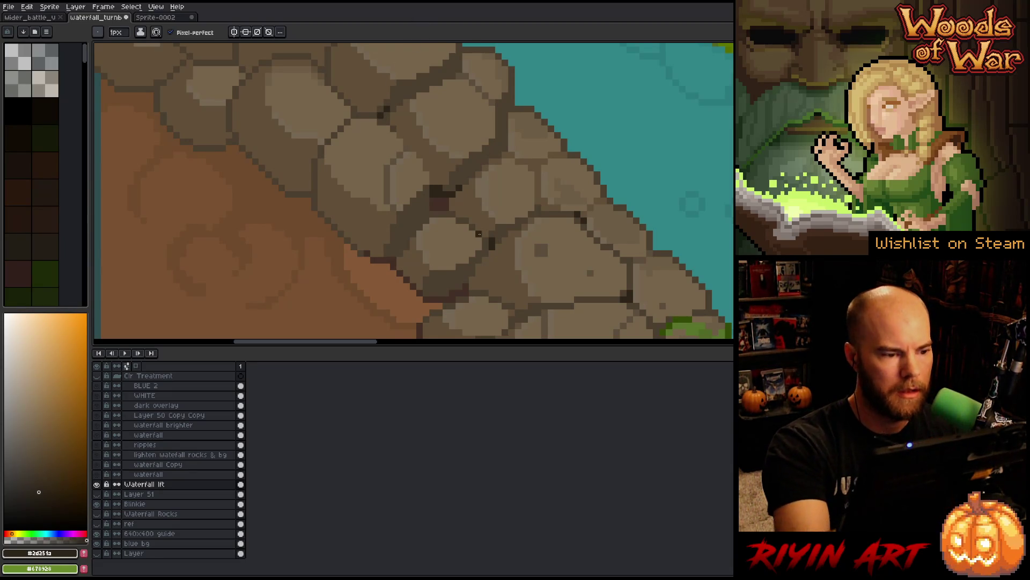
Step: Alternate between the outline brown and the darkest brown for crack pixels between rocks
scroll(478, 109, "down", 2)
scroll(320, 194, "up", 1)
scroll(320, 195, "up", 2)
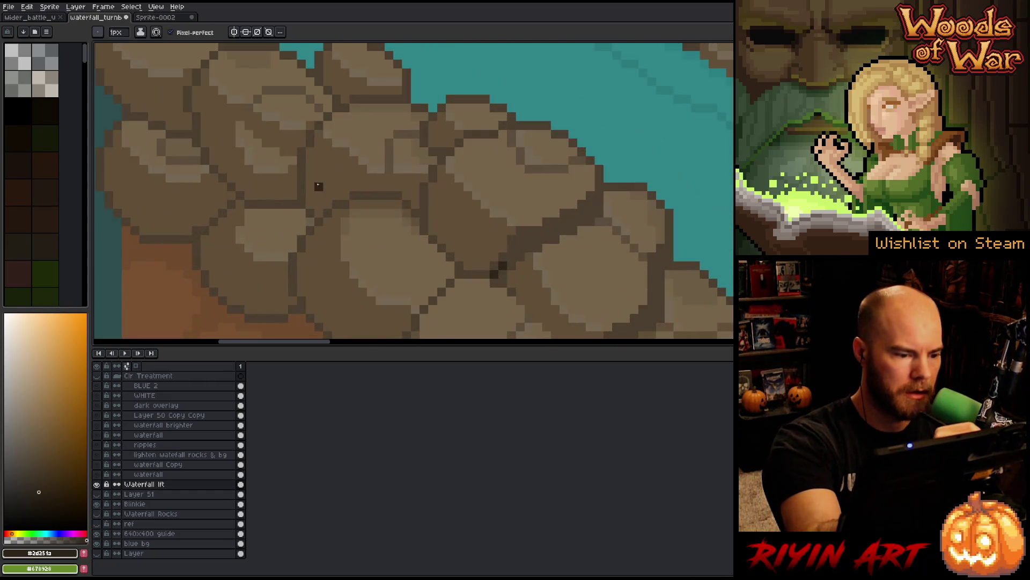
left_click(344, 200, "alt")
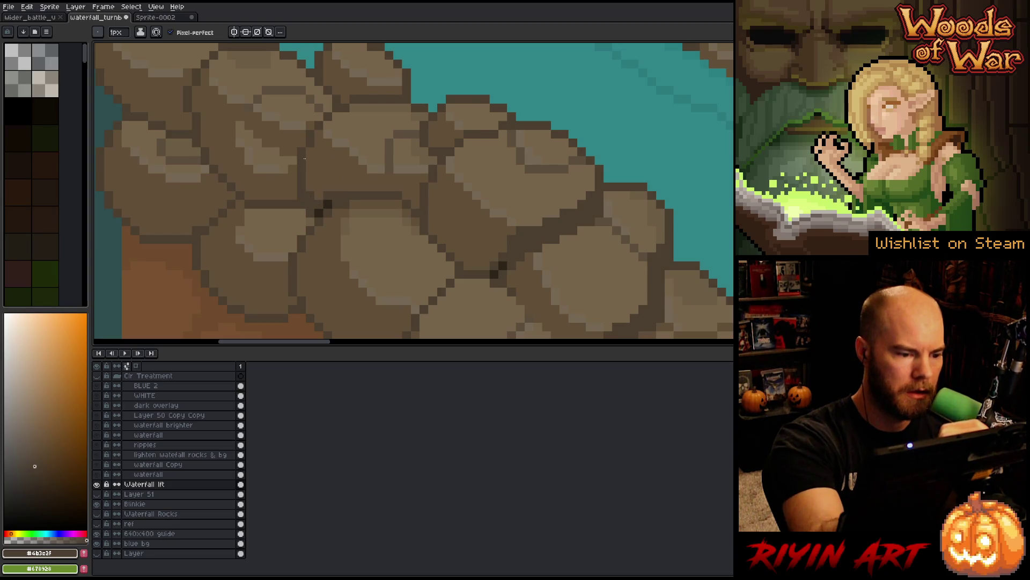
left_click(319, 204, "alt")
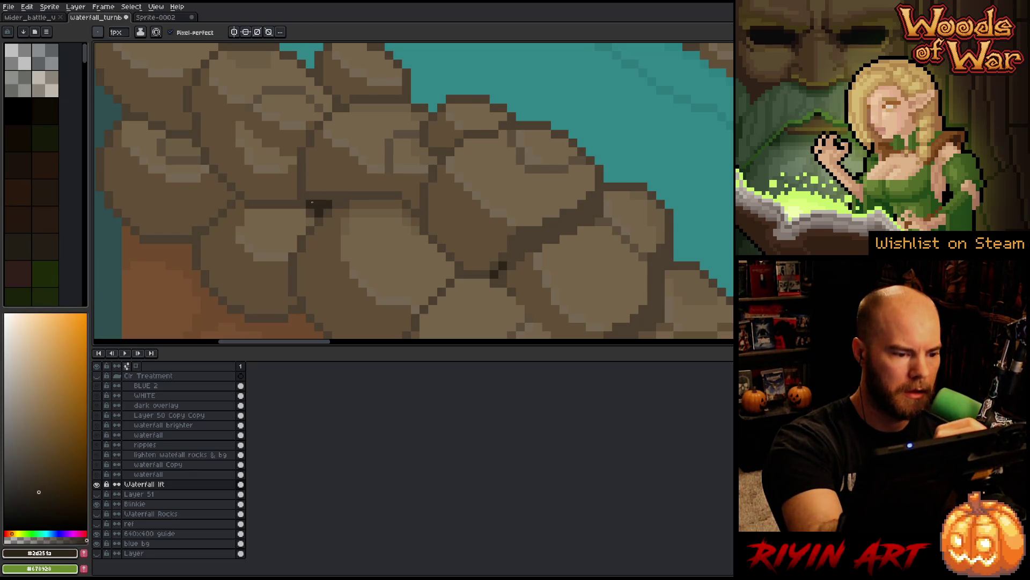
left_click(290, 197, "alt")
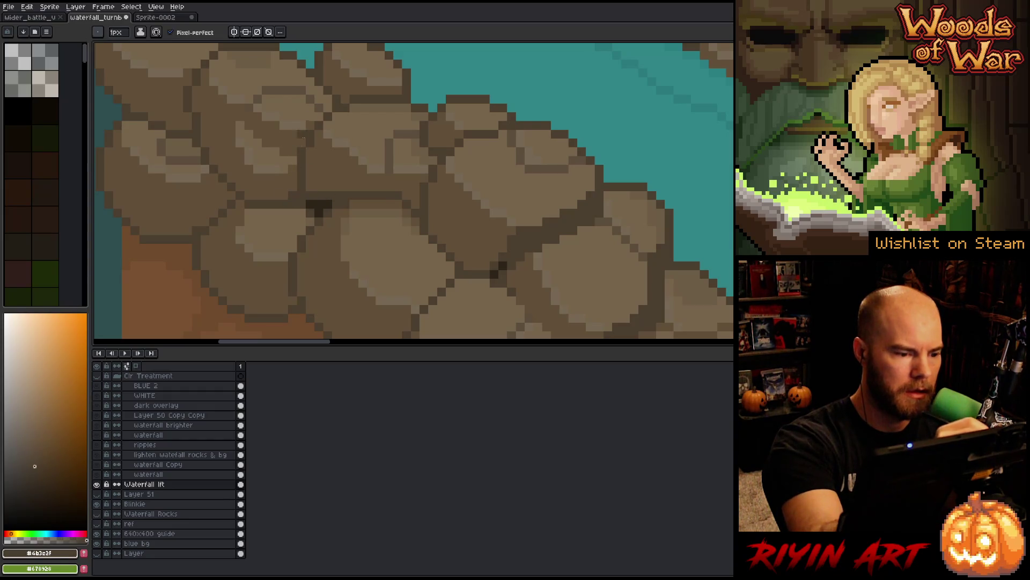
left_click(314, 203, "alt")
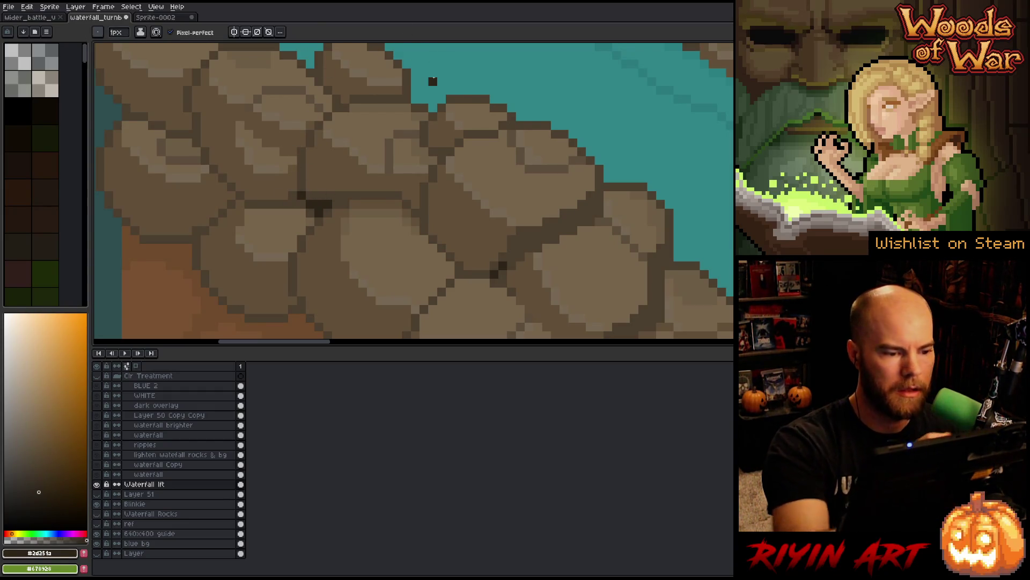
Step: Pan and zoom across the river scene to review the rock crevices
scroll(432, 81, "down", 5)
left_click_drag(419, 131, 290, 168)
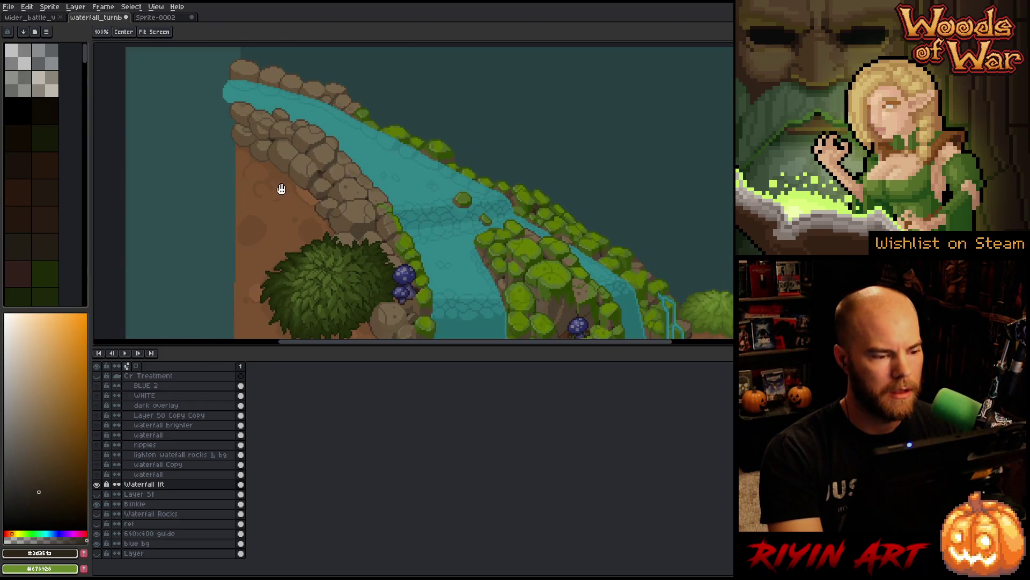
scroll(311, 92, "up", 1)
left_click_drag(311, 92, 413, 178)
scroll(414, 178, "down", 1)
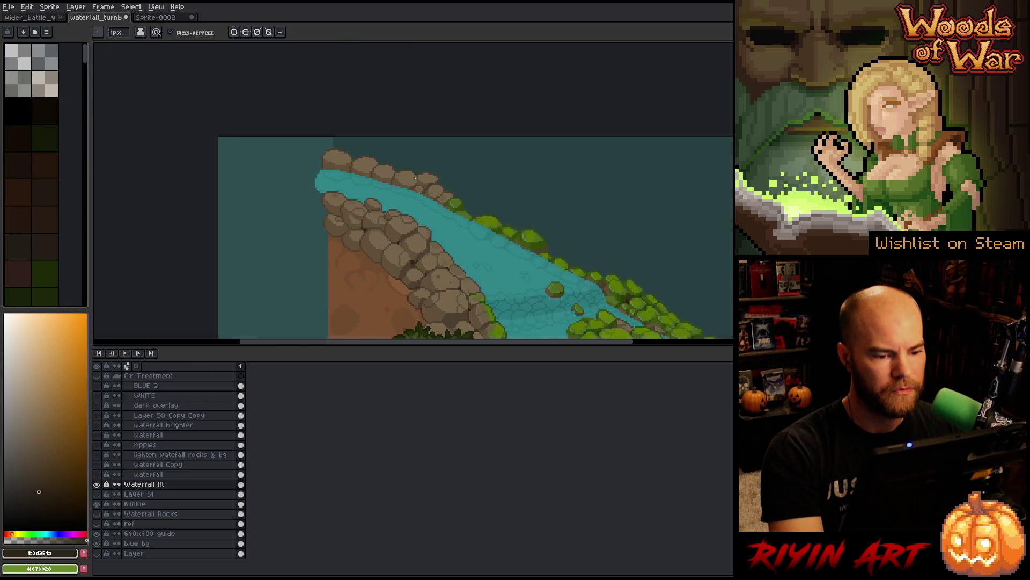
scroll(383, 195, "up", 3)
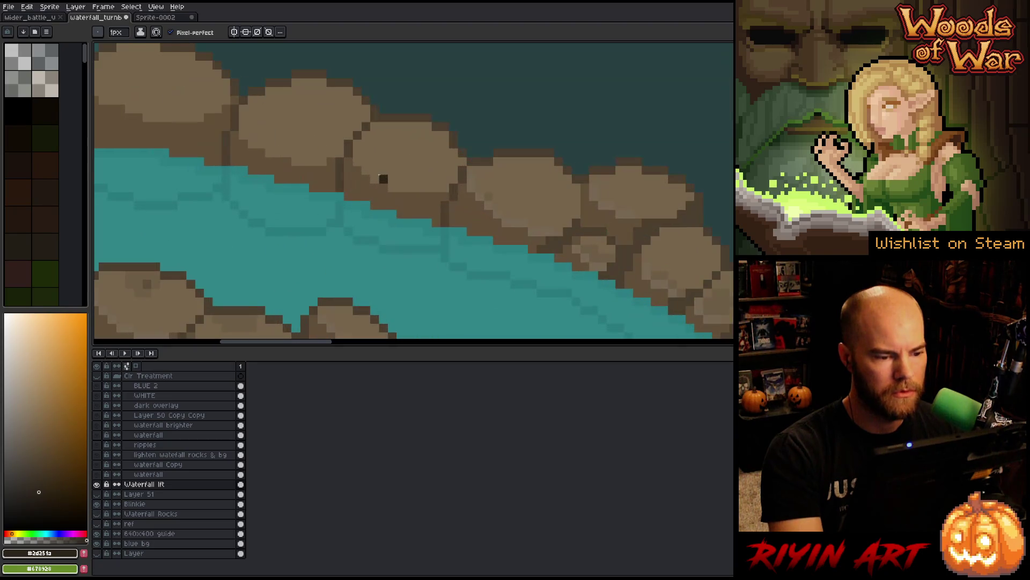
Step: Compare the mid and light rock browns, then pick the river's teal #2a7a7e as foreground
left_click(496, 203, "alt")
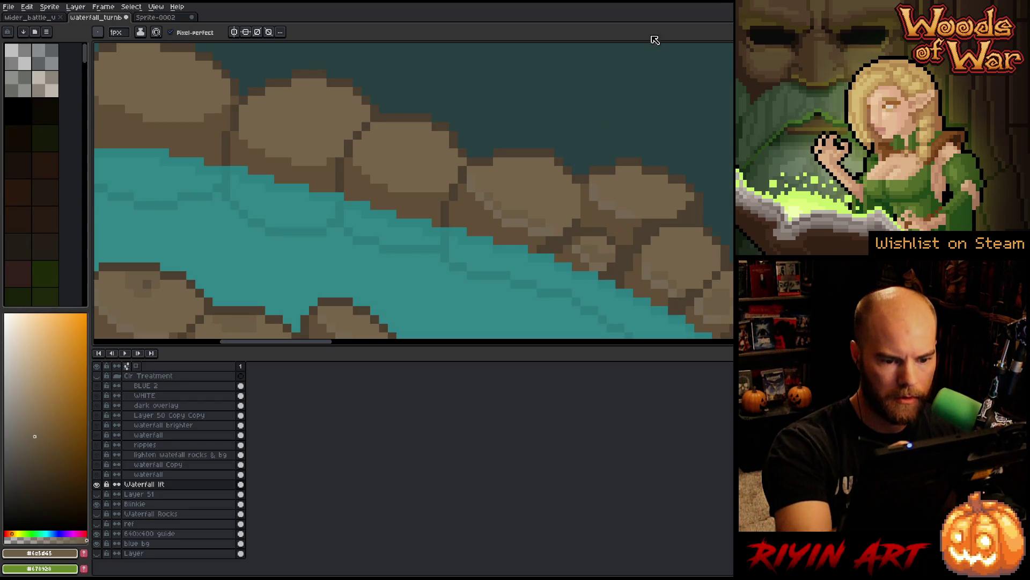
left_click(598, 185, "alt")
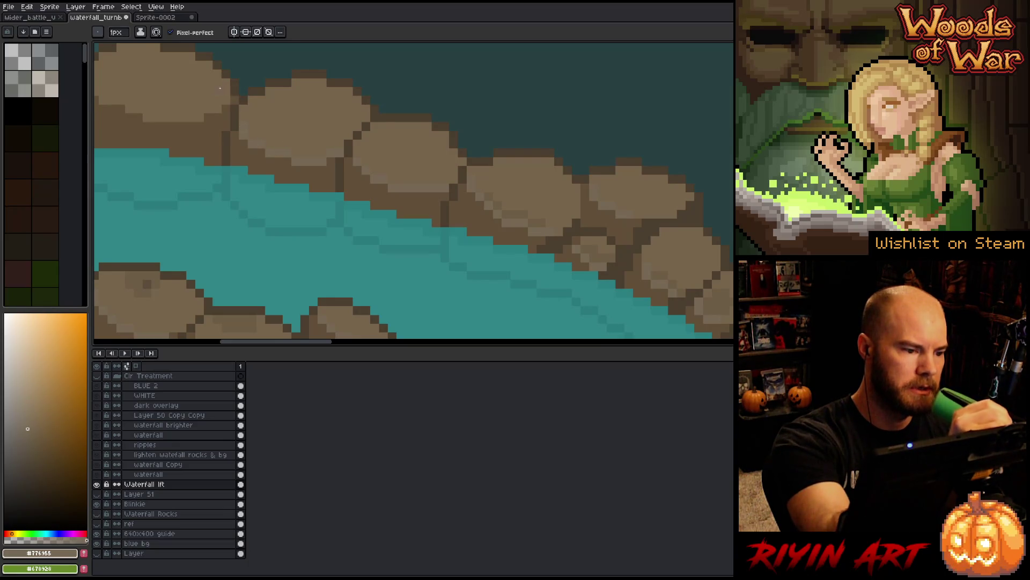
scroll(251, 115, "up", 1)
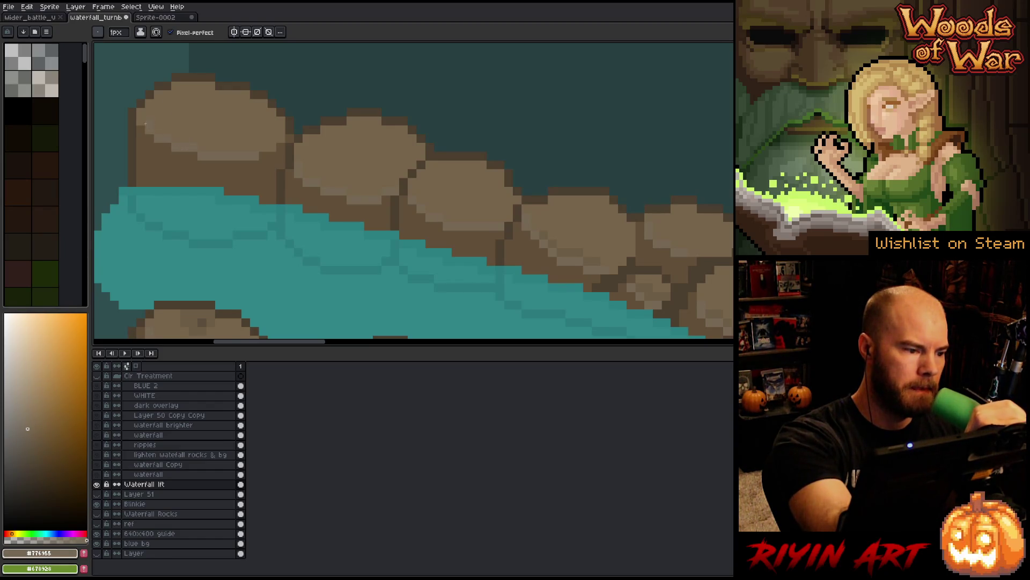
scroll(279, 137, "down", 5)
left_click(440, 155, "alt")
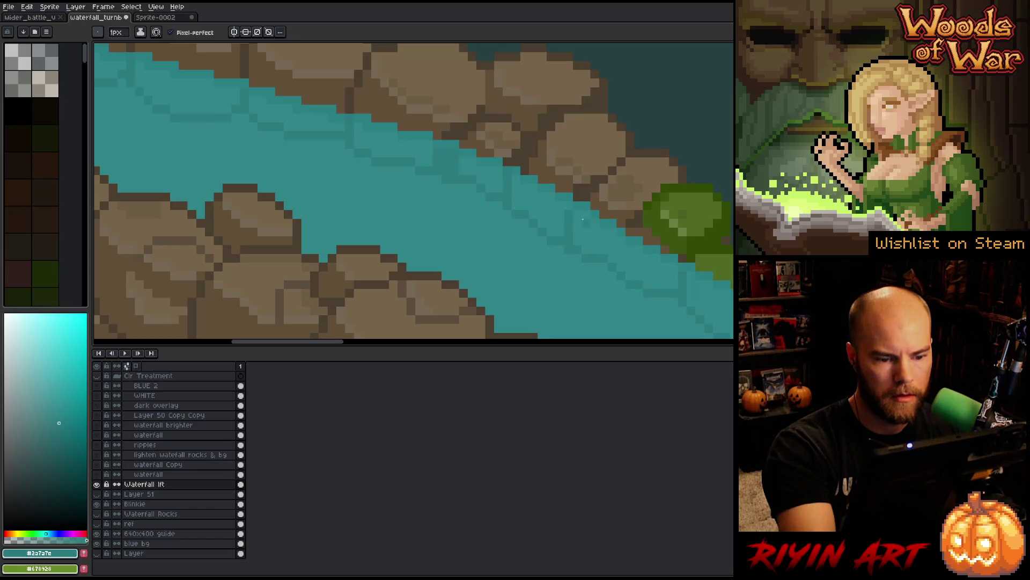
mouse_move(568, 206)
left_mouse_down()
mouse_move(578, 242)
mouse_move(566, 244)
left_mouse_up()
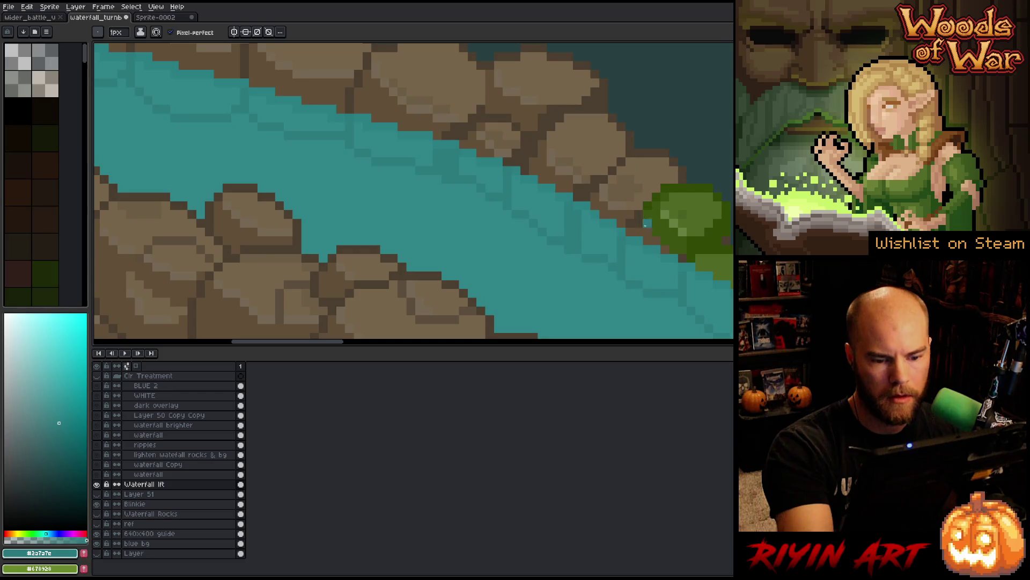
left_click_drag(700, 170, 659, 118)
key("alt")
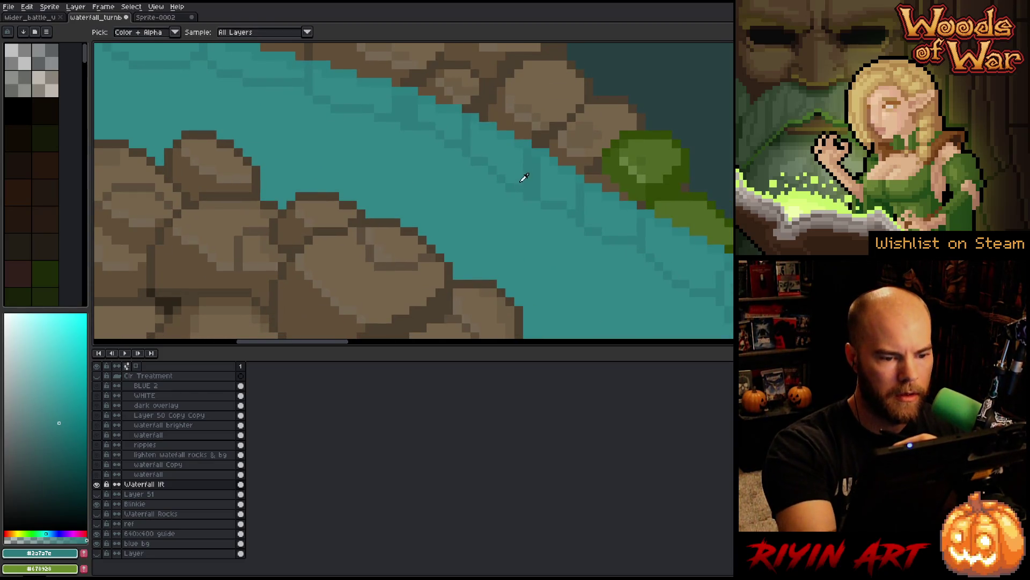
left_click(536, 169)
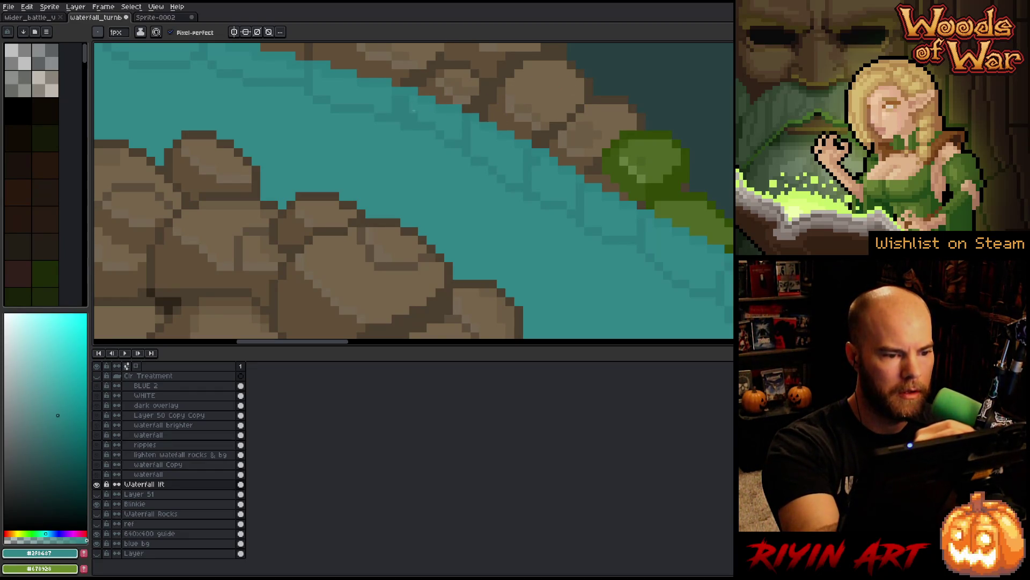
left_click(423, 122, "alt")
scroll(416, 116, "down", 3)
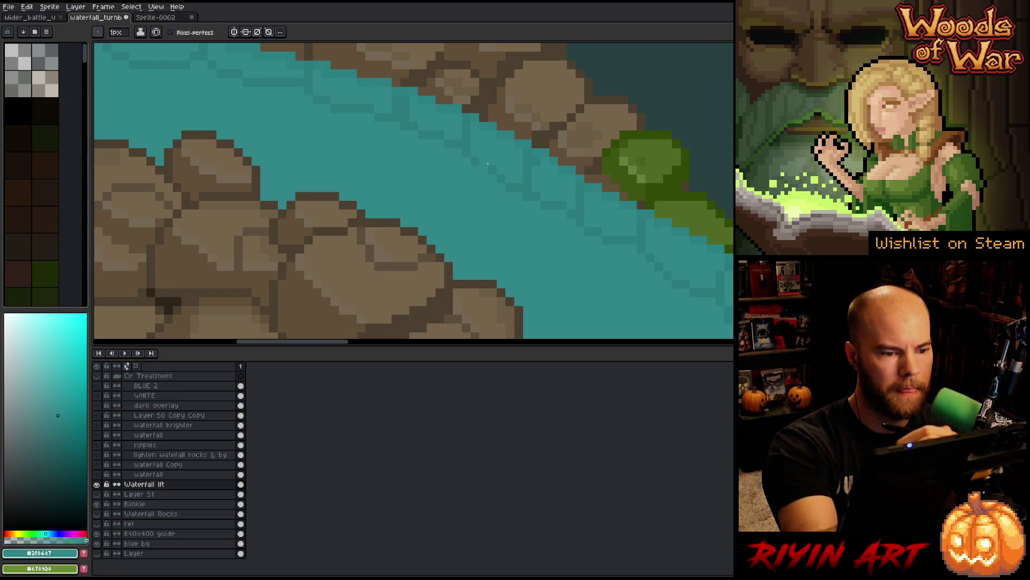
left_click_drag(485, 175, 424, 157)
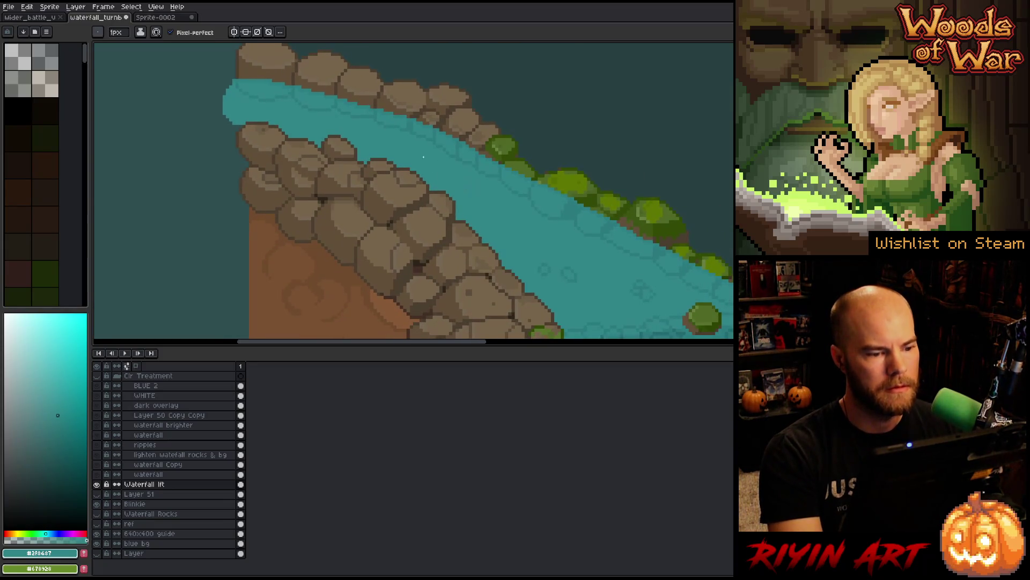
scroll(424, 155, "up", 3)
left_click(467, 154, "alt")
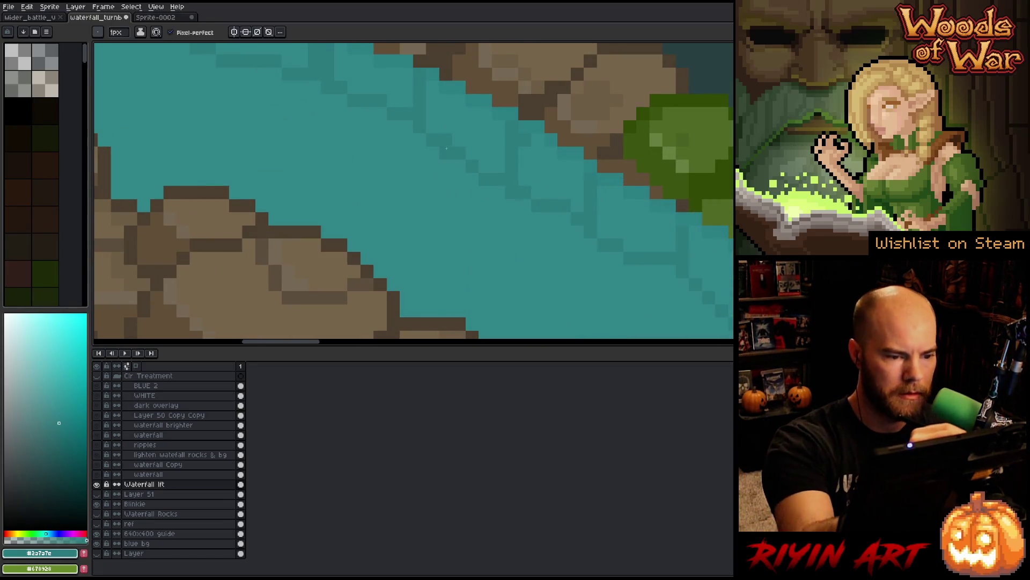
left_click(460, 161, "alt")
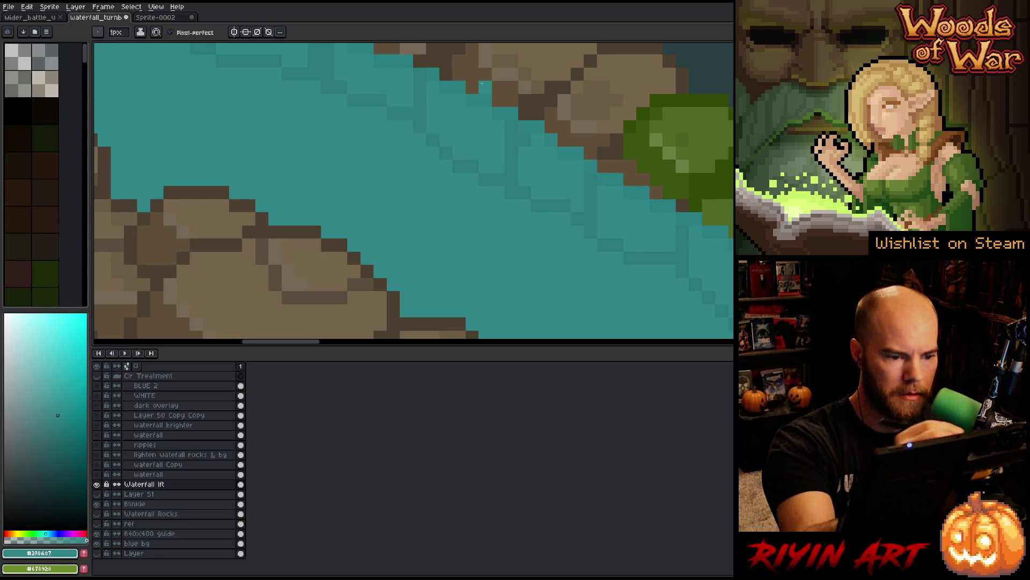
scroll(482, 83, "down", 1)
scroll(481, 83, "down", 3)
scroll(456, 86, "up", 3)
left_click(456, 86, "alt")
left_click(446, 100, "alt")
scroll(464, 150, "down", 3)
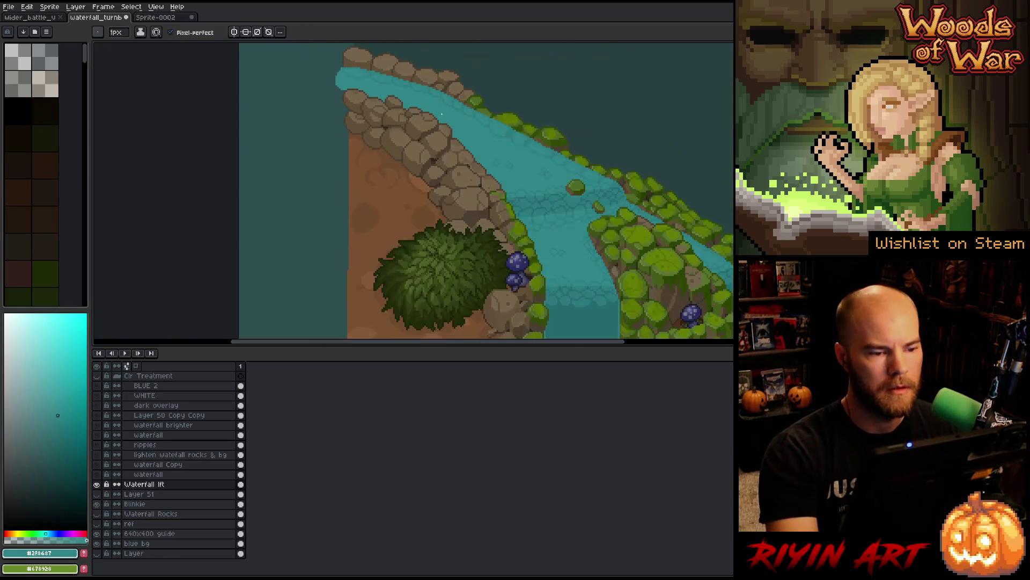
left_click_drag(463, 150, 393, 118)
scroll(394, 117, "up", 4)
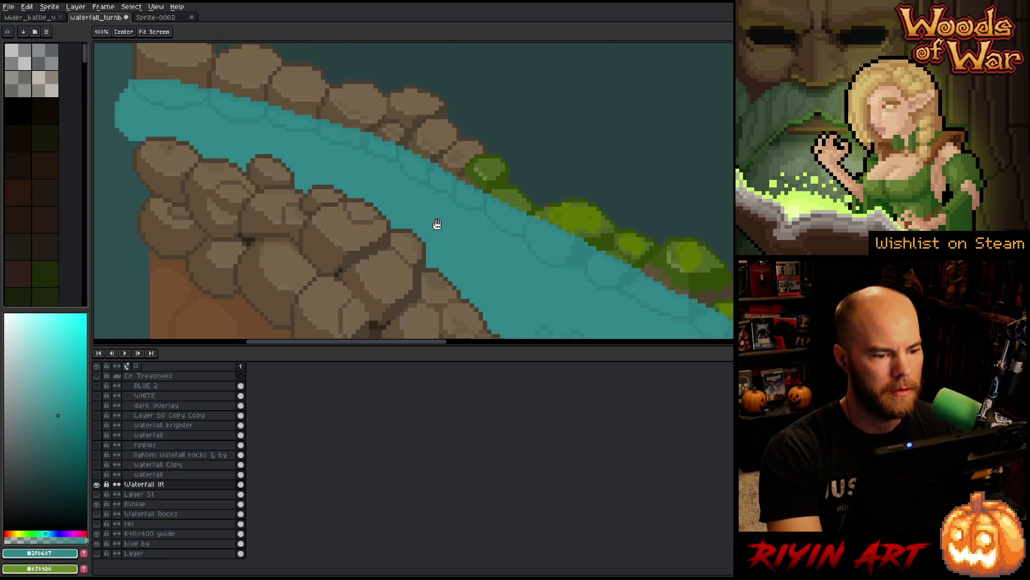
scroll(446, 199, "up", 2)
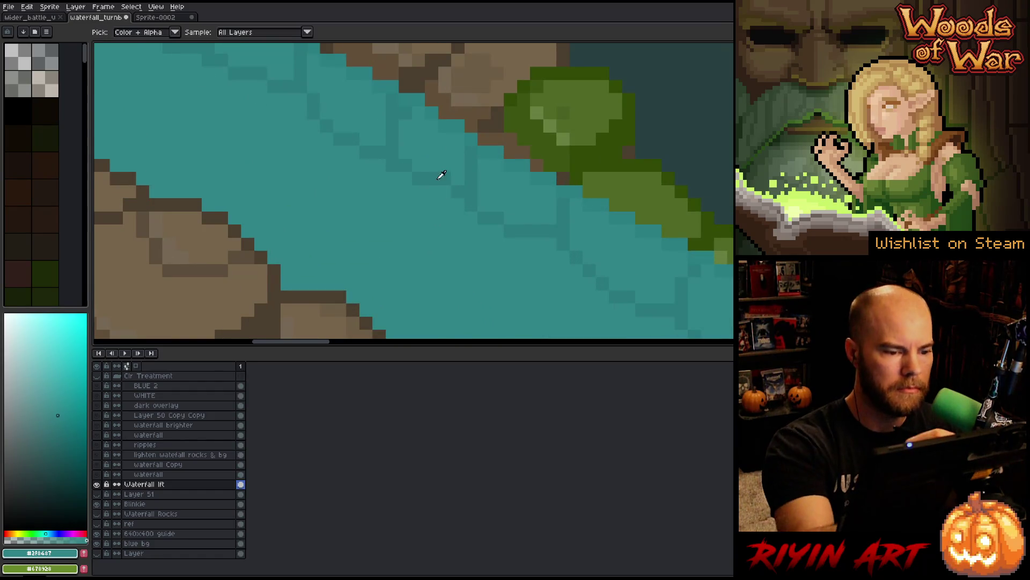
scroll(449, 168, "down", 3)
mouse_move(449, 168)
left_mouse_down()
mouse_move(481, 221)
mouse_move(355, 175)
left_mouse_up()
scroll(319, 125, "up", 1)
left_click_drag(319, 125, 296, 117)
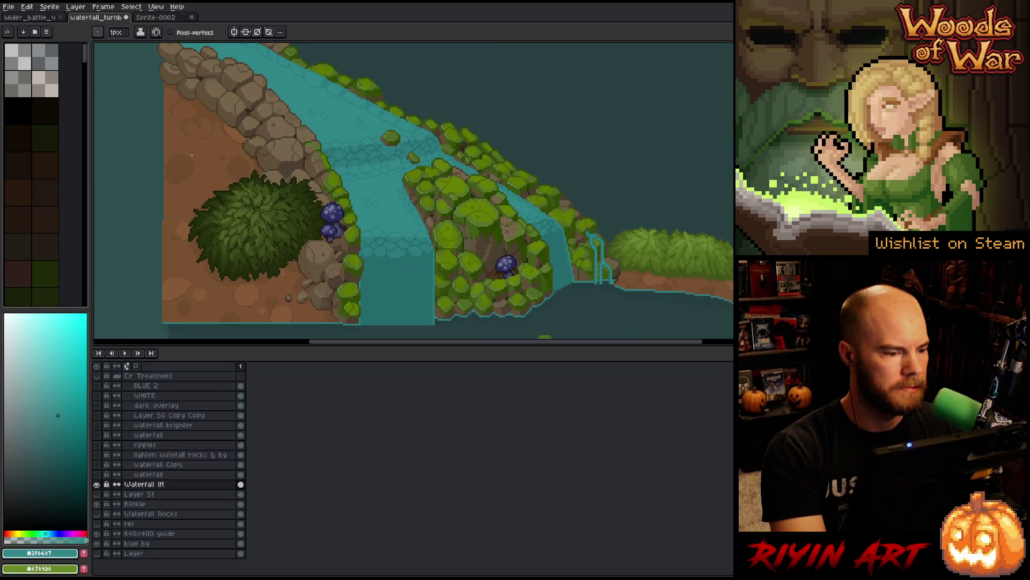
Step: Sample the rock browns, switch to the Paint Bucket, and save the artwork
scroll(211, 153, "down", 2)
scroll(214, 219, "up", 5)
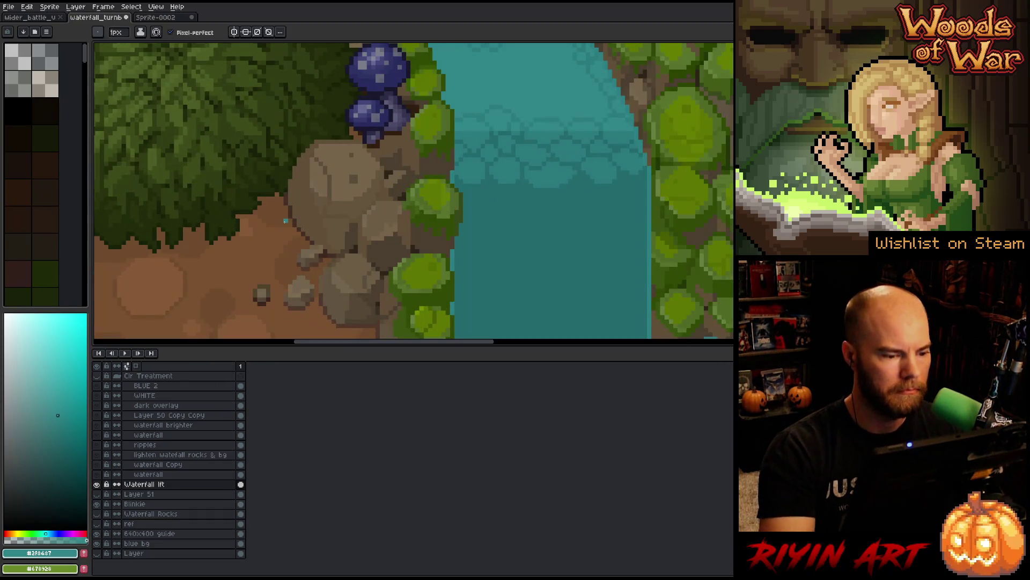
left_click(382, 207, "alt")
key("g")
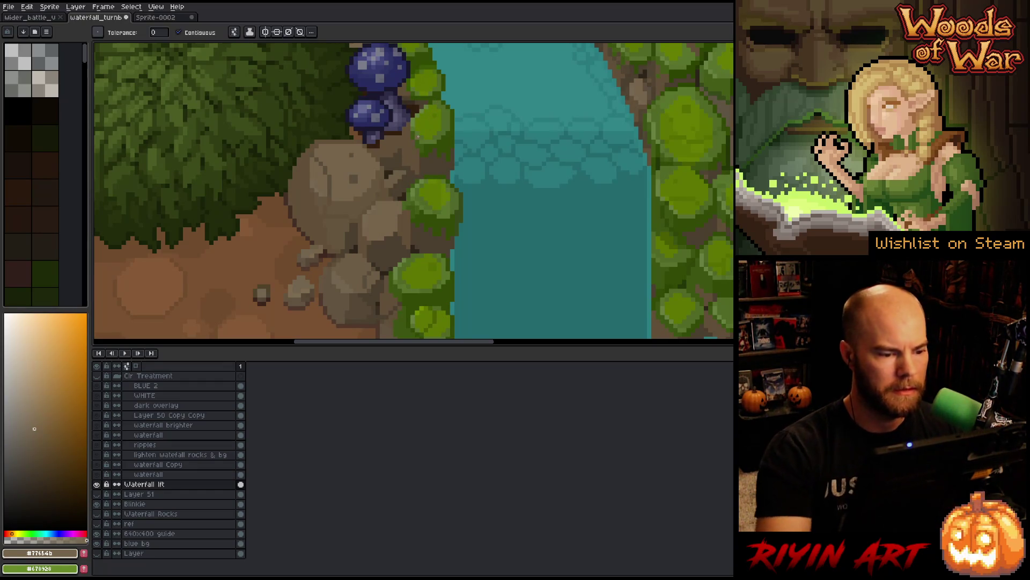
left_click(357, 261, "alt")
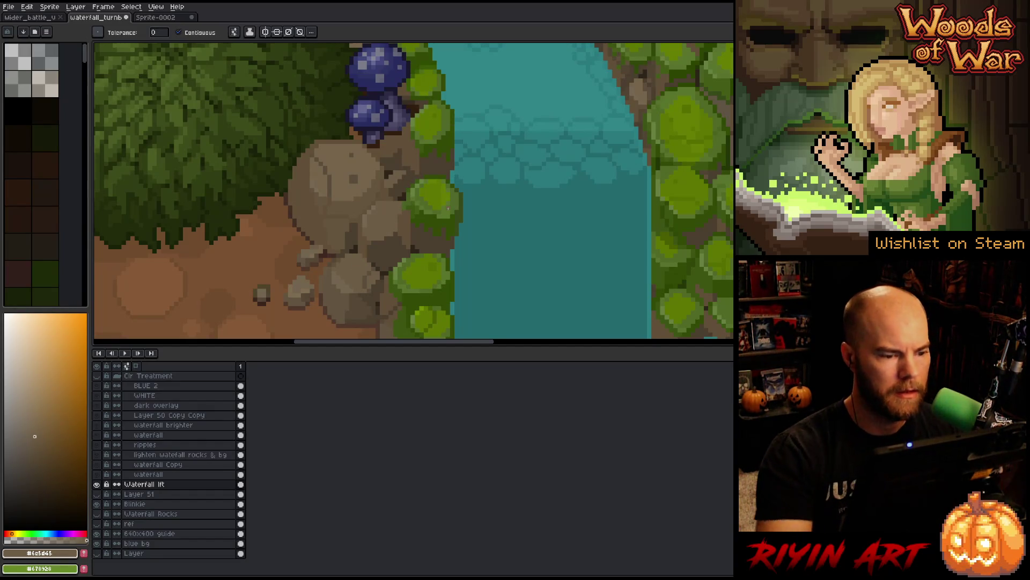
scroll(448, 209, "down", 5)
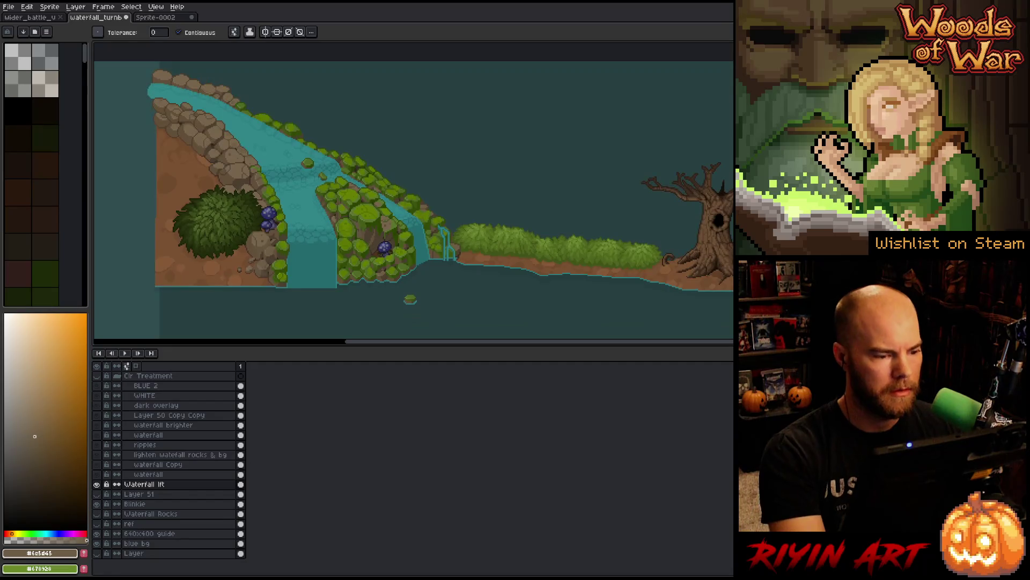
key("ctrl+s")
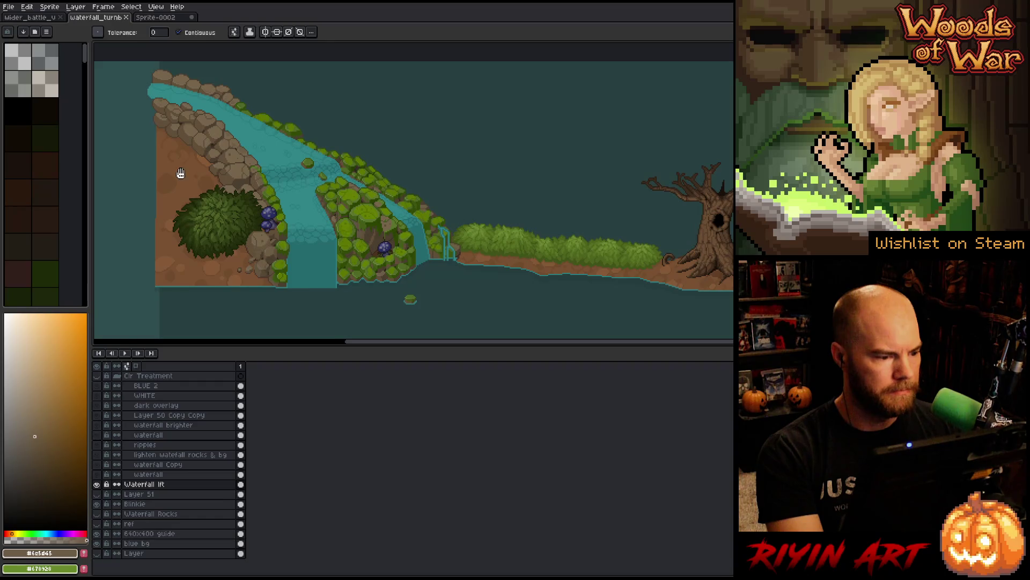
Step: Sample the dirt ground's brown and fill a dirt patch with darker brown
left_click_drag(180, 173, 232, 188)
scroll(229, 177, "up", 2)
left_click(264, 182, "alt")
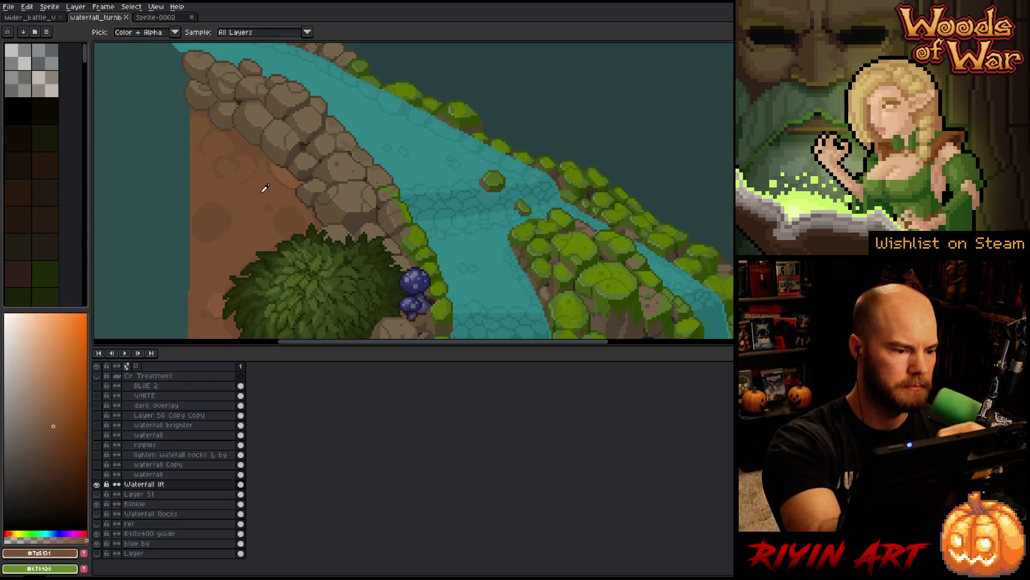
left_click(282, 177)
scroll(322, 76, "down", 3)
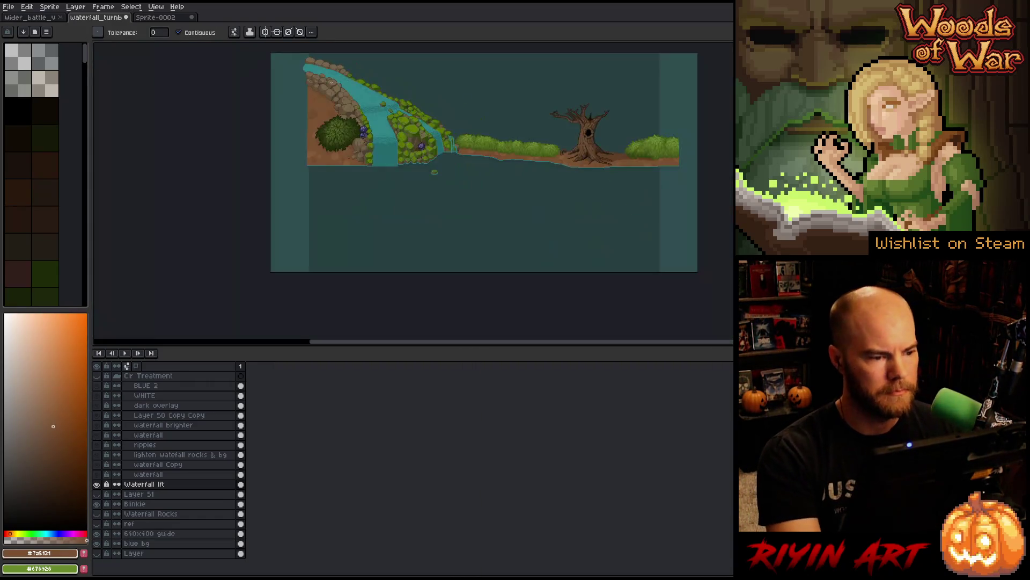
scroll(312, 78, "up", 2)
Step: Sample a deeper dirt brown and bring the whole scene into view
left_click(355, 137, "alt")
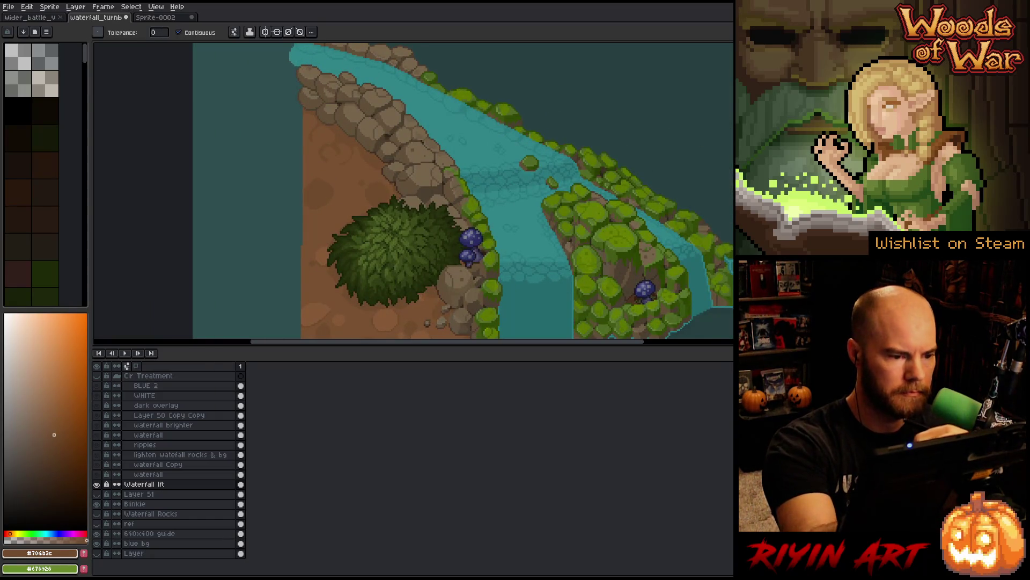
scroll(408, 225, "down", 2)
left_click_drag(421, 232, 329, 168)
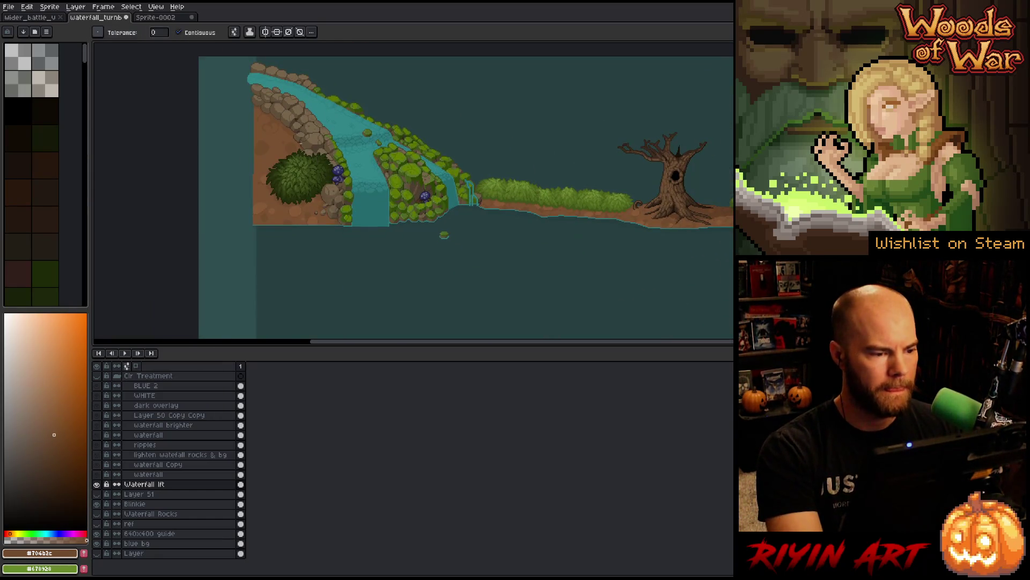
scroll(301, 144, "up", 1)
scroll(290, 148, "up", 2)
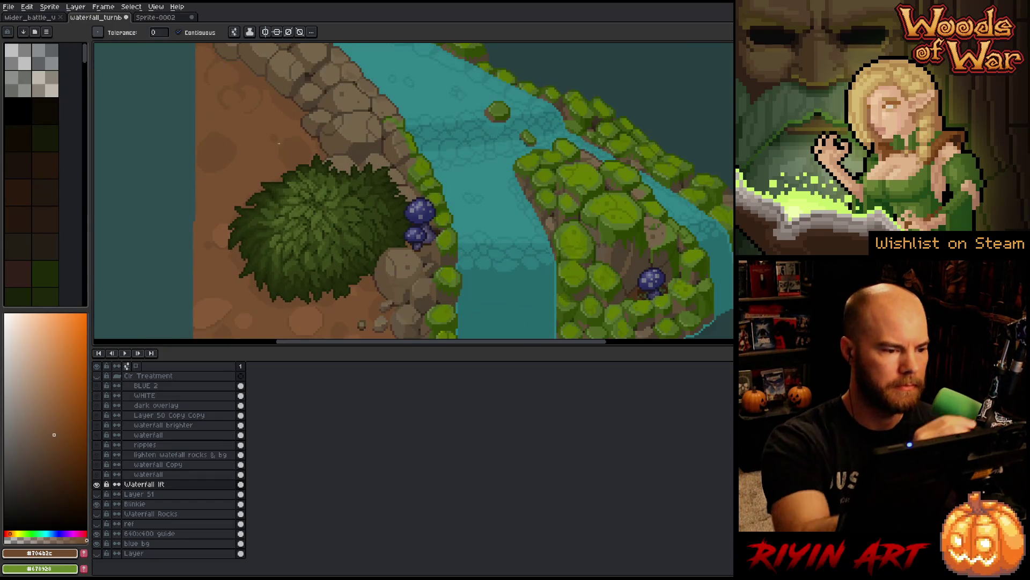
Step: Try a darker dirt fill, undo it, and return to the pencil
key("b")
key("g")
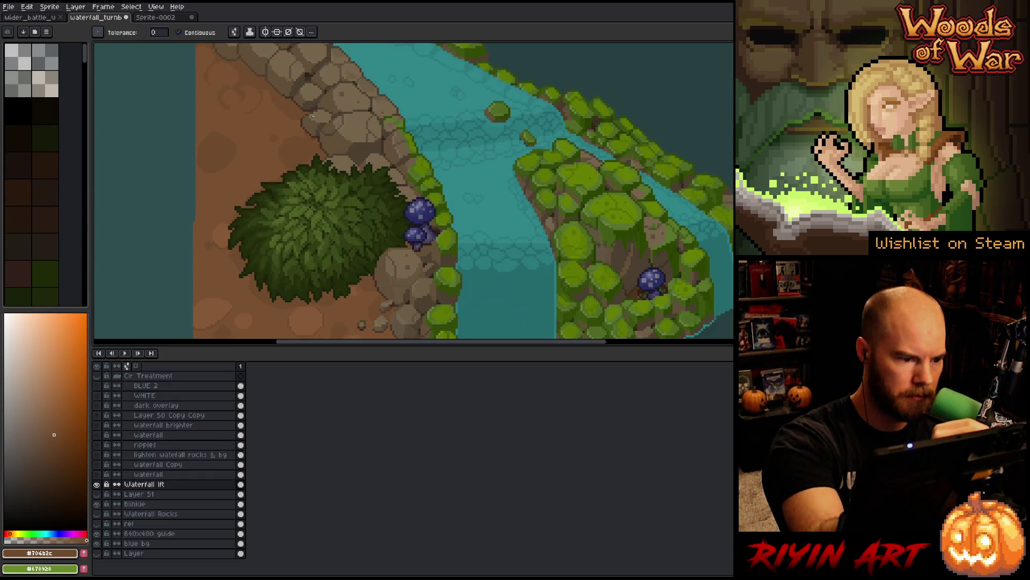
scroll(336, 67, "up", 4)
left_click(344, 150, "alt")
left_click(344, 155)
key("ctrl+z")
key("b")
Step: Place dark shading pixels along four rock edges and sample the deep dirt brown
mouse_move(368, 177)
left_mouse_down()
mouse_move(370, 188)
mouse_move(357, 174)
left_mouse_up()
left_click(305, 137)
left_click(383, 227)
left_click(371, 214)
mouse_move(395, 170)
left_mouse_down()
mouse_move(423, 152)
mouse_move(370, 221)
left_mouse_up()
left_click(369, 221, "alt")
key("g")
left_click_drag(375, 101, 345, 204)
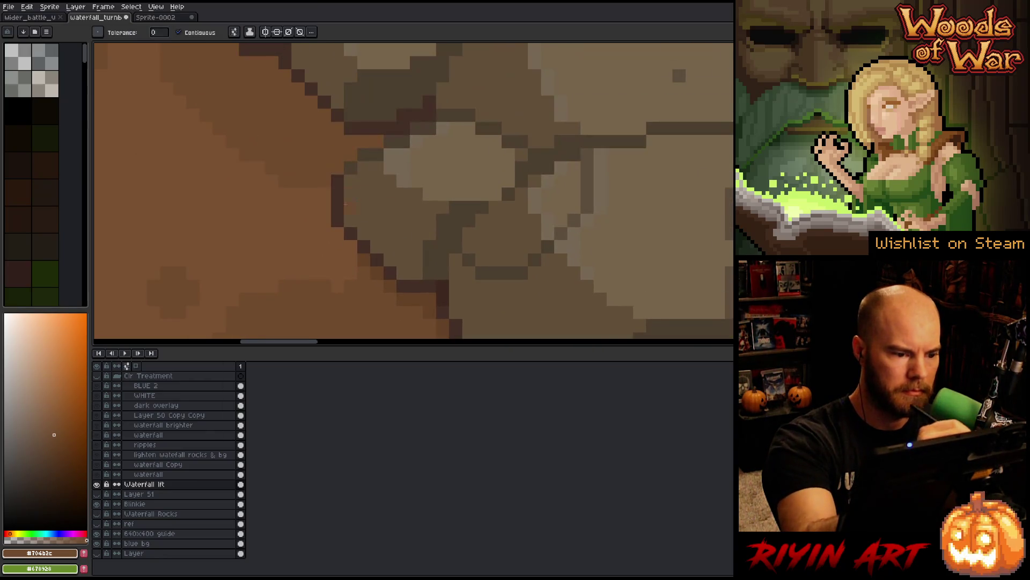
key("b")
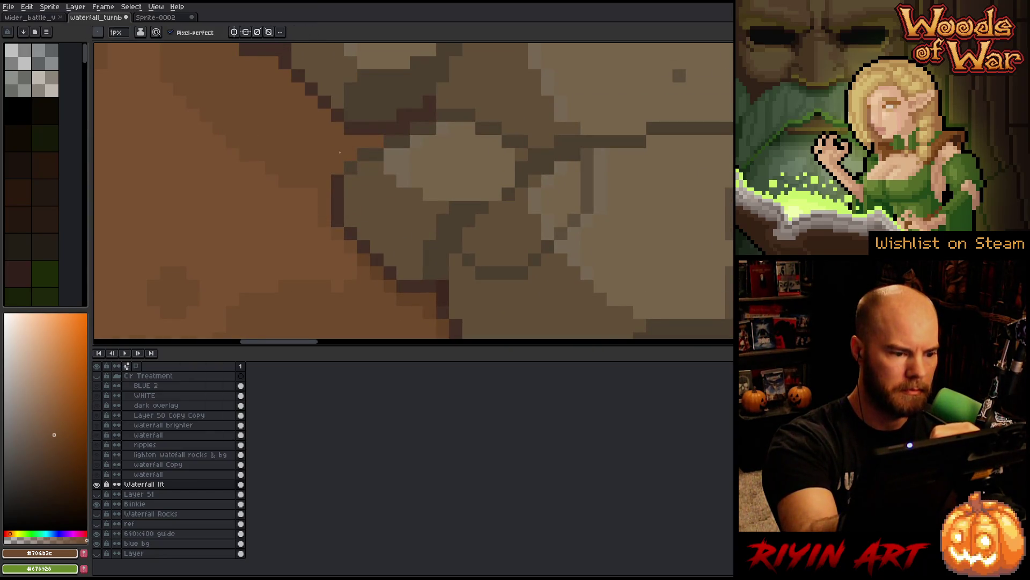
Step: Pan across the rocks toward the bush, lower rocks and water edge
scroll(342, 149, "down", 3)
left_click_drag(389, 259, 336, 157)
scroll(408, 172, "up", 5)
left_click_drag(488, 170, 478, 135)
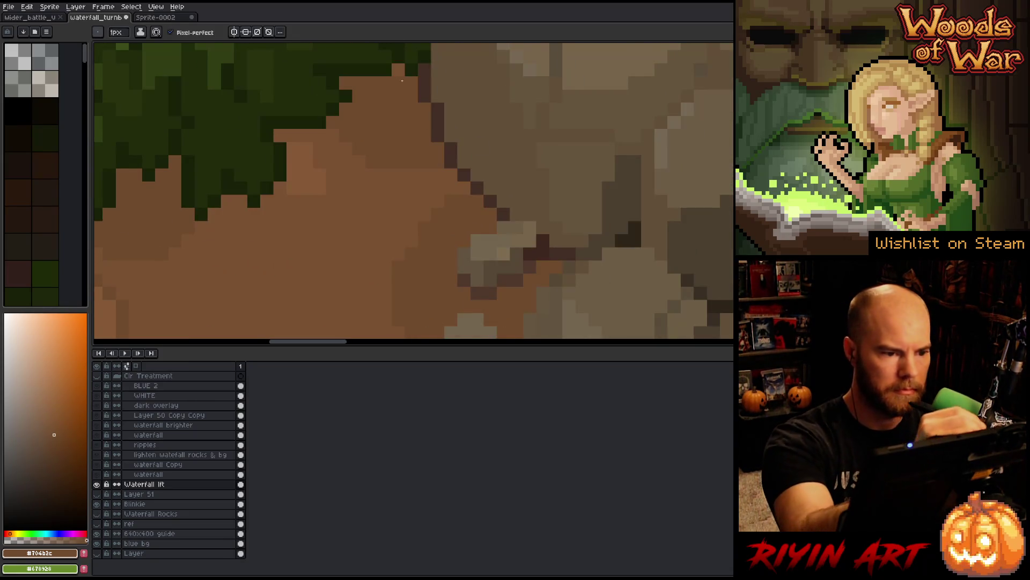
left_click_drag(561, 235, 502, 71)
left_click_drag(557, 240, 544, 97)
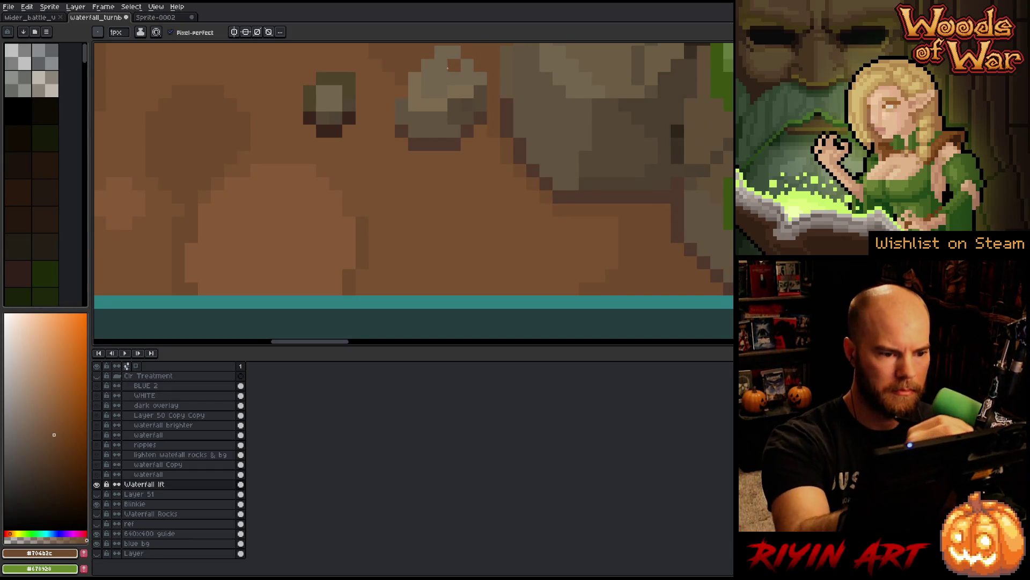
scroll(531, 279, "down", 4)
Step: Zoom out and pan to frame the waterfall through the dead tree, saving with Ctrl+S
left_click_drag(532, 284, 351, 253)
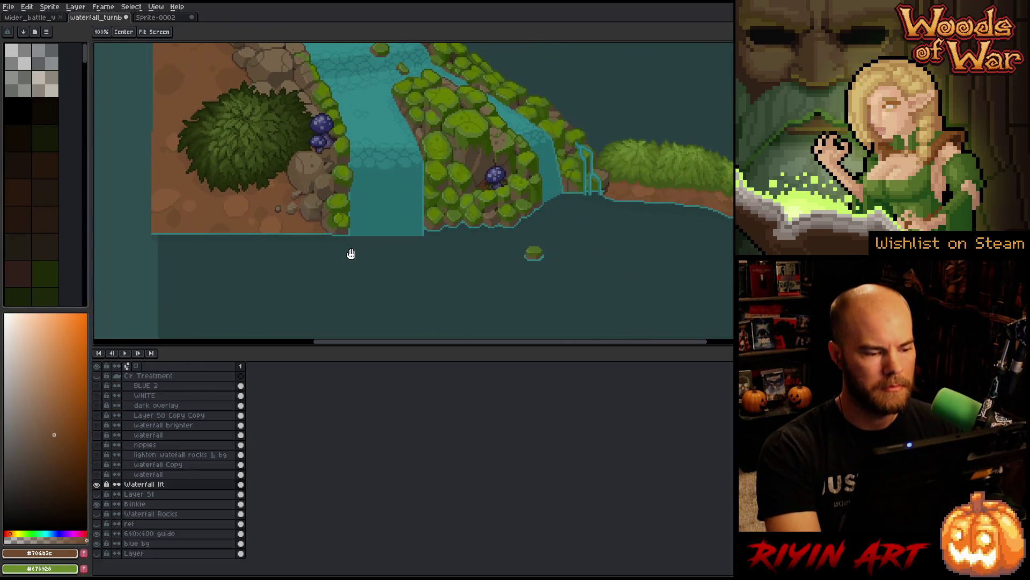
scroll(269, 200, "down", 1)
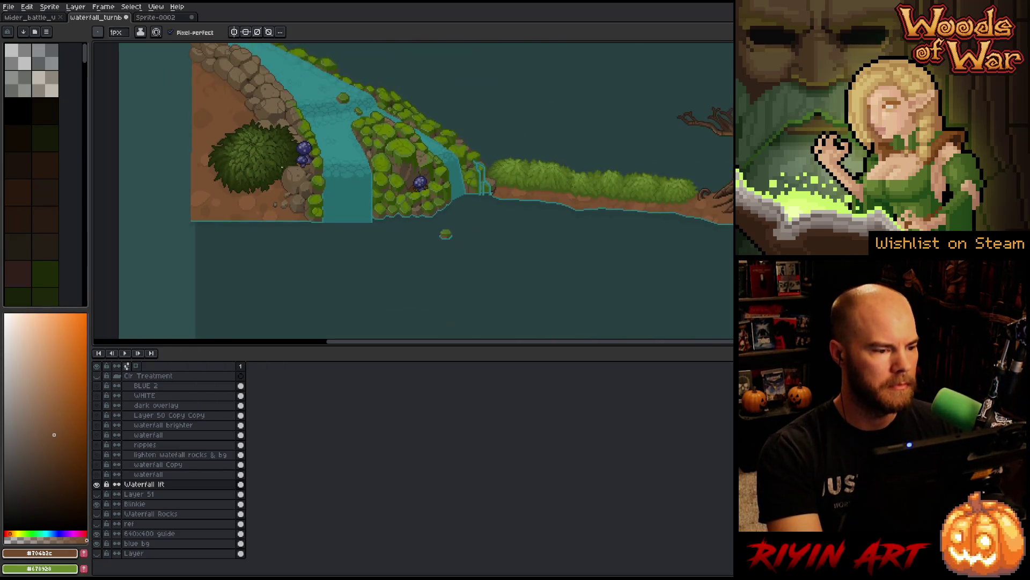
scroll(236, 212, "up", 3)
scroll(237, 215, "down", 3)
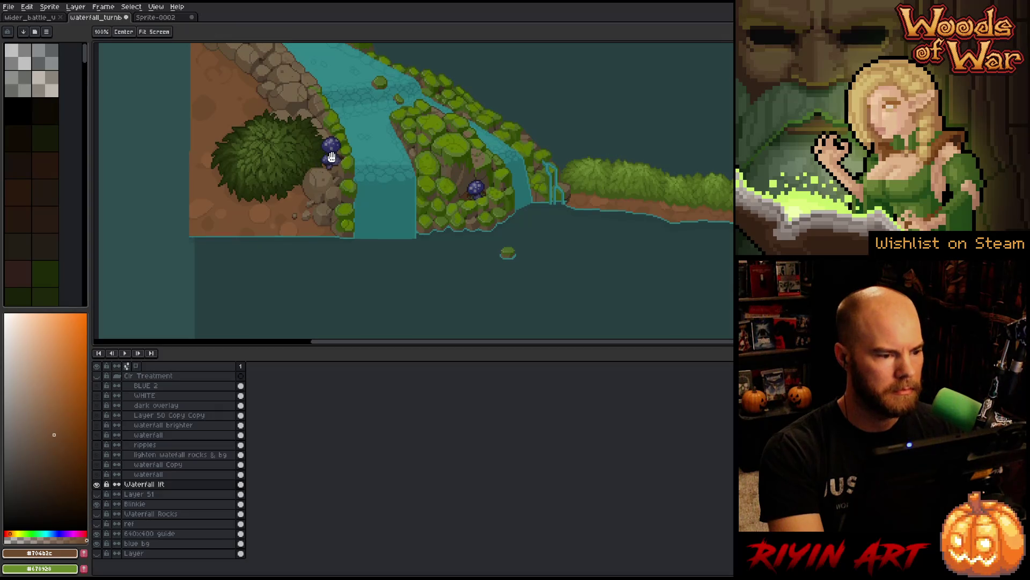
left_click_drag(322, 136, 303, 216)
scroll(303, 215, "down", 1)
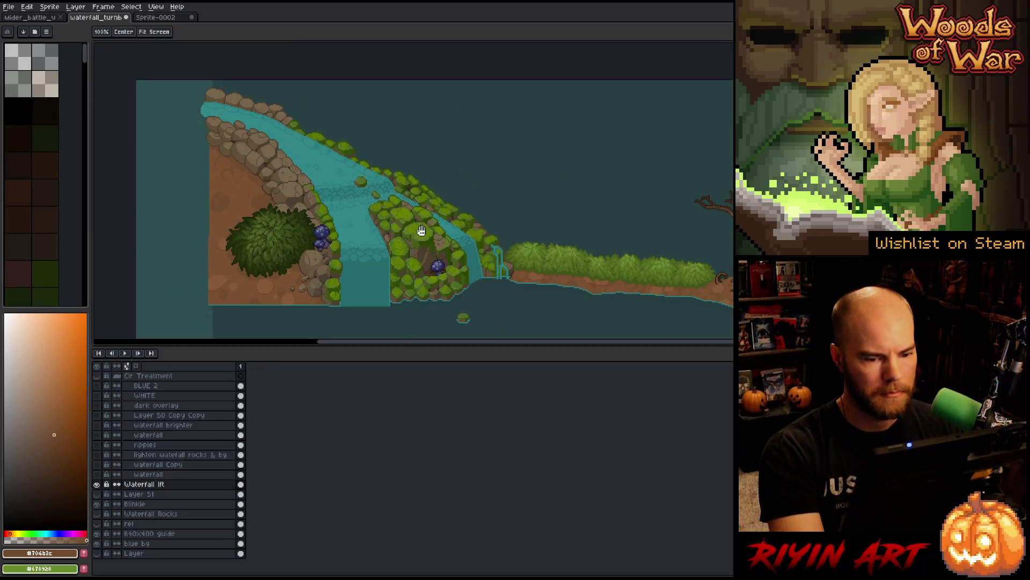
left_click_drag(421, 230, 322, 194)
scroll(324, 194, "down", 1)
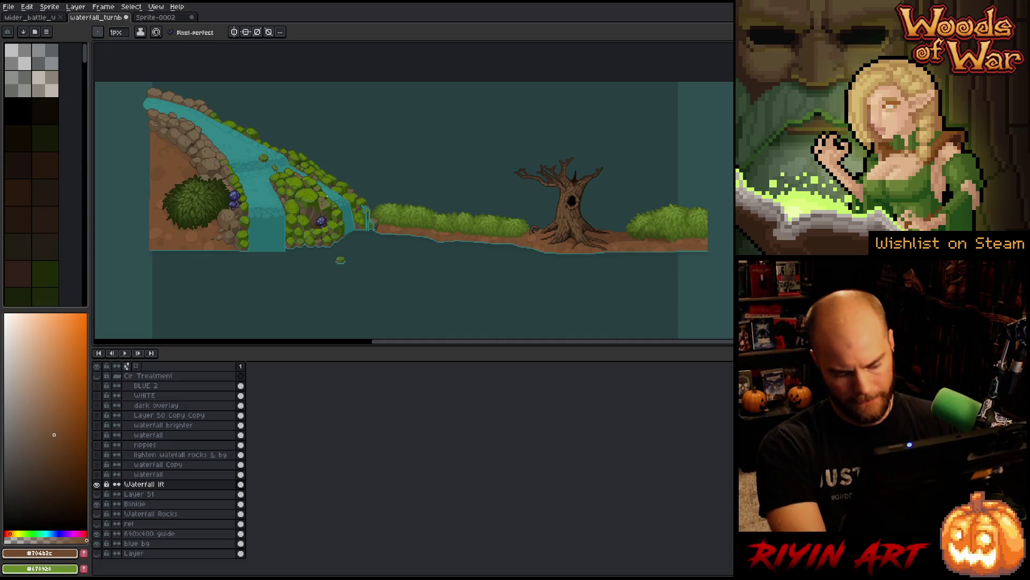
key("ctrl+s")
scroll(327, 196, "down", 1)
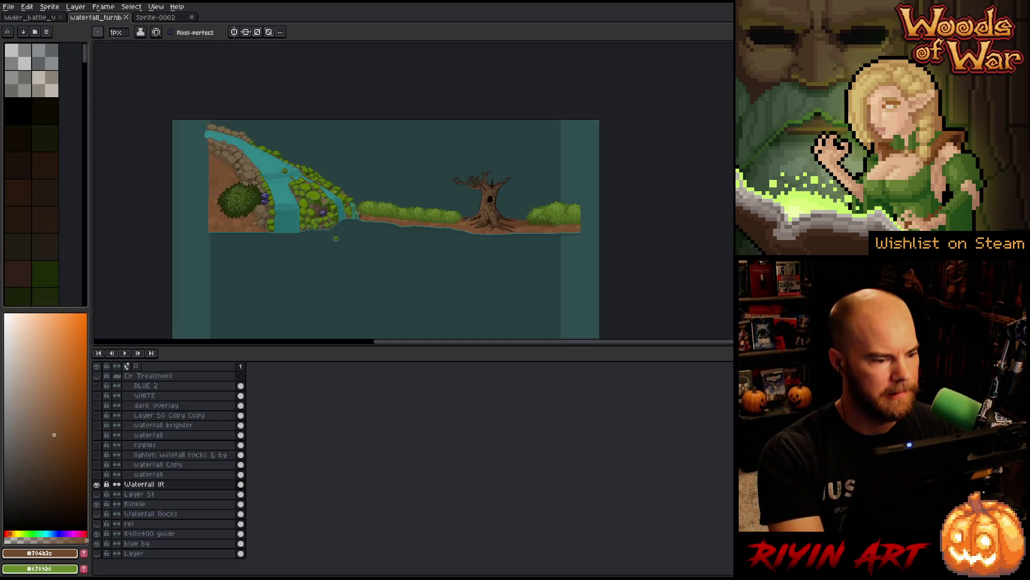
left_click_drag(359, 232, 336, 215)
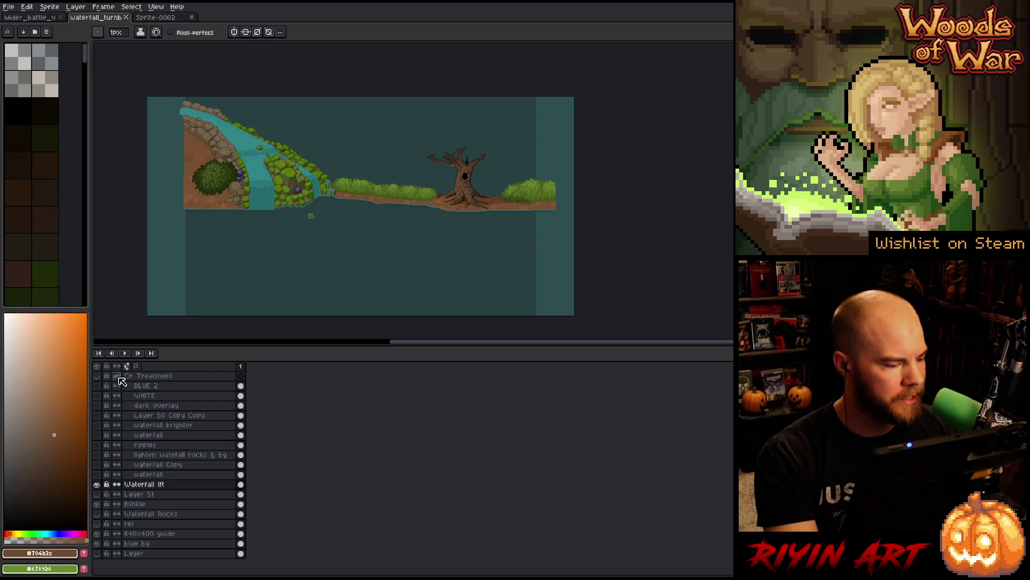
Step: Expand the Clr Treatment group, show BLUE 2, and toggle the waterfall layer solo to compare
left_click(121, 376)
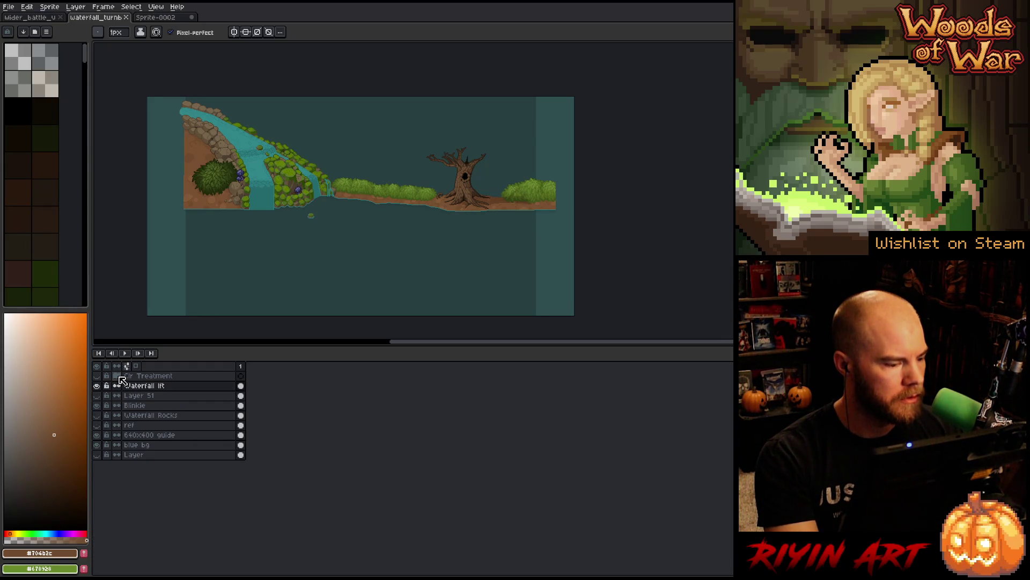
left_click(117, 376)
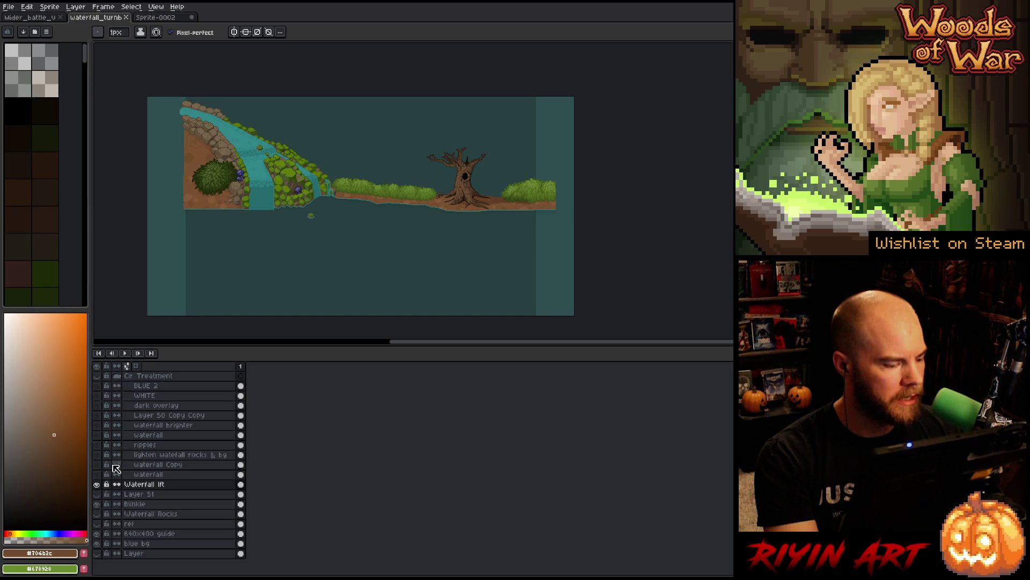
left_click(100, 384)
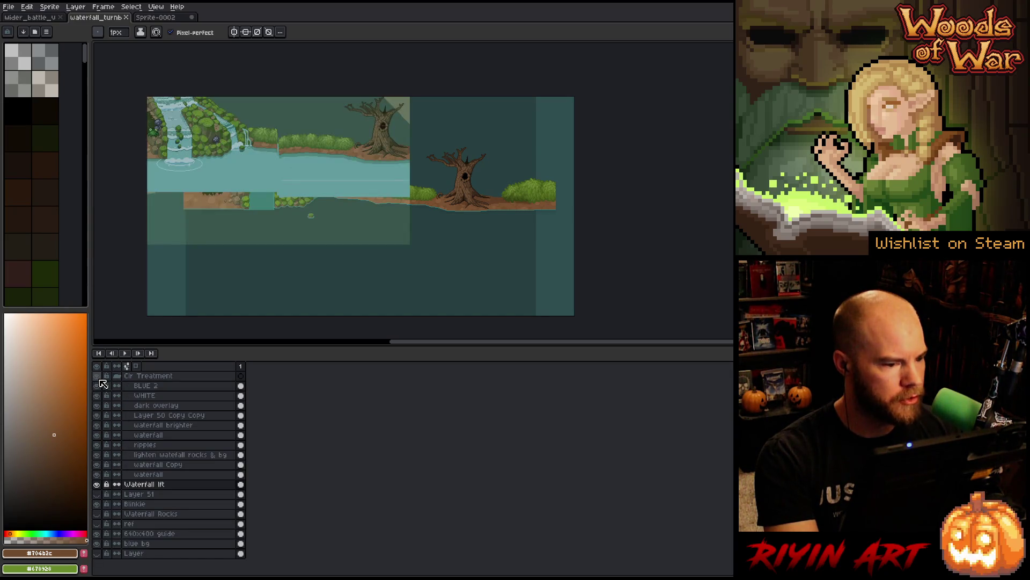
left_click(99, 477, "alt")
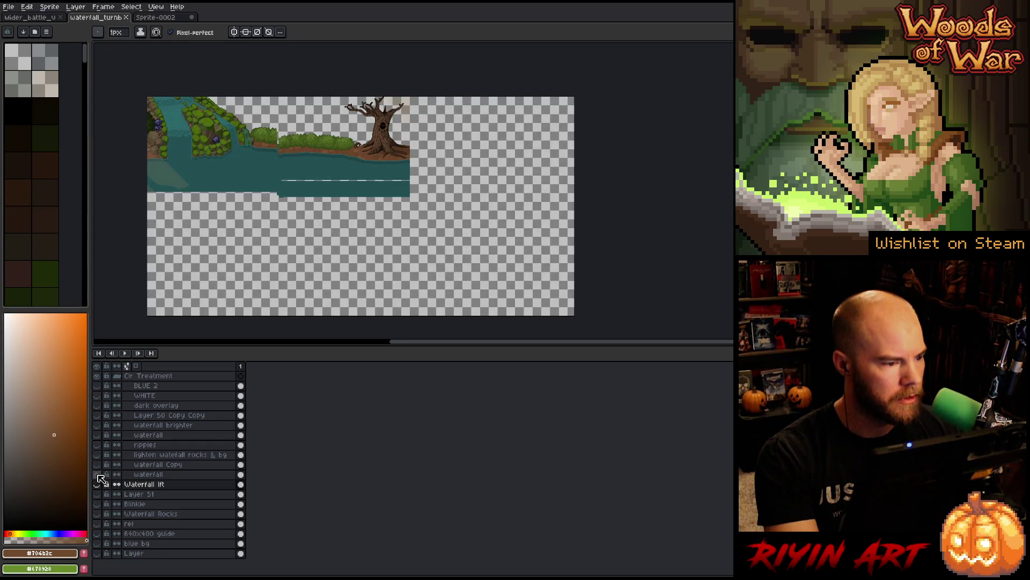
left_click(99, 477, "alt")
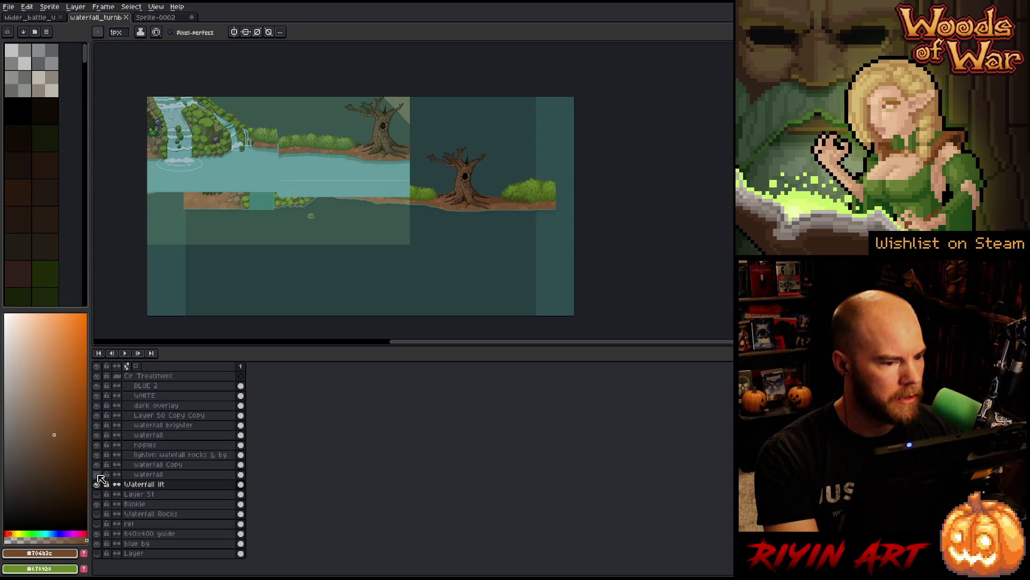
left_click(99, 478, "alt")
left_click(99, 478, "alt")
left_click(99, 478, "alt")
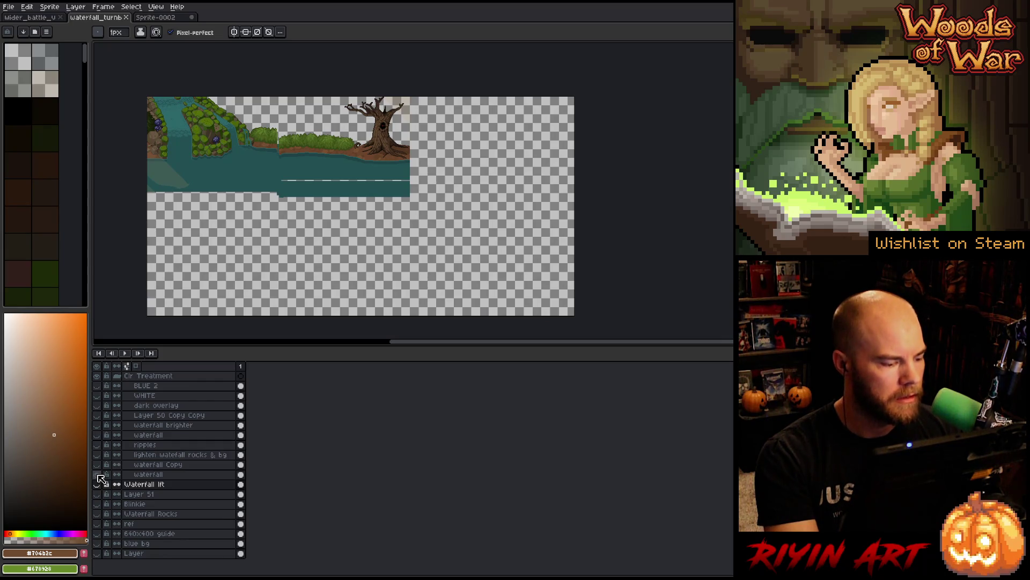
left_click(99, 478, "alt")
Step: Select the Clr Treatment group and drag its content down and right with the Move tool
left_click(140, 379)
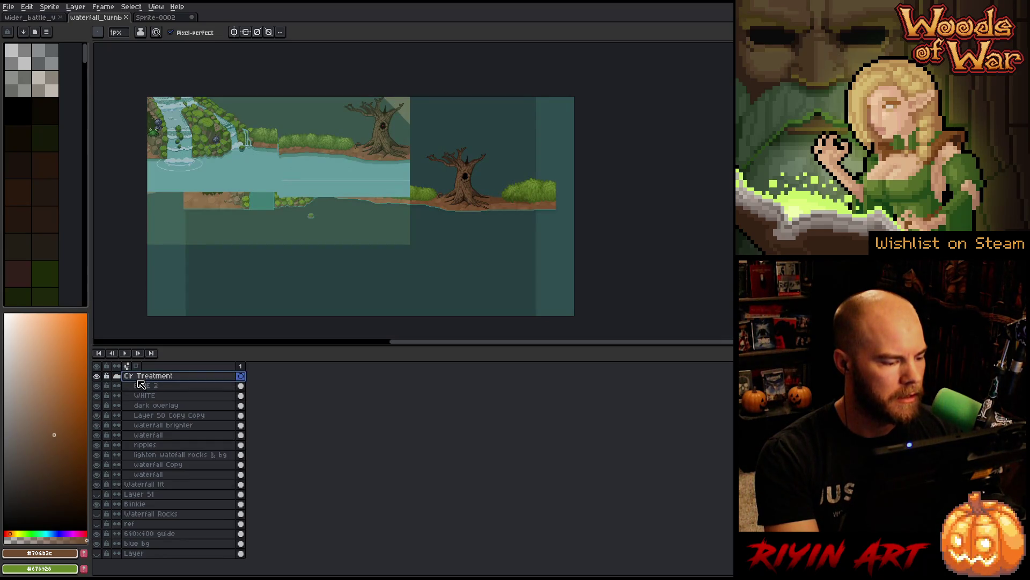
key("v")
mouse_move(207, 163)
left_mouse_down()
mouse_move(274, 217)
mouse_move(349, 210)
mouse_move(322, 211)
left_mouse_up()
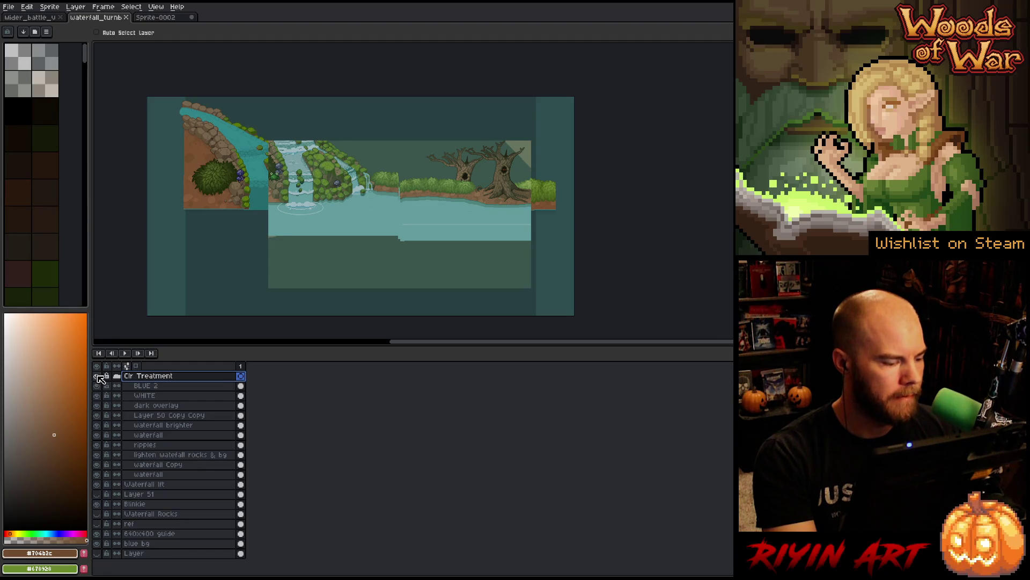
Step: Duplicate the waterfall layer and move the copy out of the Clr Treatment group
left_click(141, 474)
right_click(154, 476)
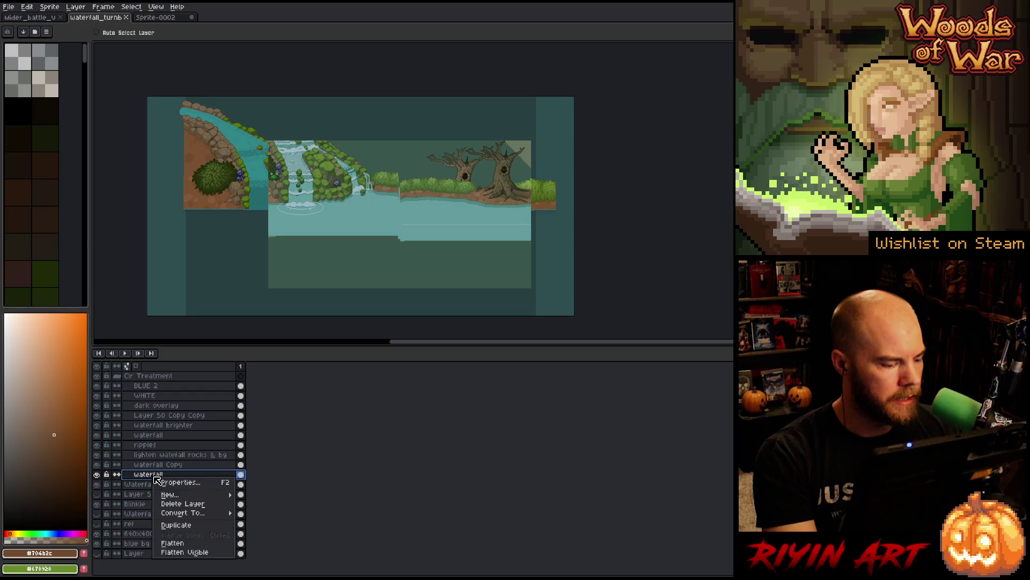
left_click(172, 525)
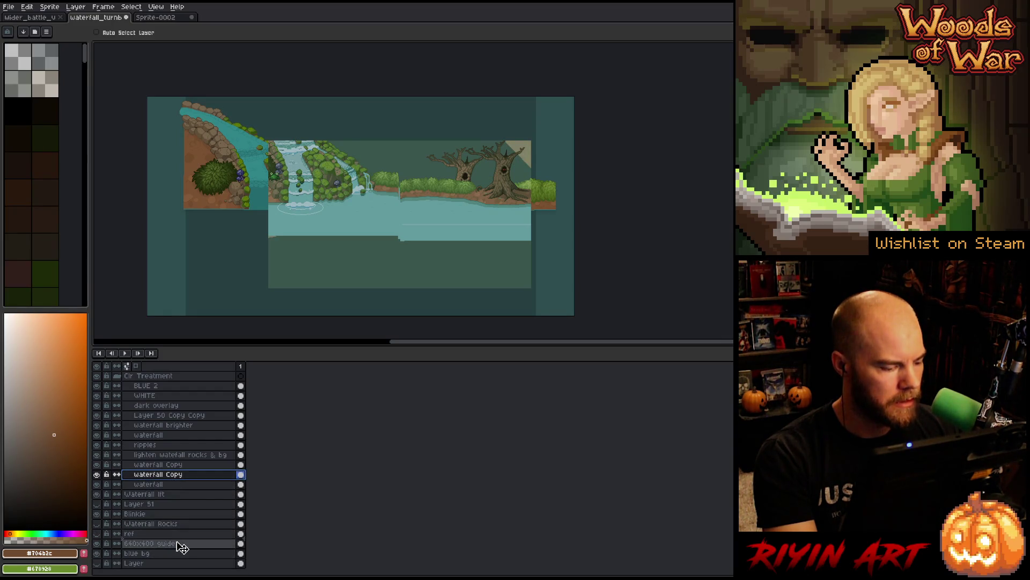
left_click_drag(166, 500, 162, 494)
Step: Delete Layer 51 and the old waterfall layer
right_click(158, 506)
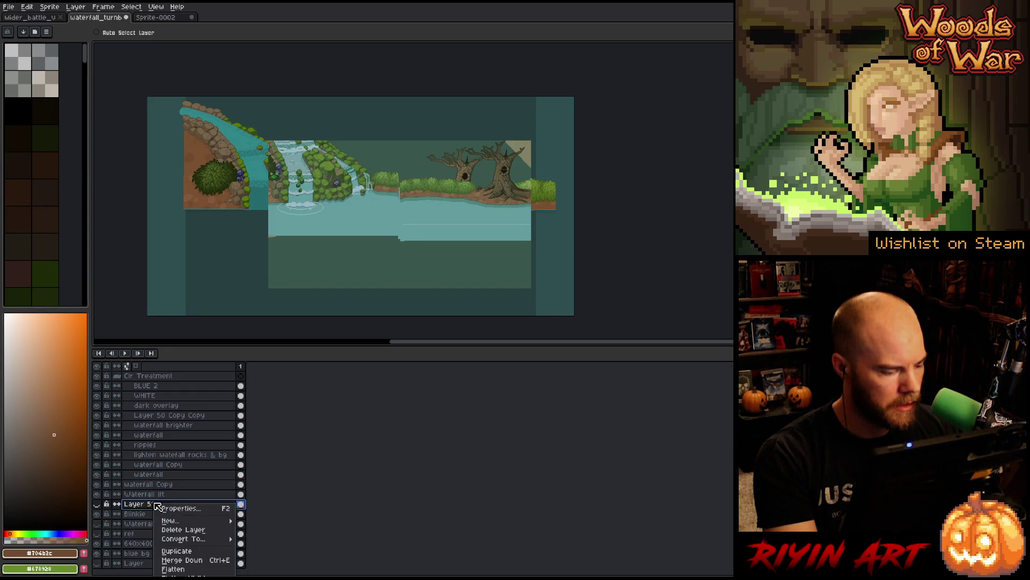
left_click(178, 530)
left_click(156, 496)
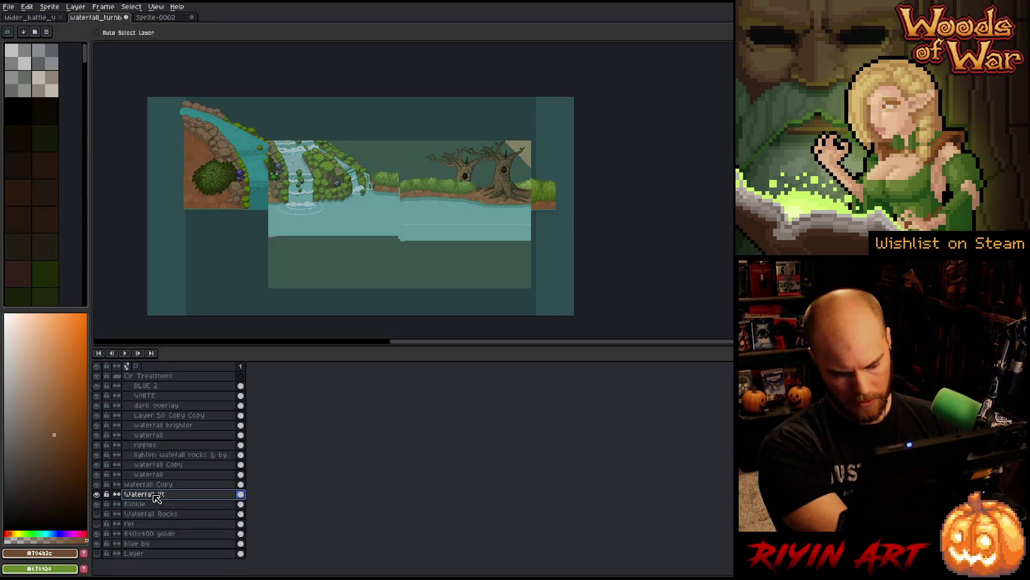
key("Delete")
Step: Rename two layers to 'Waterfall' and 'Waterfall BK'
double_click(141, 495)
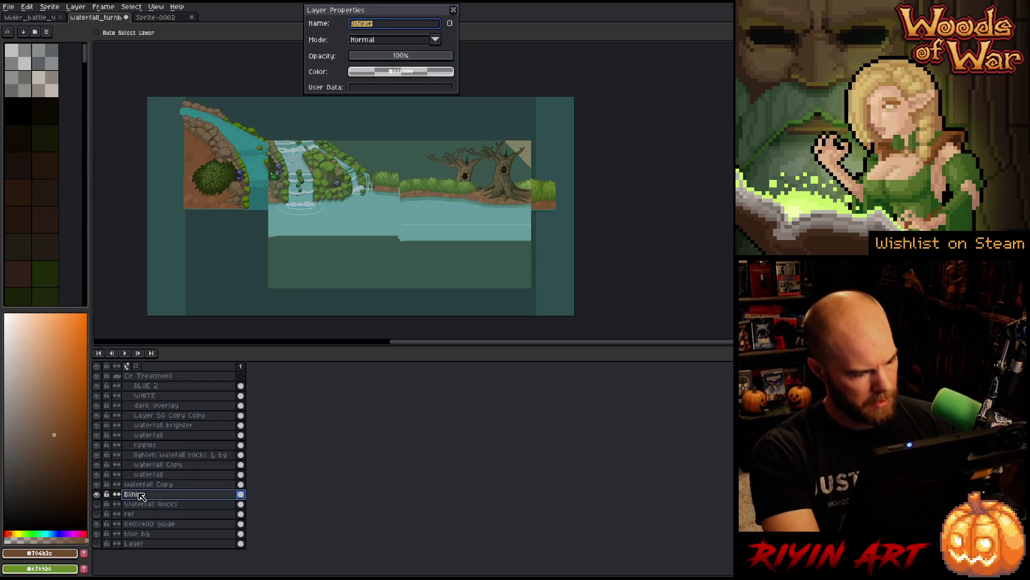
type("Waterfall")
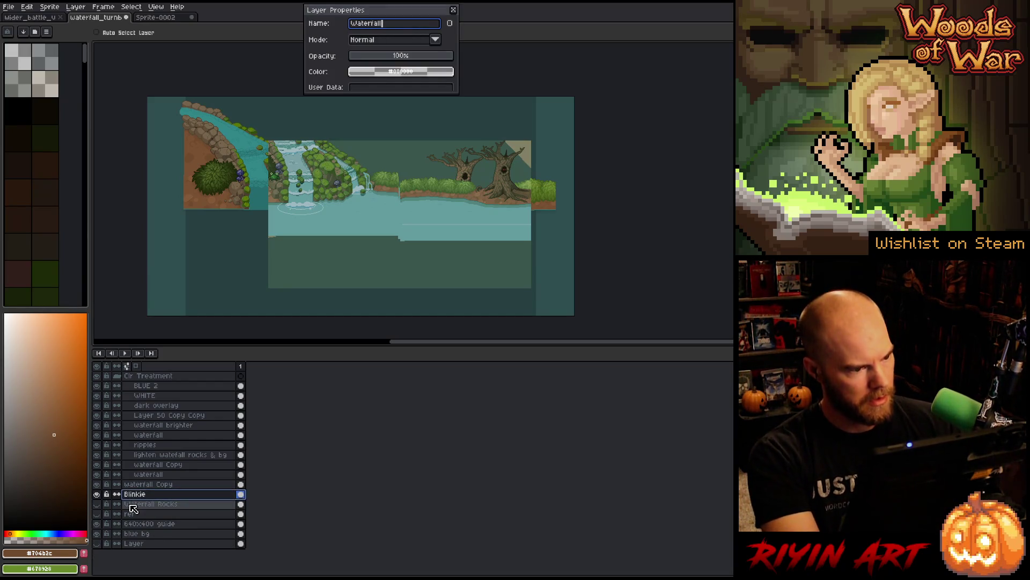
key("Return")
double_click(150, 505)
type("Waterfall Ro")
key("BackSpace")
key("BackSpace")
type("BK")
key("Return")
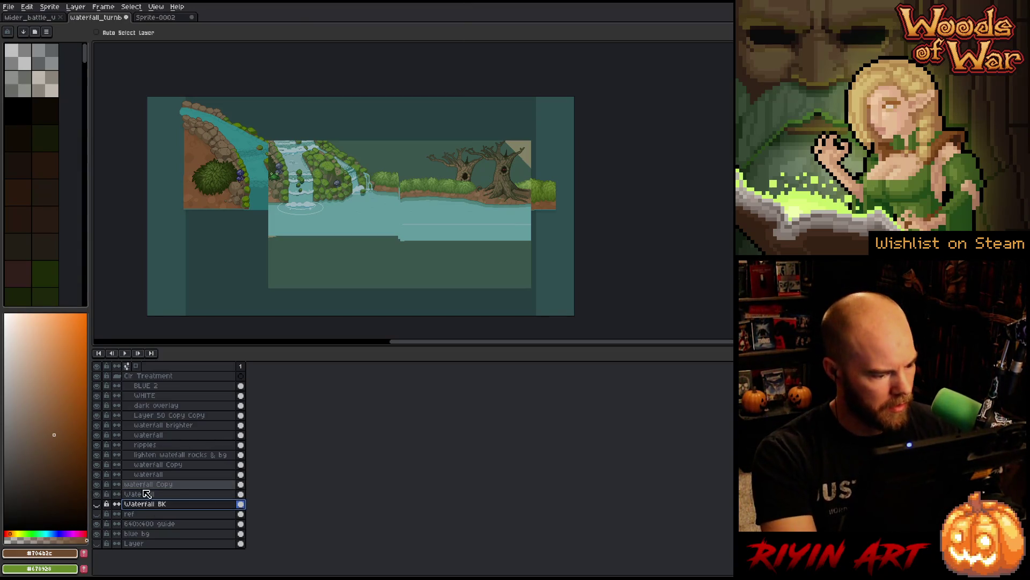
Step: Hide and collapse the Clr Treatment group, check the Waterfall layer, and nudge Waterfall Copy down-left
left_click(128, 495)
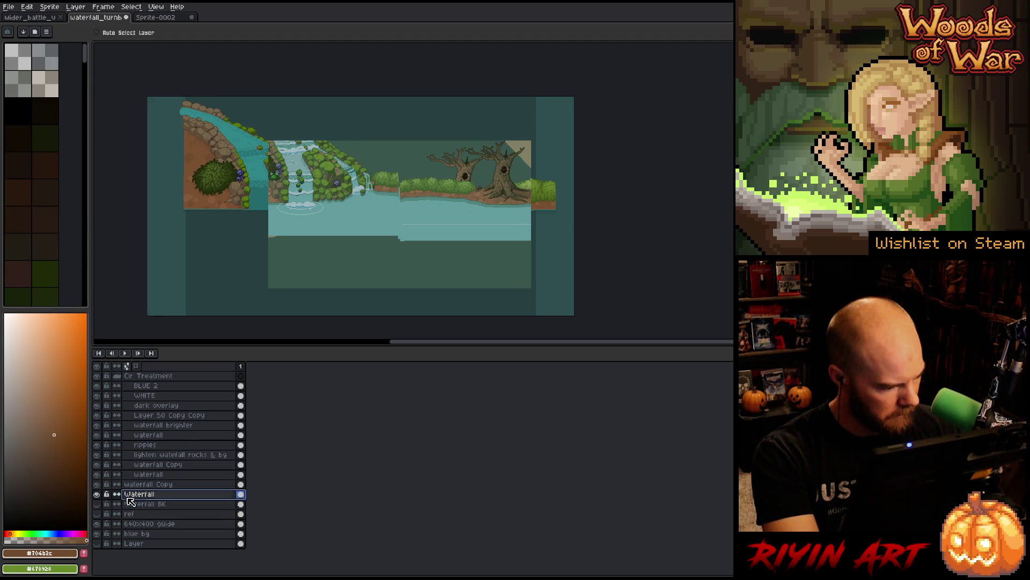
left_click(97, 376)
left_click(117, 376)
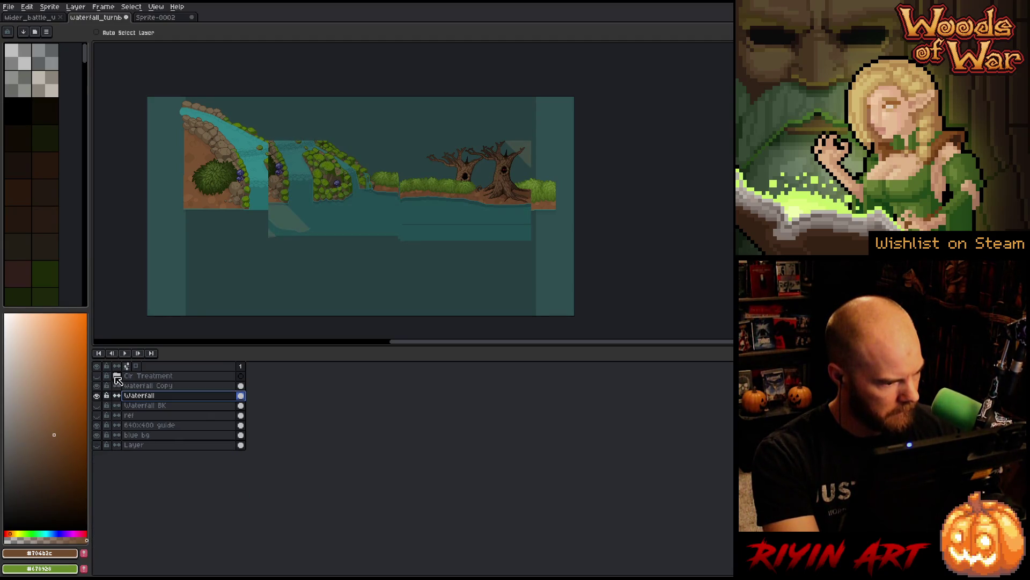
left_click(96, 396)
left_click(96, 395)
left_click(97, 396)
left_click(97, 396)
left_click(99, 386)
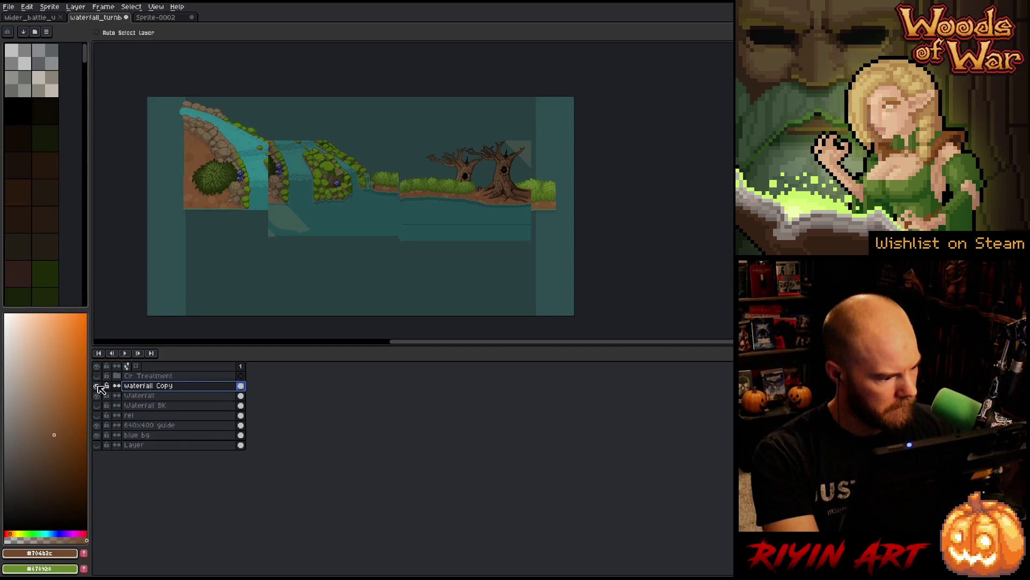
mouse_move(325, 214)
left_mouse_down()
mouse_move(324, 246)
mouse_move(283, 288)
mouse_move(297, 234)
mouse_move(274, 225)
mouse_move(342, 266)
mouse_move(277, 219)
mouse_move(300, 272)
mouse_move(288, 290)
mouse_move(283, 213)
mouse_move(289, 223)
mouse_move(280, 223)
left_mouse_up()
Step: Zoom in on the tree, widen the palette panel and centre the tree in the view
scroll(393, 188, "up", 4)
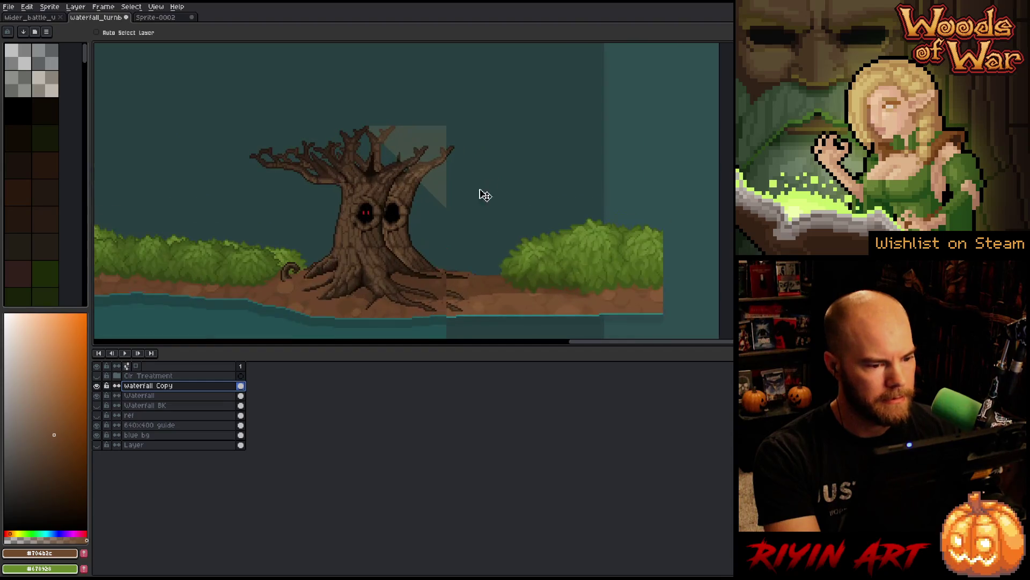
scroll(379, 228, "up", 1)
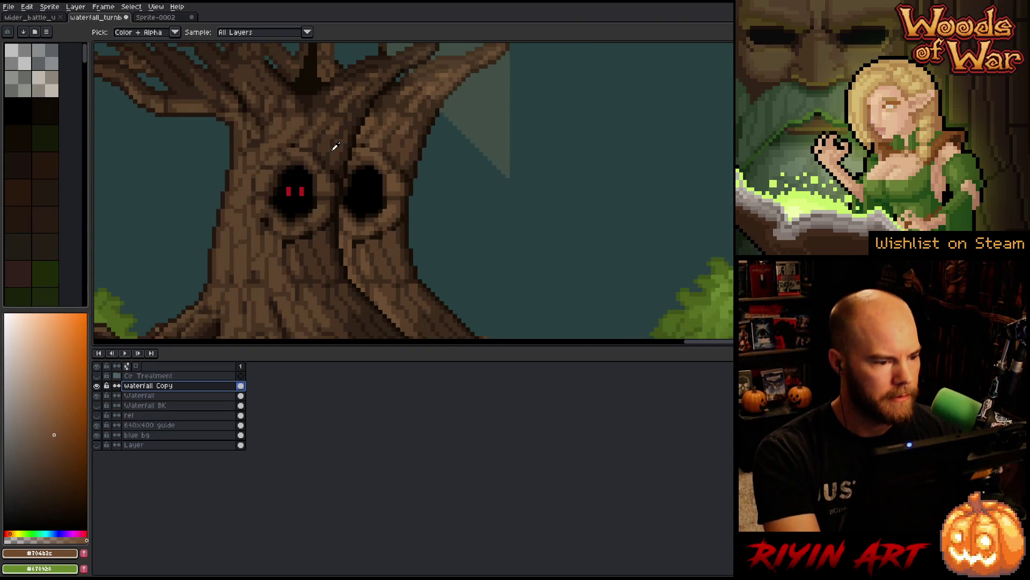
left_click(327, 144, "alt")
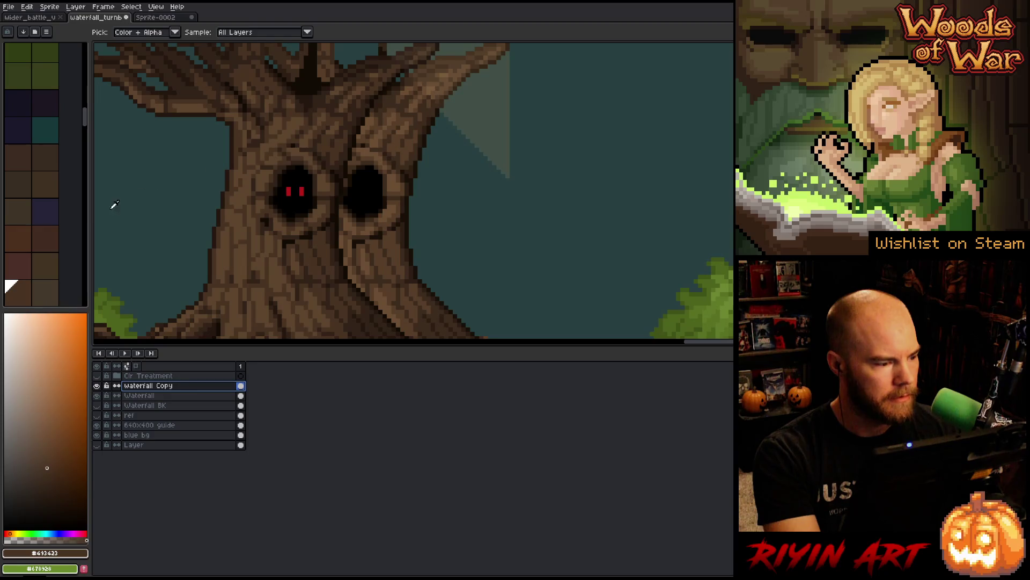
left_click_drag(90, 218, 230, 234)
left_click_drag(381, 240, 494, 242)
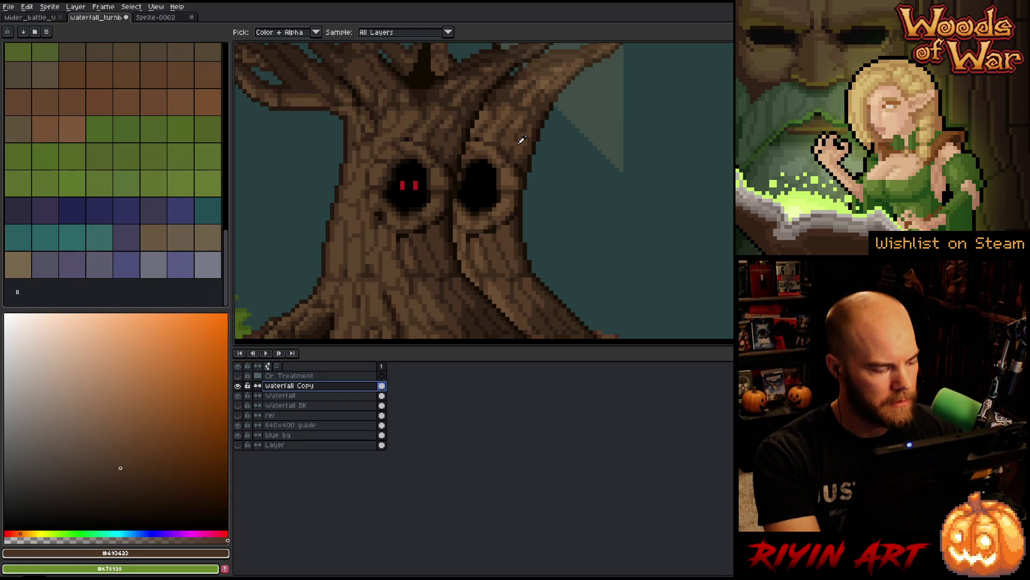
Step: Sample the bark browns #573c29 and #493423, settling on #573c29 as the drawing colour
left_click(522, 140)
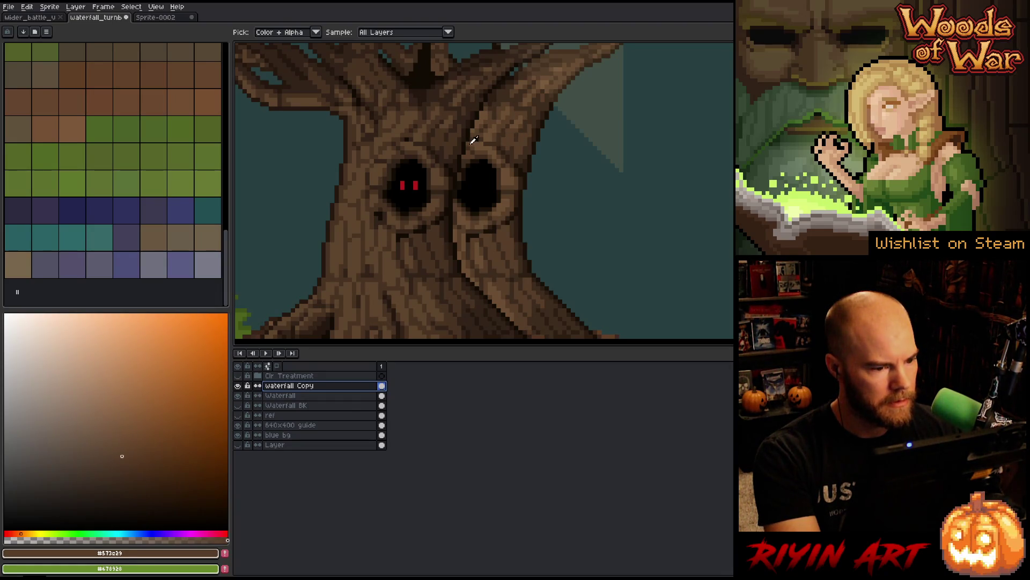
left_click(453, 142)
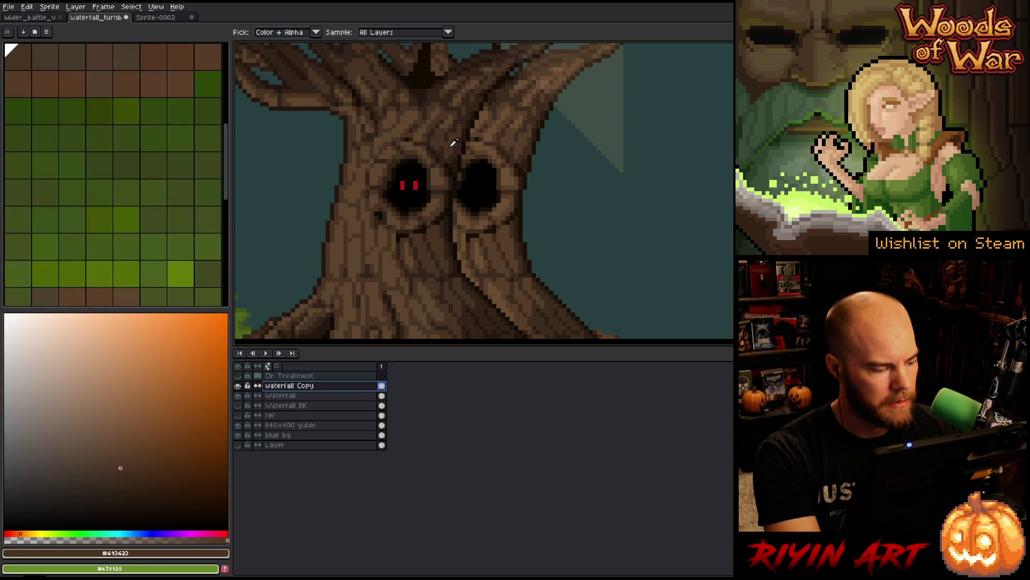
left_click(522, 143)
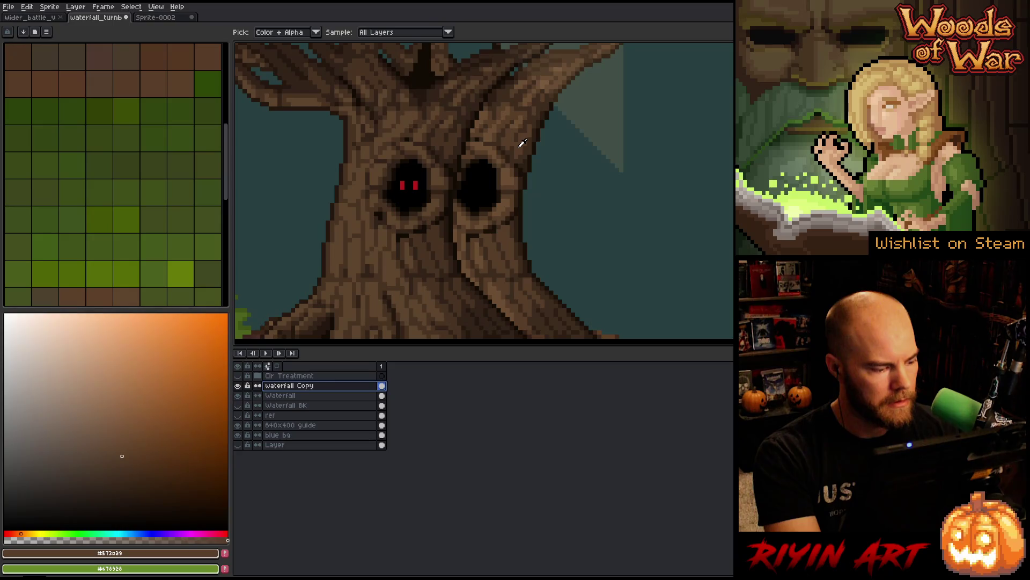
left_click(451, 143)
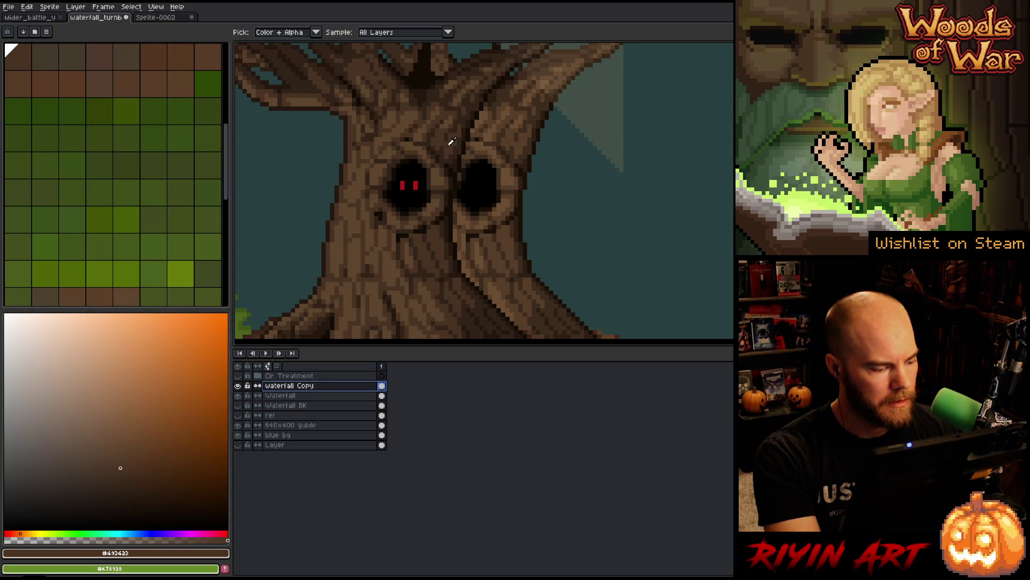
left_click(522, 143)
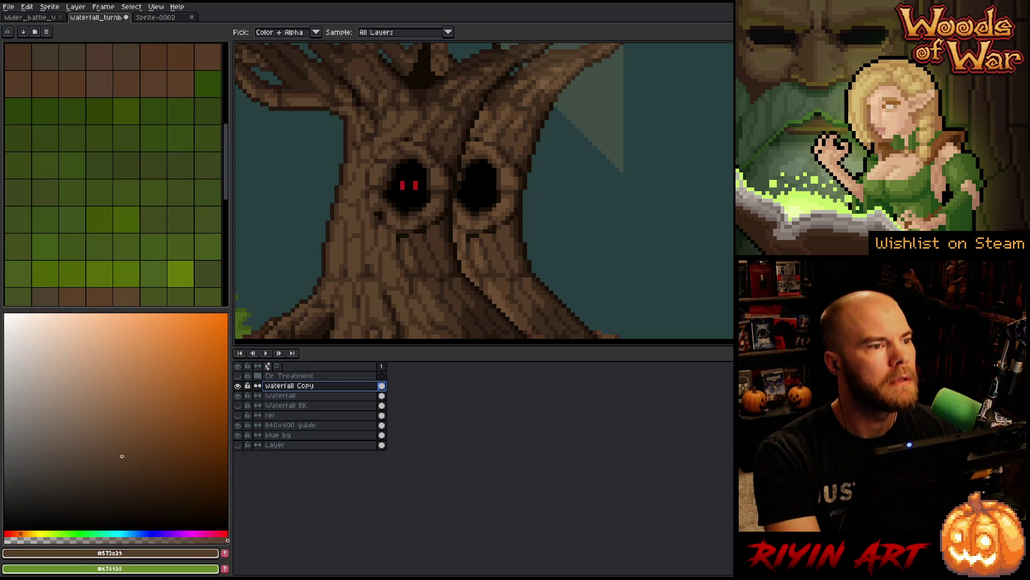
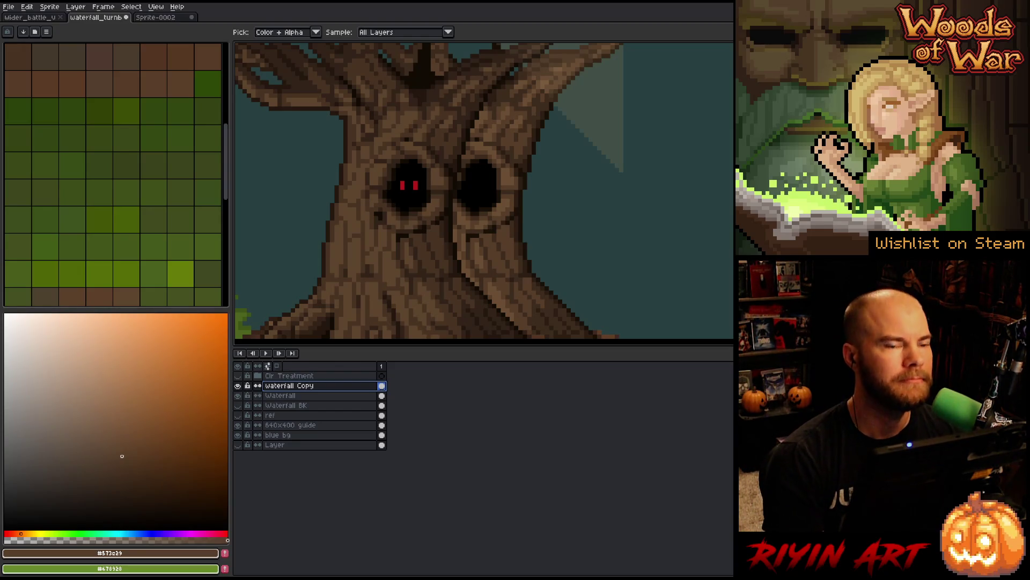
Step: Zoom and pan to the copied waterfall artwork with the Move tool selected
scroll(385, 239, "down", 4)
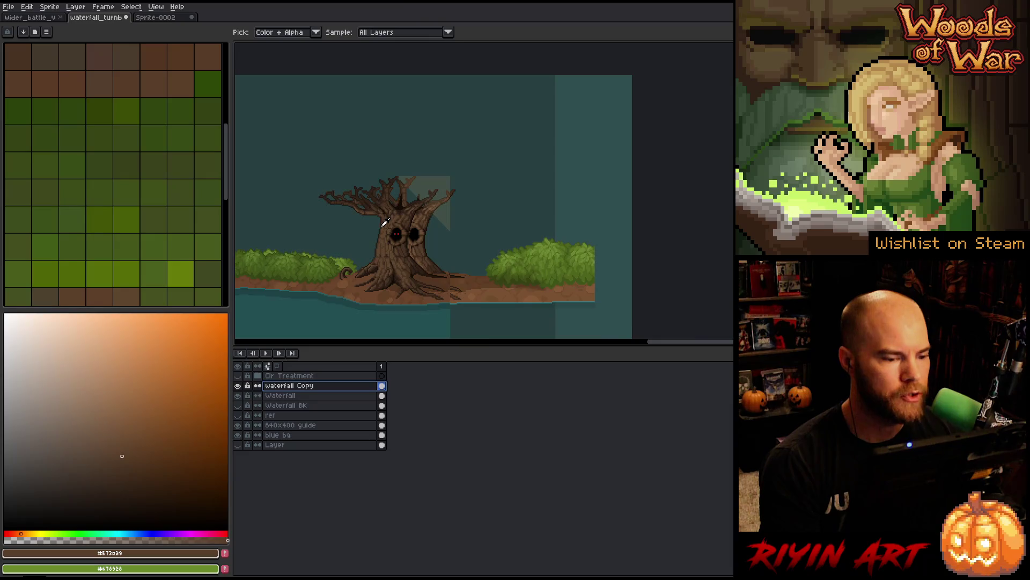
scroll(384, 222, "up", 1)
key("v")
scroll(422, 226, "down", 1)
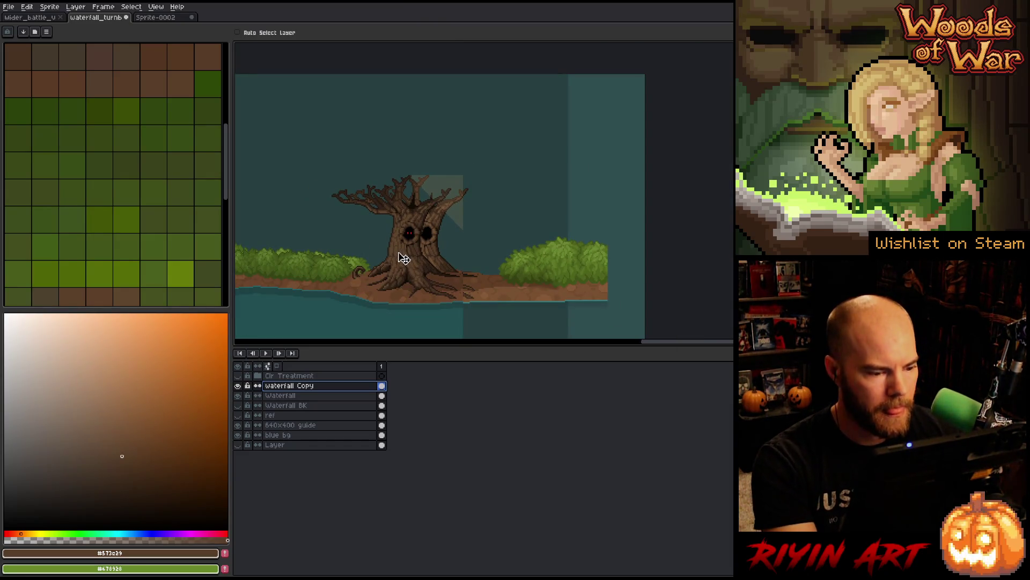
key("h")
left_click_drag(382, 260, 603, 235)
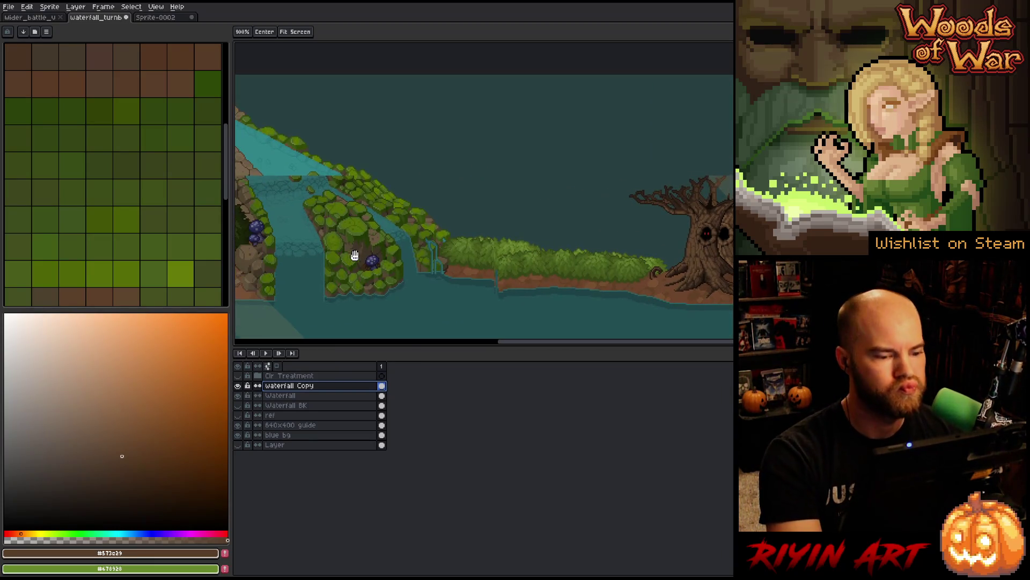
key("v")
mouse_move(536, 278)
left_mouse_down()
mouse_move(558, 275)
mouse_move(533, 329)
mouse_move(555, 273)
left_mouse_up()
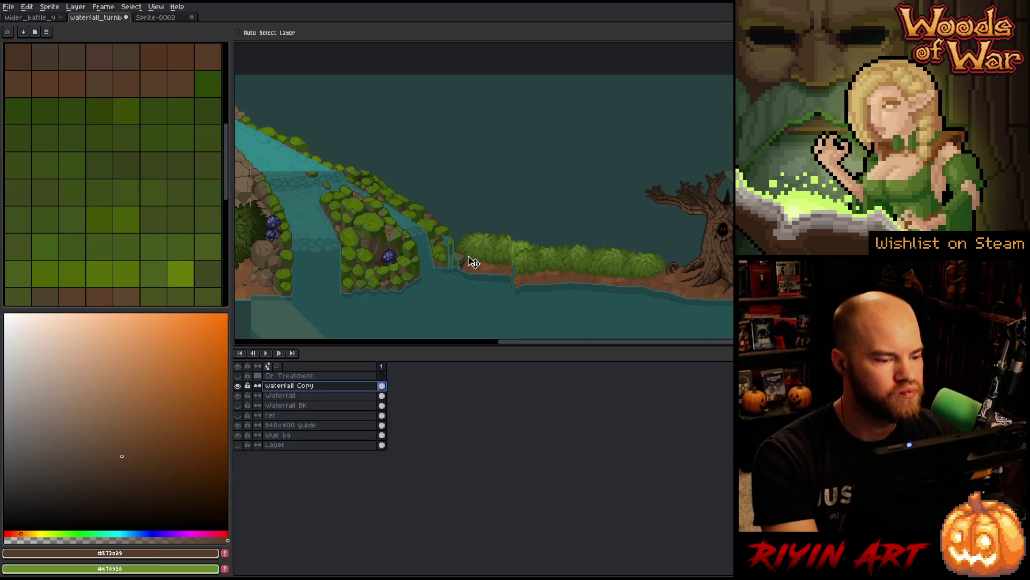
left_click_drag(473, 262, 607, 263)
Step: Shift the Waterfall Copy artwork left and down, then fine-tune its position
mouse_move(488, 228)
left_mouse_down()
mouse_move(598, 240)
mouse_move(375, 331)
mouse_move(486, 229)
mouse_move(499, 232)
mouse_move(389, 192)
mouse_move(449, 223)
mouse_move(448, 239)
mouse_move(418, 212)
mouse_move(430, 213)
left_mouse_up()
scroll(433, 220, "down", 3)
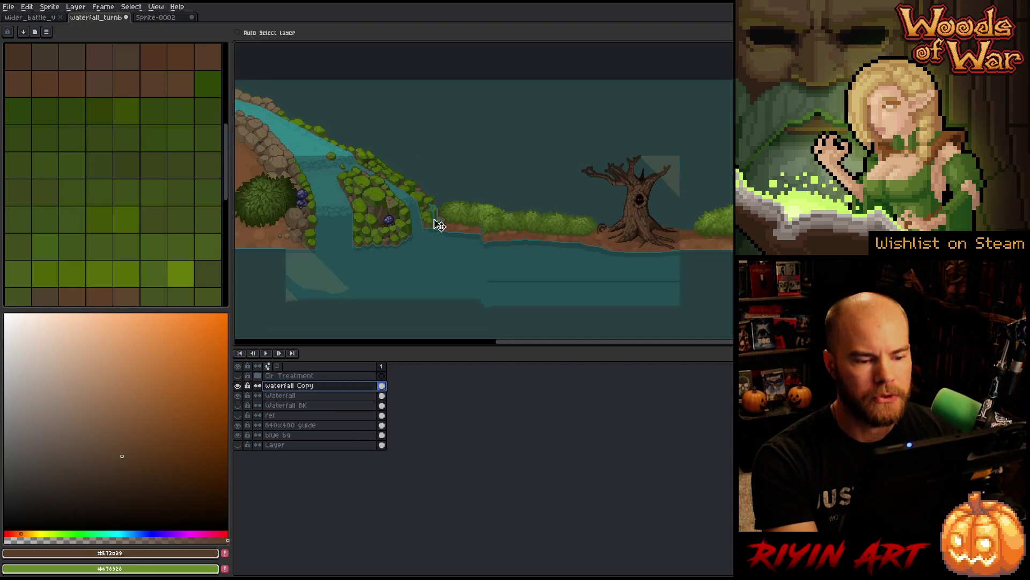
scroll(329, 217, "up", 3)
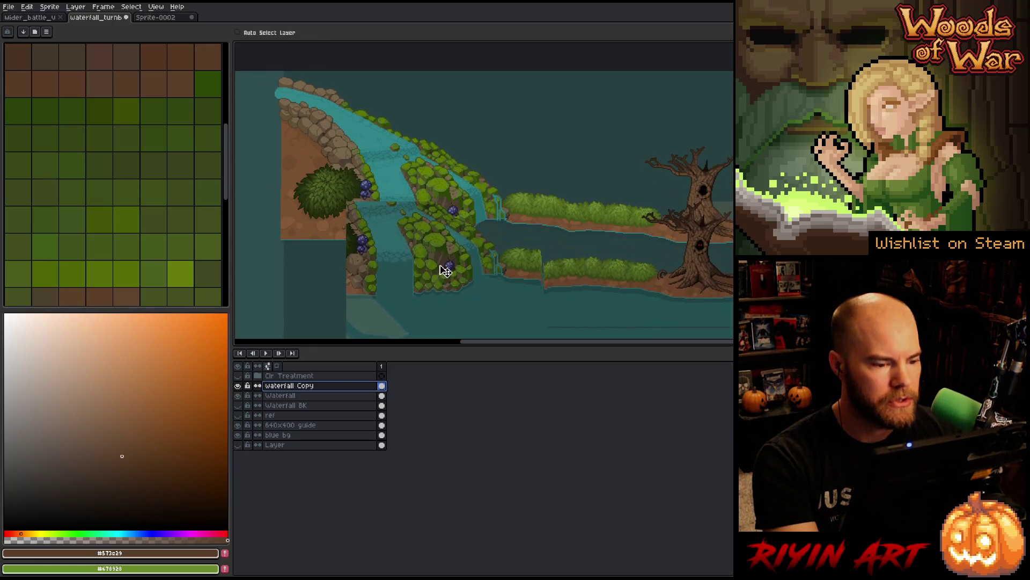
mouse_move(457, 210)
left_mouse_down()
mouse_move(444, 208)
mouse_move(458, 271)
mouse_move(457, 217)
left_mouse_up()
mouse_move(445, 216)
left_mouse_down()
mouse_move(453, 212)
mouse_move(462, 244)
mouse_move(461, 228)
left_mouse_up()
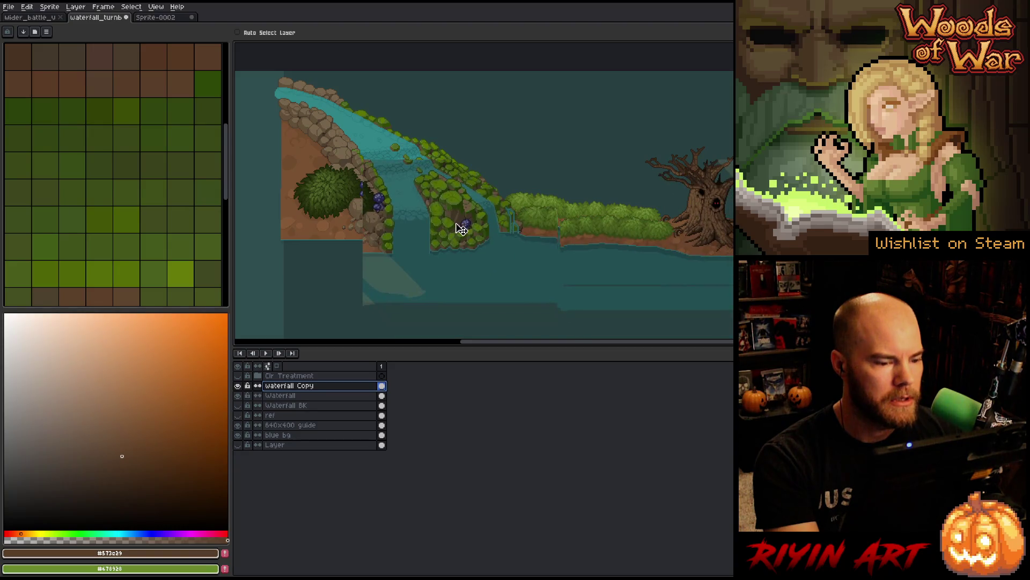
Step: Toggle the Waterfall Copy layer on and off to compare, leaving it hidden
left_click(238, 385)
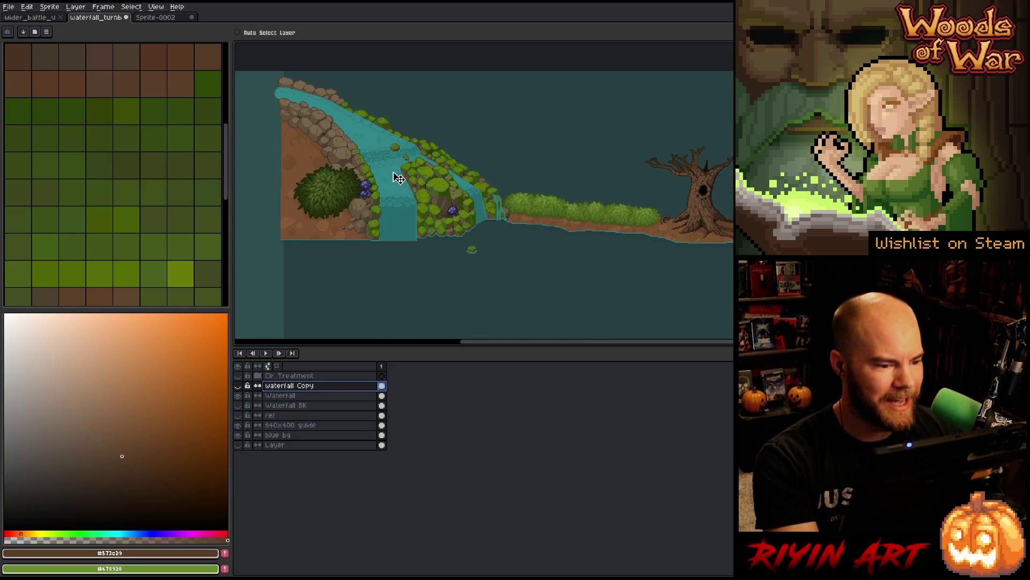
left_click(239, 382)
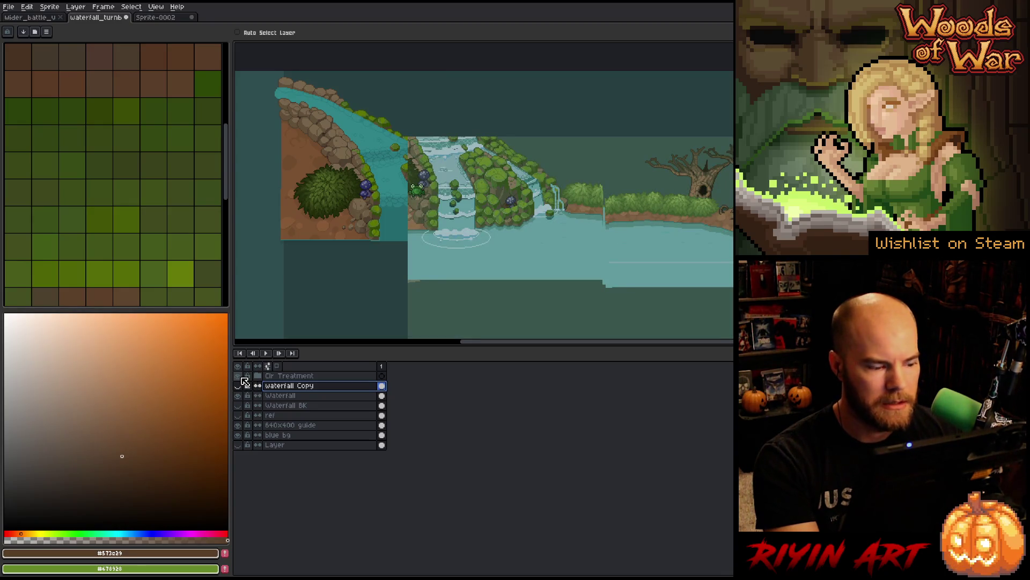
left_click(240, 384)
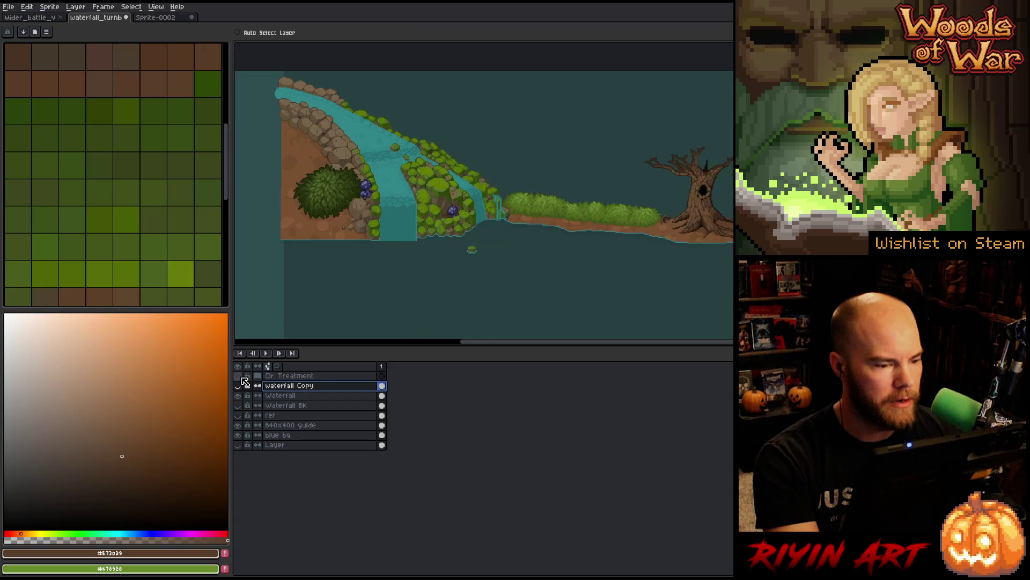
left_click(241, 381)
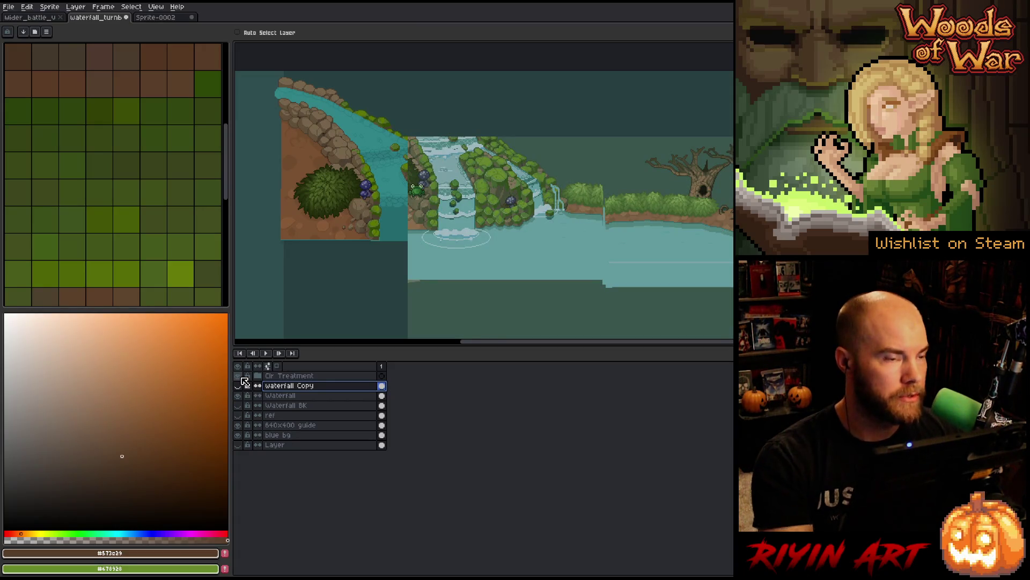
left_click(242, 382)
left_click(241, 382)
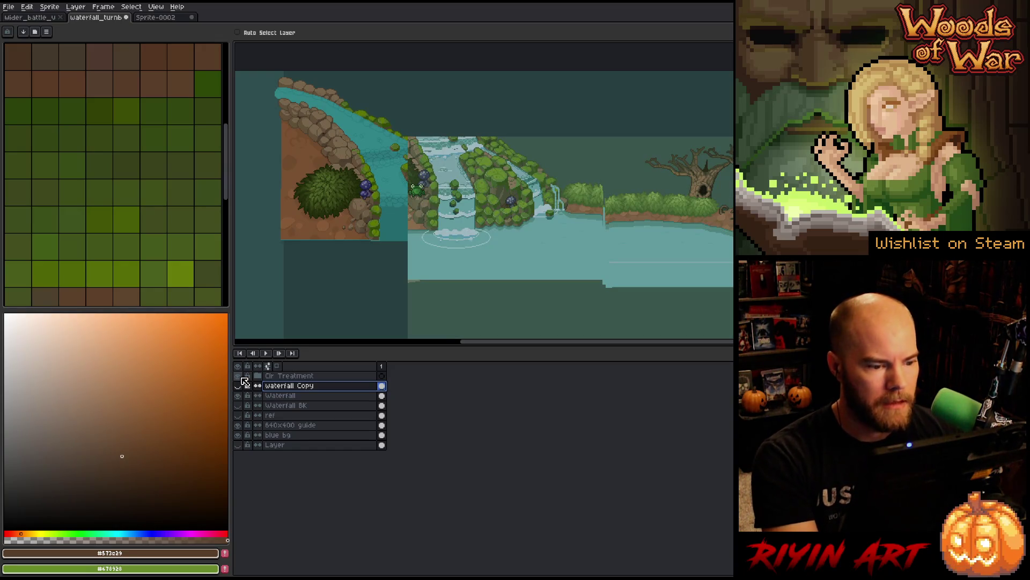
left_click(242, 381)
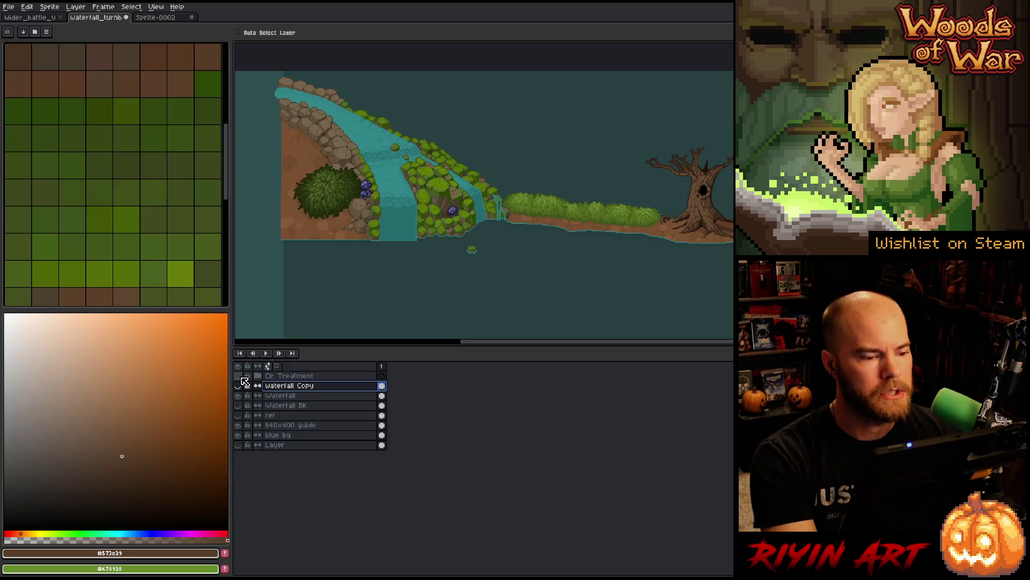
left_click(242, 382)
left_click(242, 382)
left_click(241, 381)
left_click(241, 382)
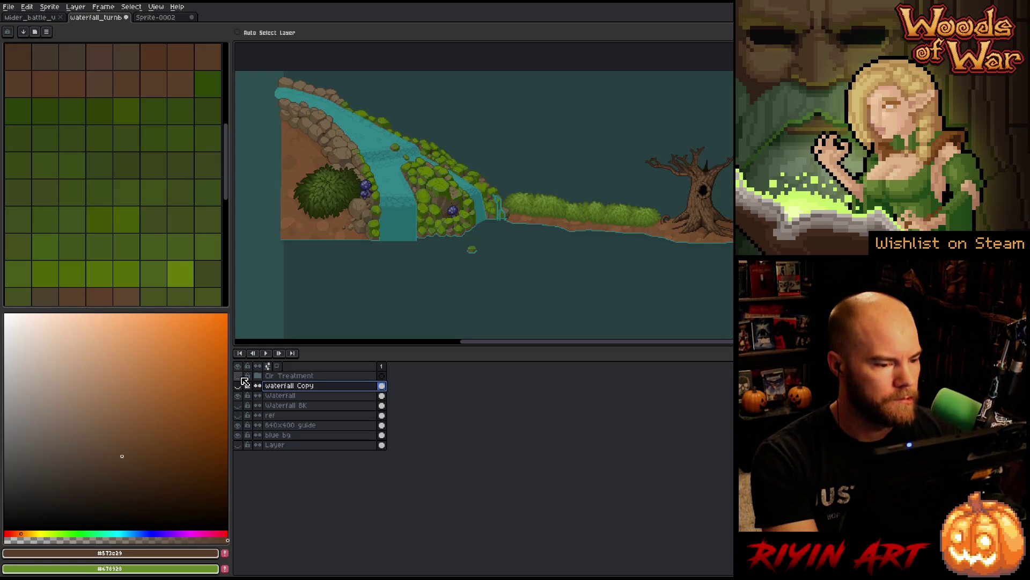
Step: Show the expanded Clr Treatment group, compare waterfall brighter on and off, and inspect the lighten layer's properties
left_click(258, 375)
left_click(242, 378)
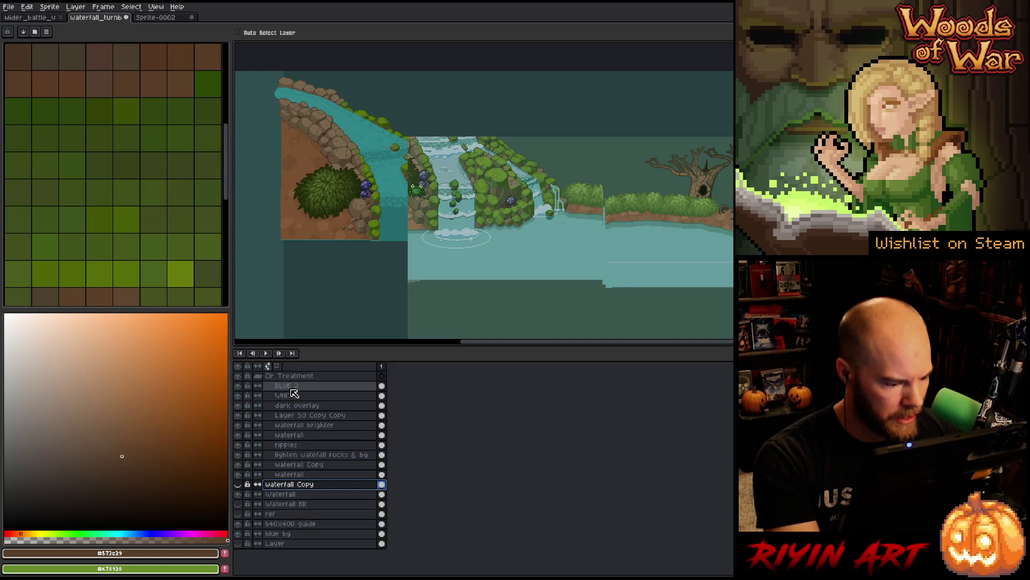
left_click(282, 424)
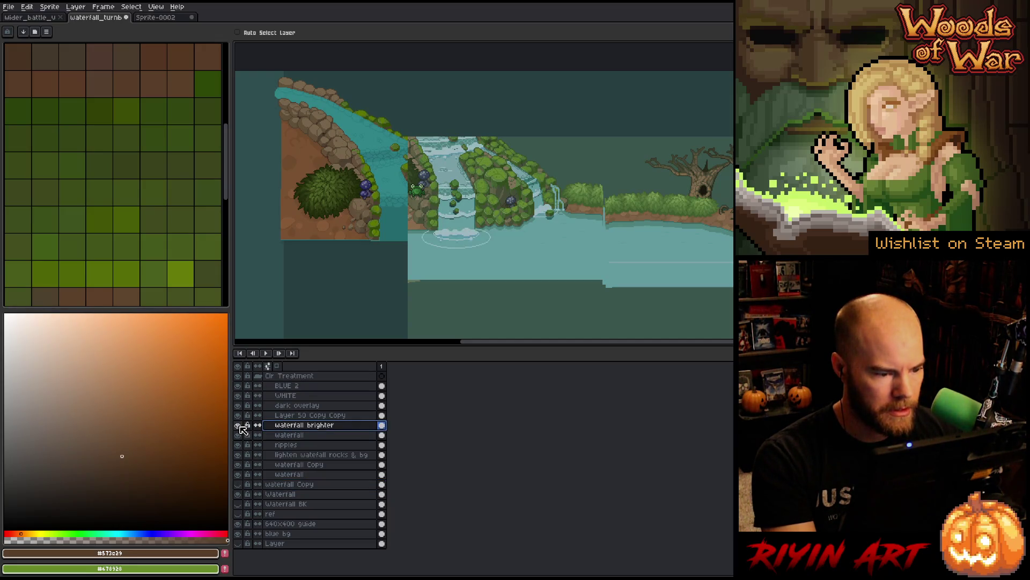
left_click(238, 455)
left_click(237, 455)
left_click(238, 454)
left_click(237, 454)
left_click(238, 454)
left_click(238, 455)
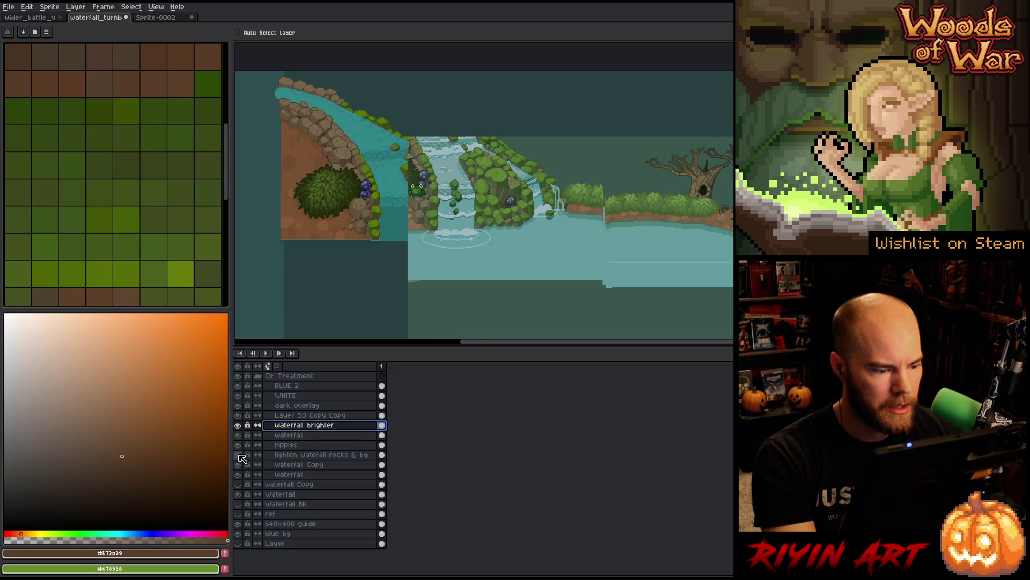
double_click(288, 455)
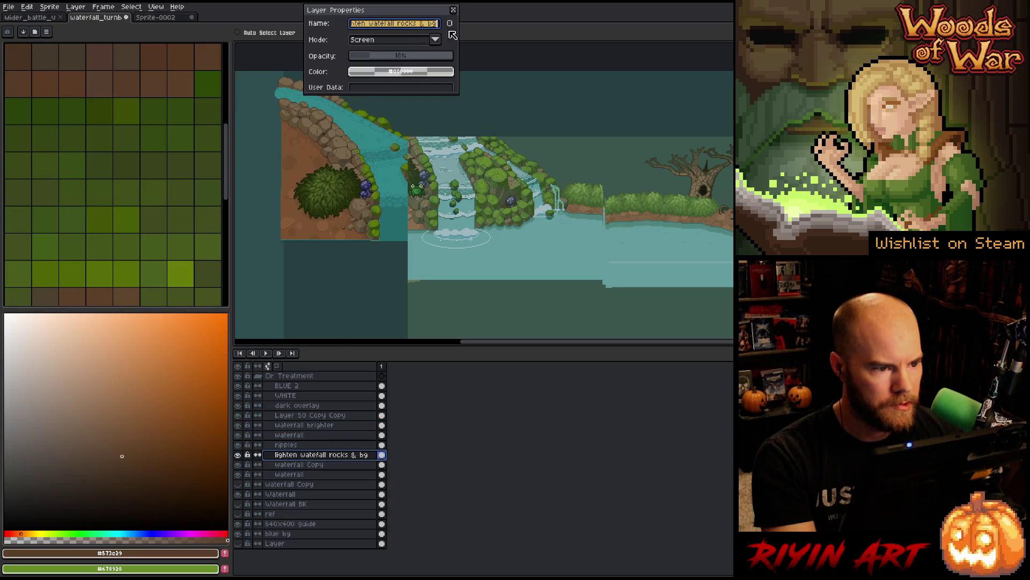
Step: Close the layer properties and select layers BLUE 2 through Layer 50 Copy Copy
left_click(454, 11)
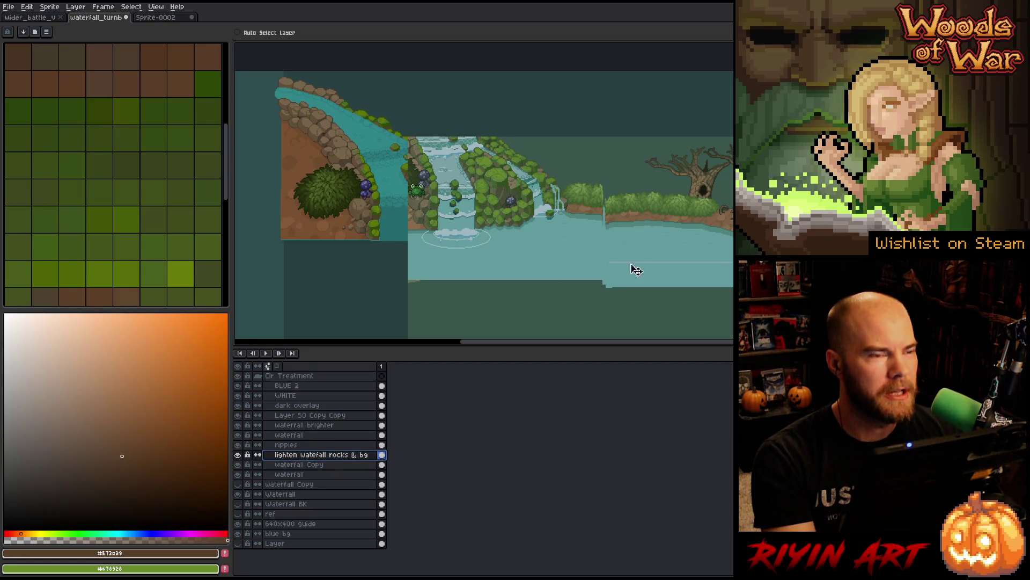
scroll(555, 194, "down", 1)
scroll(545, 202, "up", 1)
scroll(352, 244, "down", 1)
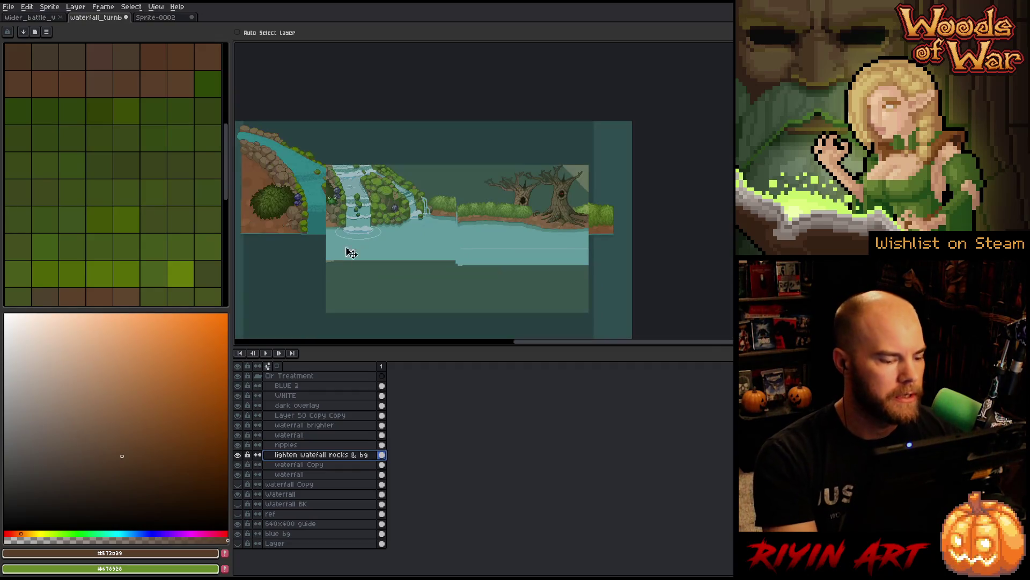
left_click_drag(283, 386, 302, 418)
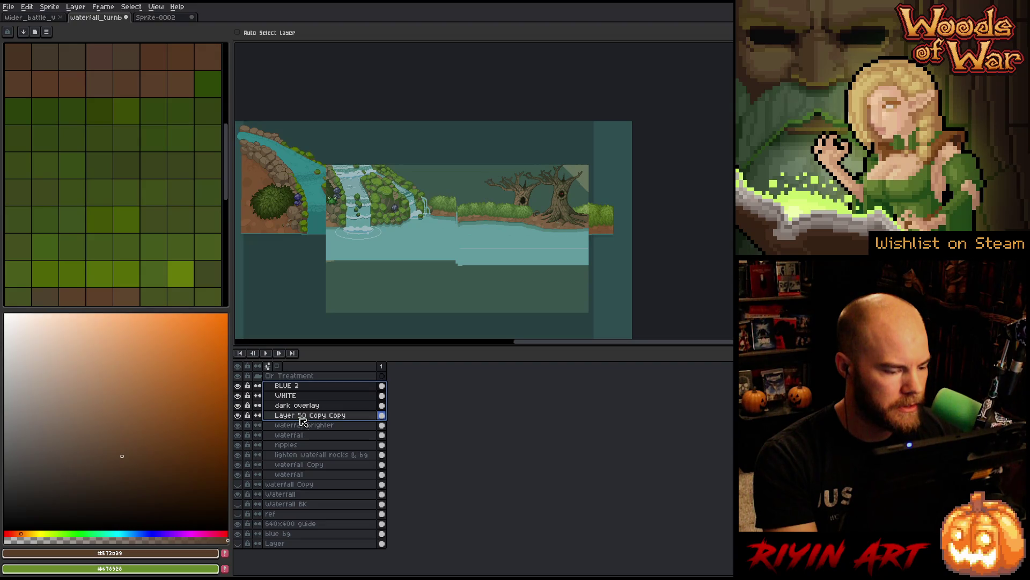
left_click(239, 426)
left_click(238, 427)
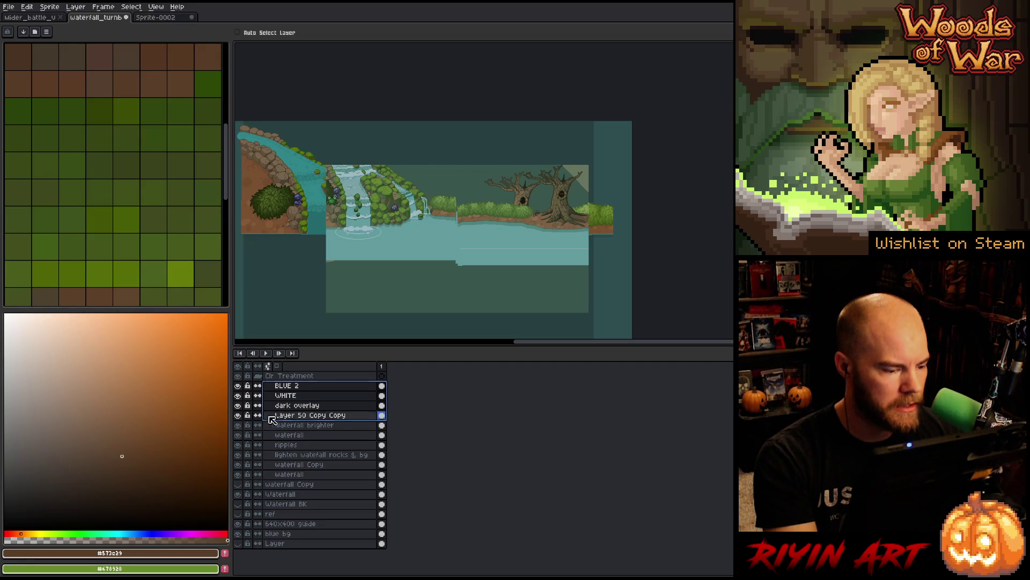
right_click(289, 391)
Step: Put the selected layers into a new Group 1 and duplicate it
mouse_move(309, 411)
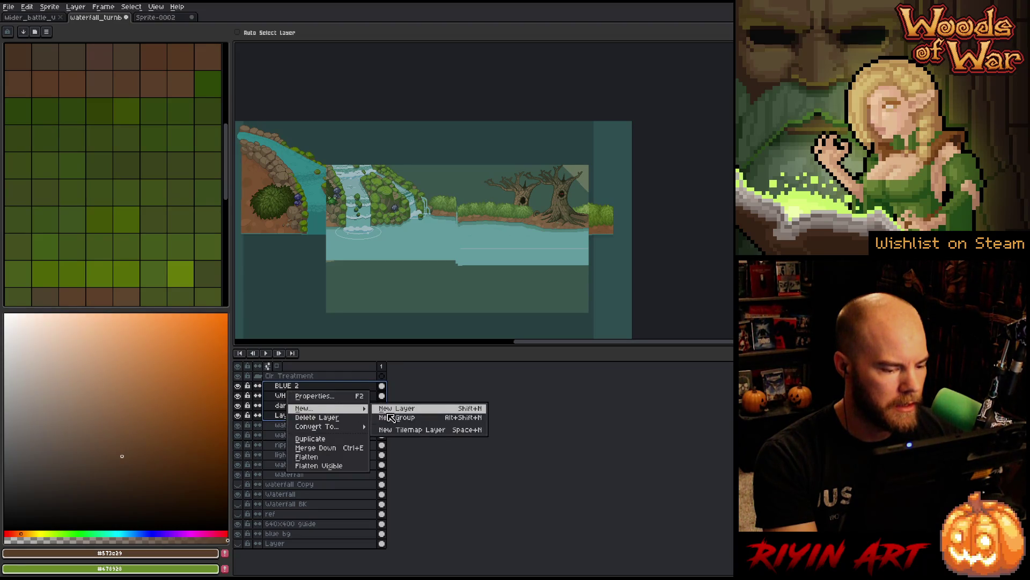
left_click(396, 422)
right_click(292, 390)
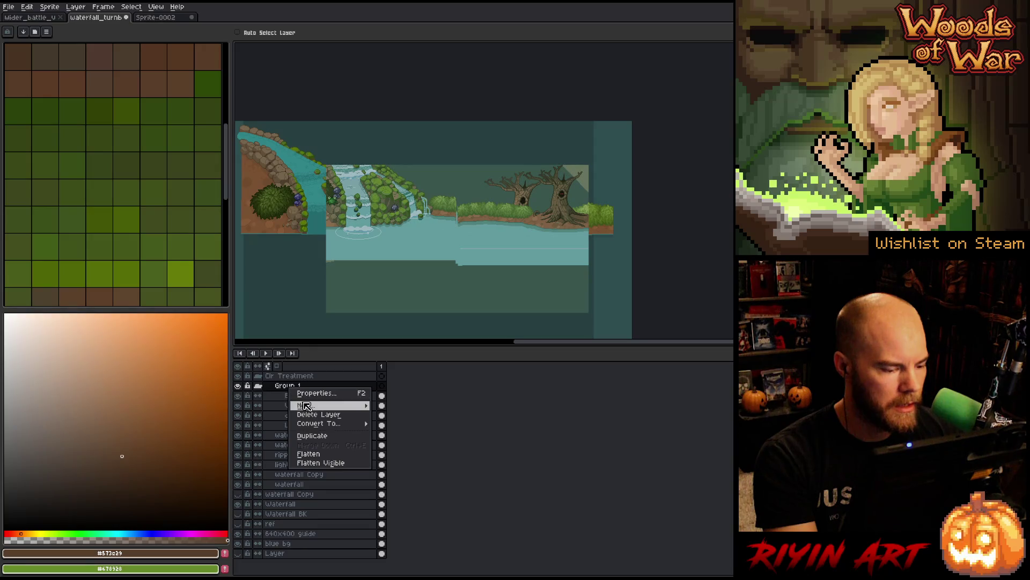
left_click(314, 440)
Step: Move Group 1 Copy below Waterfall Copy, hide Clr Treatment, and select cels BLUE 2 to Layer 50 Copy Copy
left_click(258, 386)
left_click(285, 386)
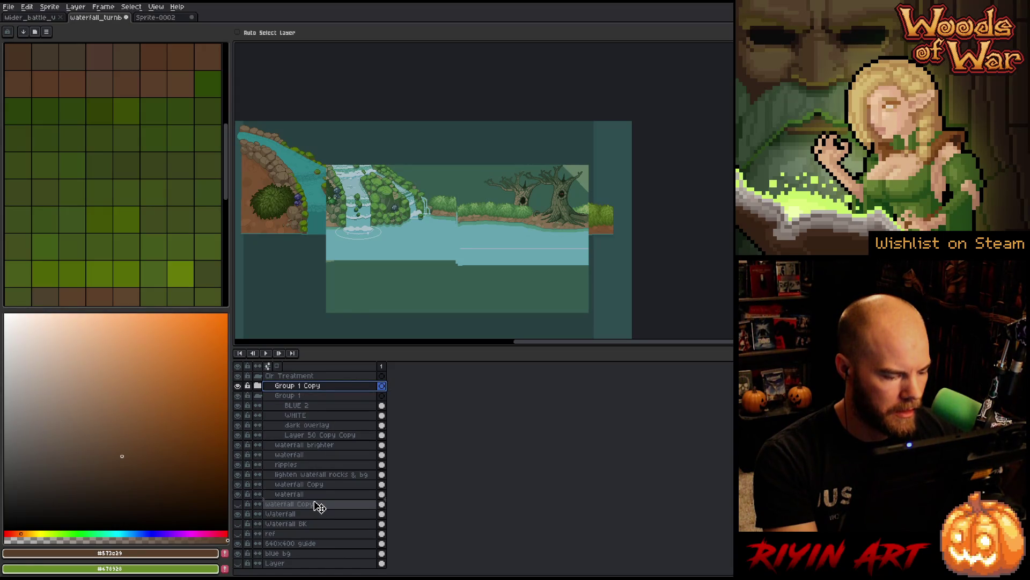
left_click_drag(320, 507, 317, 511)
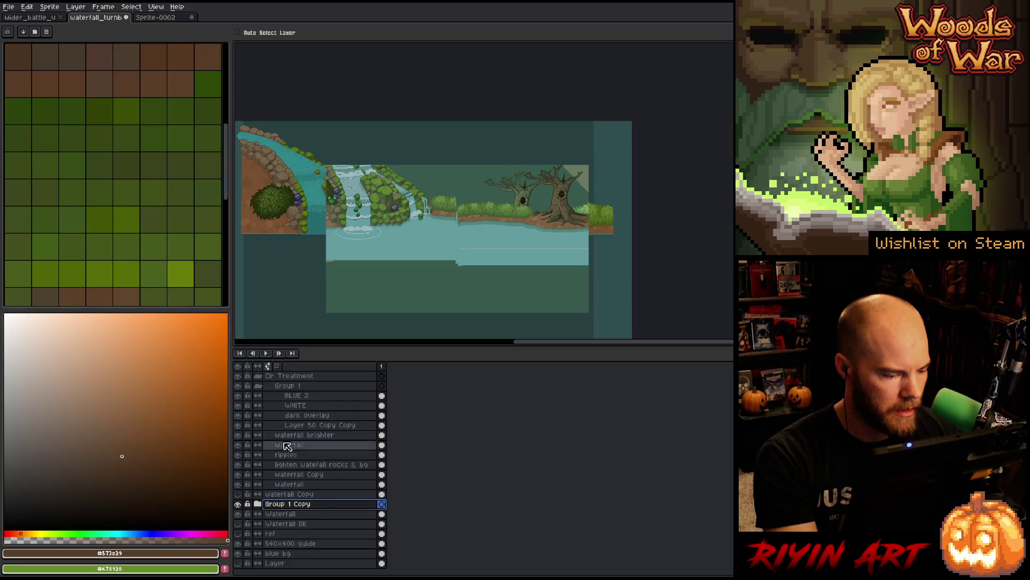
left_click(258, 376)
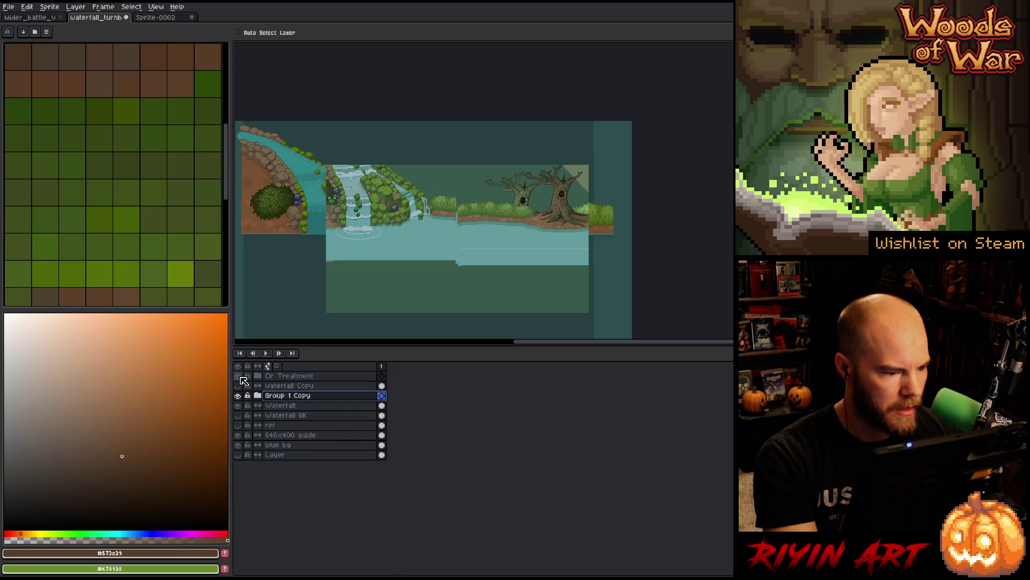
left_click(239, 376)
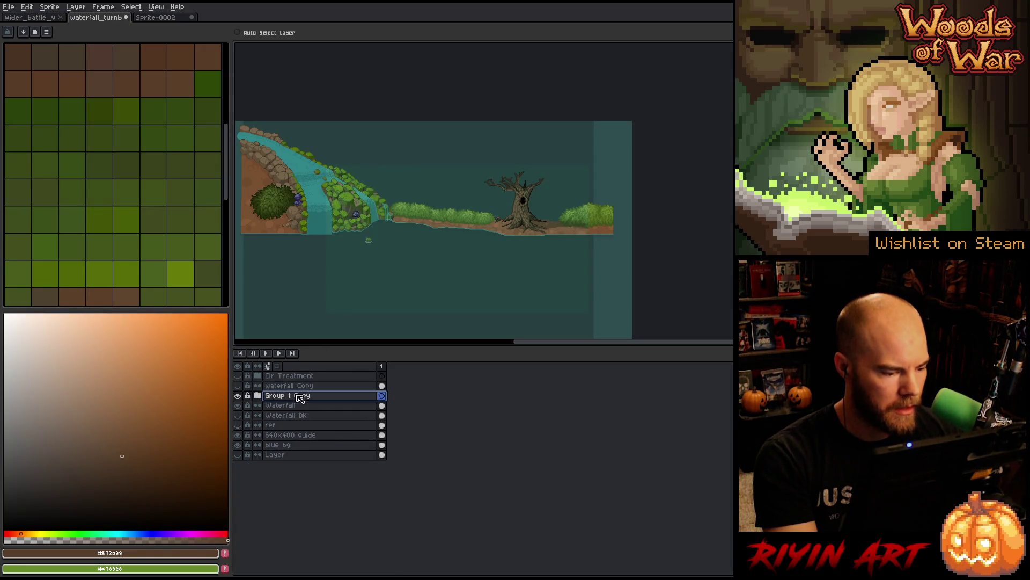
left_click(259, 395)
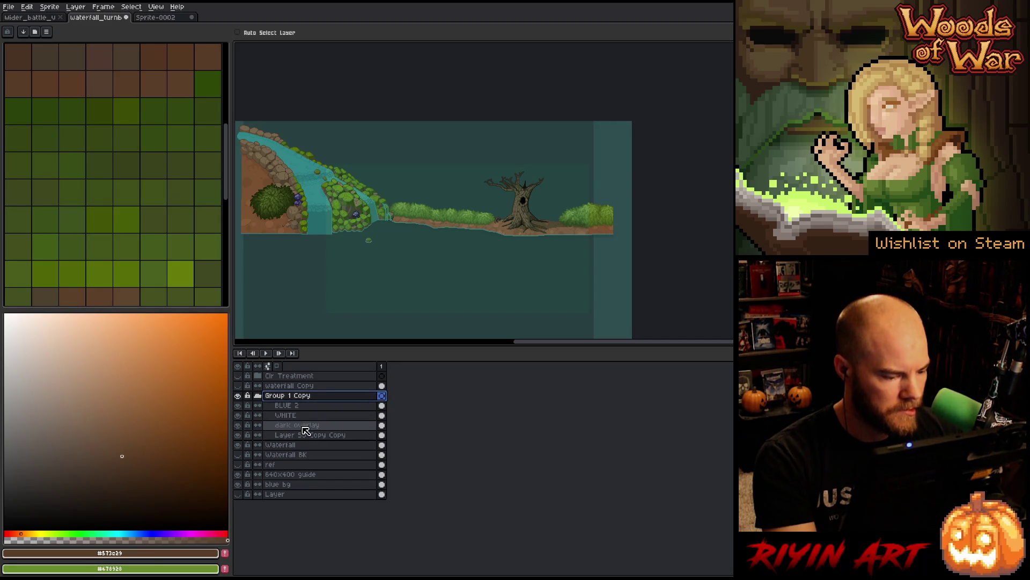
left_click(383, 435)
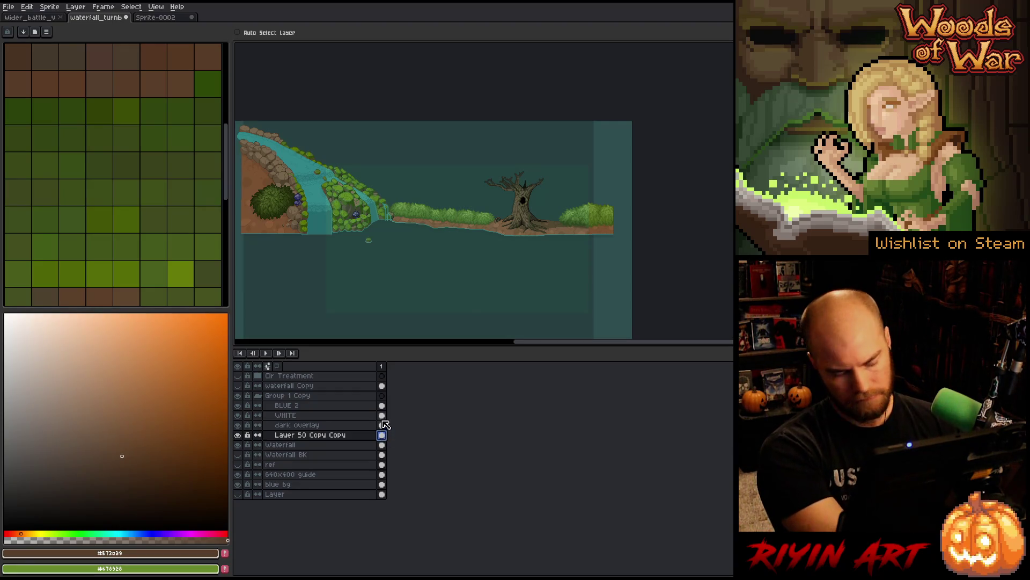
left_click_drag(381, 405, 382, 435)
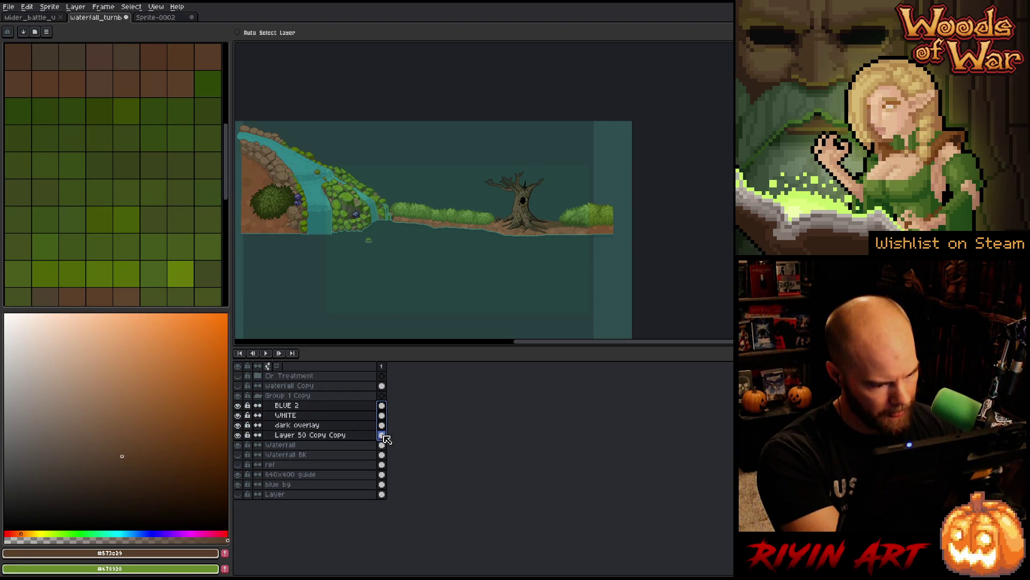
Step: Scale the BLUE 2 to Layer 50 Copy Copy cels to about double size
scroll(416, 219, "down", 3)
key("ctrl+t")
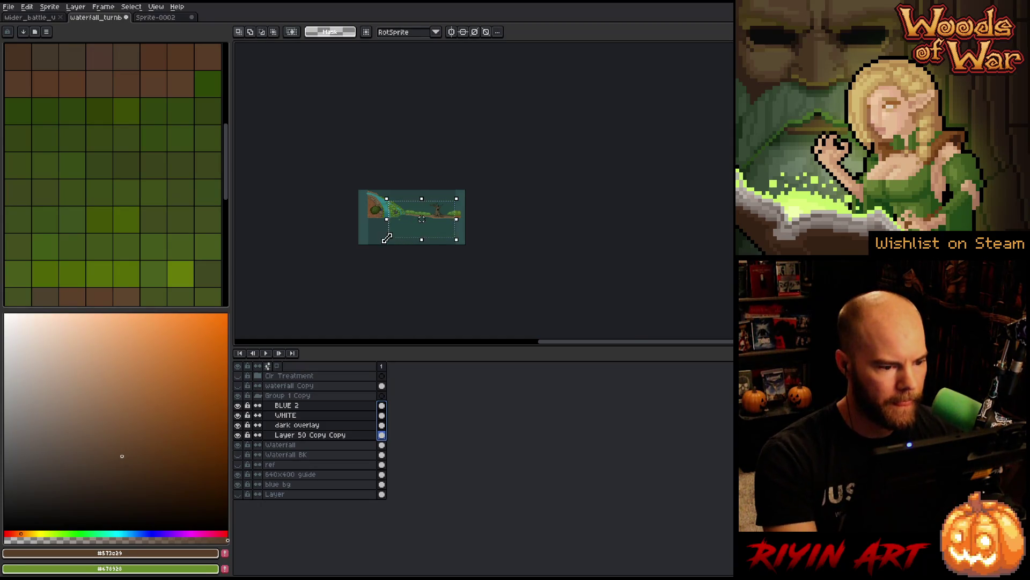
left_click_drag(380, 253, 345, 284)
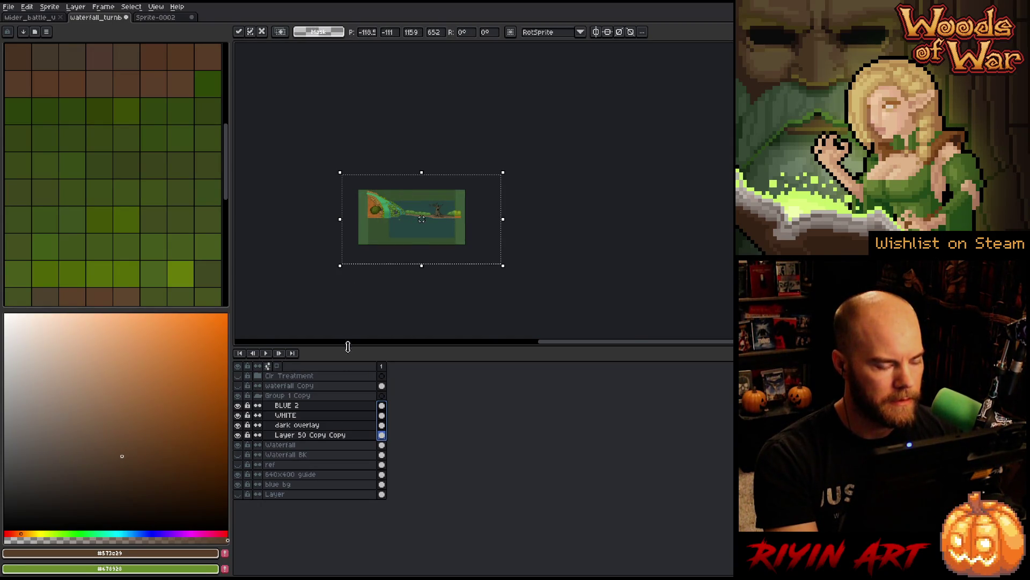
left_click(382, 415)
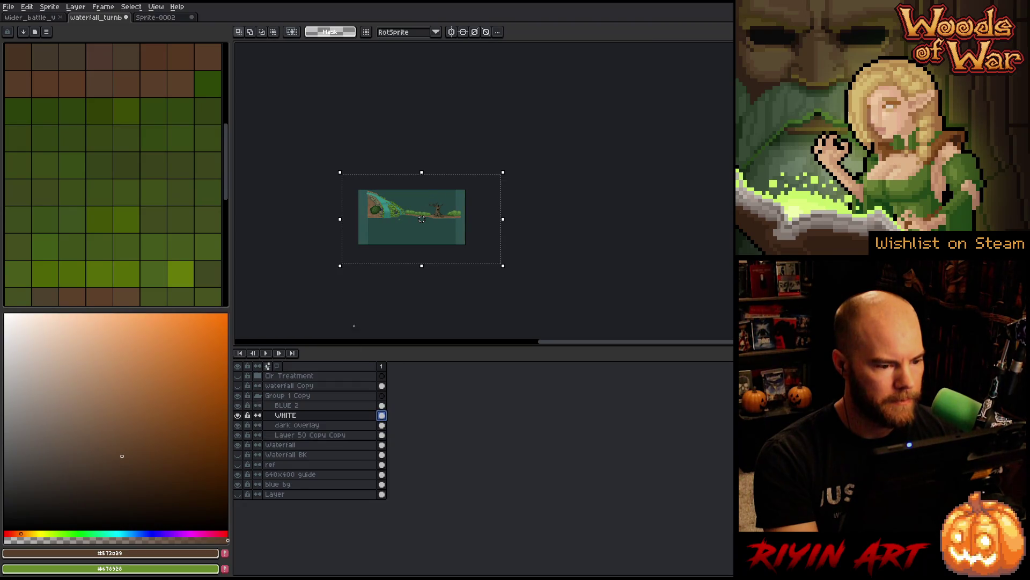
left_click(382, 446, "ctrl")
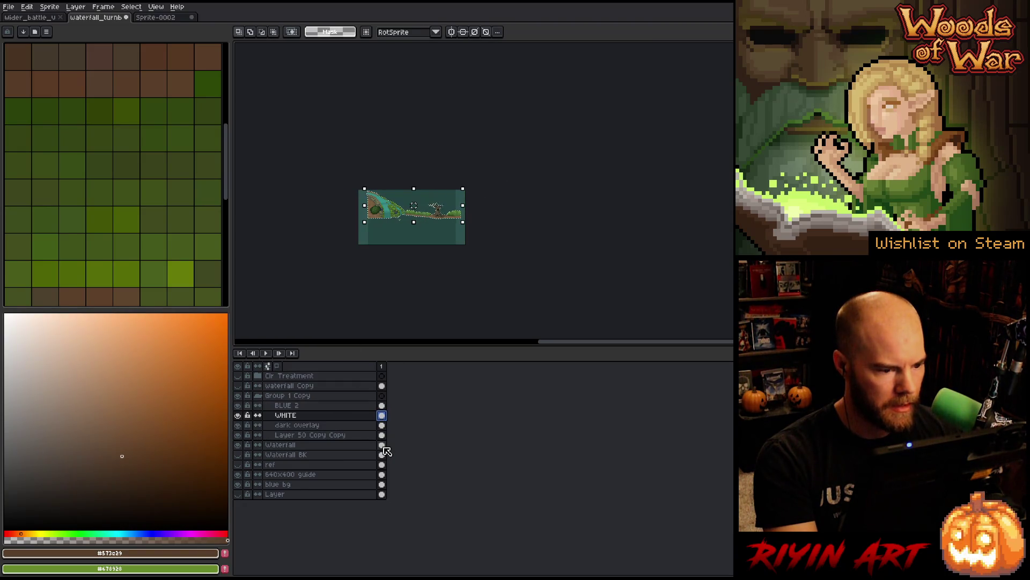
left_click_drag(383, 438, 383, 412)
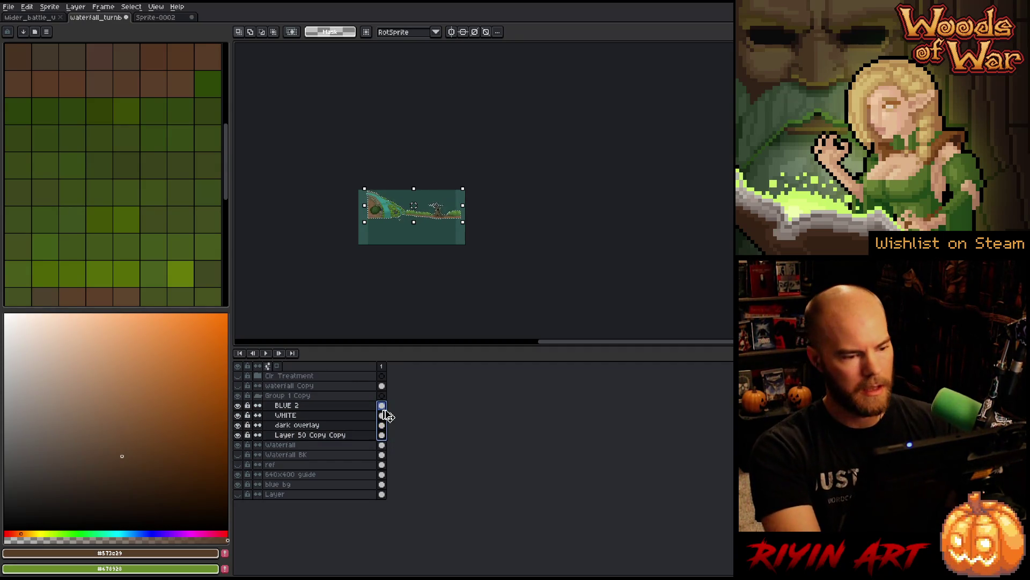
scroll(425, 187, "up", 3)
scroll(426, 188, "down", 3)
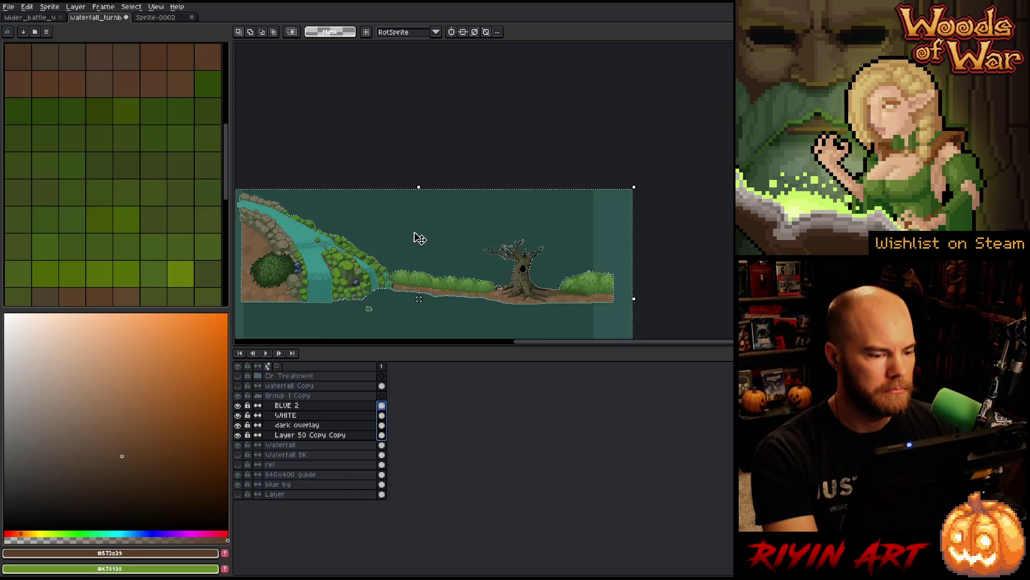
left_click_drag(416, 235, 430, 193)
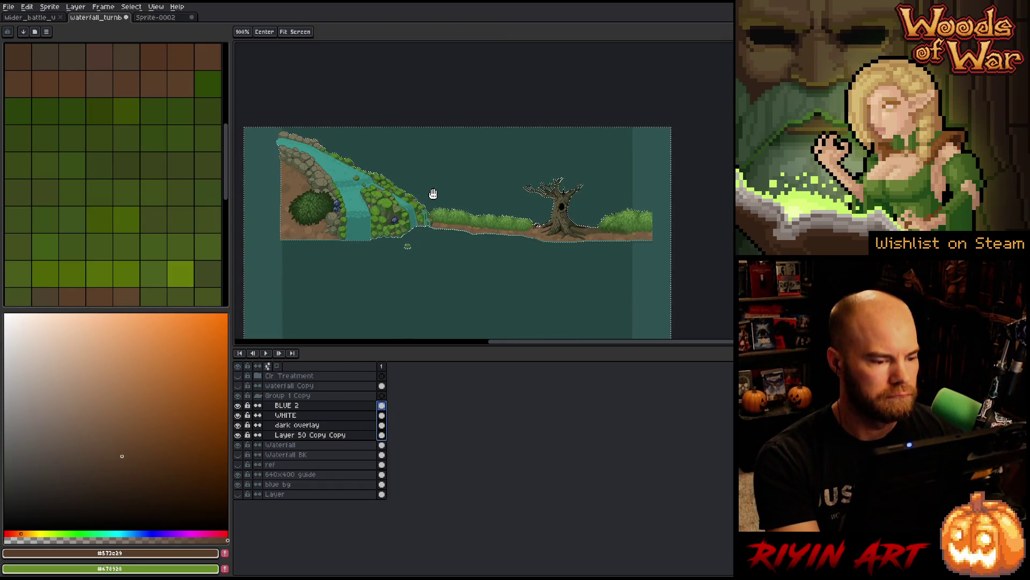
key("m")
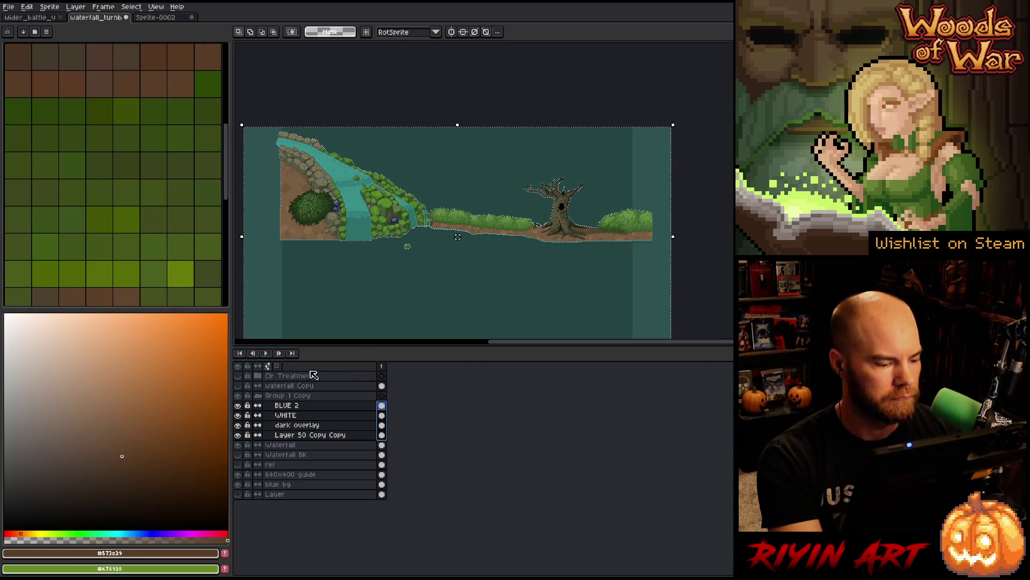
Step: Toggle Waterfall Copy on and off to compare, leaving it hidden, and select the Waterfall layer
left_click(241, 378)
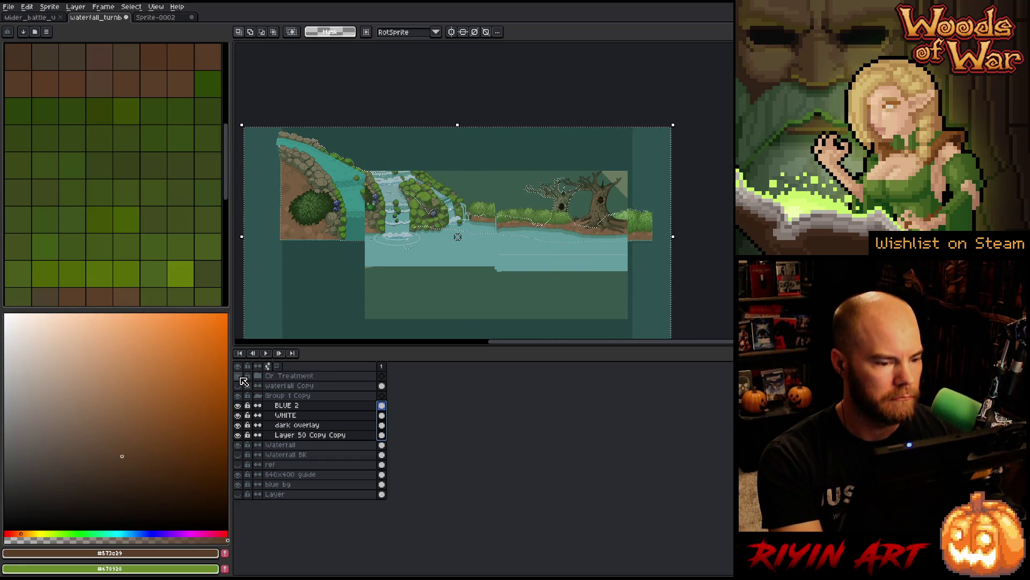
left_click(241, 378)
left_click(243, 381)
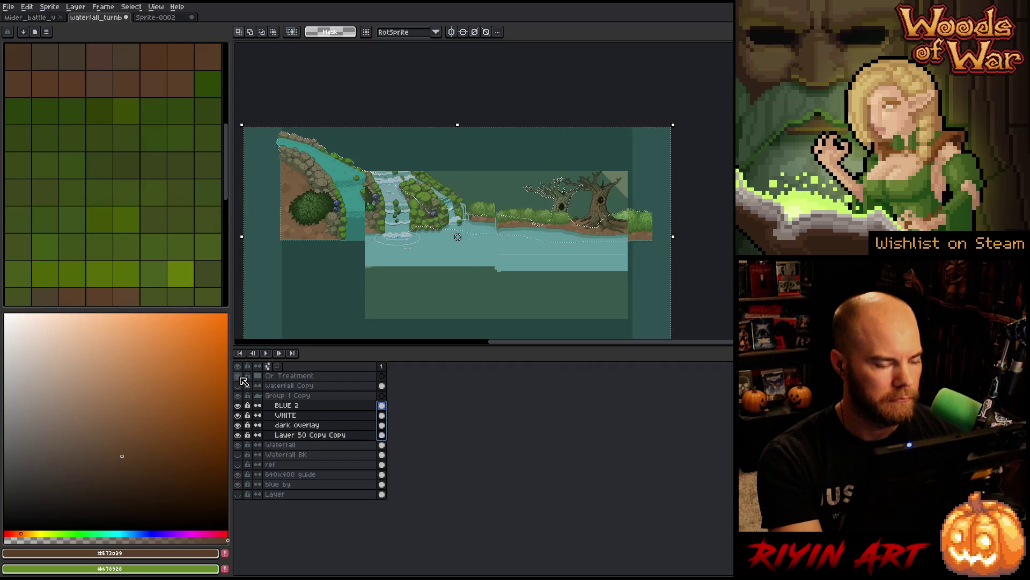
left_click(243, 381)
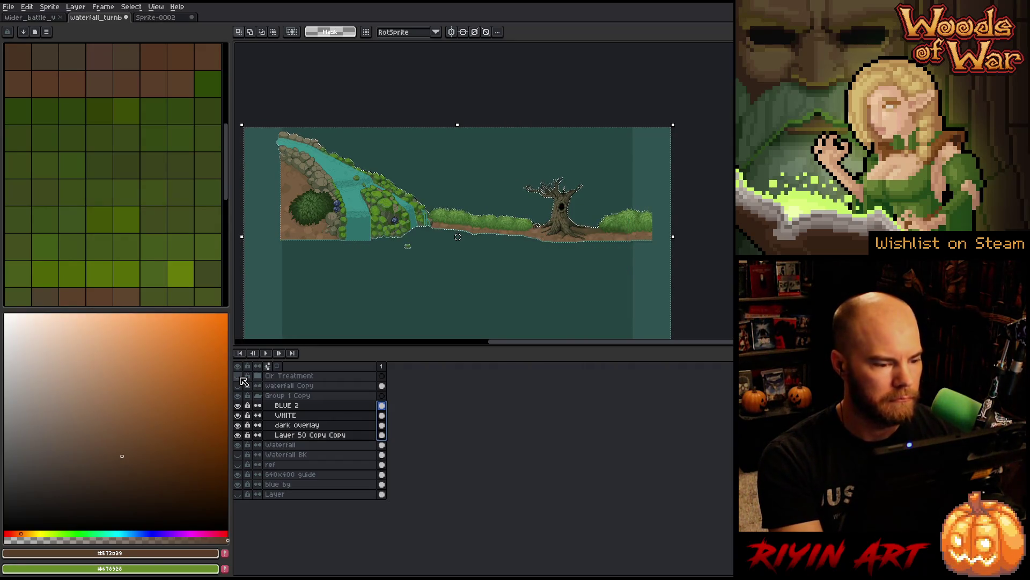
left_click(243, 381)
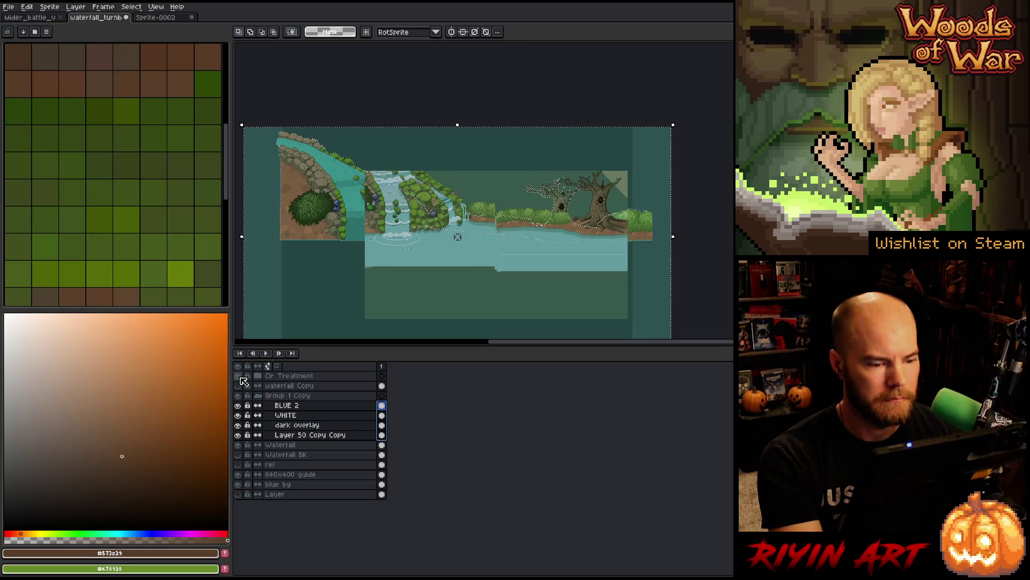
left_click(243, 381)
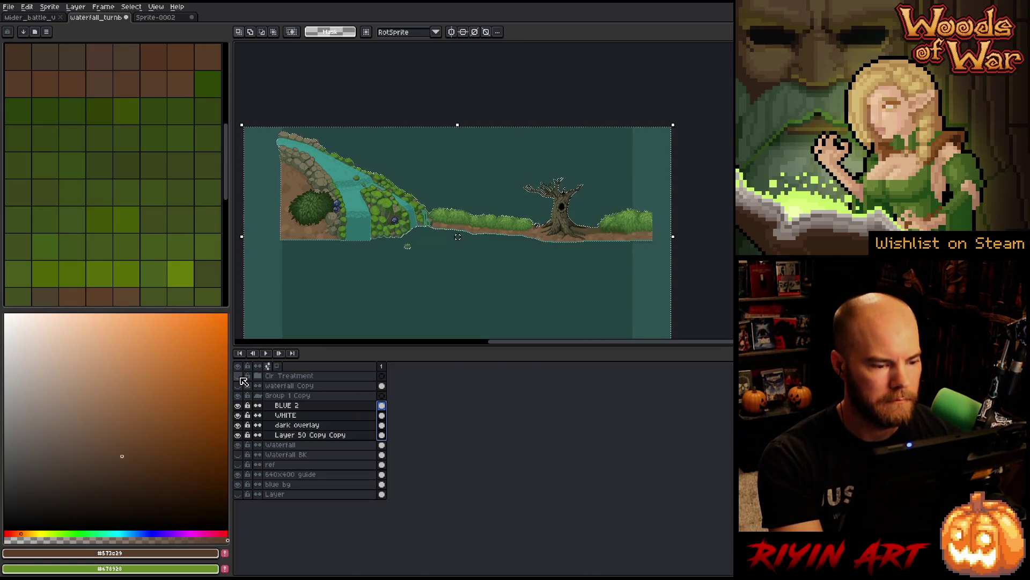
left_click(243, 381)
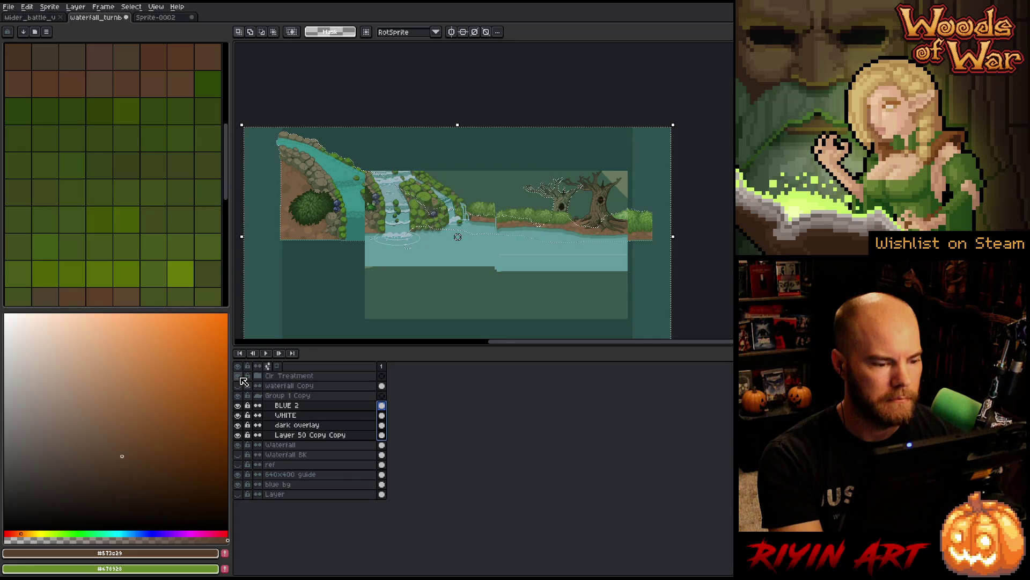
left_click(243, 380)
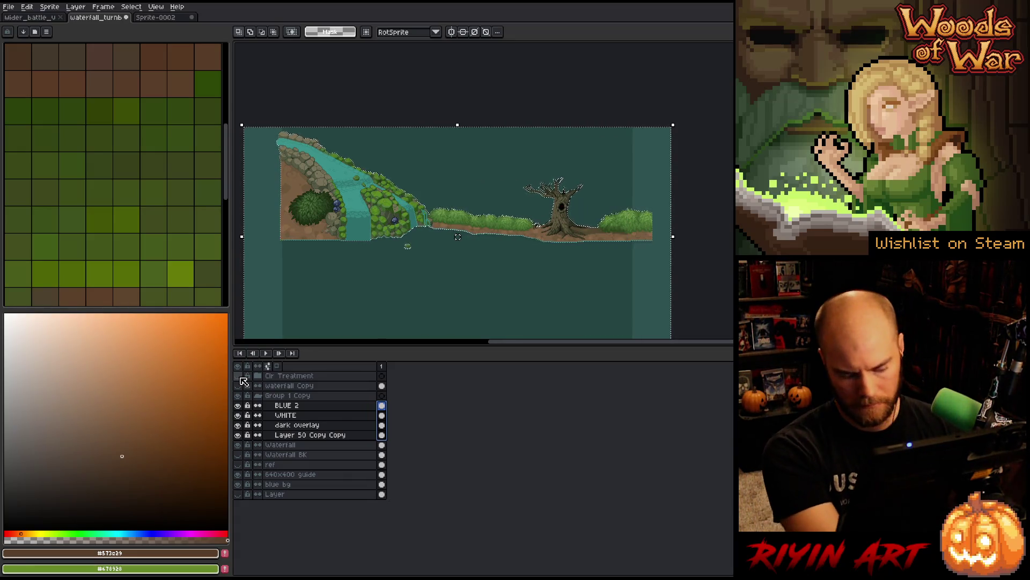
left_click(283, 444)
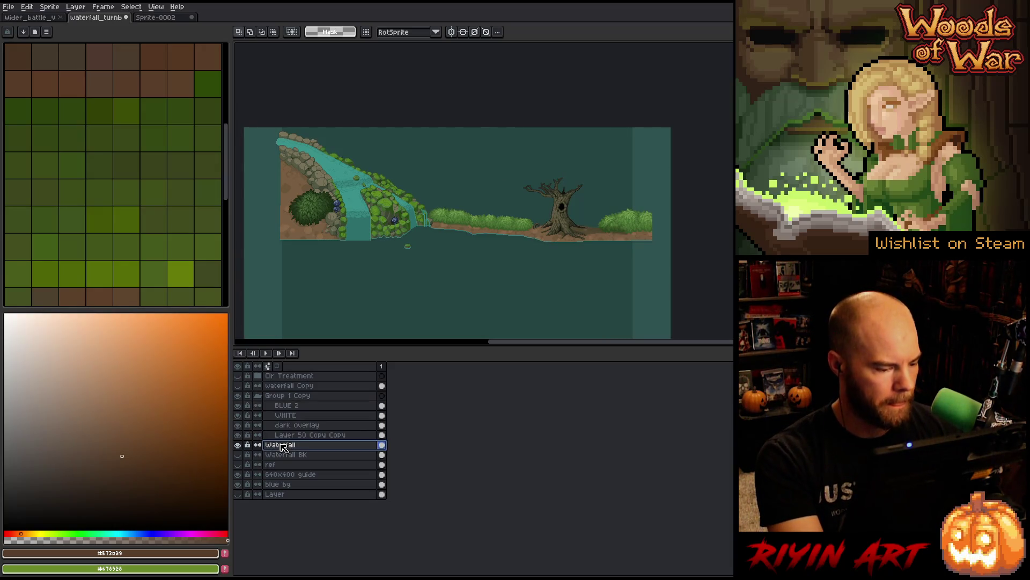
Step: Move the small green clump up toward the waterfall base and preview the scene full screen
scroll(374, 252, "up", 3)
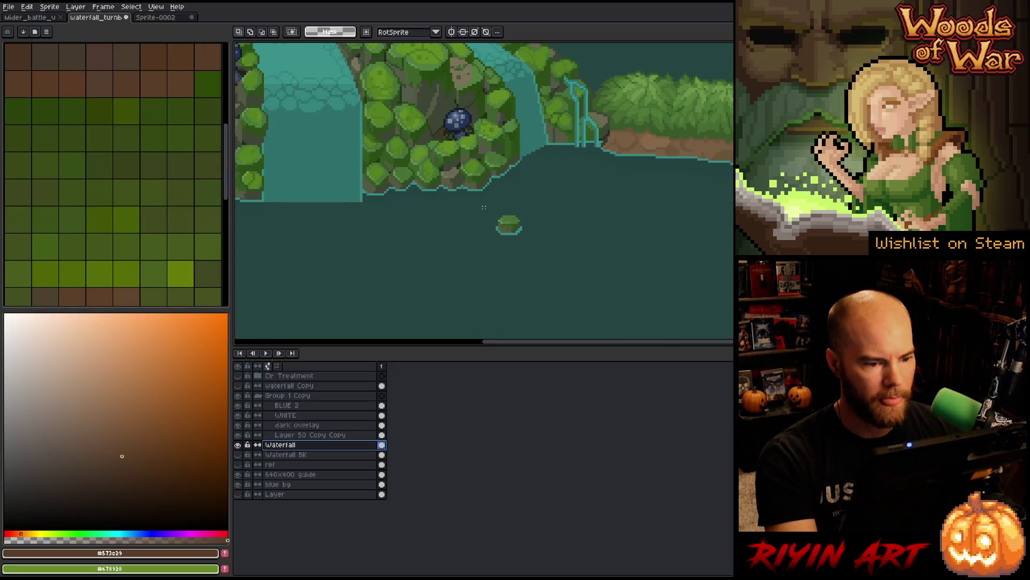
left_click_drag(560, 249, 514, 199)
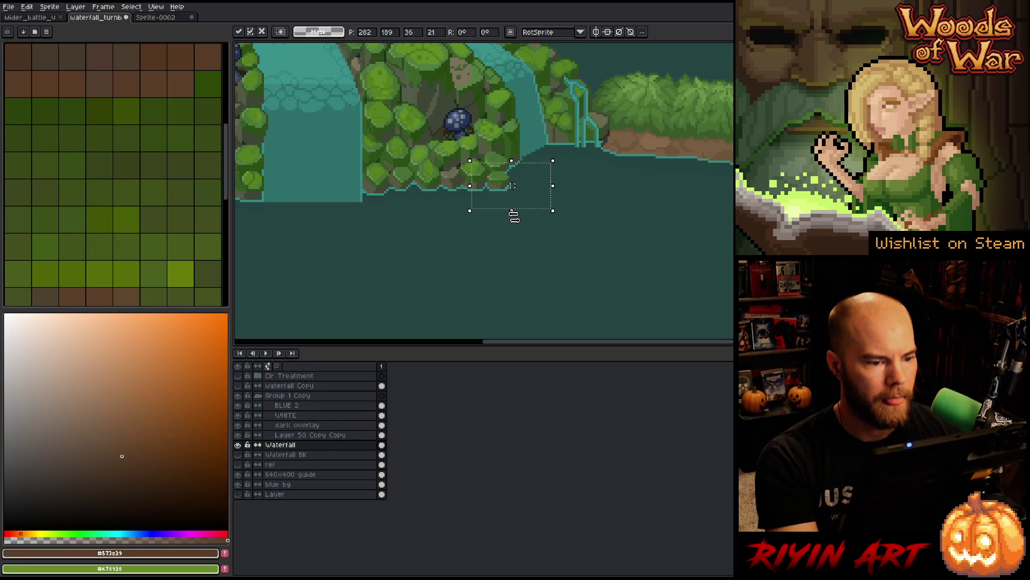
scroll(514, 216, "down", 2)
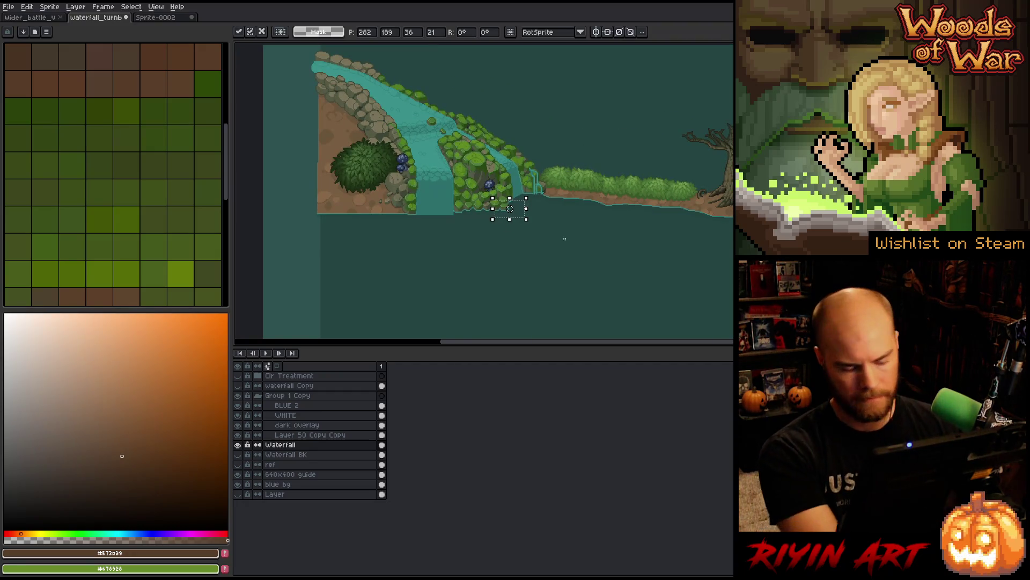
key("Tab")
mouse_move(532, 248)
left_mouse_down()
mouse_move(458, 239)
mouse_move(326, 283)
left_mouse_up()
key("Tab")
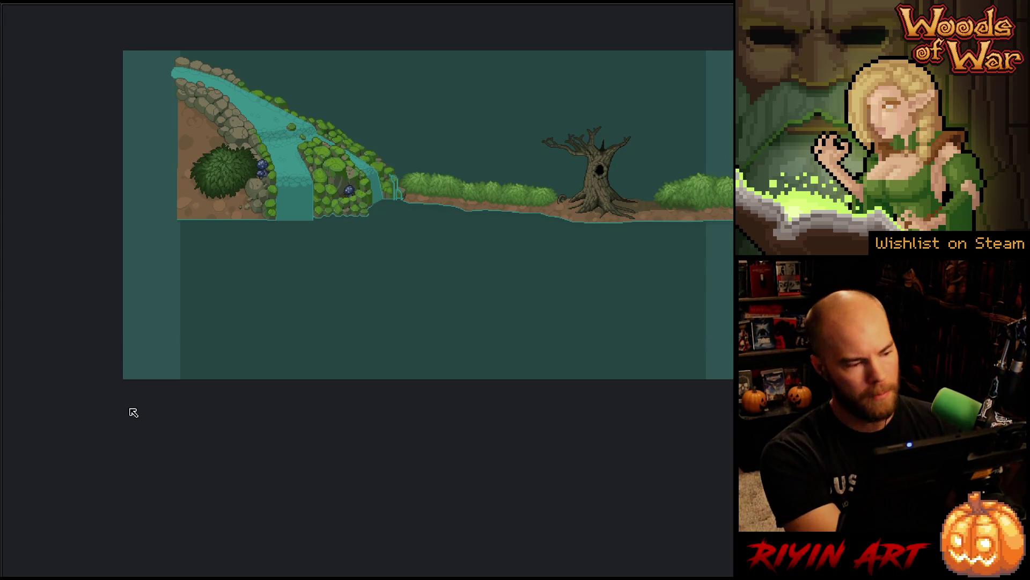
key("Tab")
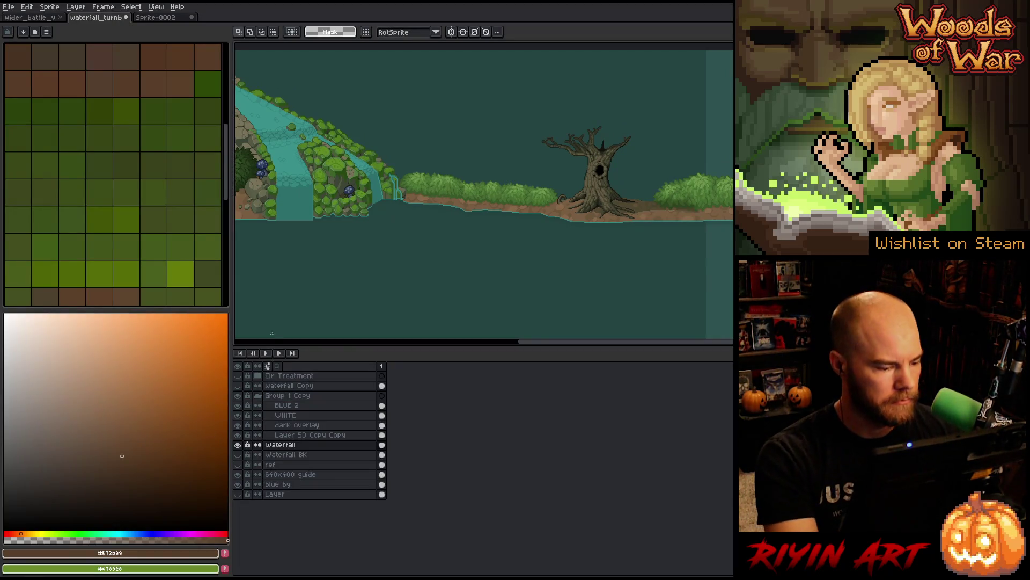
Step: Clear the selection and hide the Group 1 Copy treatment layers
left_click(382, 446, "ctrl")
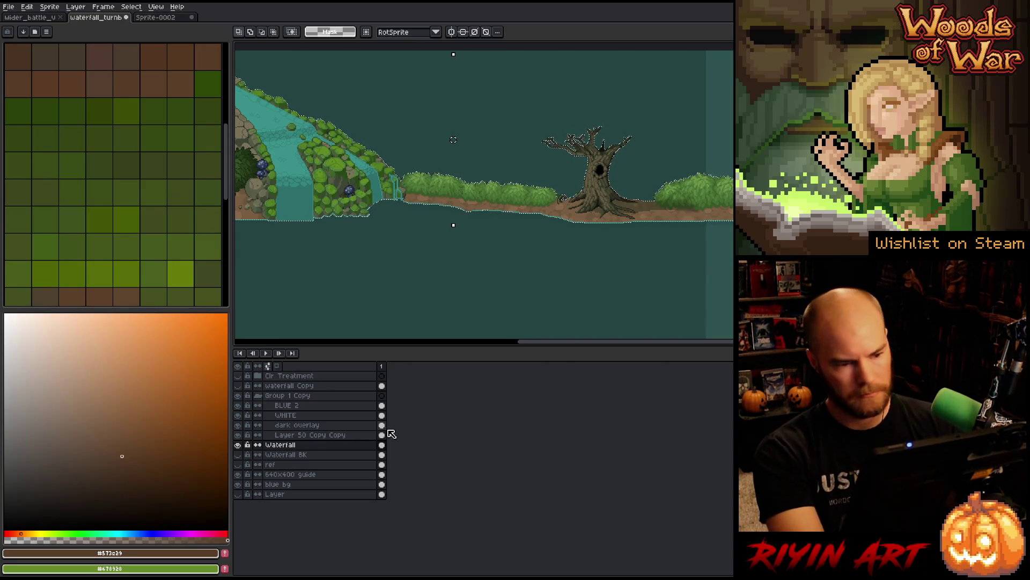
scroll(386, 223, "down", 1)
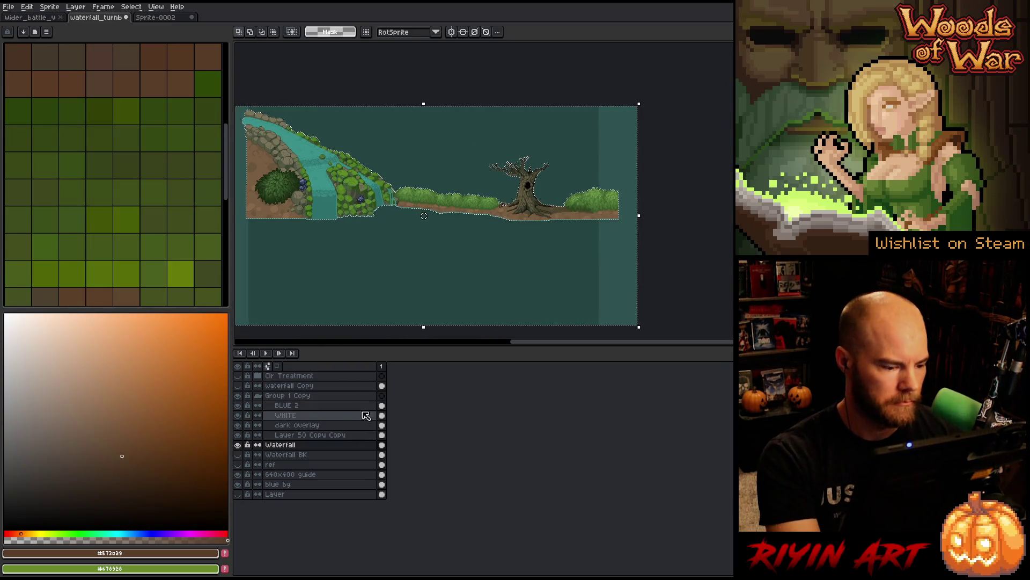
left_click_drag(382, 435, 387, 410)
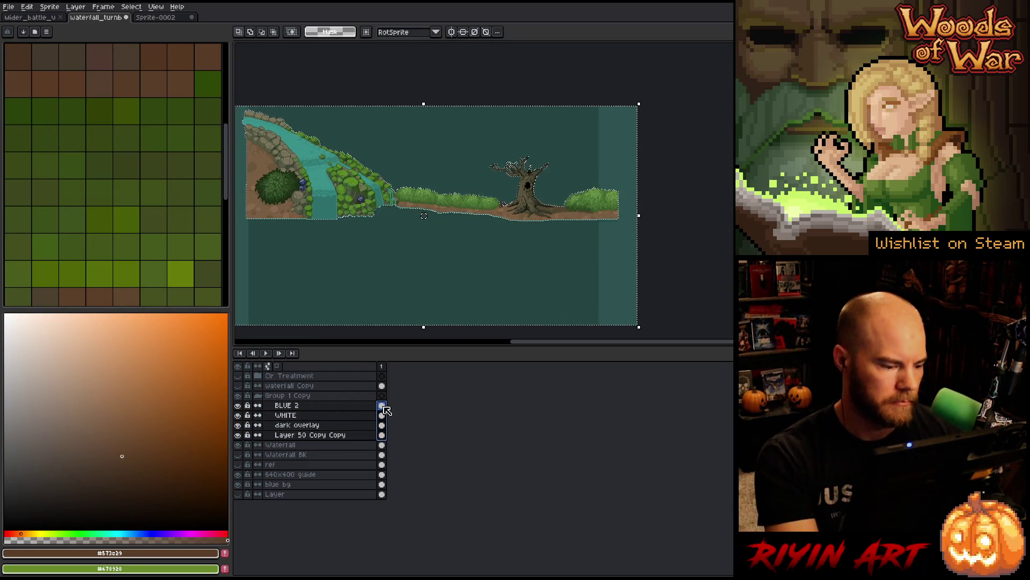
key("ctrl+d")
left_click(286, 438)
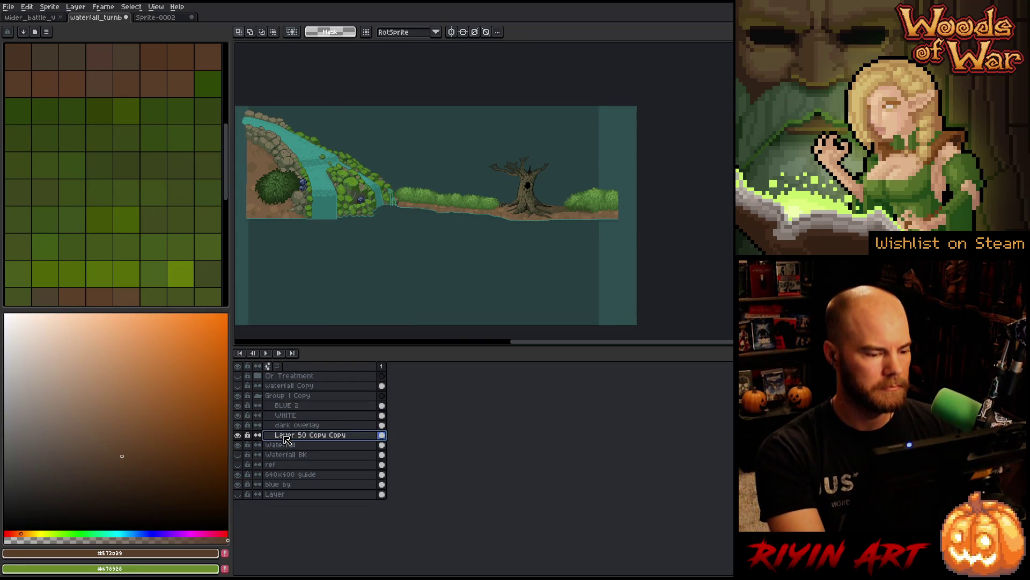
key("space")
left_click_drag(384, 236, 402, 257)
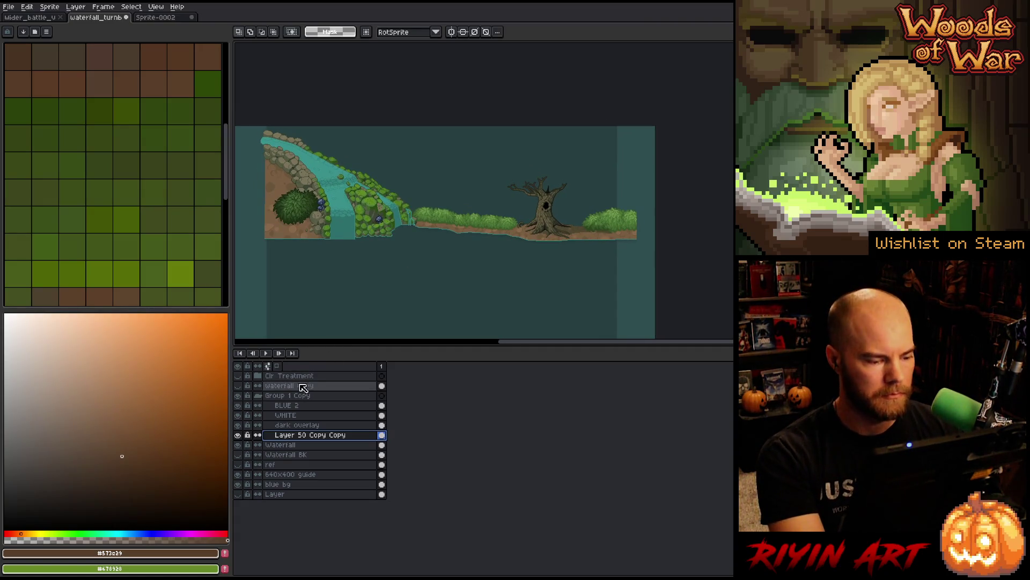
left_click(239, 398)
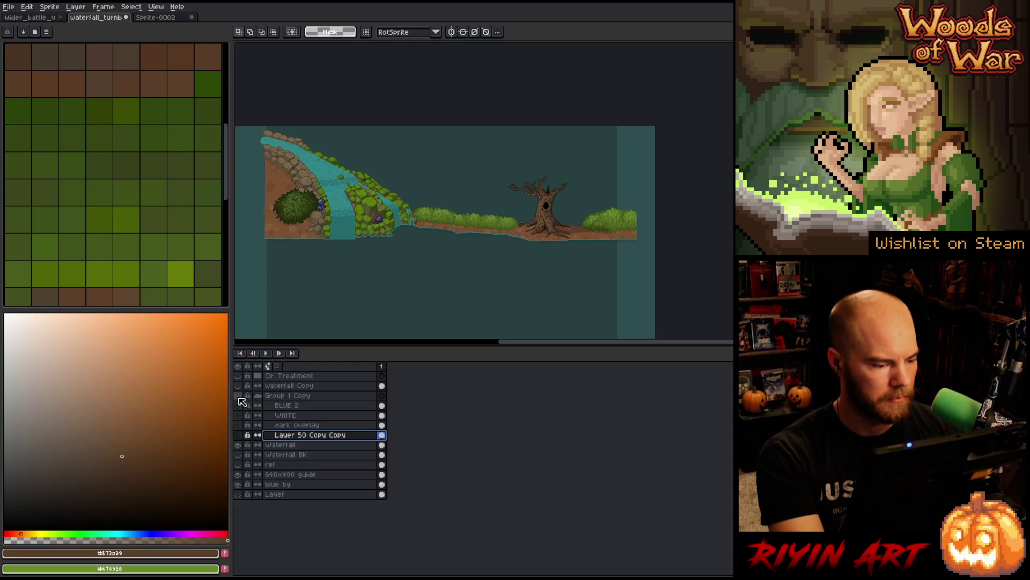
left_click(258, 397)
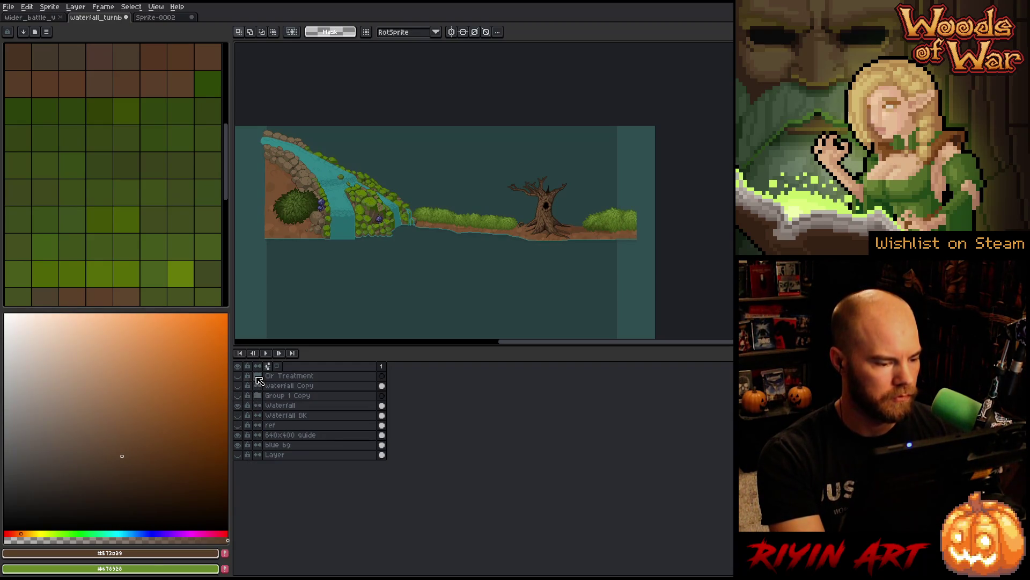
left_click(238, 376)
left_click(258, 375)
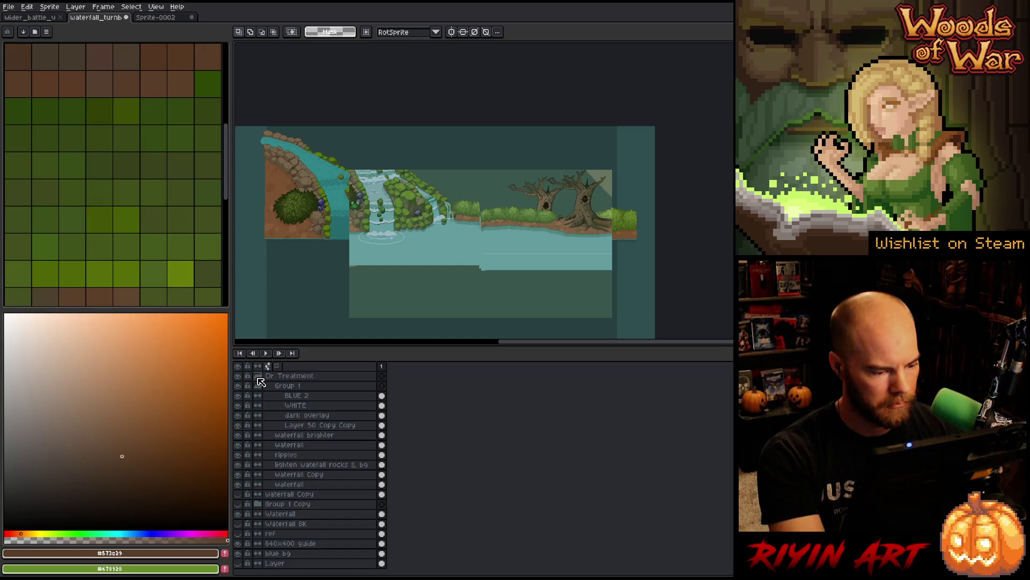
left_click(265, 473)
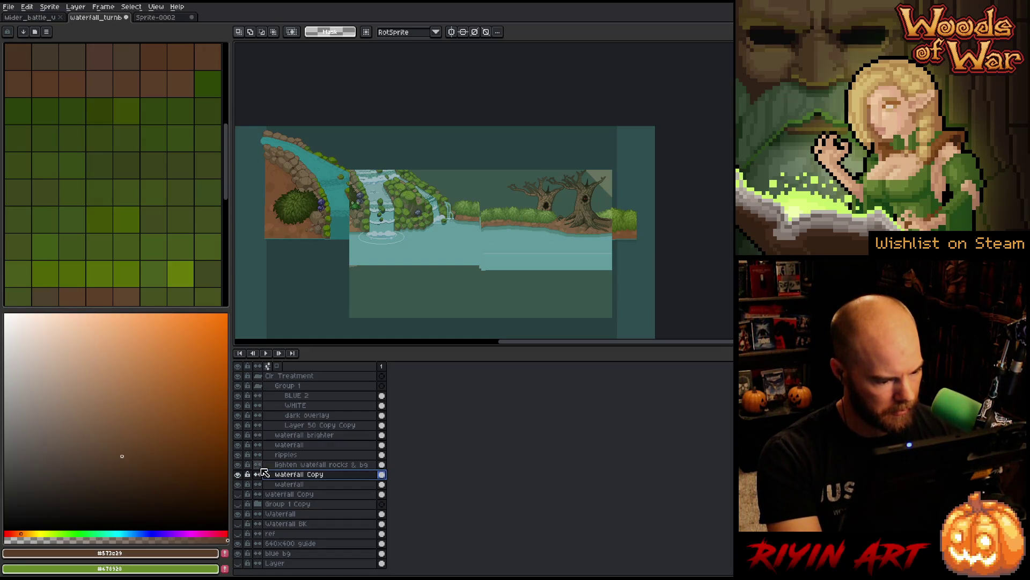
left_click(238, 473)
left_click(237, 474)
left_click(237, 474)
left_click(237, 473)
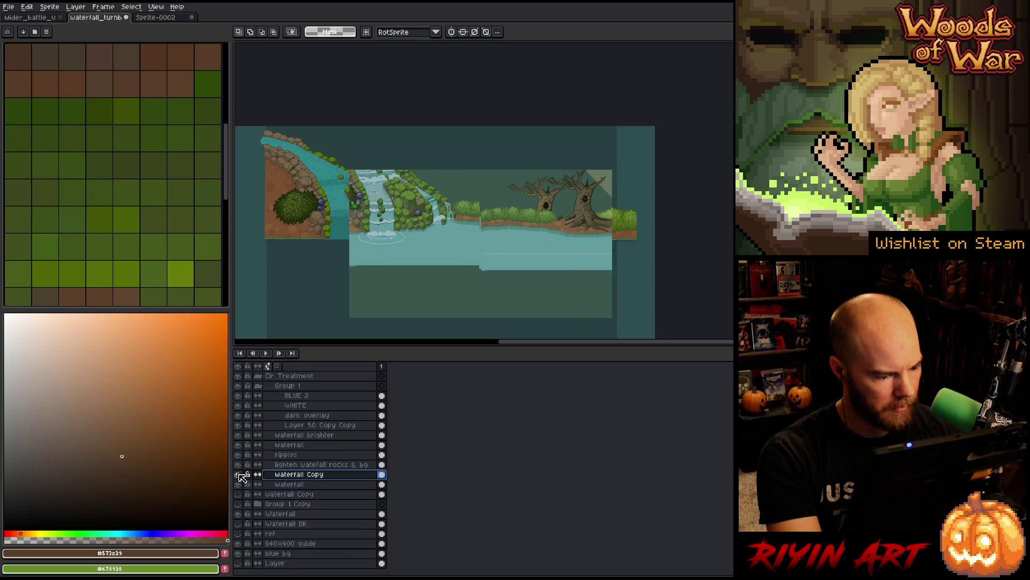
Step: Rename the waterfall copy layer to 'water 2'
right_click(293, 478)
key("Escape")
double_click(286, 476)
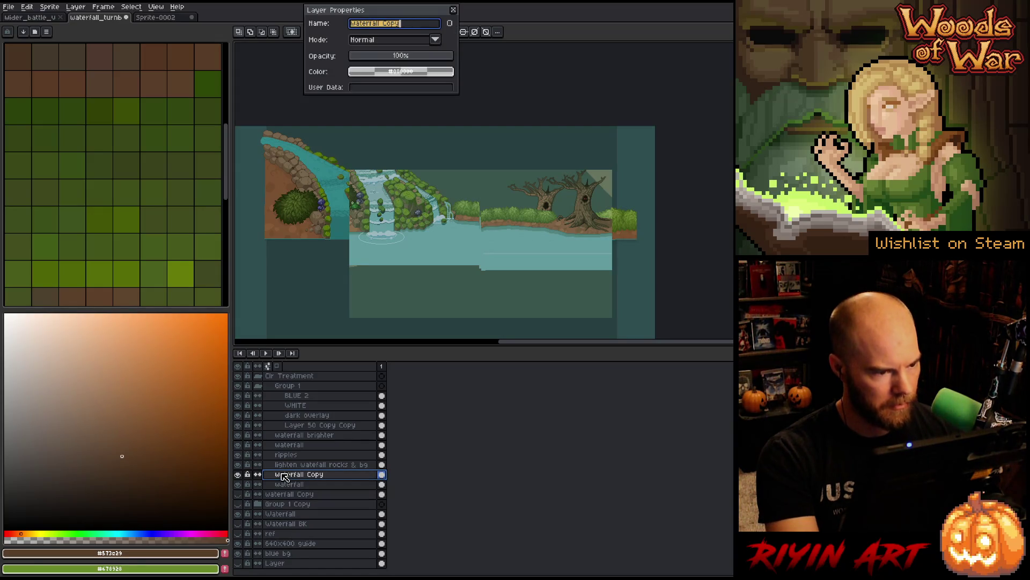
type("water")
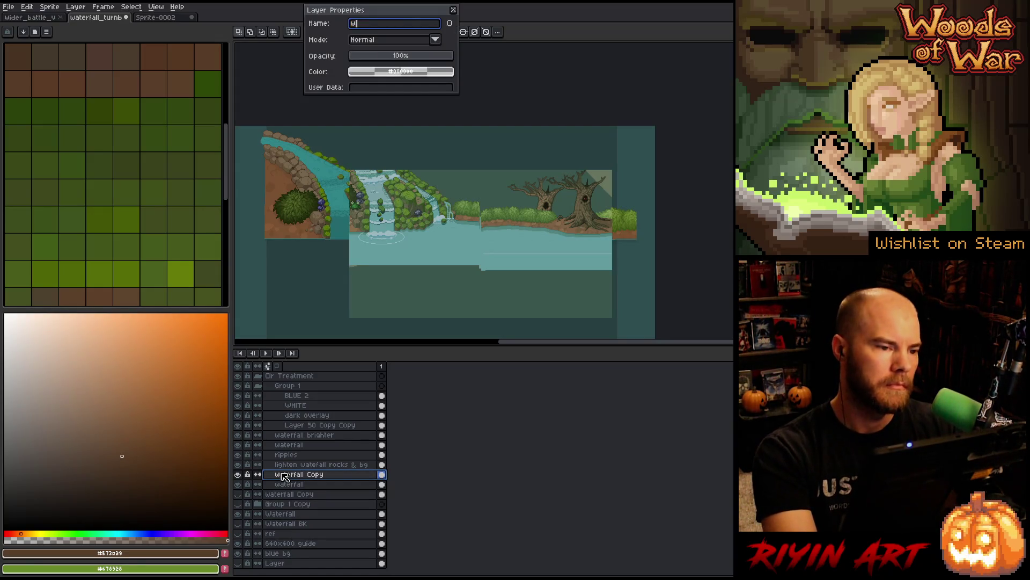
key("Return")
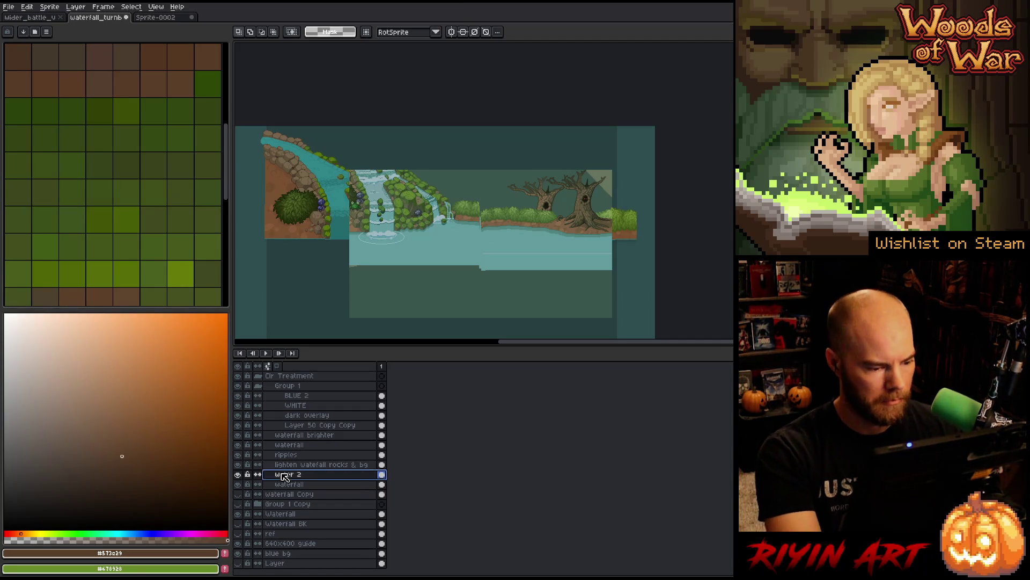
Step: Duplicate the water 2 layer and save the file
right_click(284, 477)
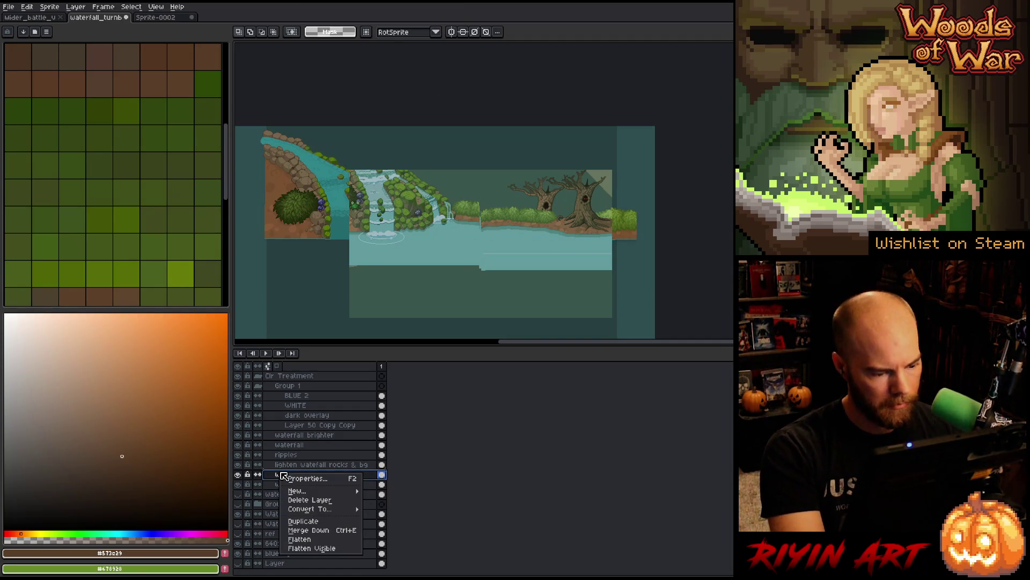
left_click(305, 521)
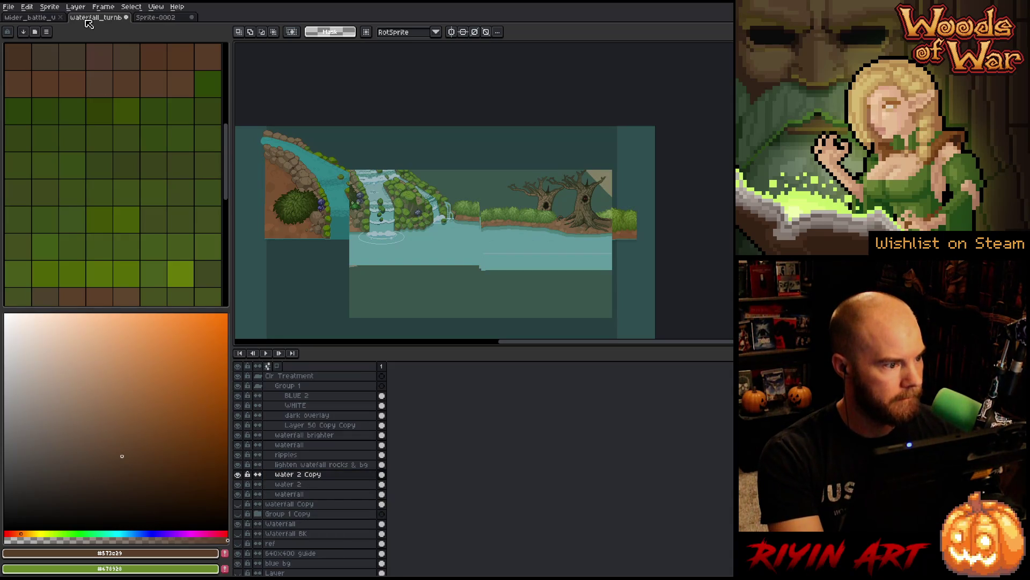
left_click(9, 7)
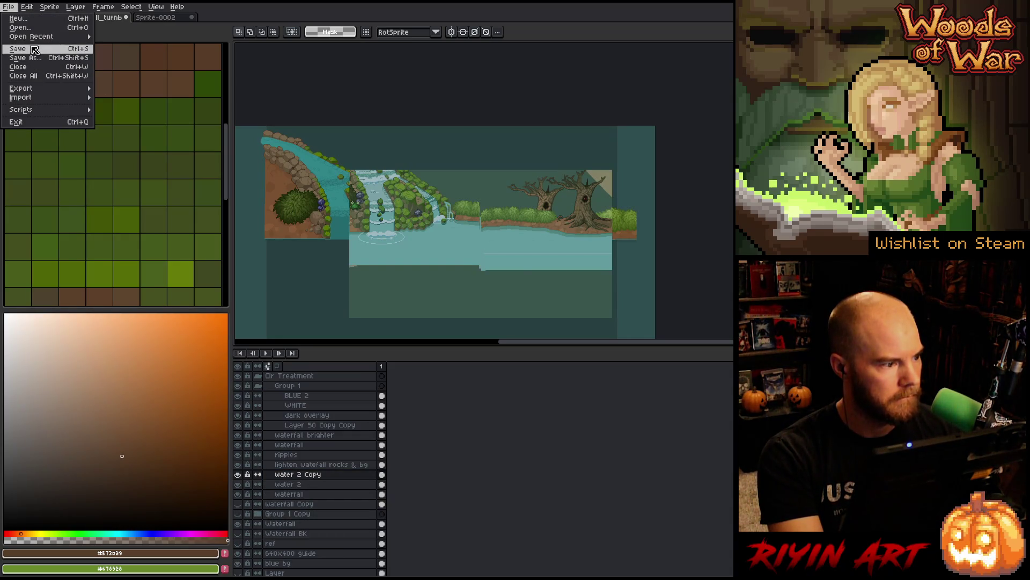
left_click(35, 50)
Step: Move water 2 Copy below Group 1 Copy and hide the collapsed Clr Treatment group
left_click(332, 477)
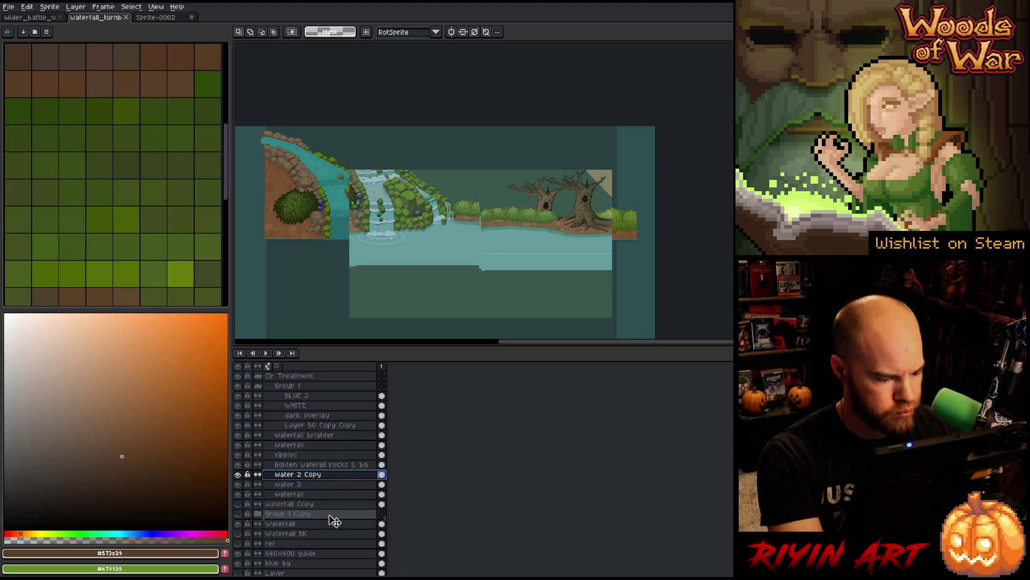
left_click_drag(334, 523, 334, 521)
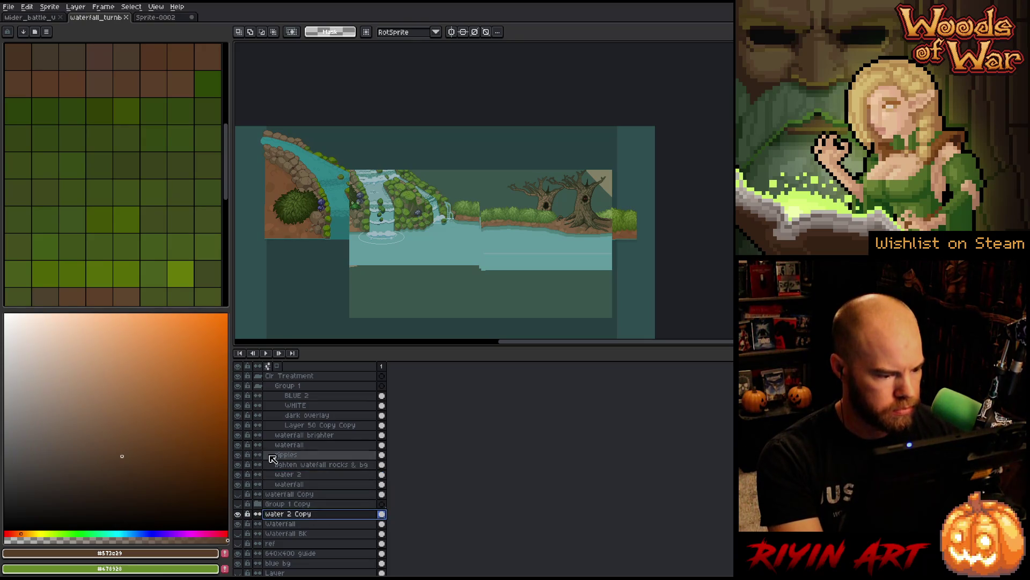
left_click(254, 376)
left_click(238, 376)
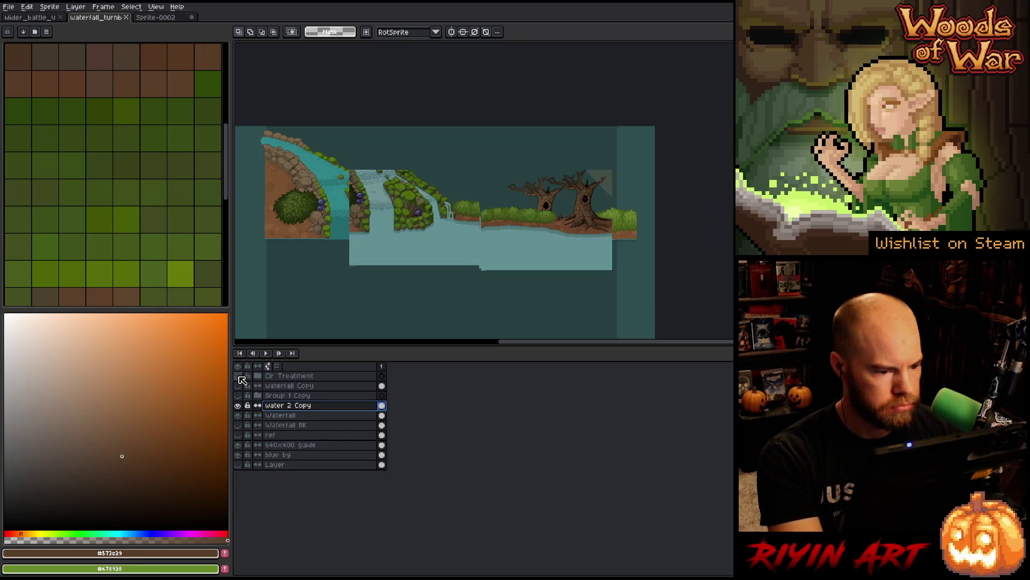
Step: Shift the water 2 Copy artwork right and up with the Move tool
left_click(238, 406, "alt")
left_click(237, 406, "alt")
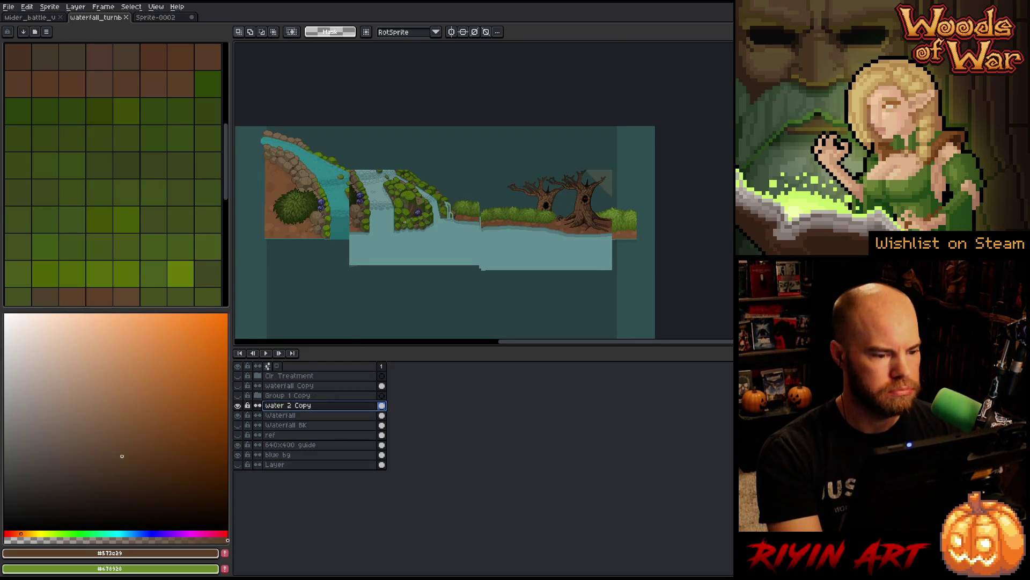
scroll(405, 222, "up", 3)
mouse_move(379, 208)
left_mouse_down()
mouse_move(481, 221)
mouse_move(549, 204)
mouse_move(565, 237)
left_mouse_up()
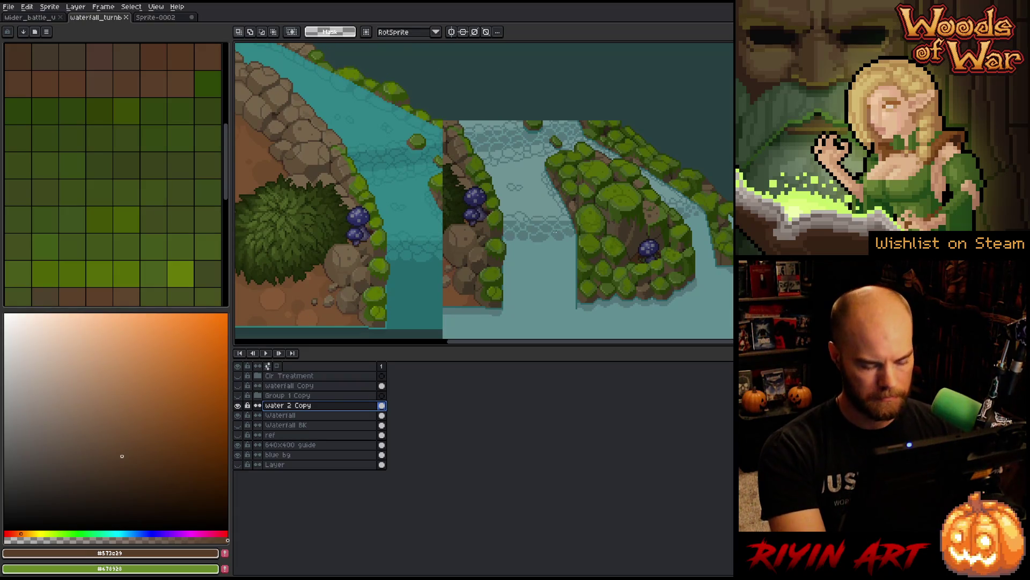
key("v")
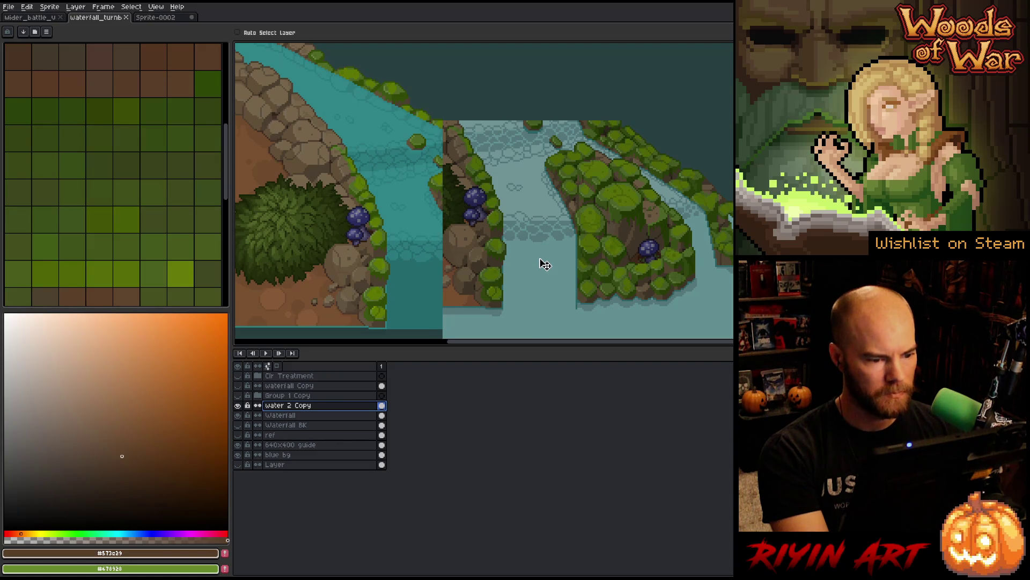
scroll(540, 248, "down", 1)
mouse_move(550, 273)
left_mouse_down()
mouse_move(548, 233)
mouse_move(506, 236)
left_mouse_up()
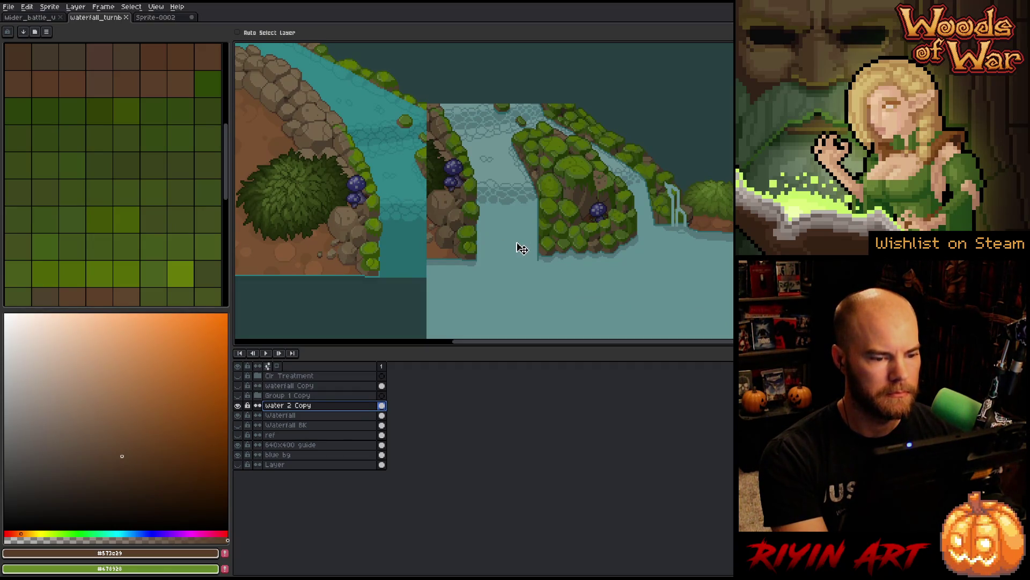
mouse_move(516, 240)
left_mouse_down()
mouse_move(602, 203)
mouse_move(569, 200)
mouse_move(604, 218)
left_mouse_up()
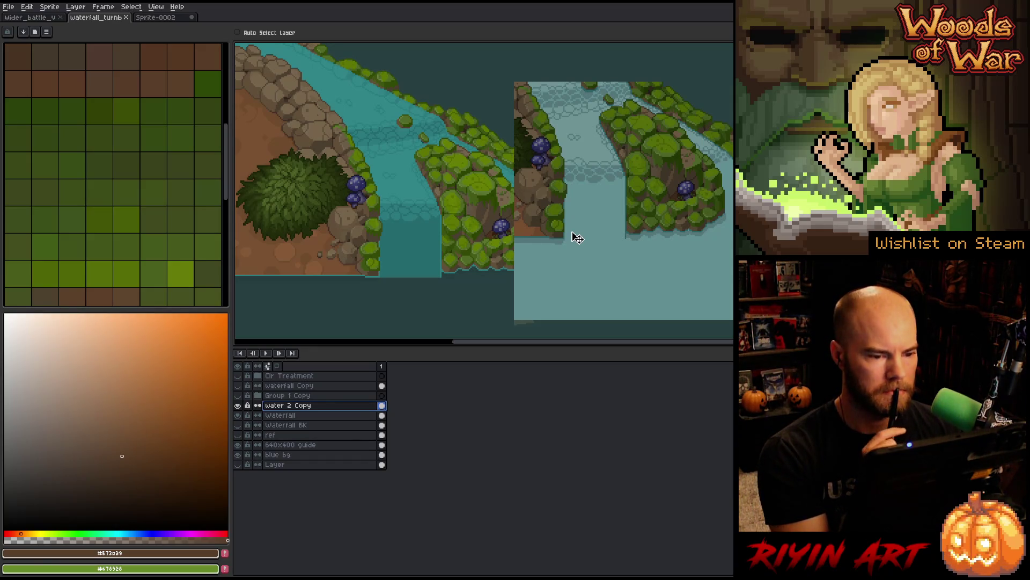
Step: Place water 2 Copy below the Waterfall layer and move its light water piece to the top right
left_click(303, 416)
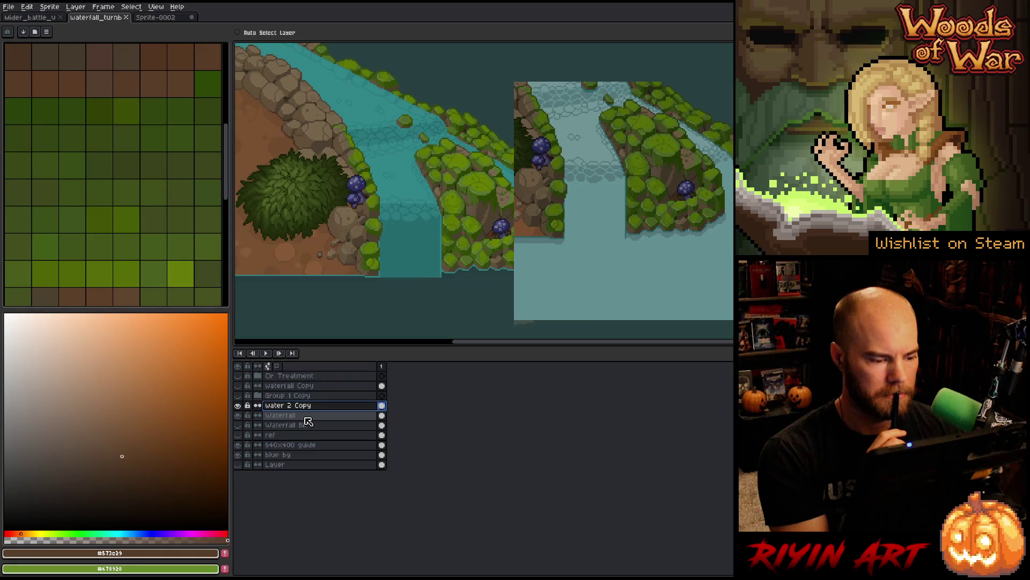
left_click(238, 415)
left_click(238, 416)
left_click(285, 406)
left_click_drag(290, 416, 292, 424)
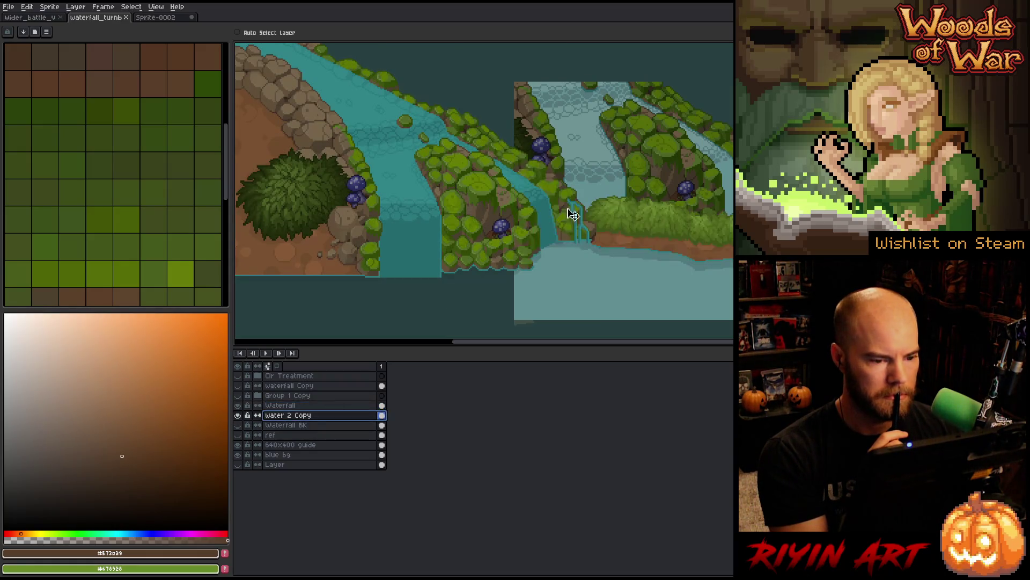
left_click_drag(627, 143, 529, 263)
scroll(472, 228, "down", 1)
mouse_move(510, 313)
left_mouse_down()
mouse_move(591, 128)
mouse_move(579, 133)
left_mouse_up()
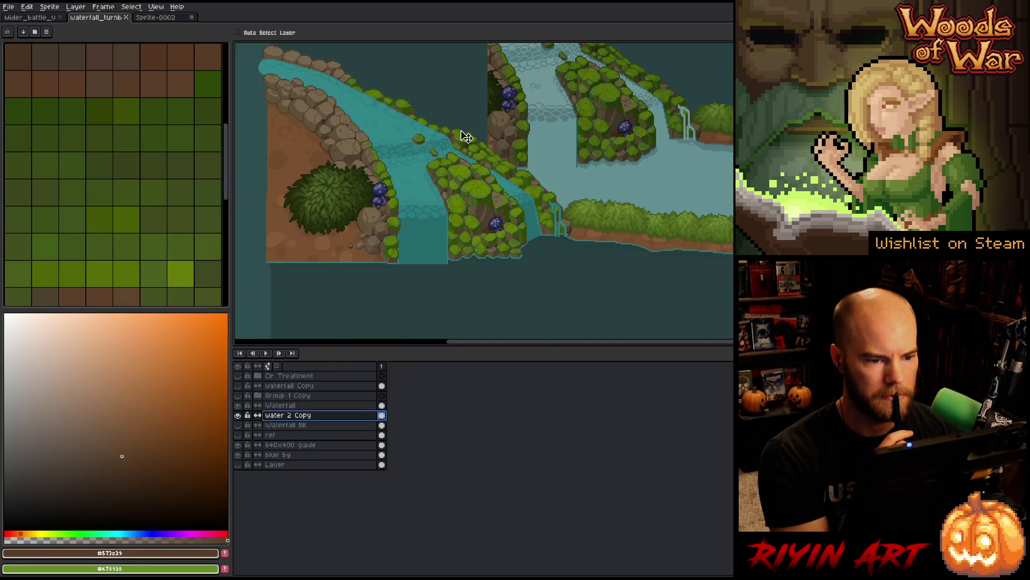
scroll(436, 104, "up", 1)
Step: On the Waterfall layer, replace the sampled teal river water with a light teal
left_click(295, 408)
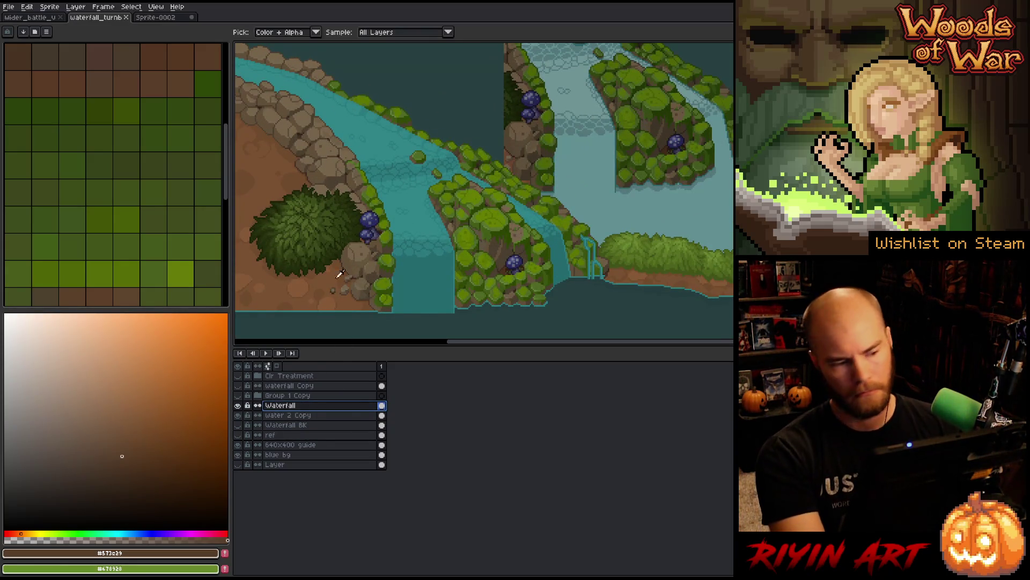
key("i")
left_click(380, 143)
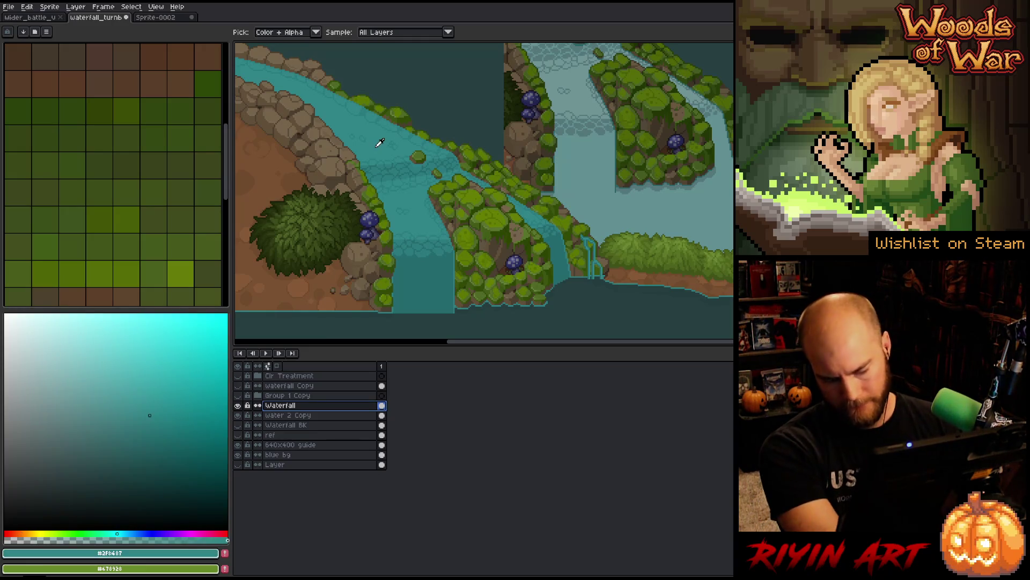
key("shift+r")
left_click_drag(315, 213, 612, 179)
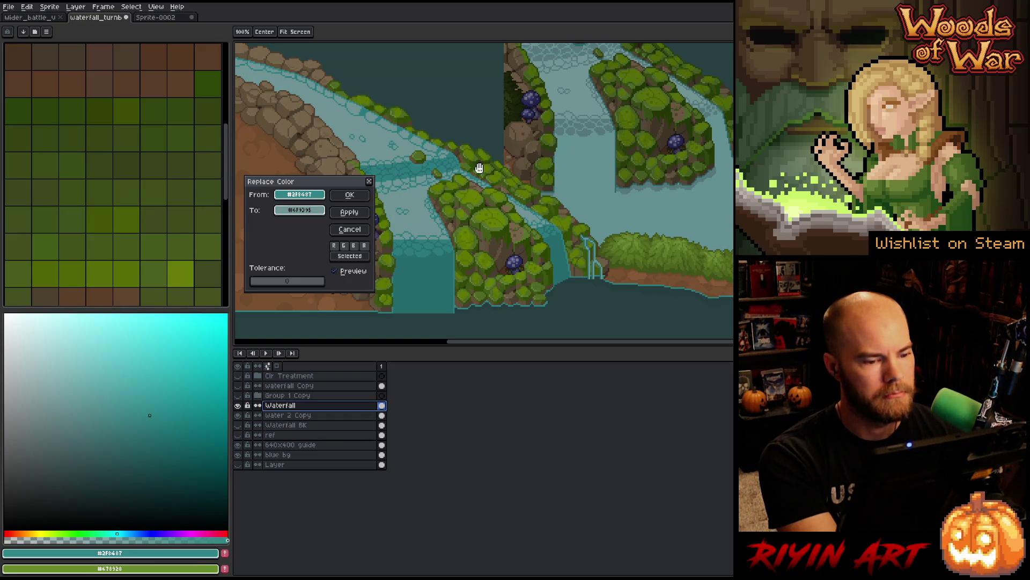
left_click(348, 195)
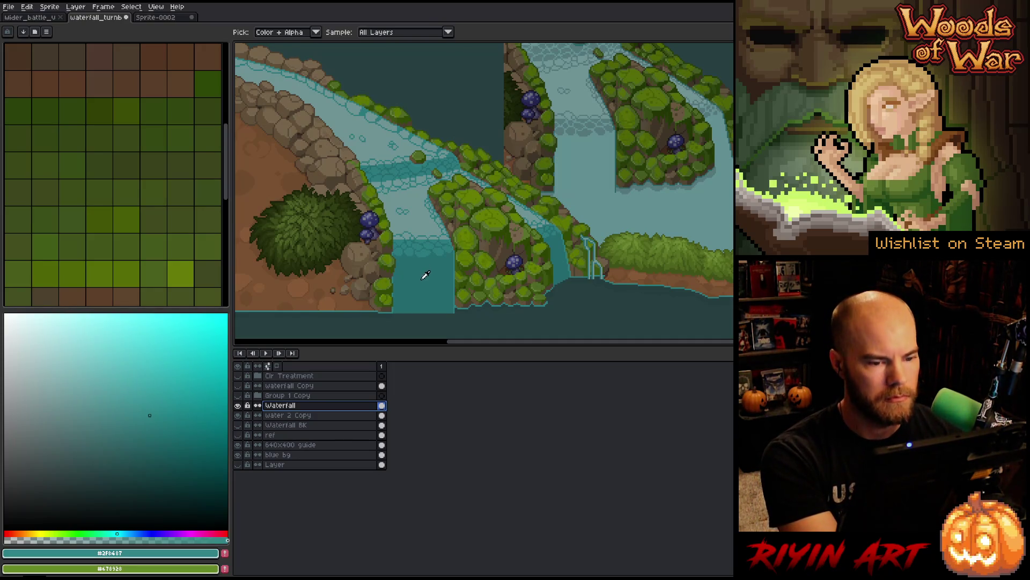
Step: Sample the #2a7a7e water shade, cancel its replacement, and undo then redo the last recolour
left_click(427, 249)
key("shift+r")
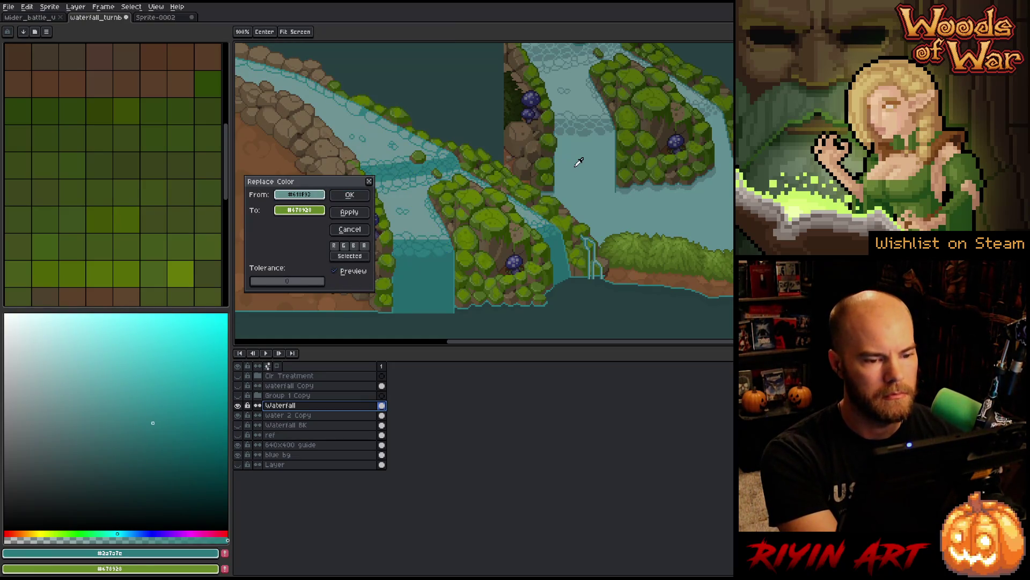
left_click(349, 229)
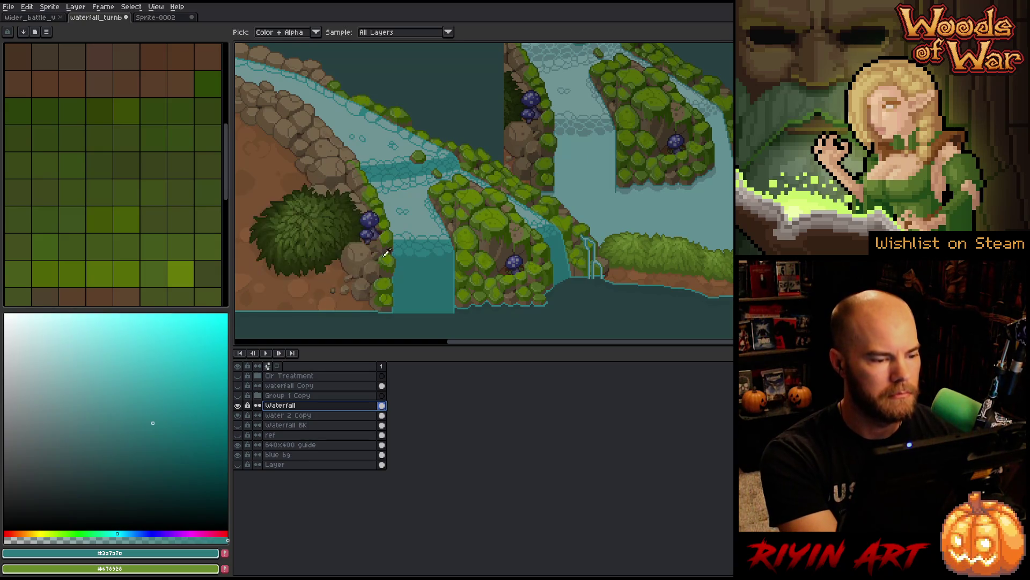
key("ctrl+z")
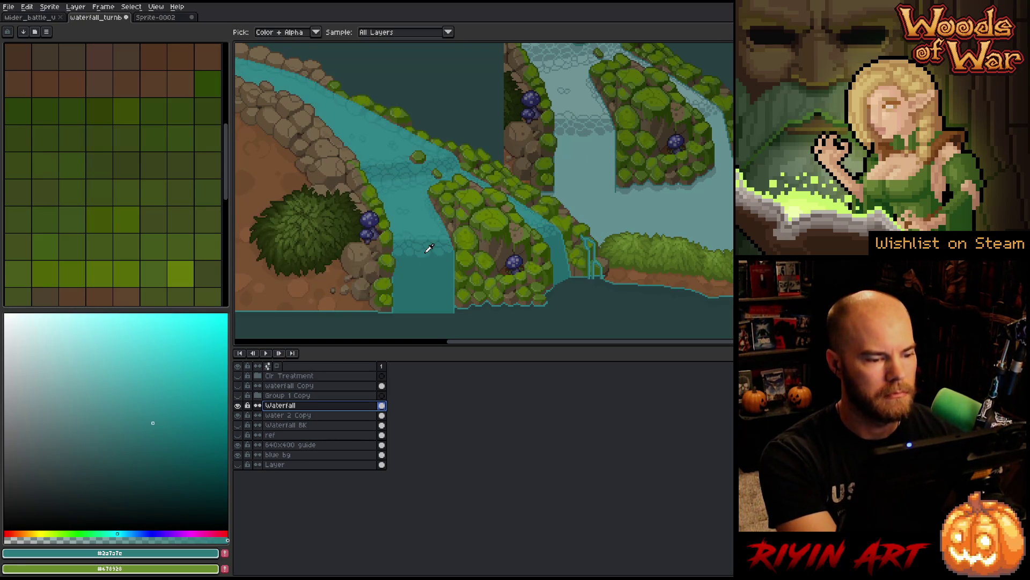
key("ctrl+y")
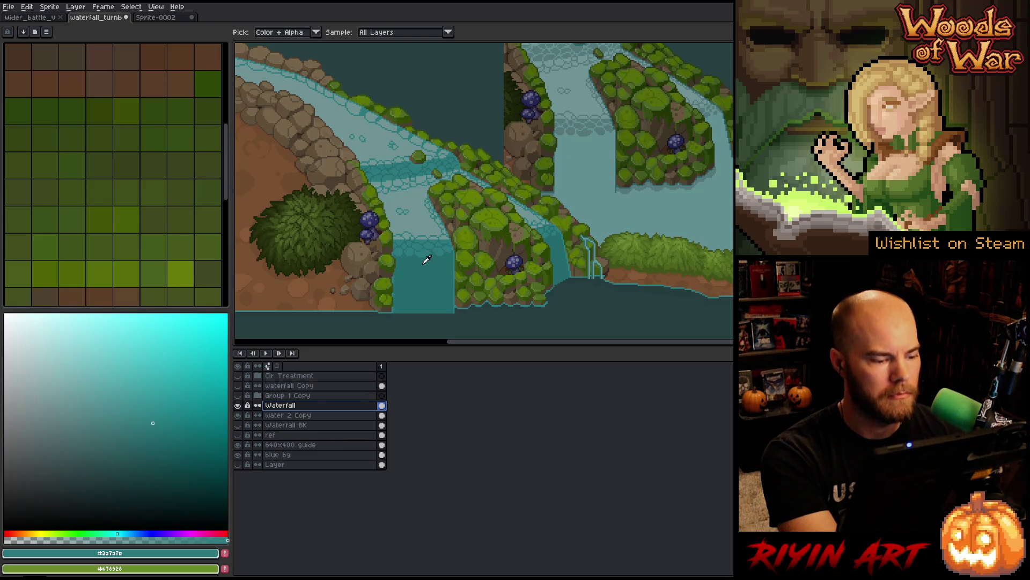
Step: Replace the darker #24696d water shade with light cyan
left_click(425, 272)
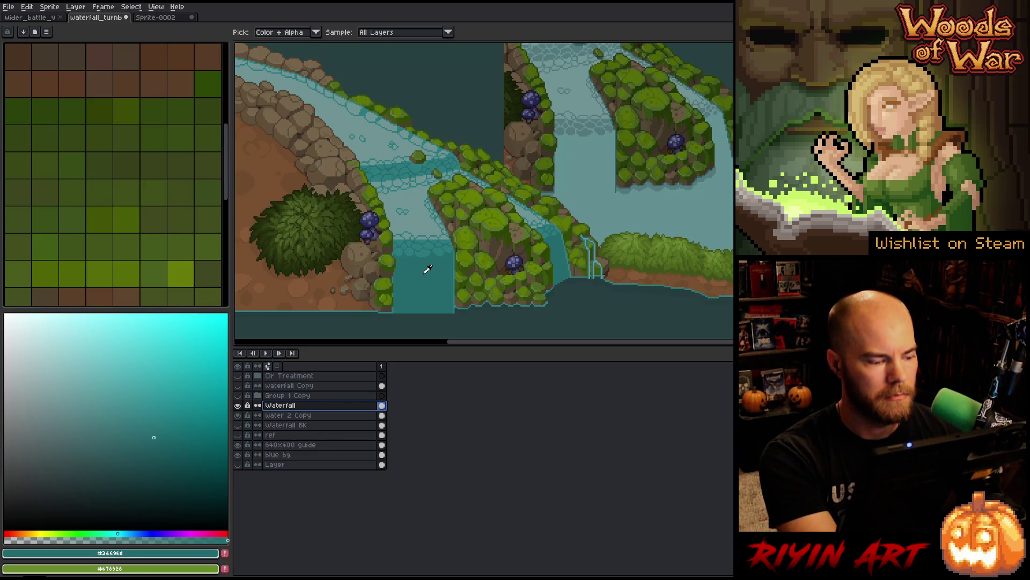
left_click(238, 406)
left_click(238, 406)
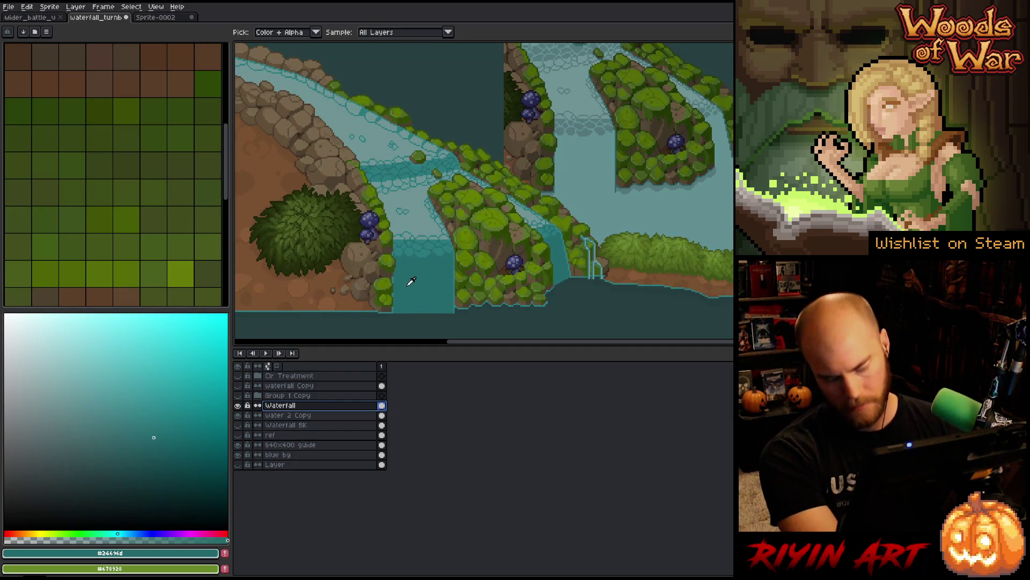
key("shift+r")
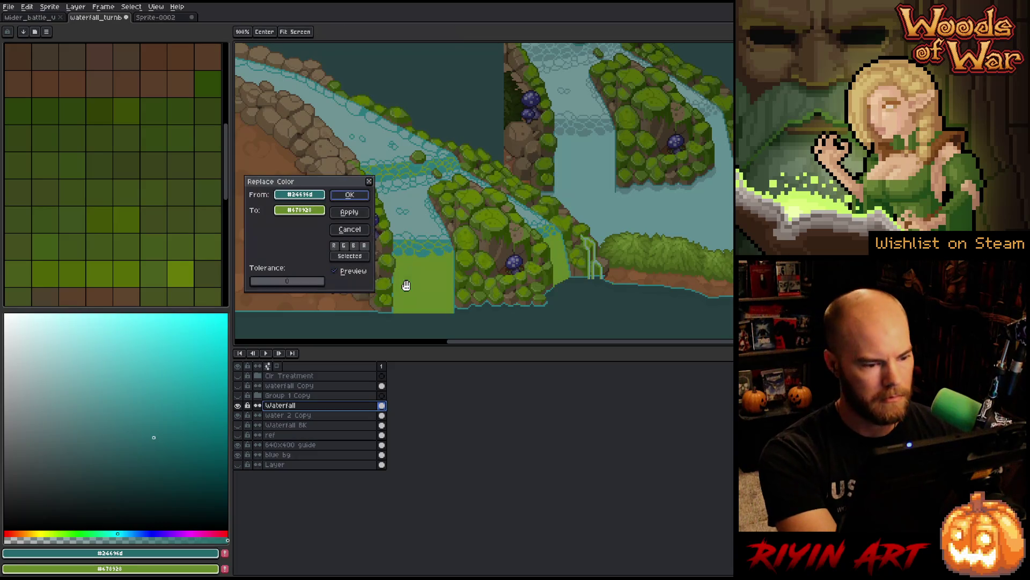
left_click_drag(319, 215, 611, 132)
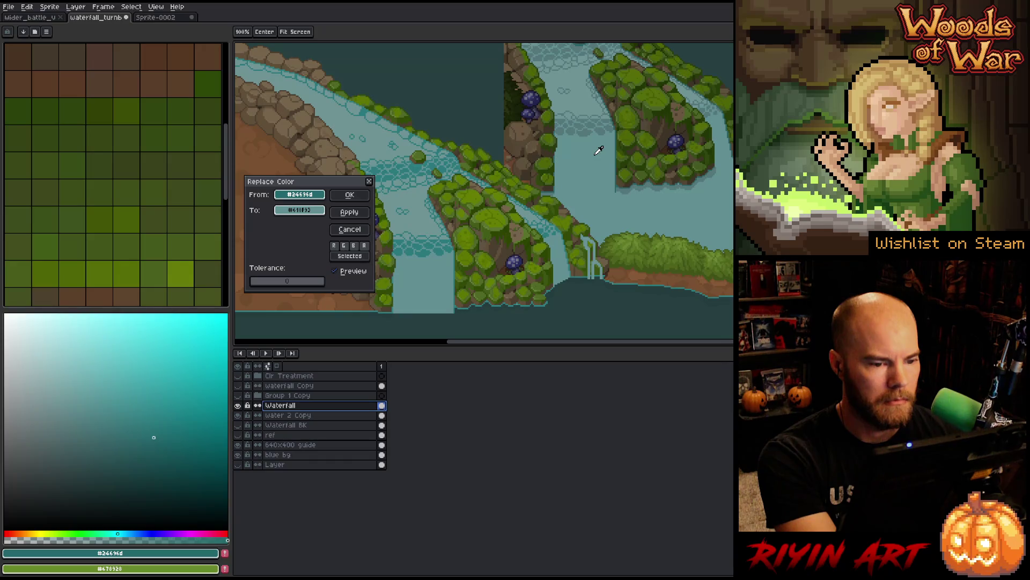
left_click(350, 195)
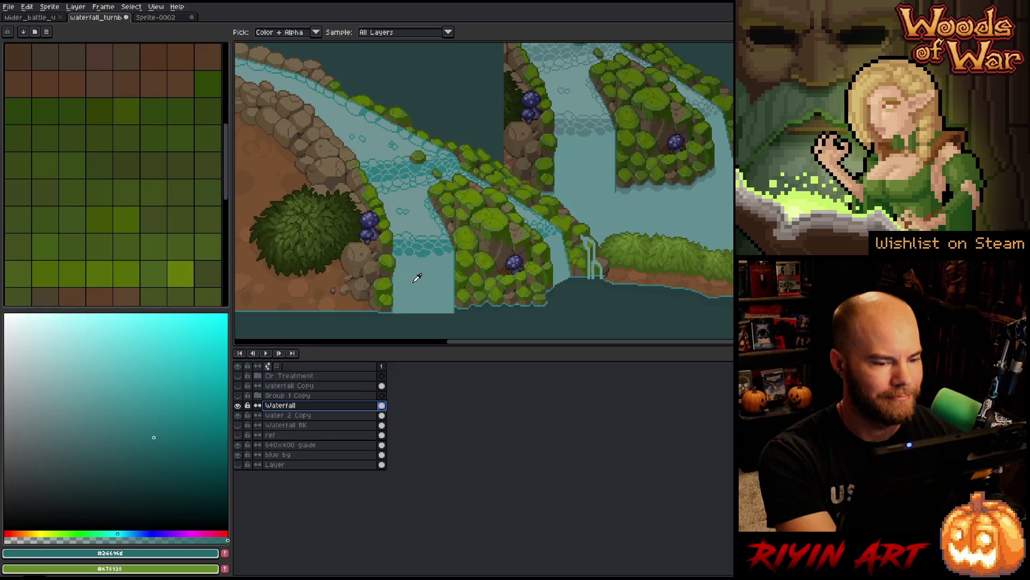
Step: Replace the #2a7a7e teal water with a lighter grey-teal, #55777a
left_click(427, 249)
key("shift+r")
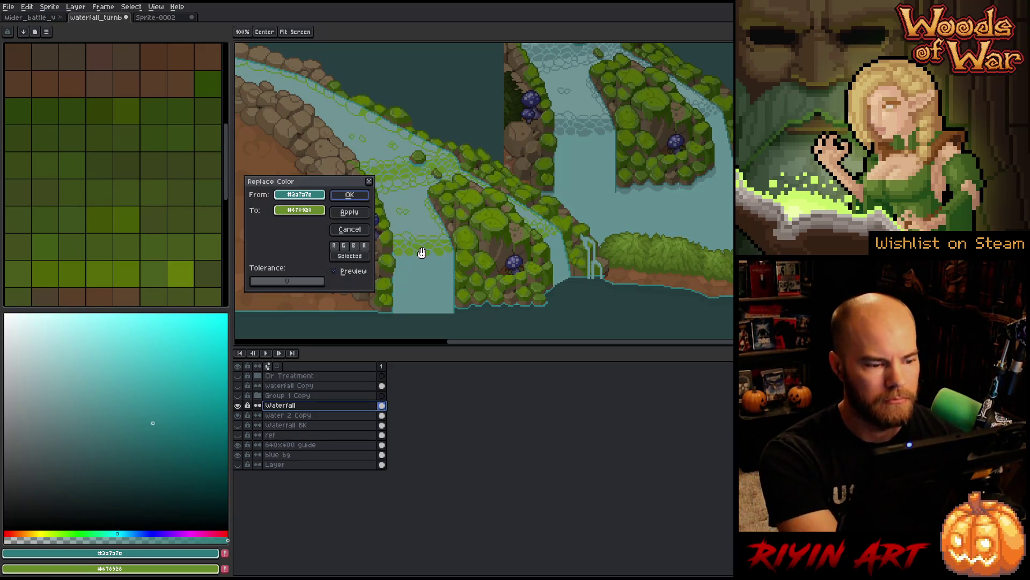
right_click(593, 131)
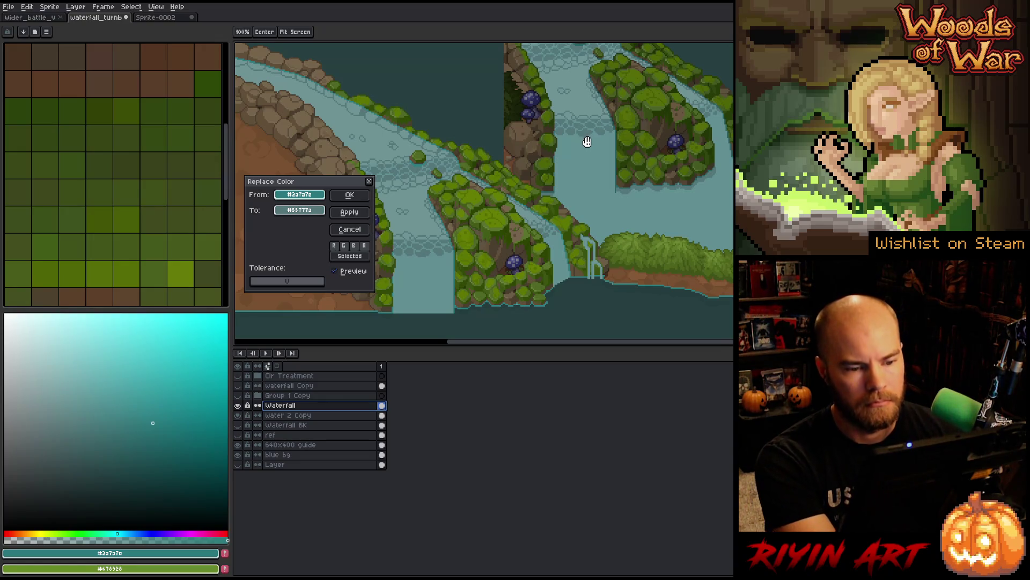
left_click(349, 194)
Step: Reopen Replace Color and eyedrop the water teal #2a7a7e as the From colour
key("shift+r")
left_click(448, 294)
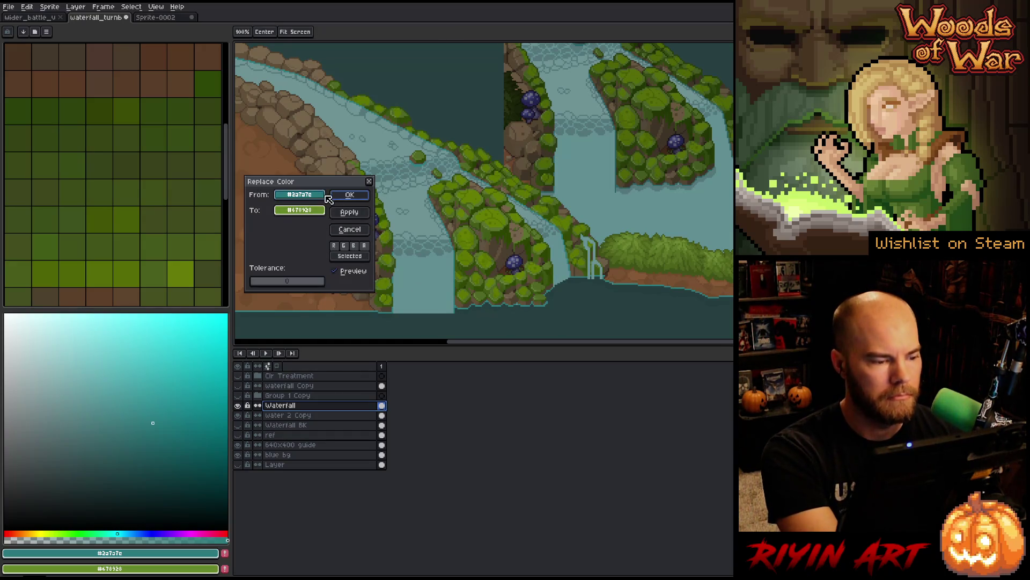
left_click(470, 272)
left_click(457, 275)
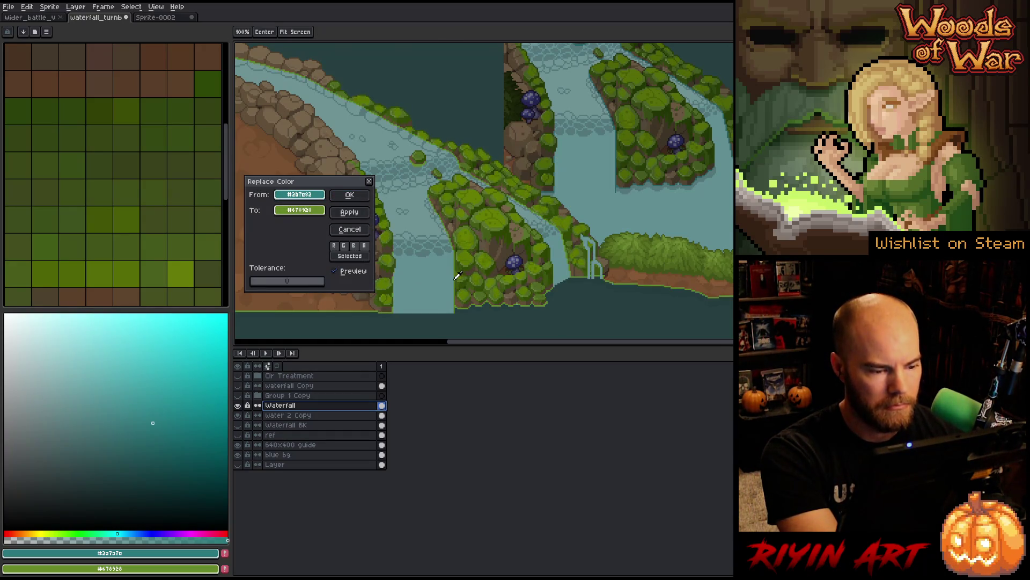
left_click(299, 210)
left_click(618, 187)
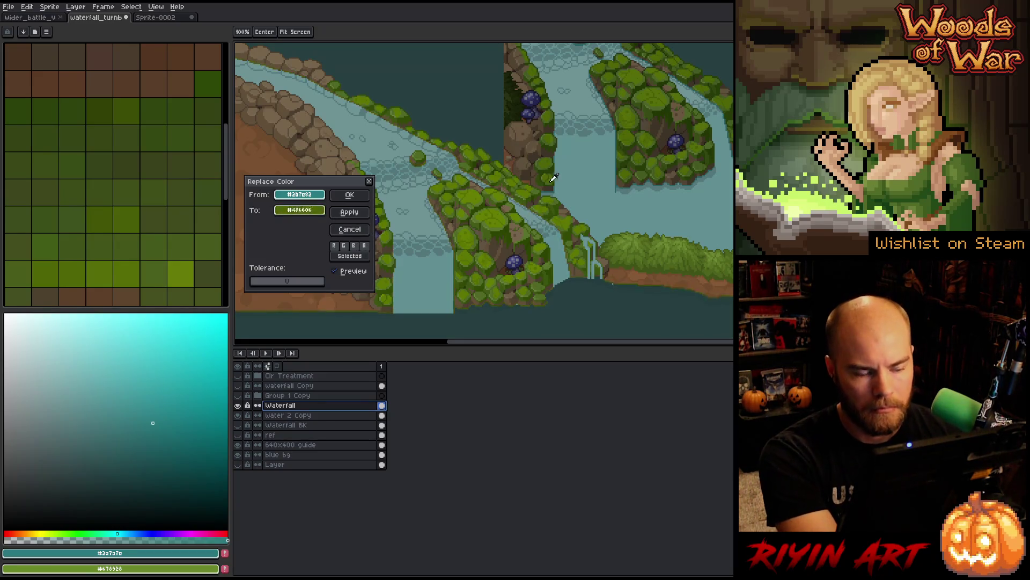
left_click(618, 187)
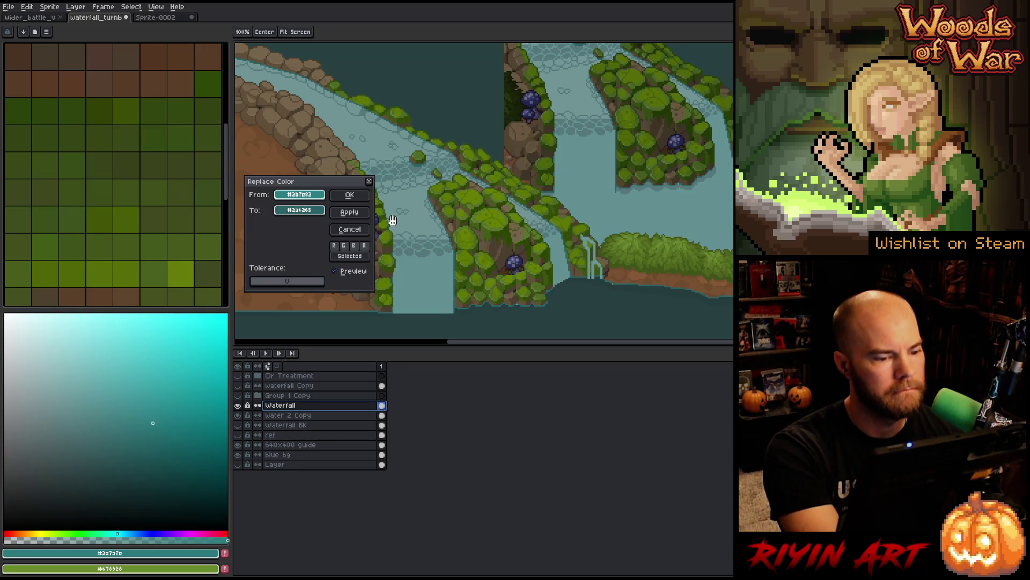
scroll(432, 227, "up", 2)
scroll(425, 232, "down", 2)
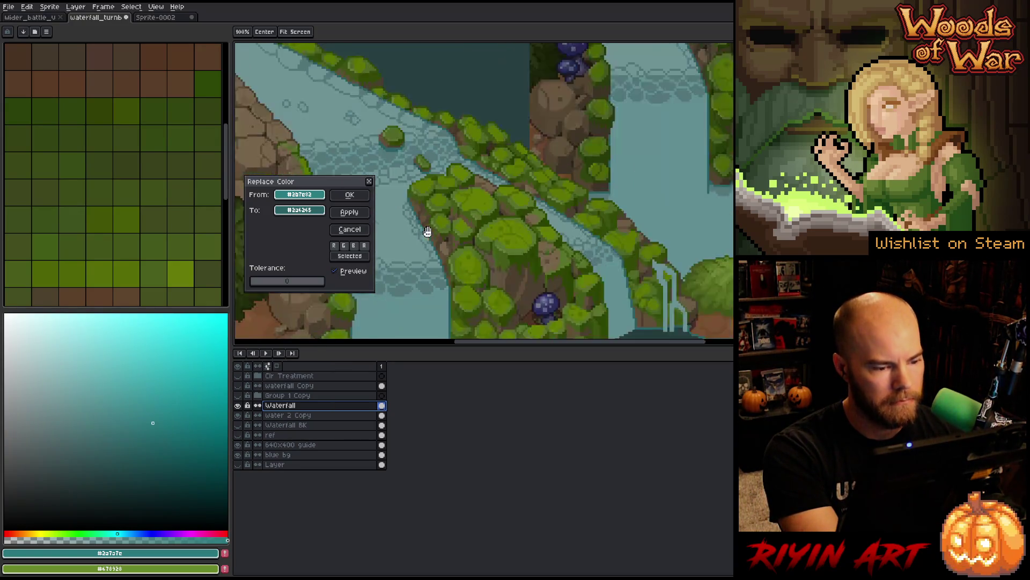
left_click(300, 210)
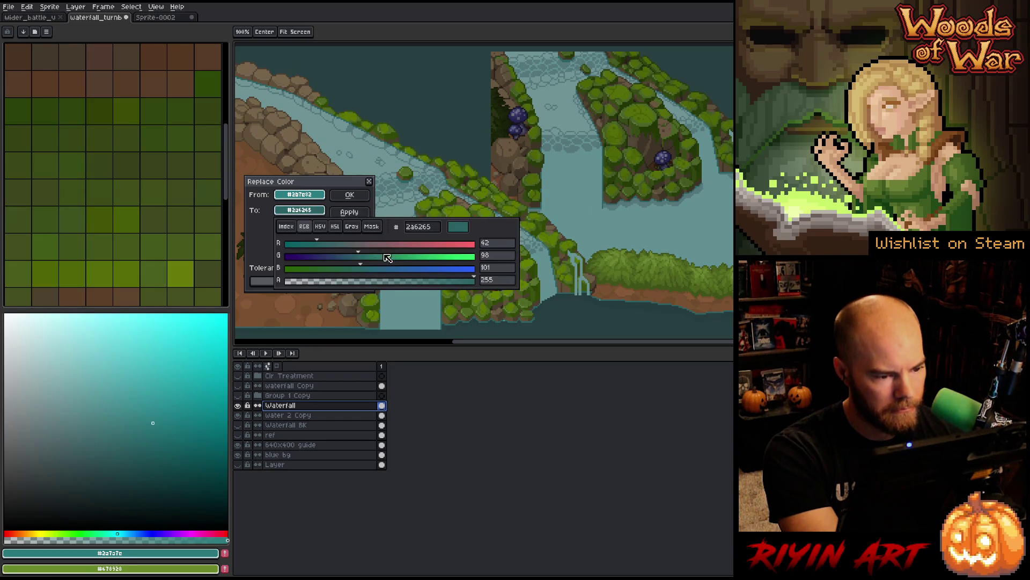
left_click_drag(345, 187, 507, 331)
scroll(438, 276, "up", 3)
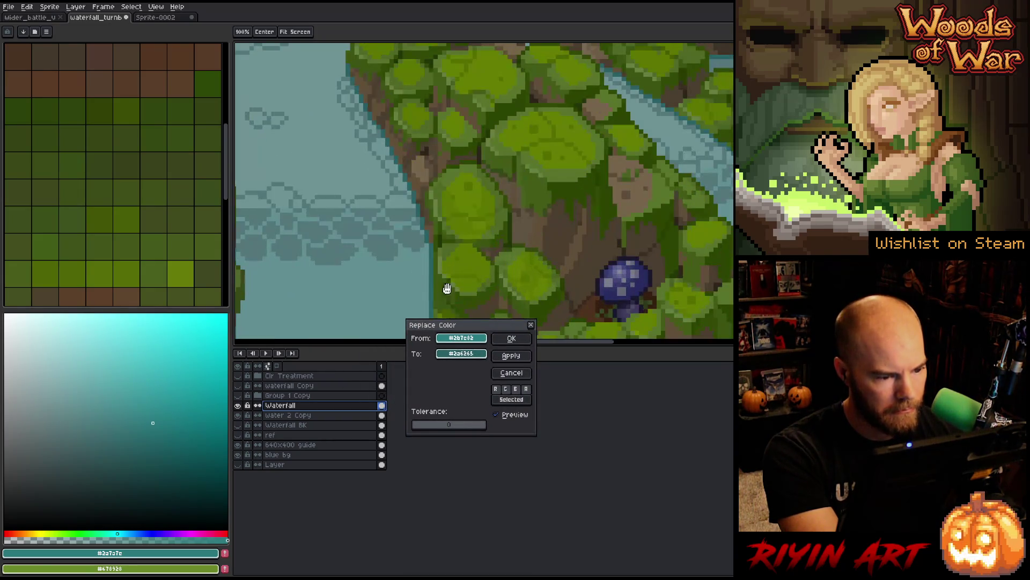
Step: Set the To colour in HSL to about 178/41/32 (#307371) and apply the replacement
left_click(467, 355)
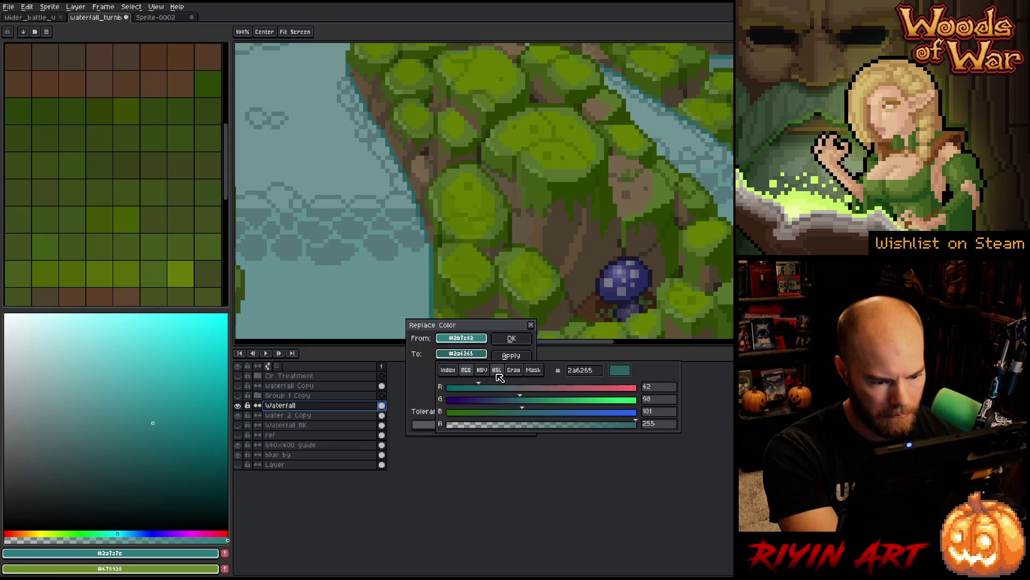
left_click(497, 369)
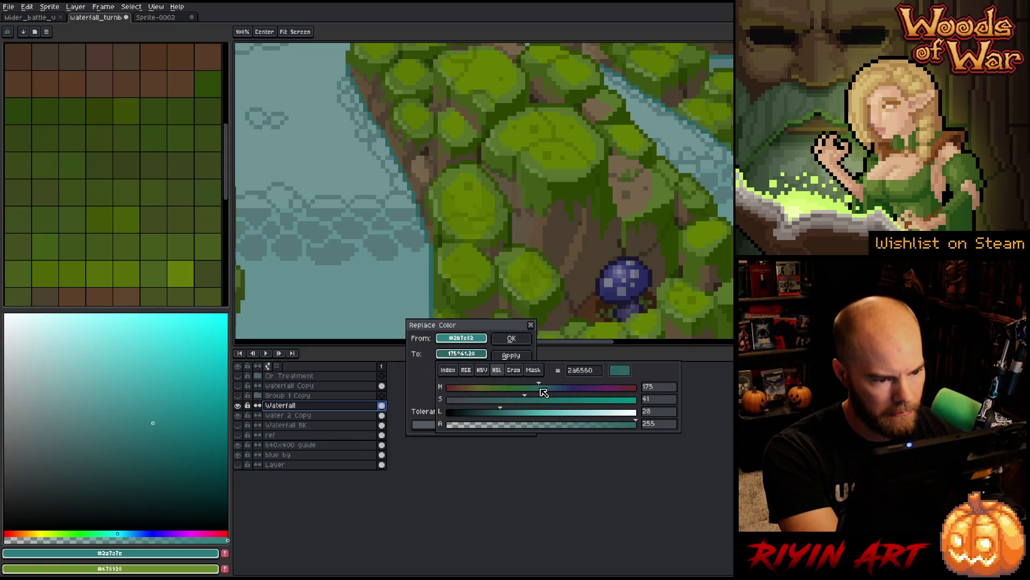
left_click_drag(527, 412, 513, 416)
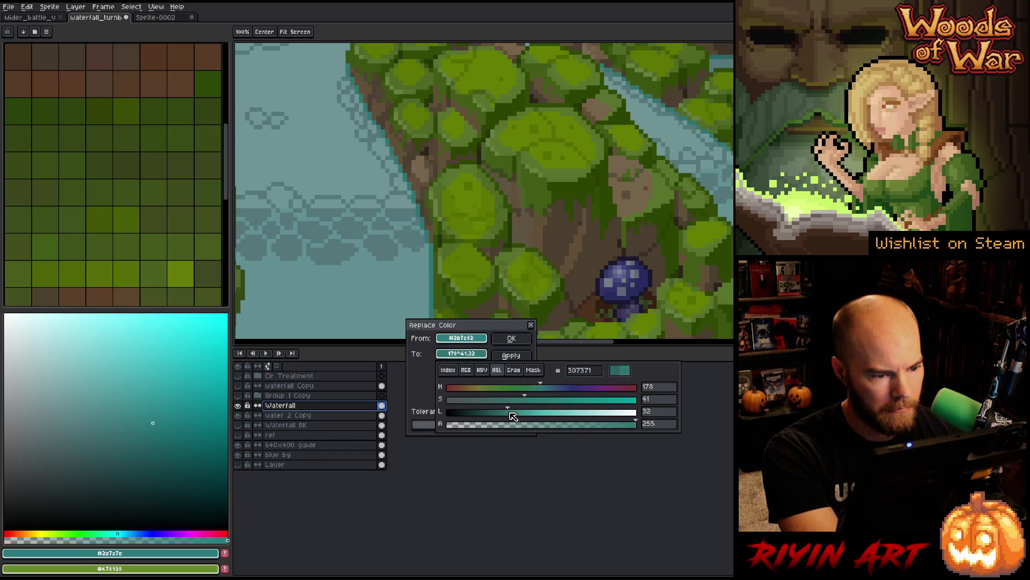
scroll(420, 168, "down", 3)
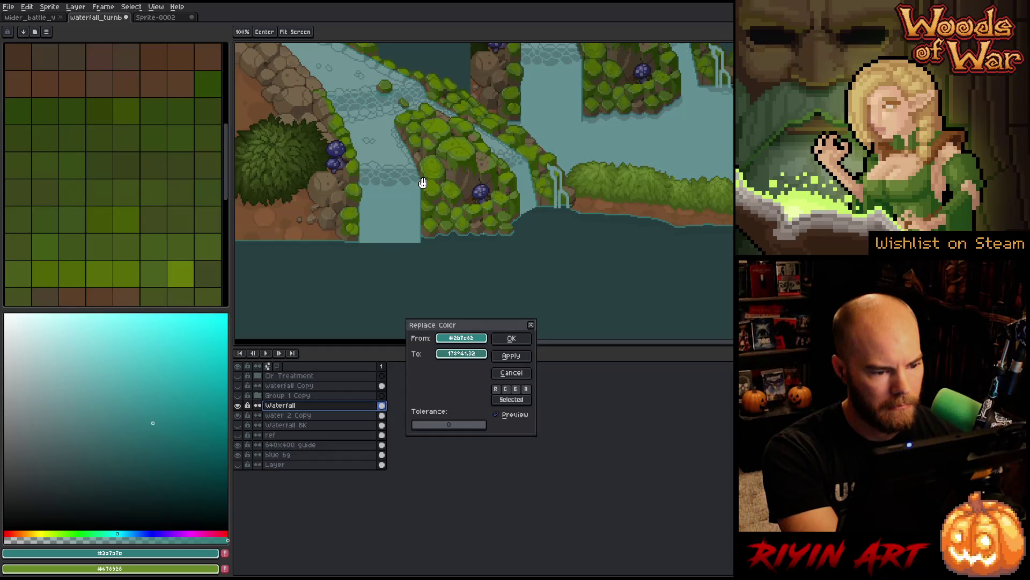
scroll(423, 183, "up", 1)
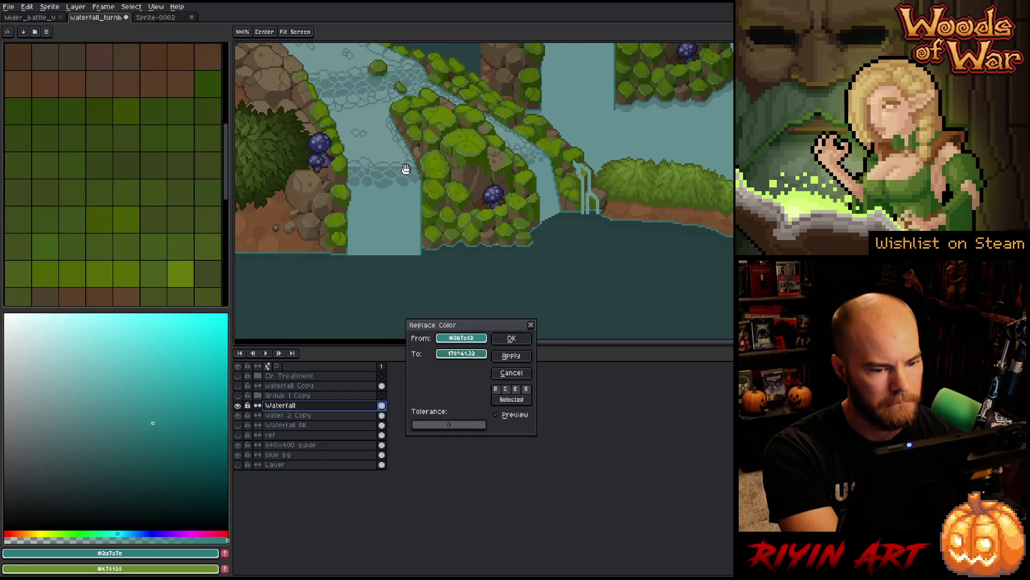
left_click(511, 338)
key("i")
scroll(494, 242, "up", 3)
Step: Zoom in on the waterfall and trees, then turn off the Waterfall layer's visibility
key("z")
mouse_move(598, 243)
left_mouse_down()
mouse_move(455, 313)
mouse_move(622, 205)
left_mouse_up()
key("b")
mouse_move(666, 276)
left_mouse_down()
mouse_move(655, 248)
mouse_move(602, 256)
left_mouse_up()
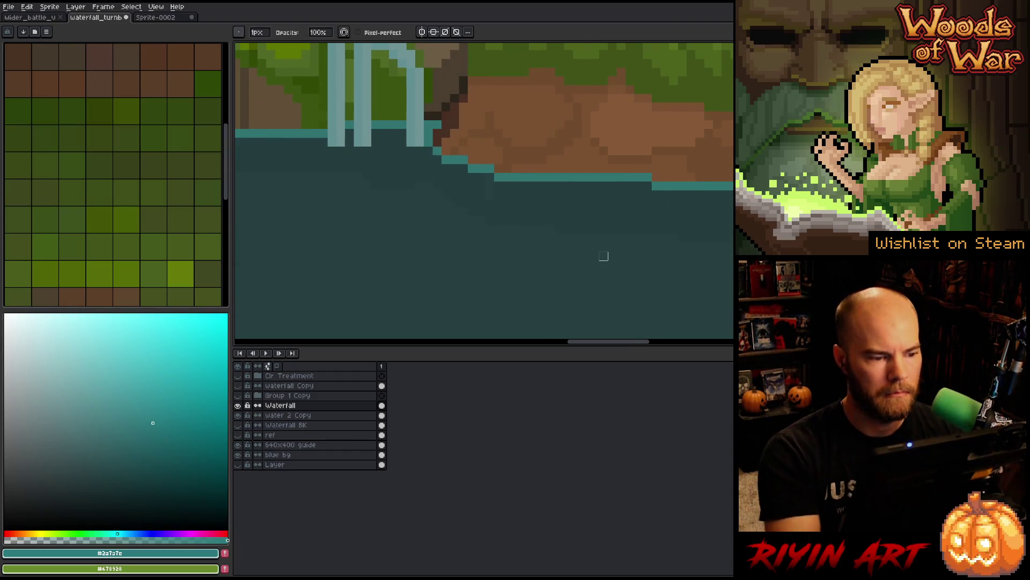
scroll(603, 256, "down", 2)
scroll(545, 217, "up", 1)
scroll(715, 221, "down", 2)
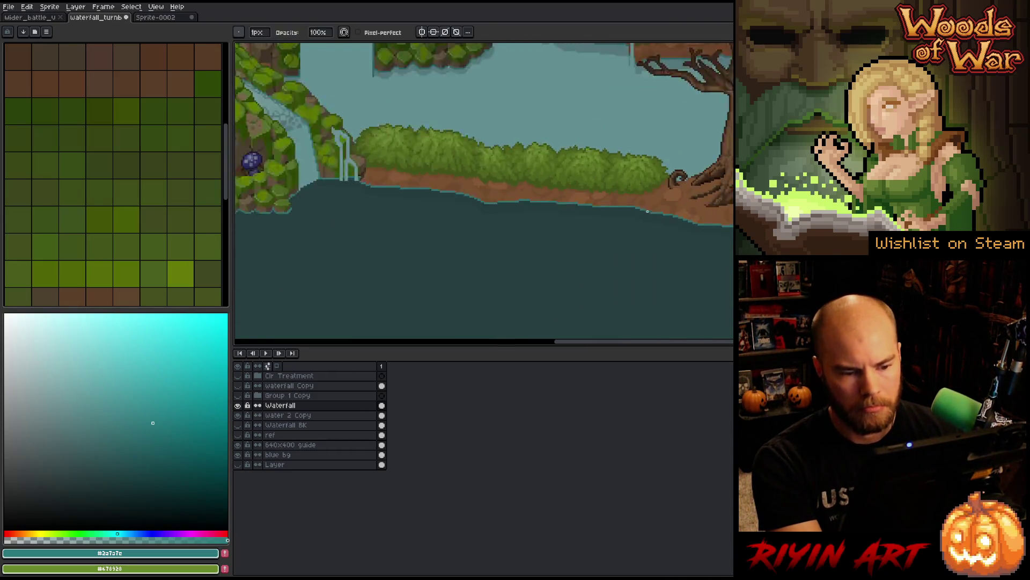
scroll(591, 246, "up", 2)
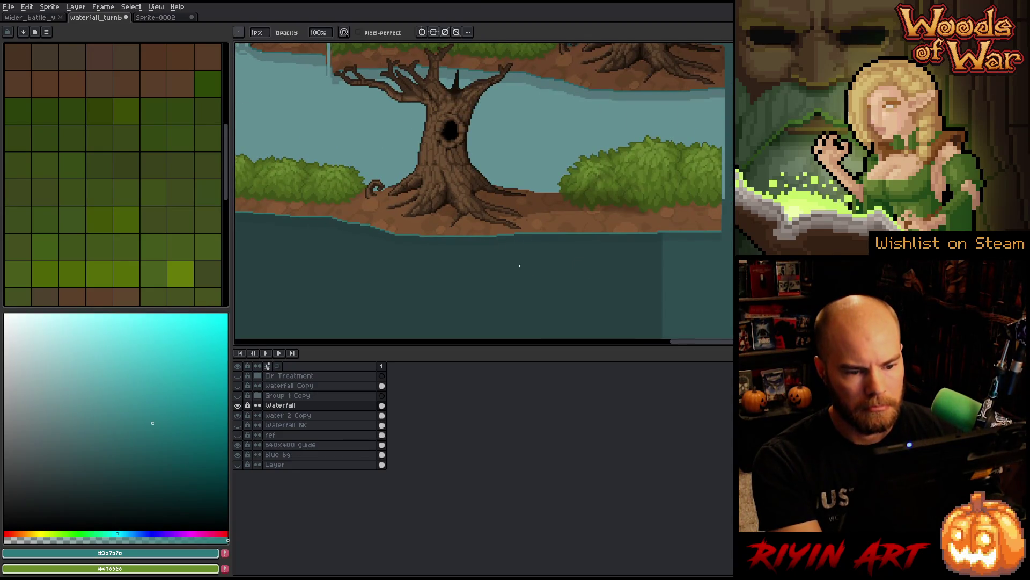
scroll(518, 265, "down", 2)
scroll(678, 134, "up", 3)
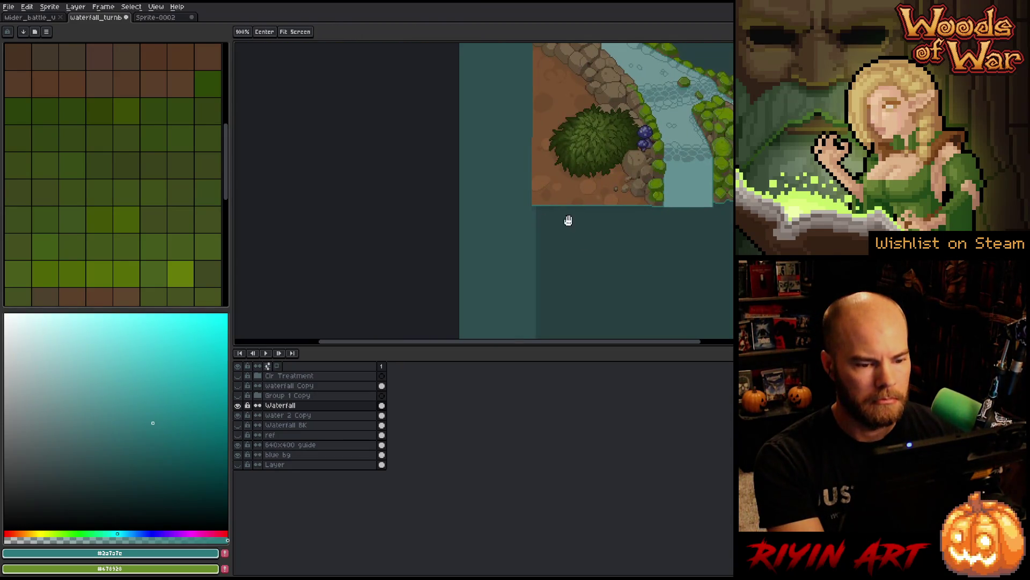
scroll(561, 225, "down", 1)
scroll(673, 210, "up", 3)
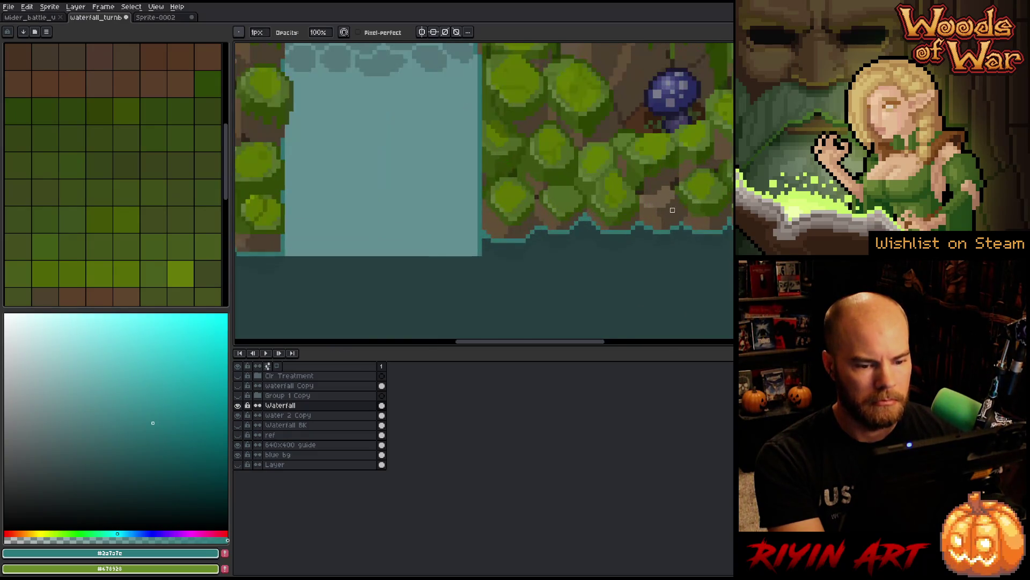
scroll(483, 161, "up", 2)
scroll(483, 161, "down", 2)
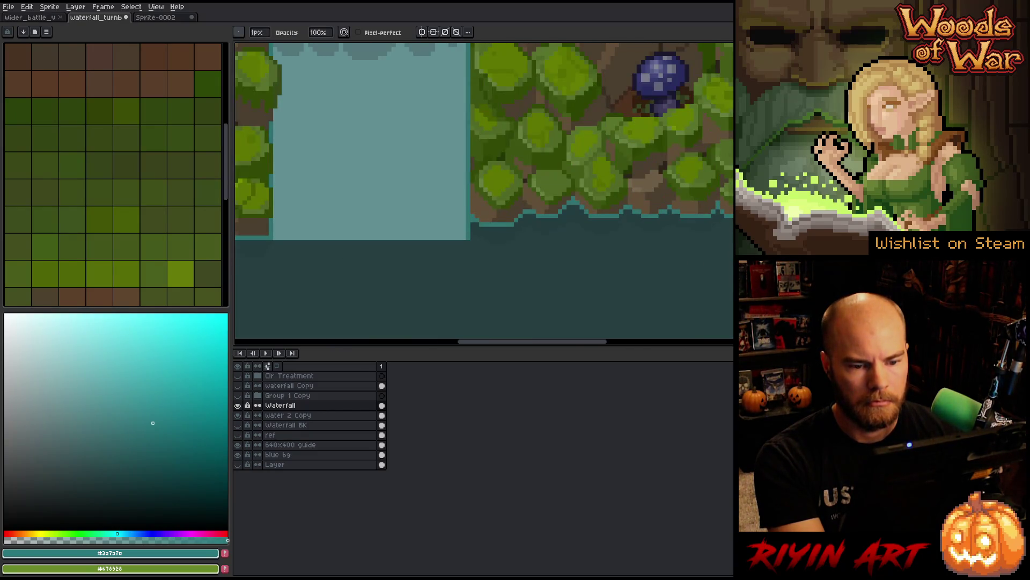
scroll(483, 161, "up", 1)
scroll(527, 202, "up", 3)
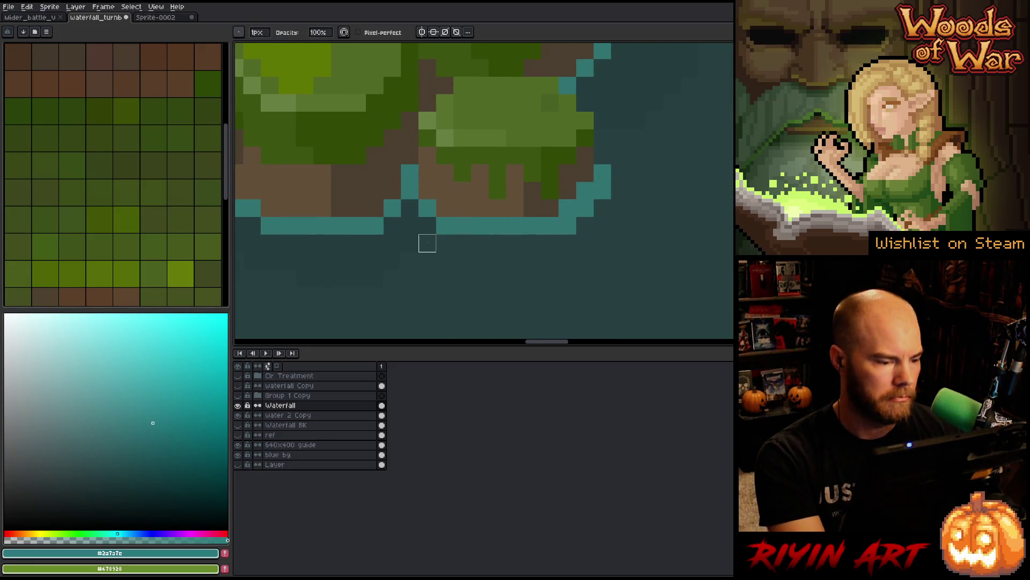
left_click(238, 407)
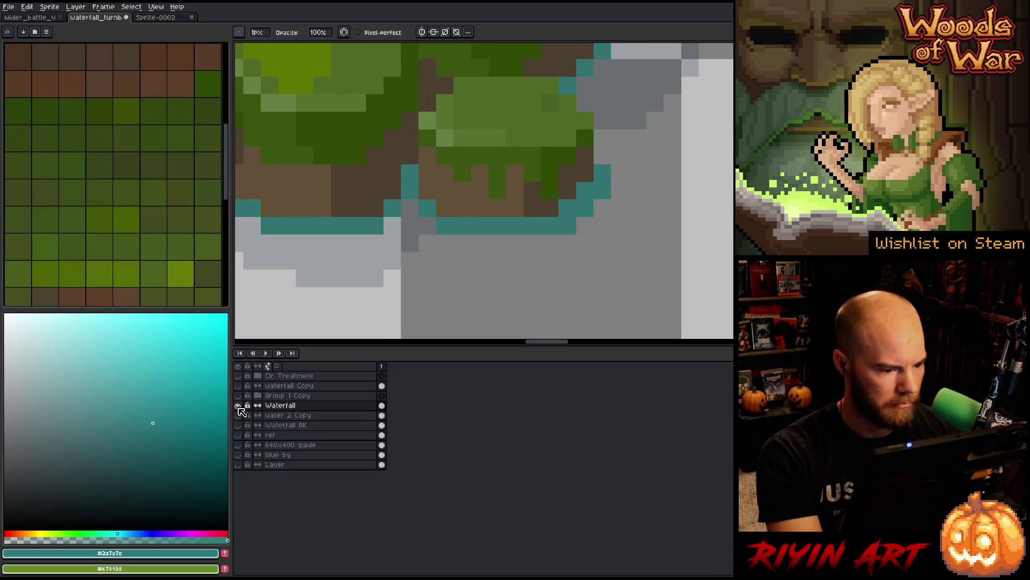
Step: Paint dark grey columns, a row and a diagonal edge on the shore under the waterfall
left_click(410, 244, "alt")
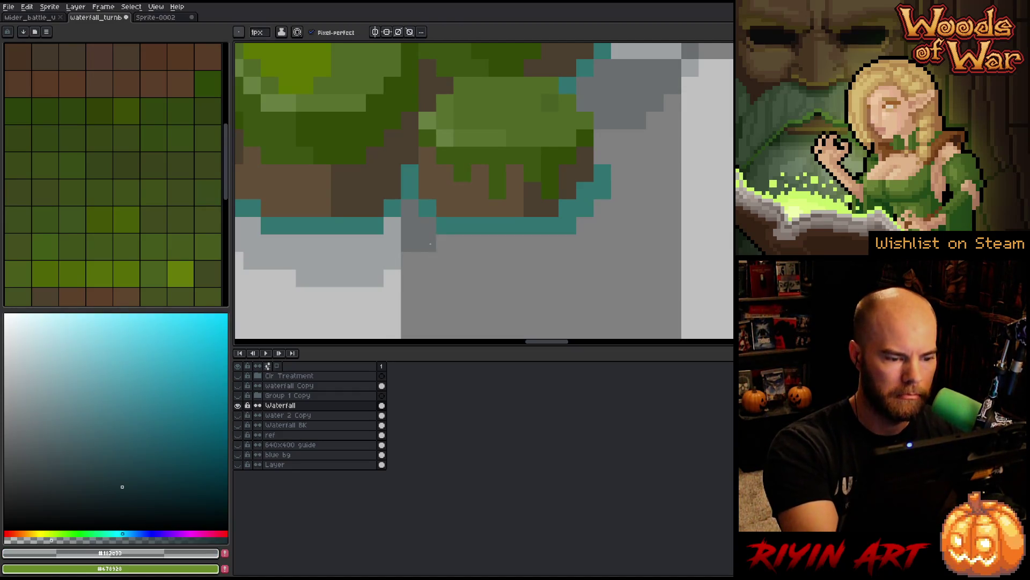
left_click_drag(428, 260, 427, 280)
left_click_drag(445, 242, 445, 296)
key("e")
key("b")
left_click_drag(462, 242, 463, 278)
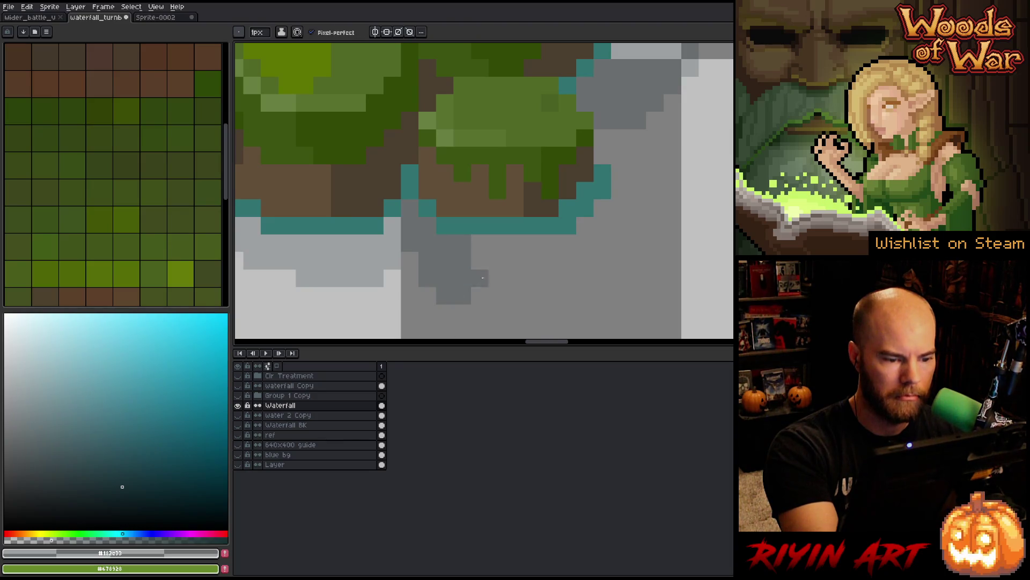
left_click(577, 296, "shift")
left_click_drag(577, 296, 587, 271)
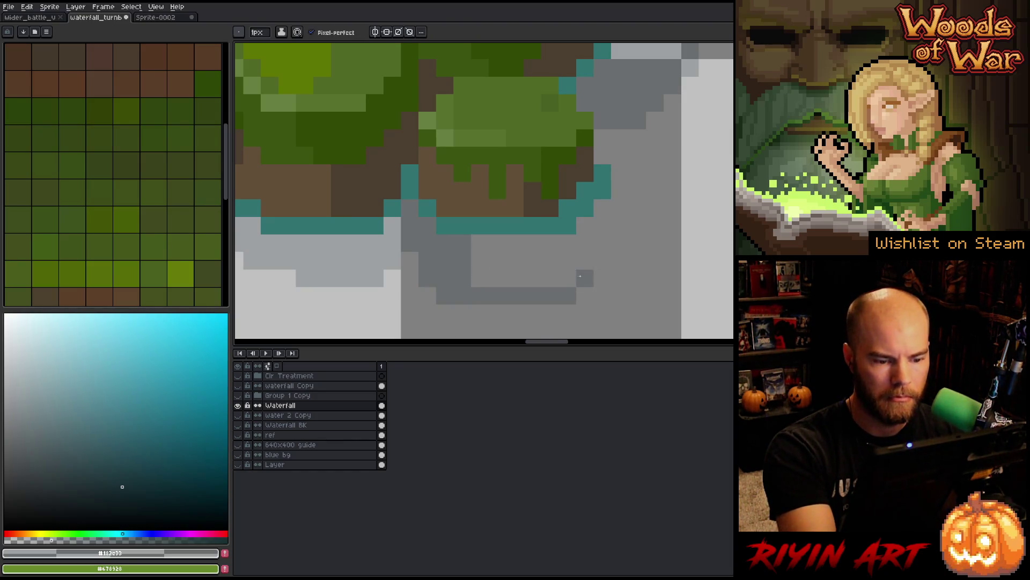
left_click(585, 278)
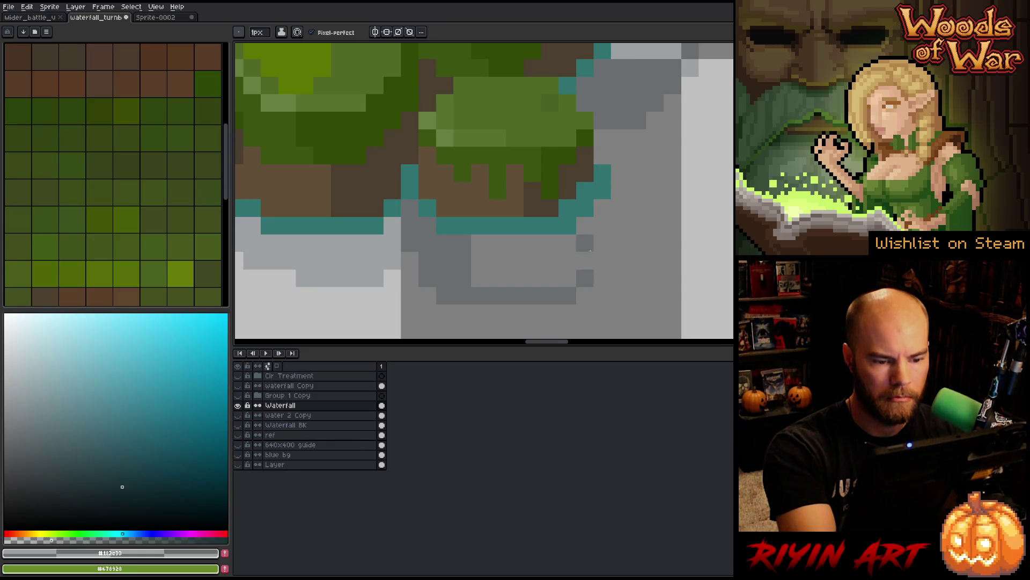
mouse_move(601, 242)
left_mouse_down()
mouse_move(602, 192)
mouse_move(570, 276)
mouse_move(601, 209)
mouse_move(602, 241)
mouse_move(569, 244)
left_mouse_up()
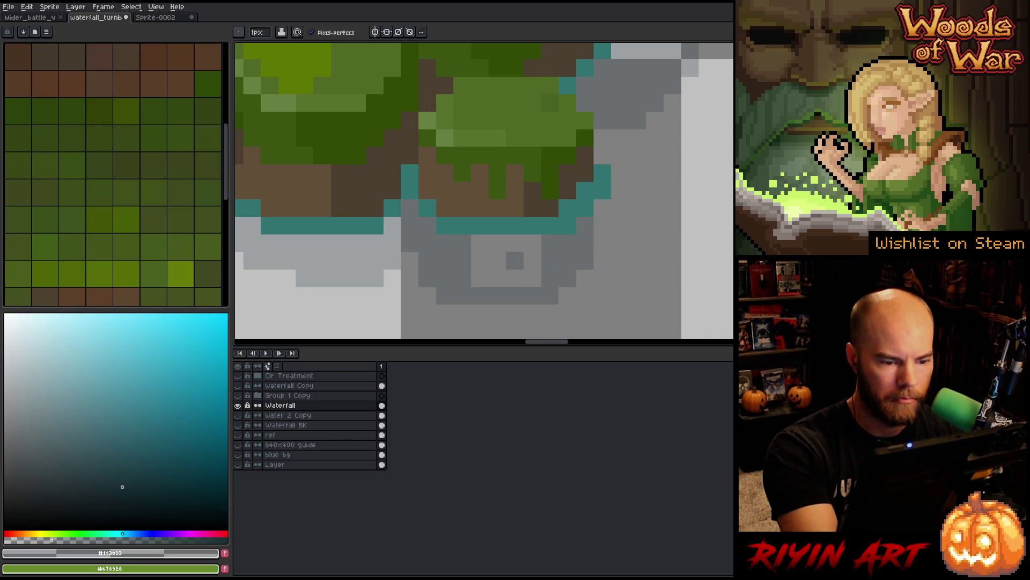
Step: Flood-fill the enclosed light grey area with dark grey
key("g")
left_click(528, 261)
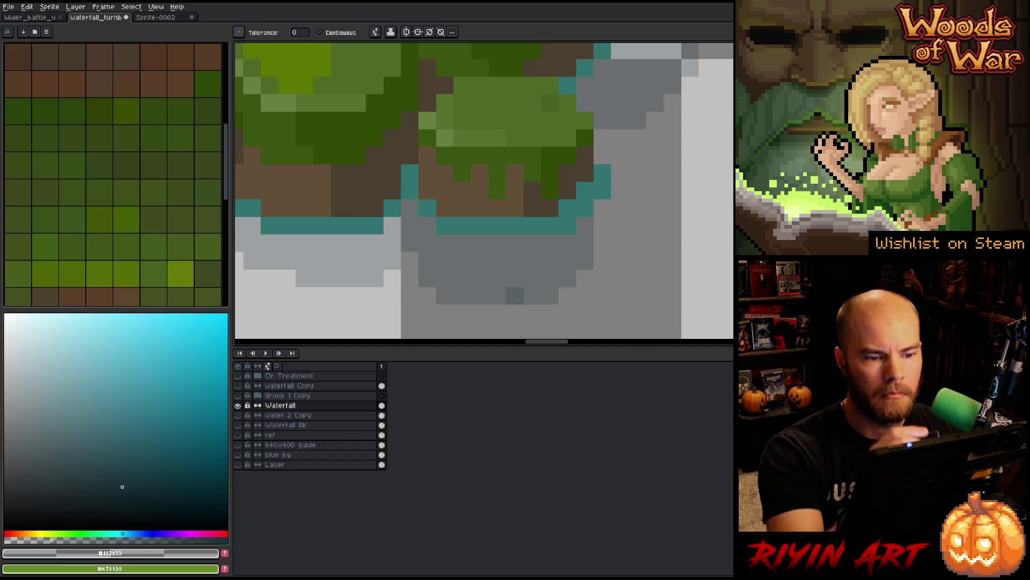
key("b")
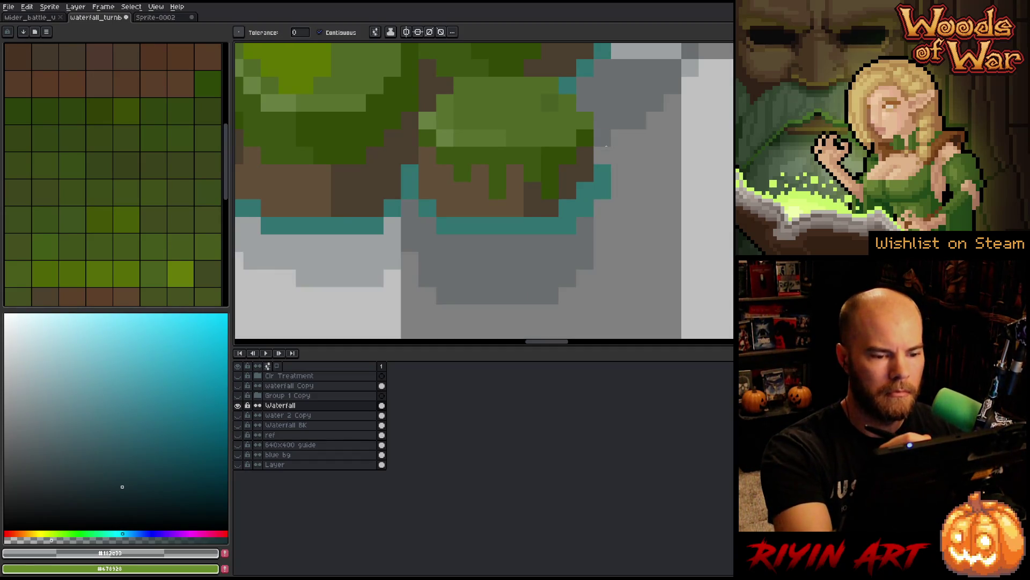
scroll(602, 144, "down", 4)
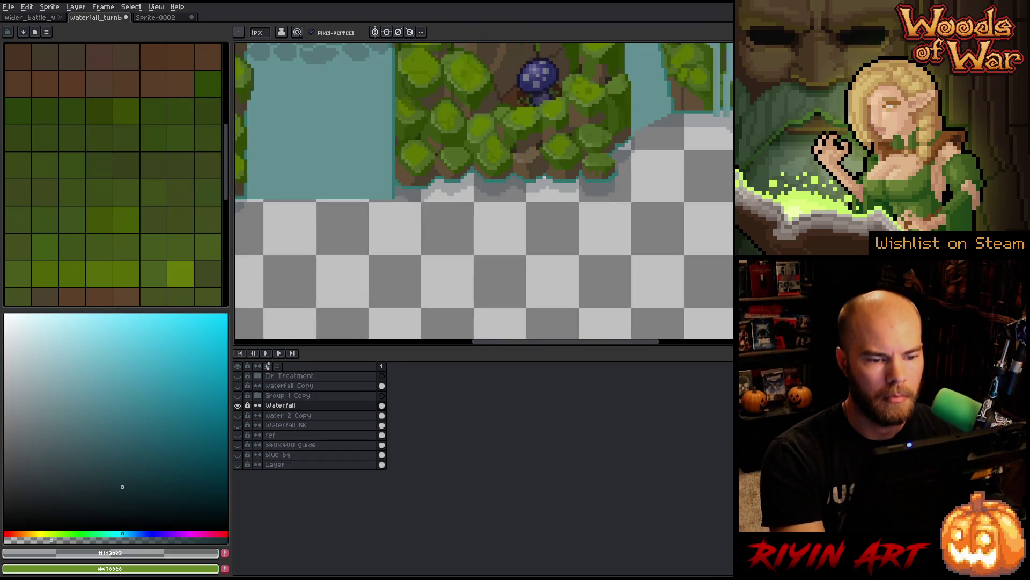
scroll(666, 154, "up", 4)
scroll(644, 142, "down", 1)
scroll(623, 128, "up", 1)
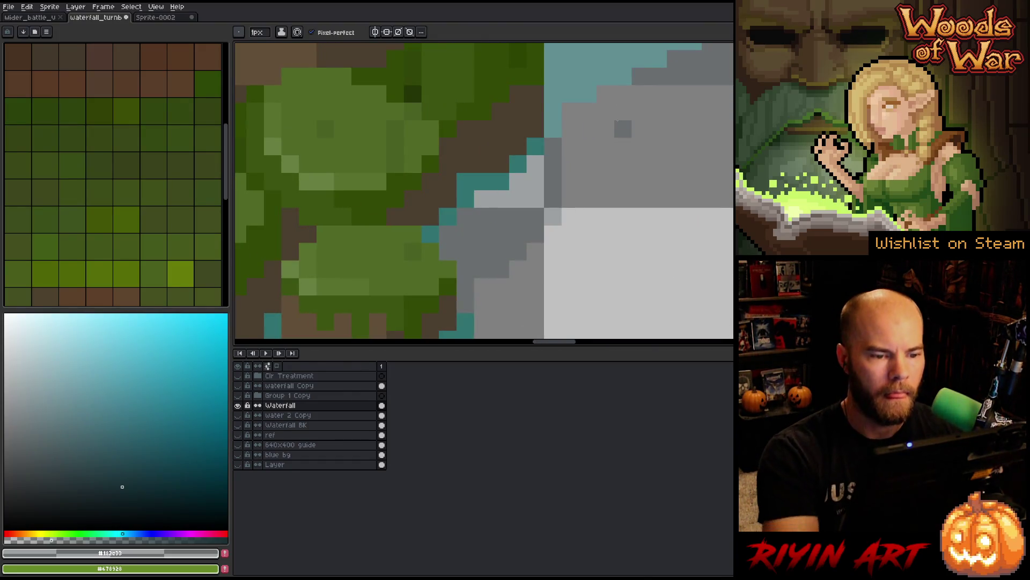
Step: Paint two dark grey pixels near the shoreline, then undo them
left_click_drag(571, 129, 571, 111)
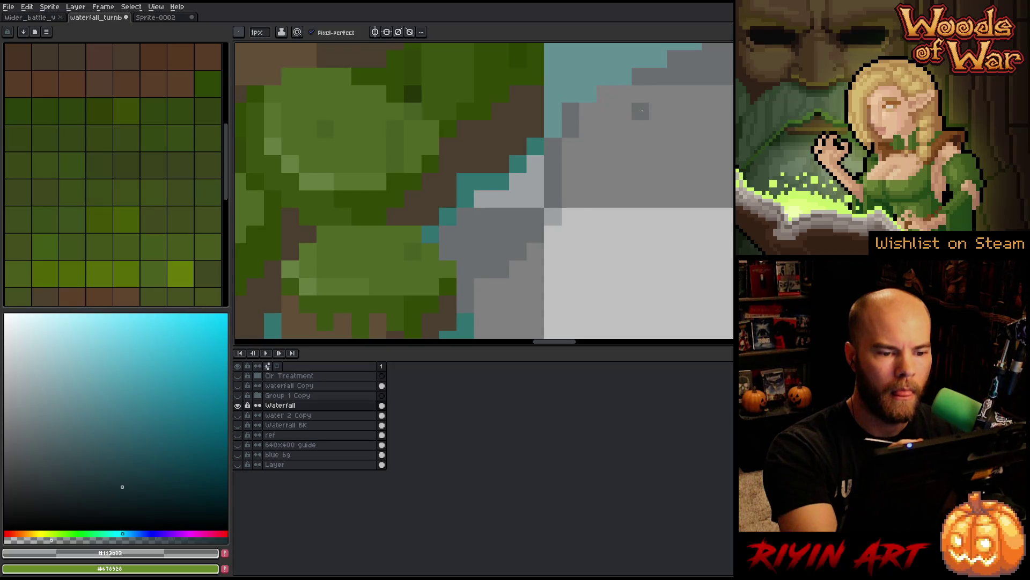
key("ctrl+z")
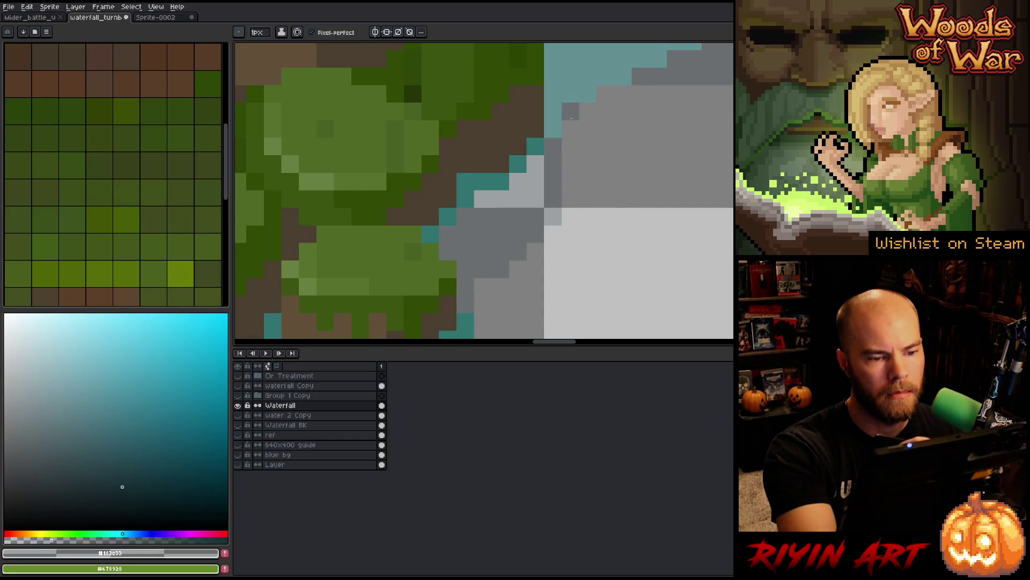
scroll(569, 229, "down", 4)
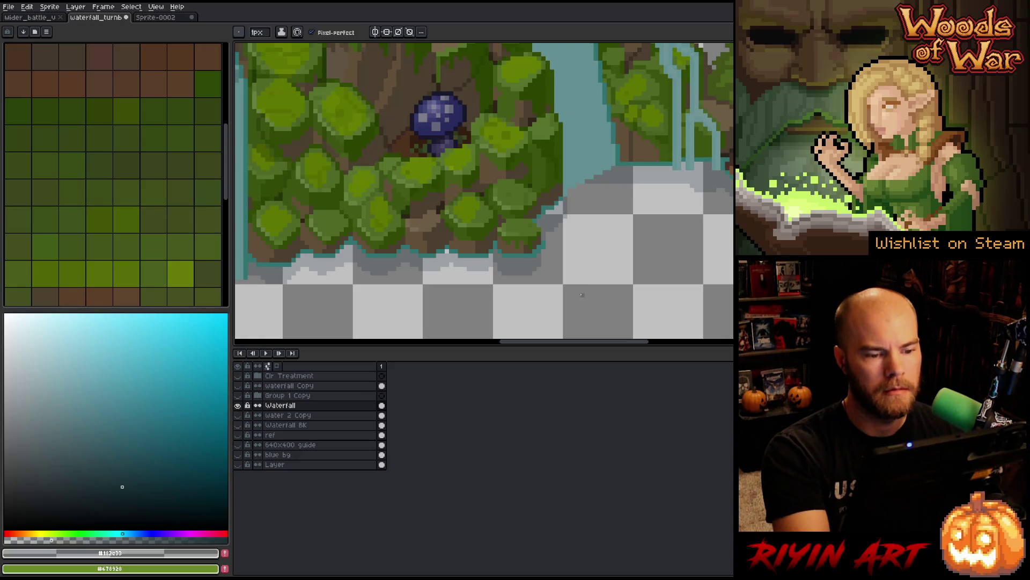
scroll(578, 290, "up", 2)
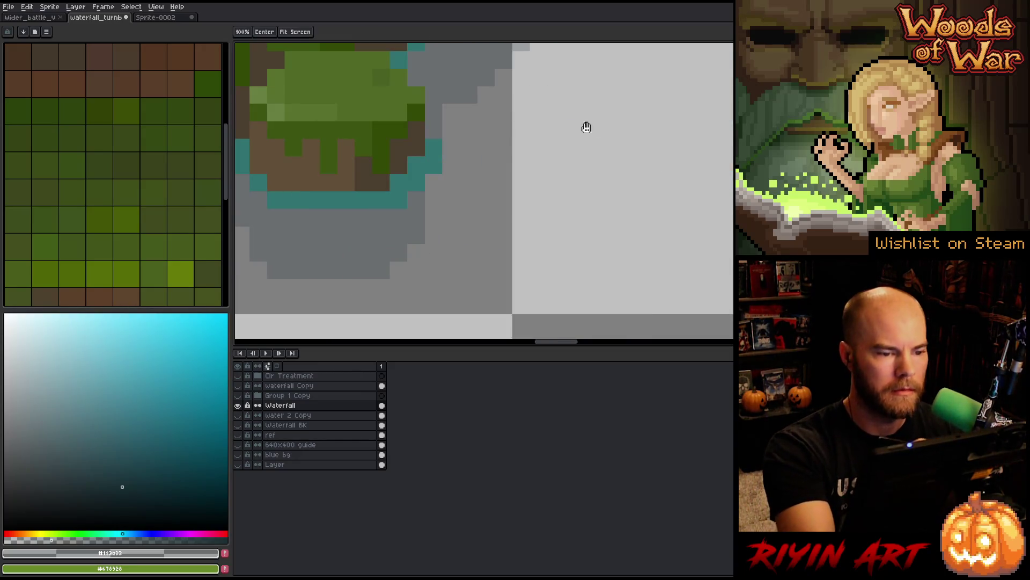
scroll(587, 126, "up", 2)
Step: Pick the waterfall-edge teal and paint two teal pixels on the waterfall edge
left_click(490, 153, "alt")
left_click(505, 136)
left_click(592, 119)
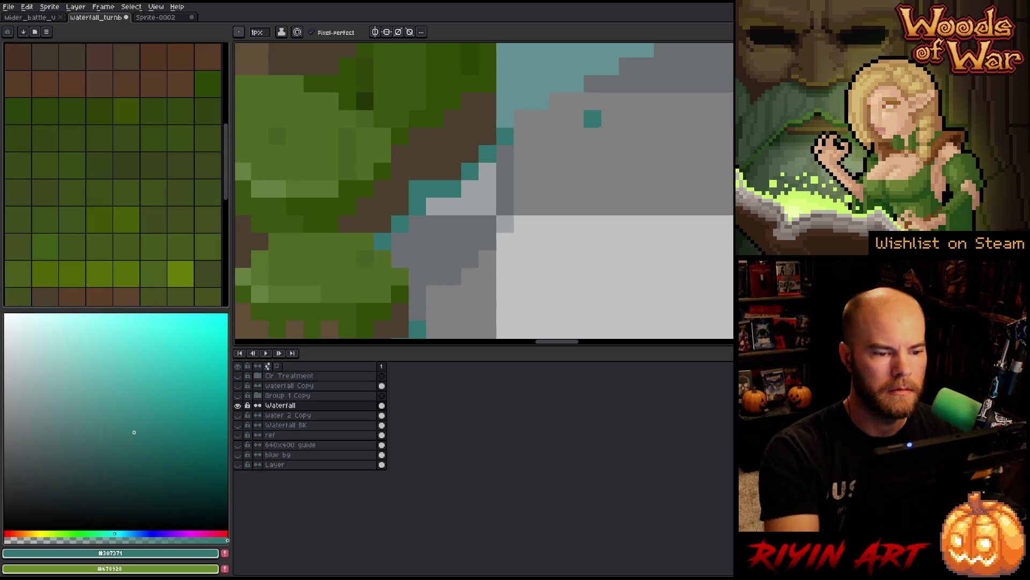
scroll(596, 123, "down", 2)
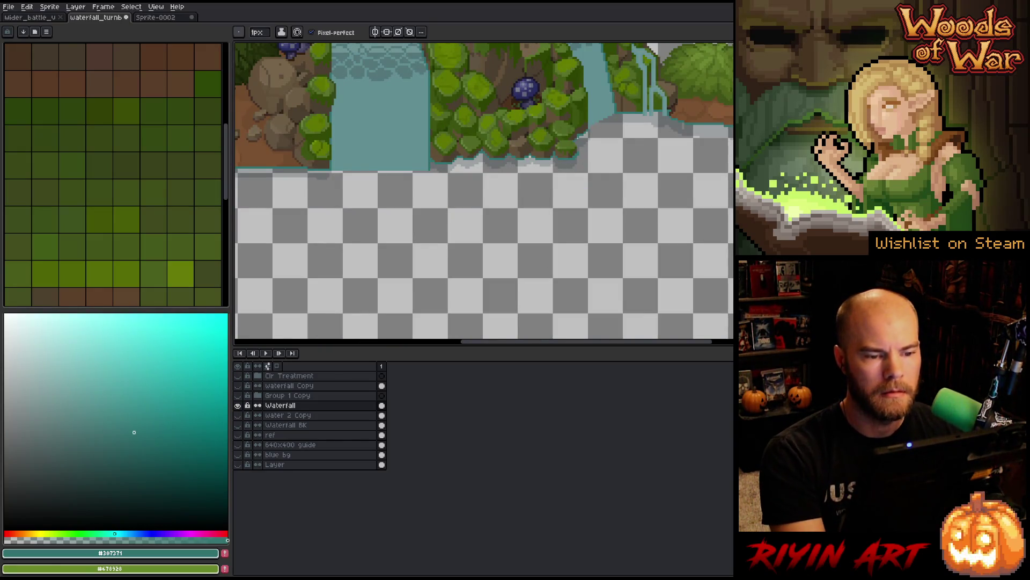
scroll(618, 114, "up", 2)
scroll(640, 126, "down", 2)
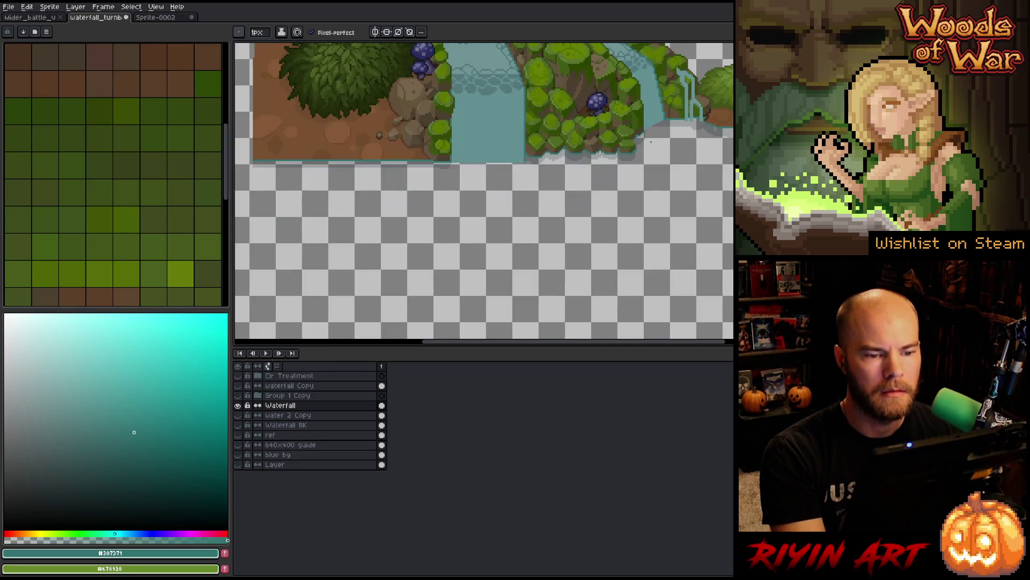
left_click_drag(651, 141, 671, 192)
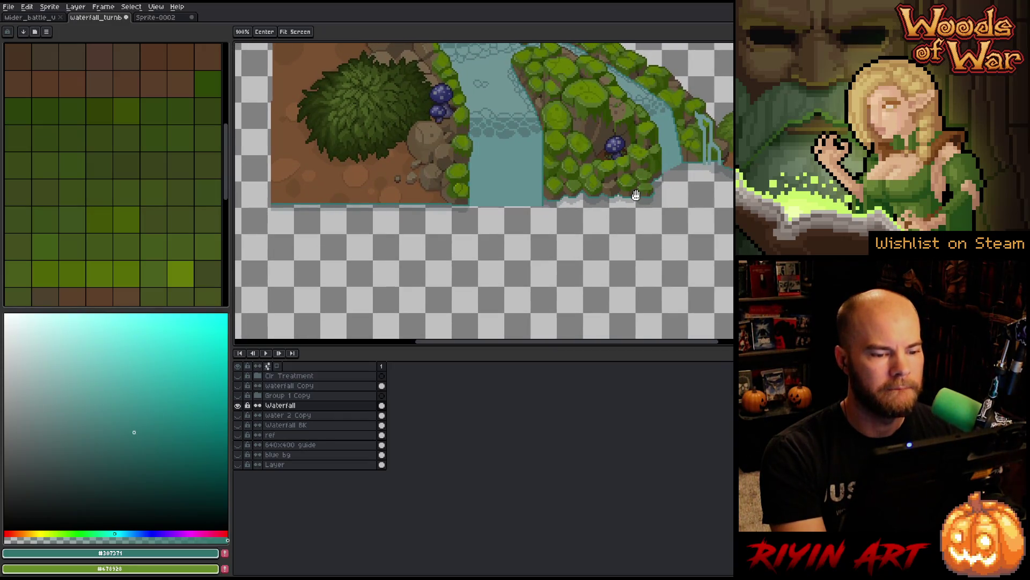
scroll(617, 200, "down", 1)
left_click_drag(552, 200, 427, 254)
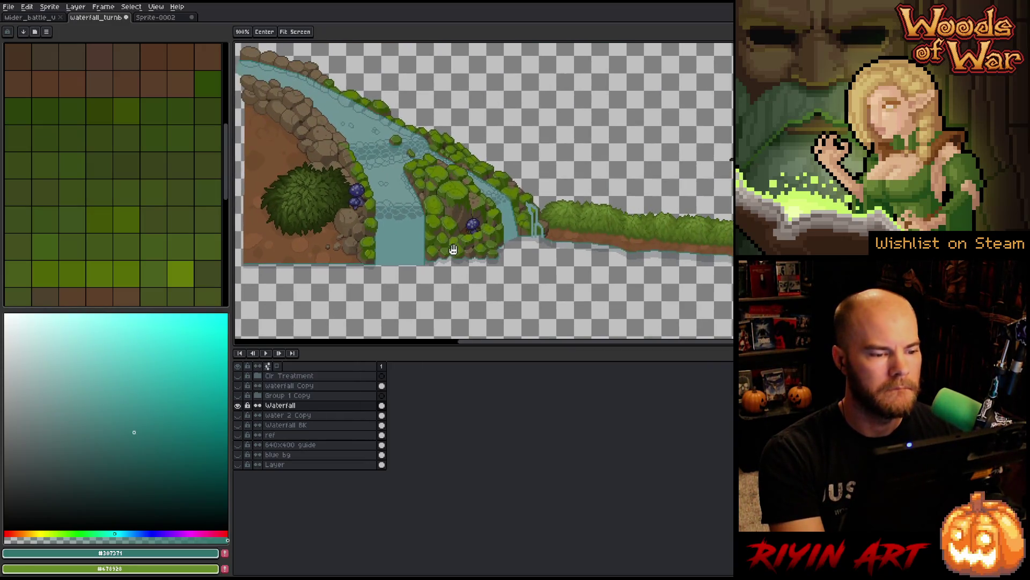
Step: Zoom around the river and bring the left bank's bush and rocks into view
key("b")
scroll(379, 139, "up", 3)
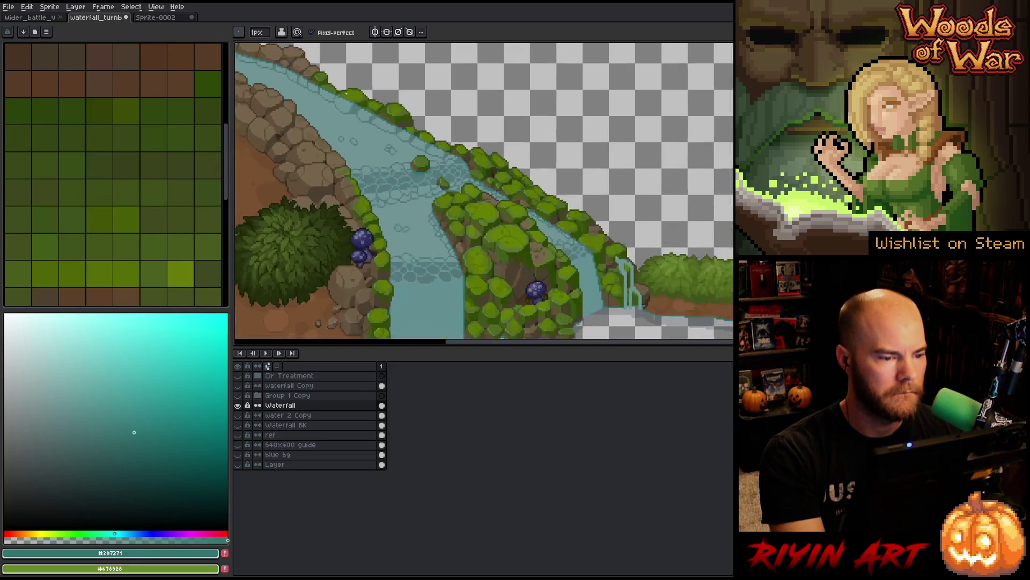
scroll(379, 140, "down", 1)
scroll(500, 255, "up", 2)
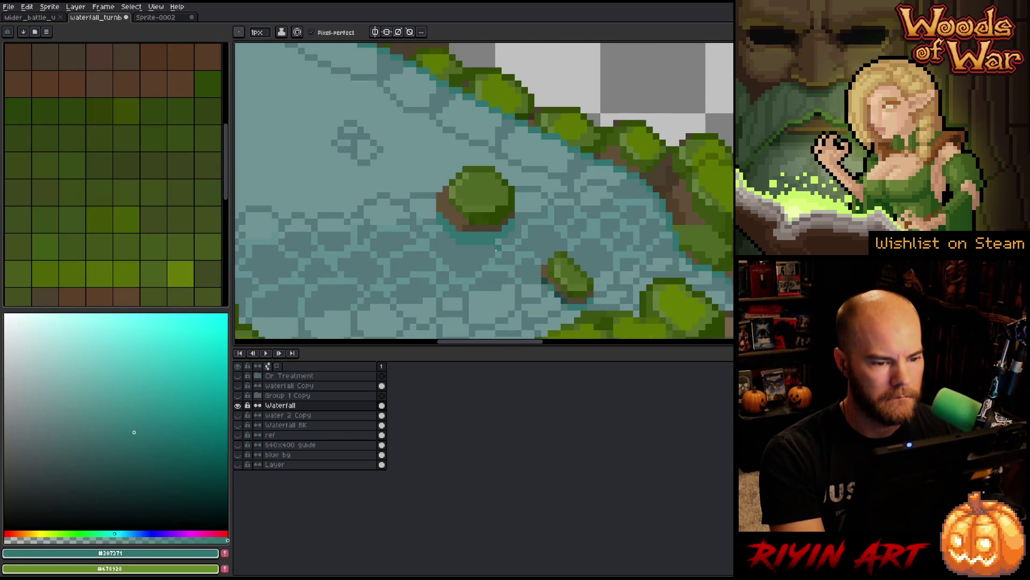
scroll(496, 250, "down", 3)
scroll(498, 267, "up", 3)
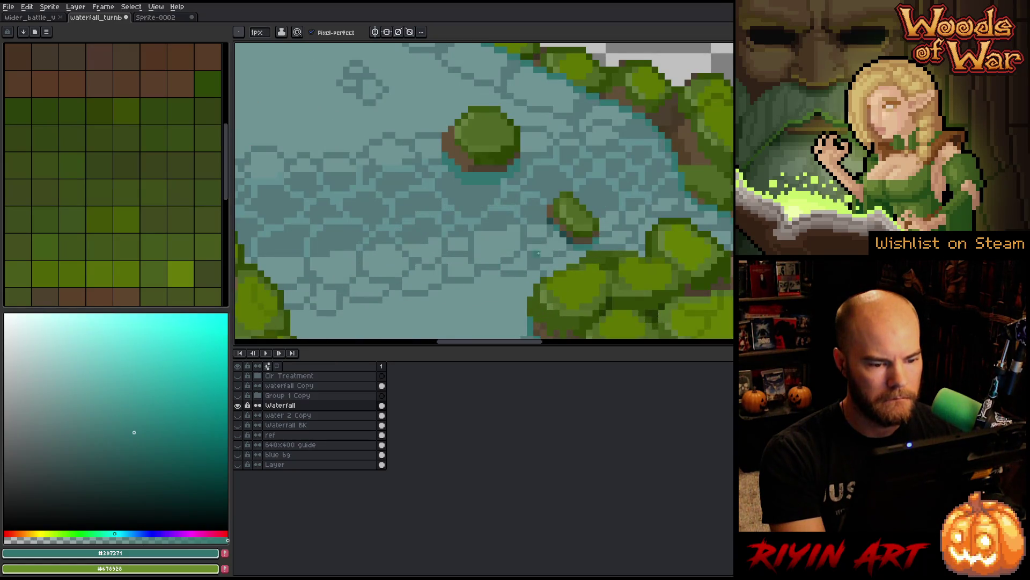
scroll(538, 252, "up", 2)
key("alt")
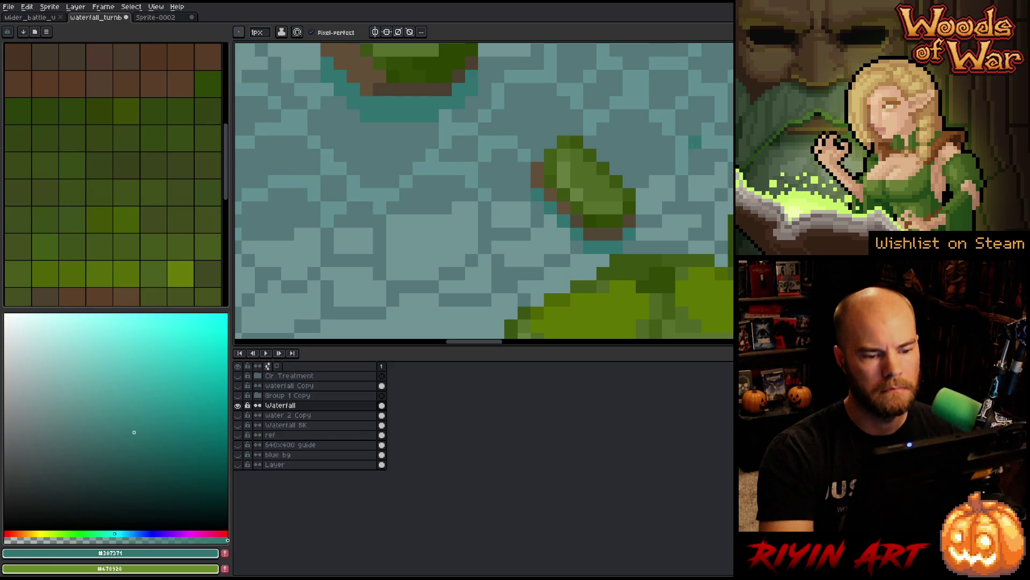
scroll(670, 207, "down", 3)
mouse_move(670, 207)
left_mouse_down()
mouse_move(597, 178)
mouse_move(544, 176)
left_mouse_up()
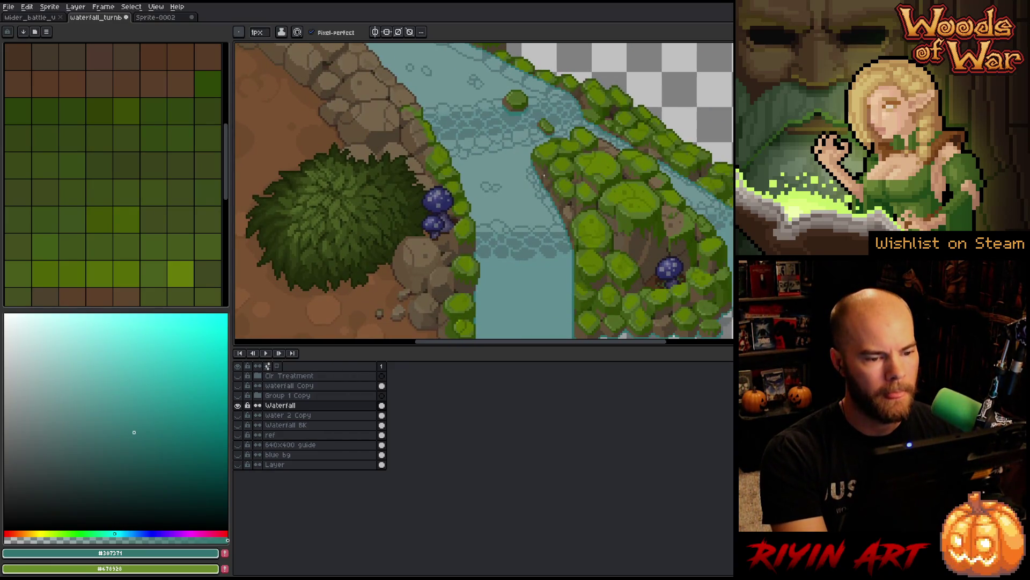
Step: Pan along the rocky bank to the foliage and sample its mossy green as drawing colour
scroll(584, 249, "up", 3)
scroll(679, 195, "down", 3)
scroll(510, 165, "up", 2)
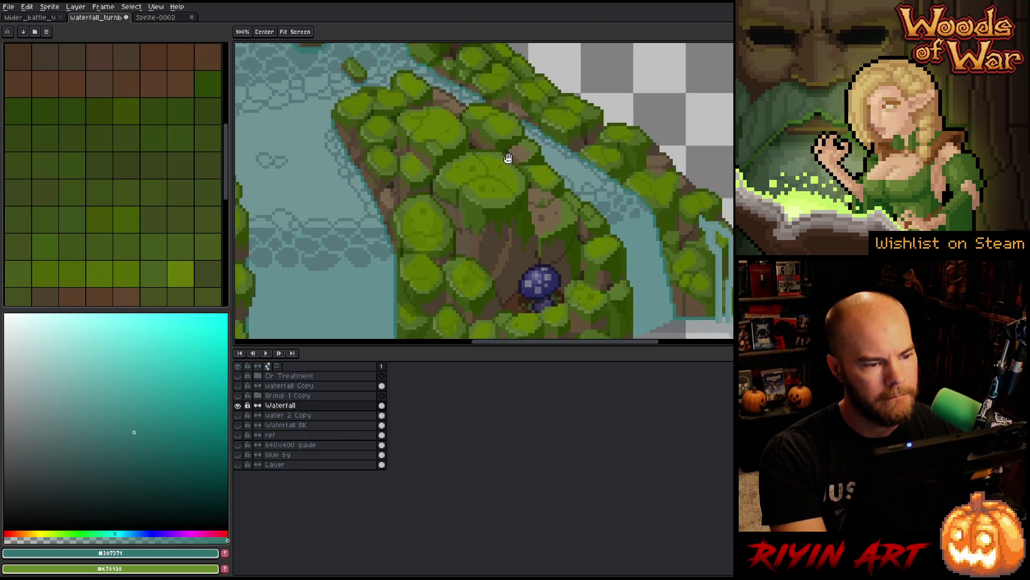
scroll(509, 156, "down", 1)
scroll(627, 251, "up", 1)
left_click_drag(485, 194, 635, 256)
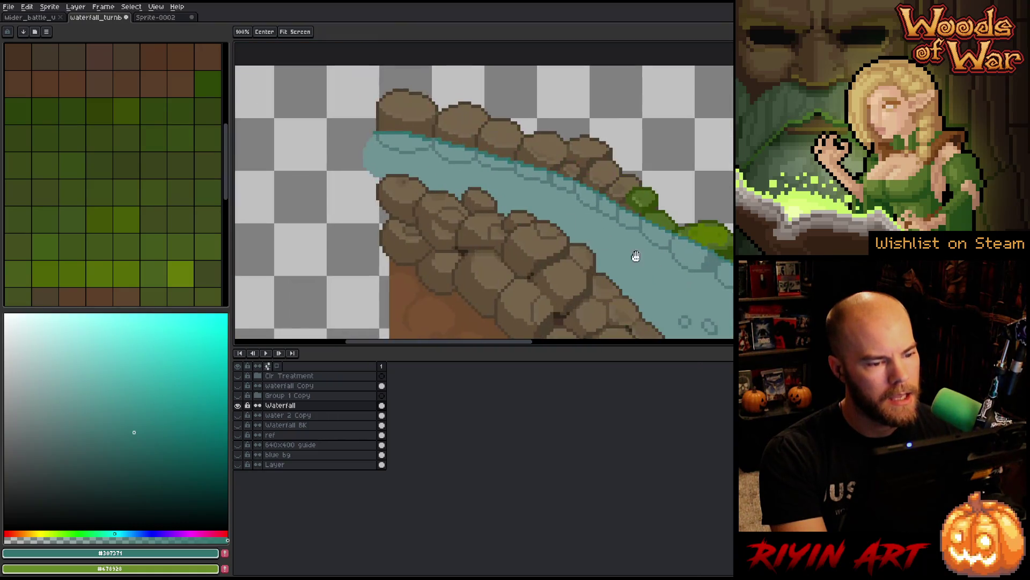
scroll(449, 152, "up", 3)
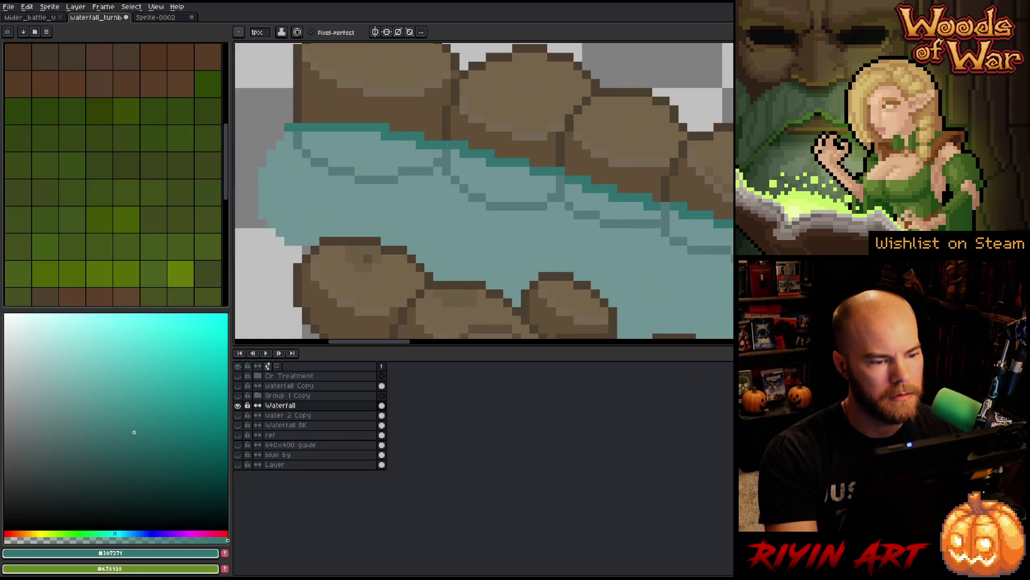
left_click_drag(563, 178, 526, 168)
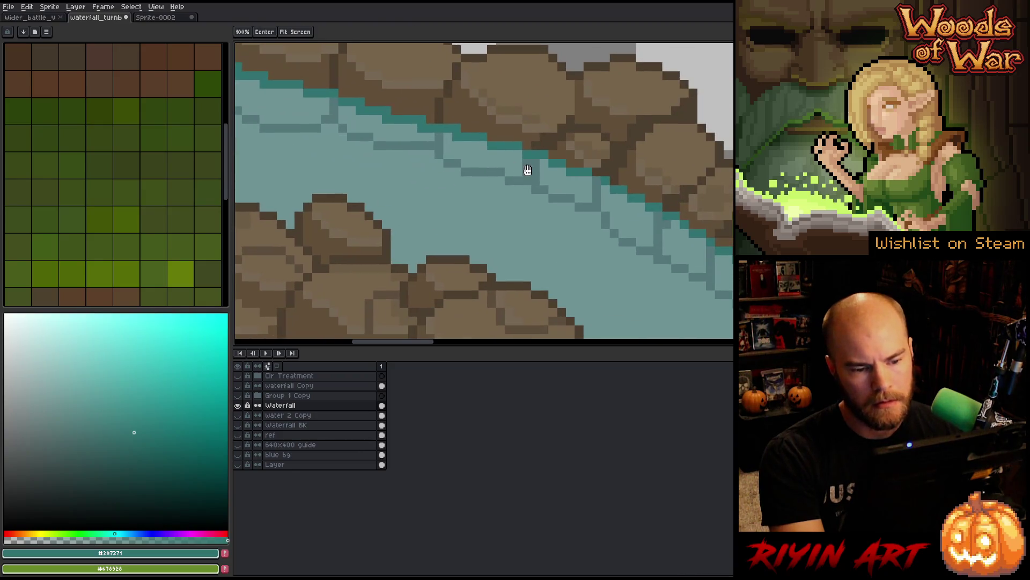
mouse_move(652, 207)
left_mouse_down()
mouse_move(490, 154)
mouse_move(442, 46)
mouse_move(496, 182)
left_mouse_up()
left_click(469, 189, "alt")
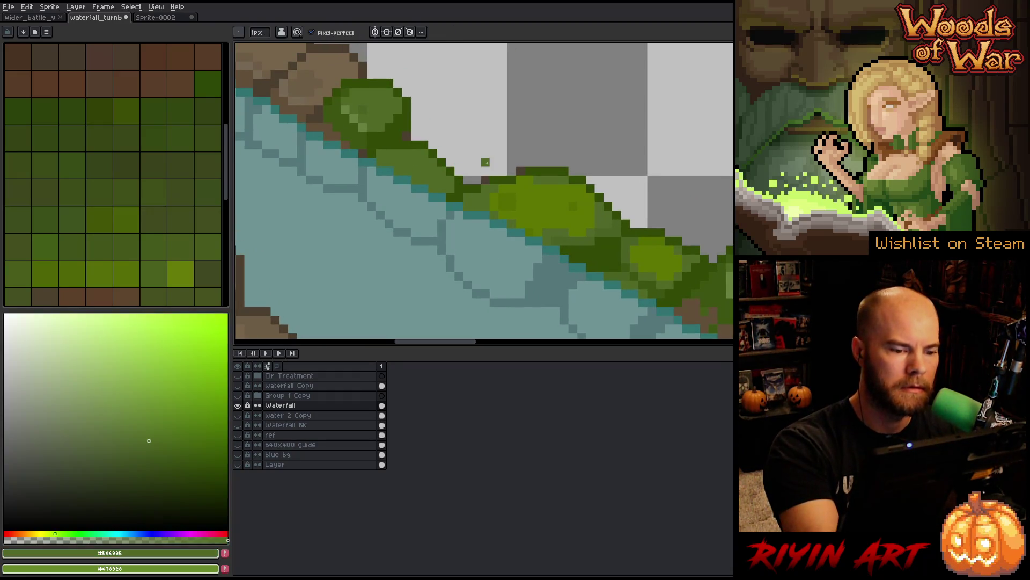
Step: Zoom into the waterfall base and sample its dark teal as the drawing colour
scroll(575, 242, "down", 3)
scroll(574, 243, "down", 4)
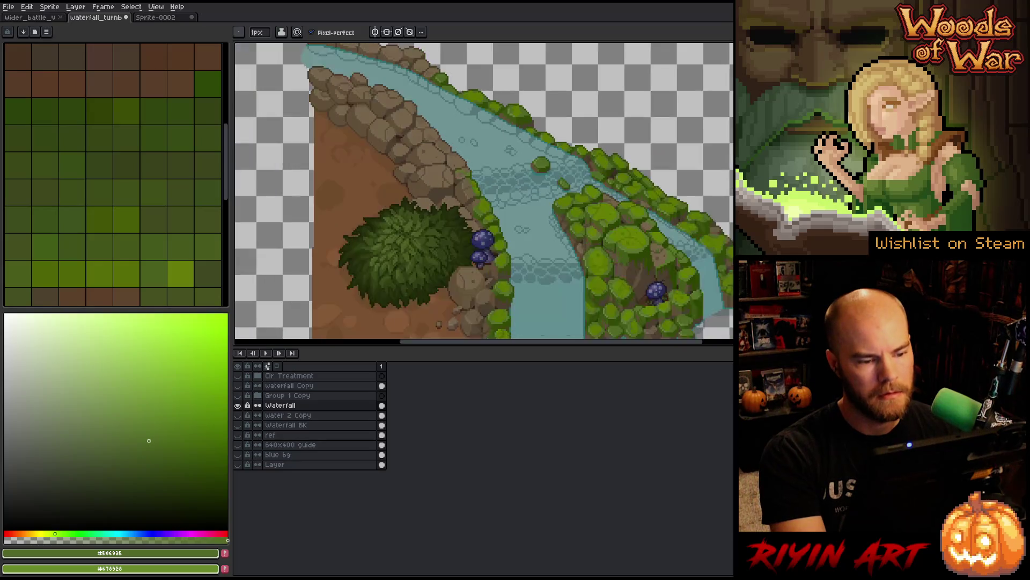
scroll(512, 221, "up", 2)
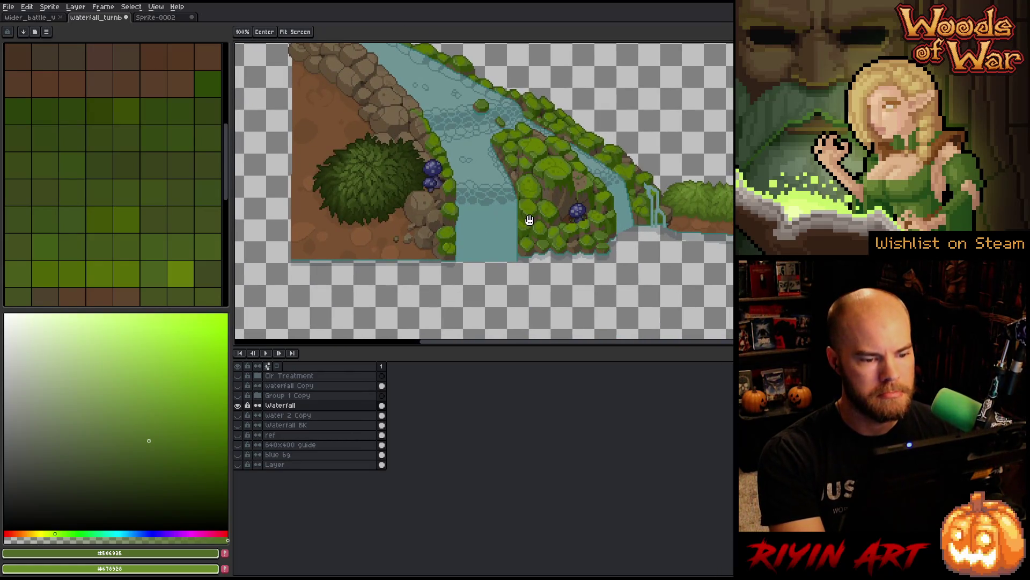
scroll(624, 225, "up", 5)
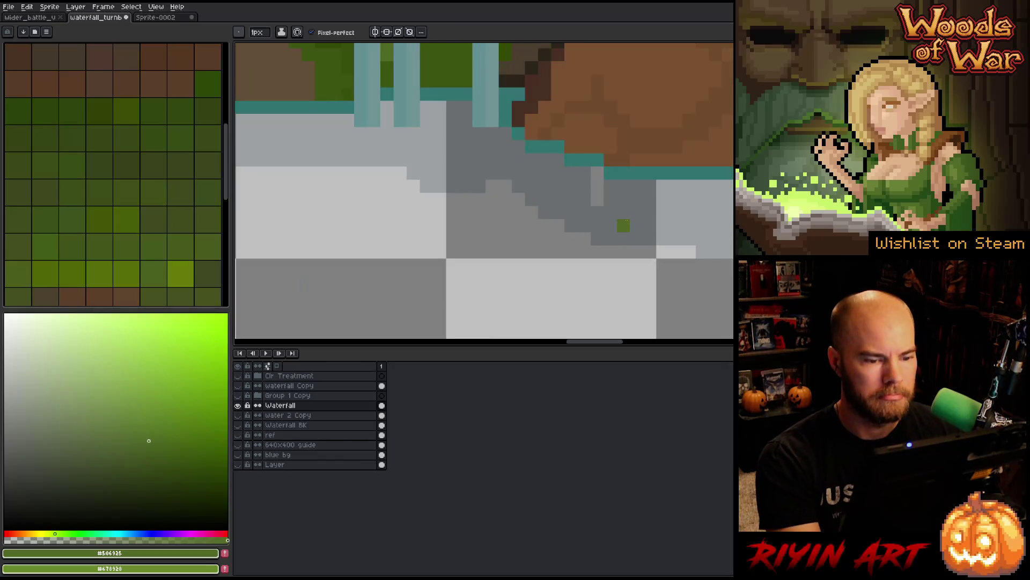
left_click(623, 225, "alt")
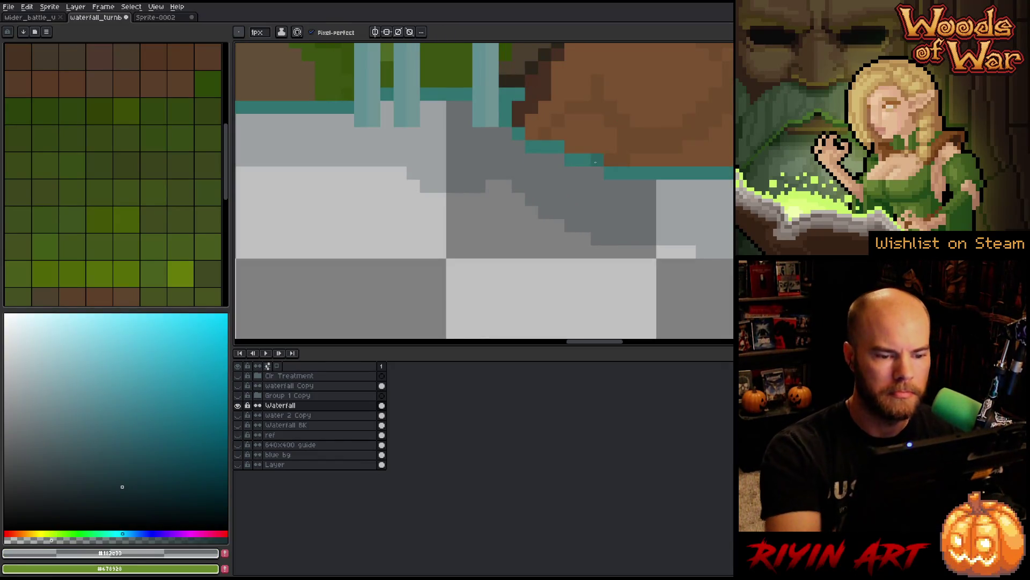
scroll(582, 230, "down", 3)
scroll(582, 230, "down", 2)
mouse_move(582, 230)
left_mouse_down()
mouse_move(566, 246)
mouse_move(502, 232)
mouse_move(252, 236)
mouse_move(296, 312)
mouse_move(317, 321)
left_mouse_up()
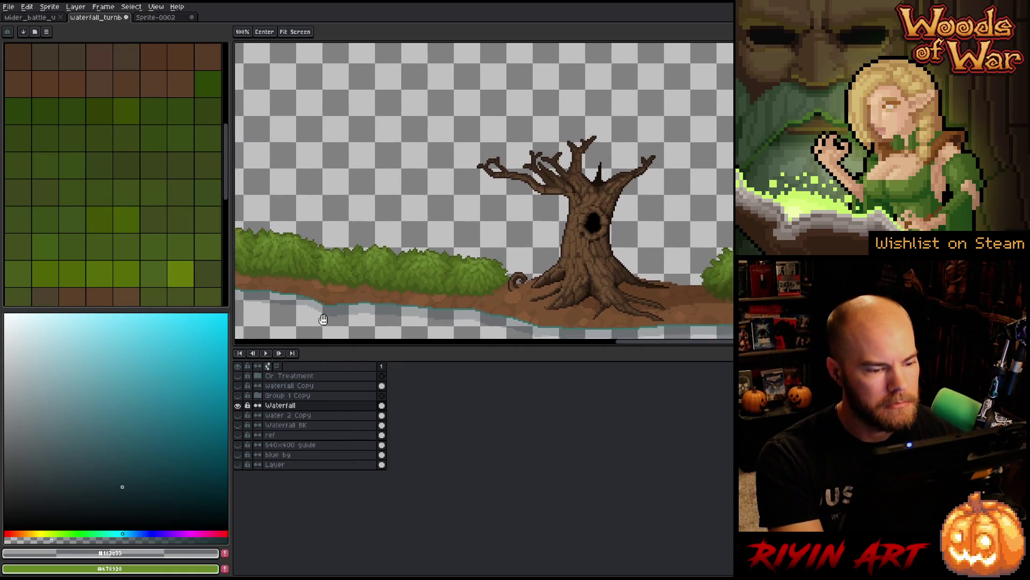
Step: Sample the bush green from the canvas as the current drawing colour
scroll(446, 266, "up", 4)
key("alt")
left_click(606, 220, "alt")
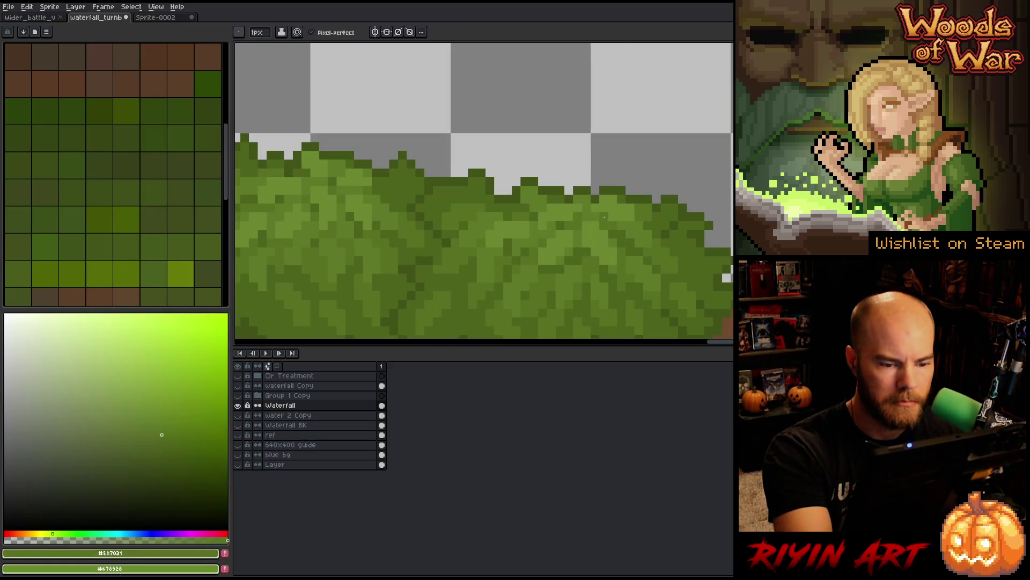
scroll(612, 172, "down", 4)
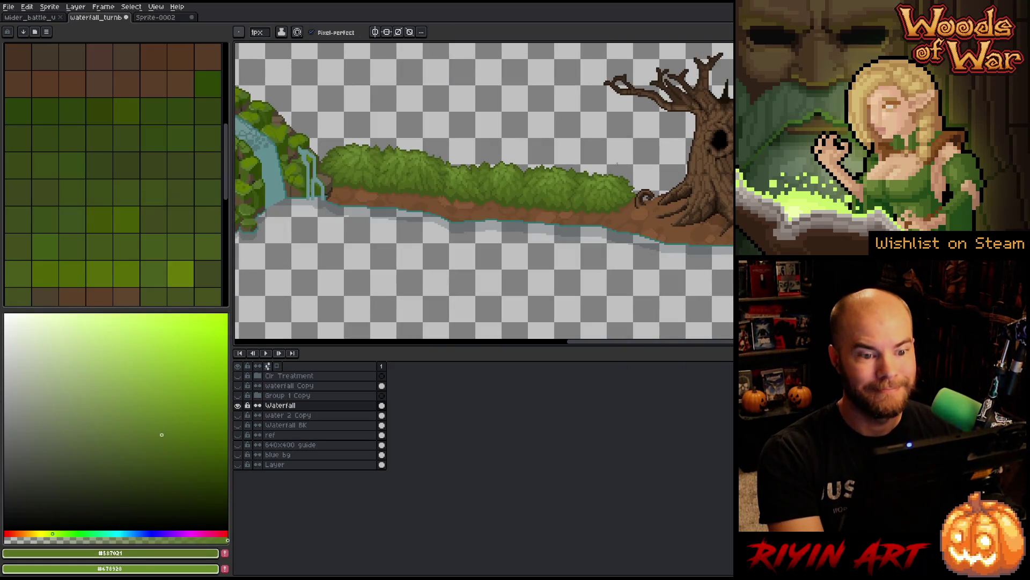
scroll(618, 190, "up", 4)
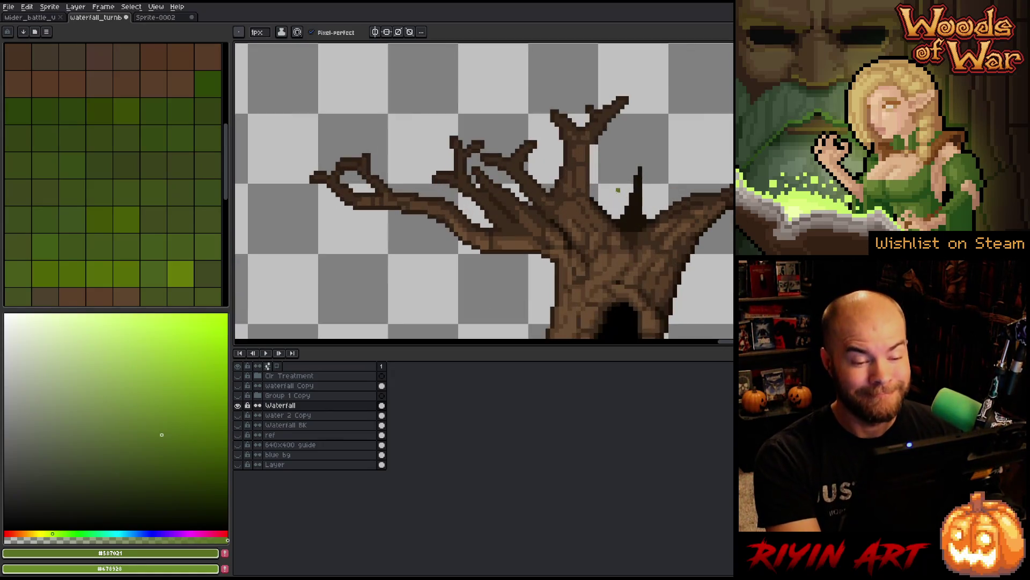
mouse_move(627, 234)
left_mouse_down()
mouse_move(599, 256)
mouse_move(541, 232)
mouse_move(541, 82)
mouse_move(539, 105)
left_mouse_up()
scroll(537, 232, "up", 2)
Step: Sample the tree's dark brown, then a lighter root brown, while panning across the roots
left_click(537, 233, "alt")
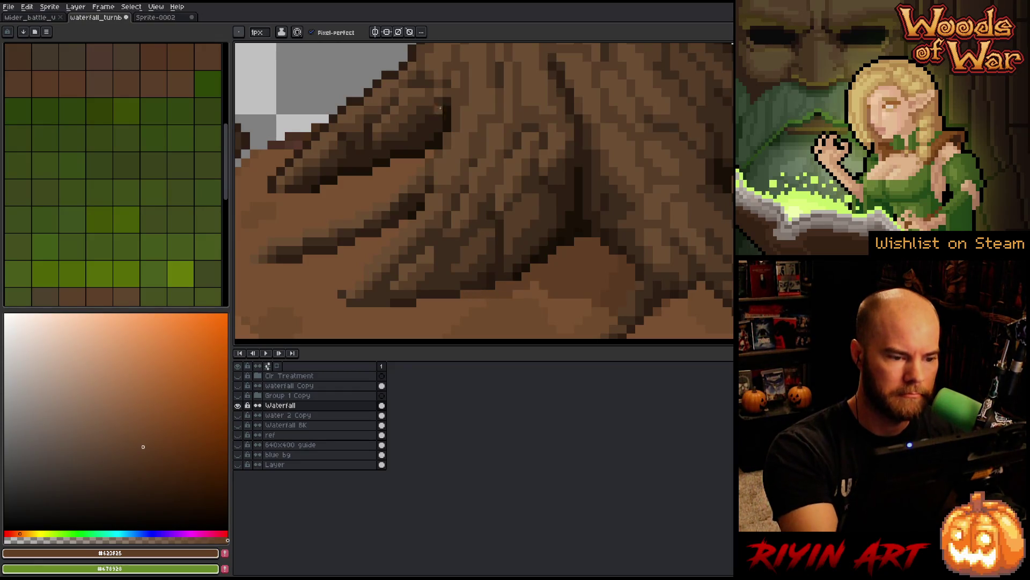
left_click_drag(482, 172, 466, 165)
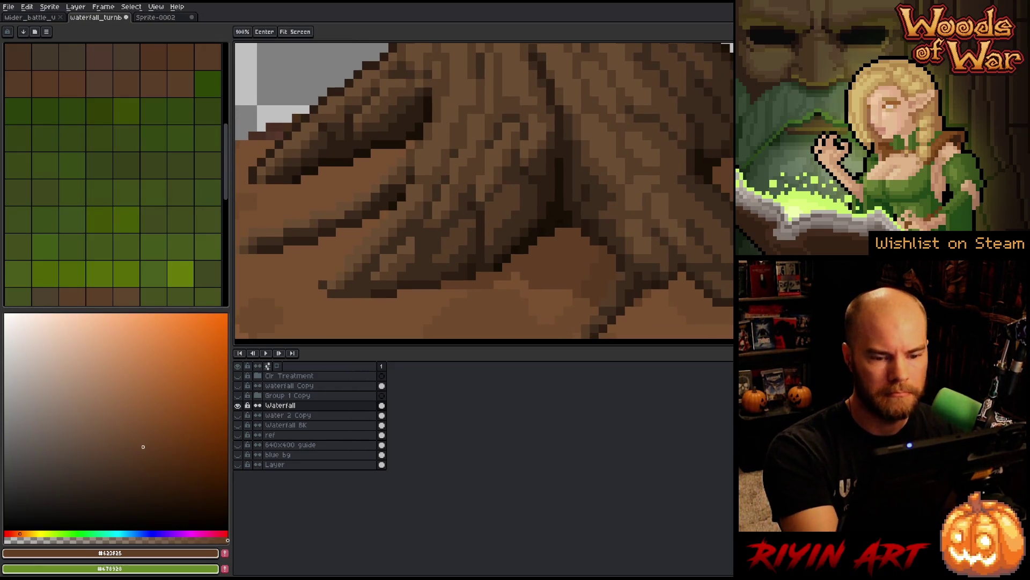
left_click_drag(401, 304, 691, 299)
key("b")
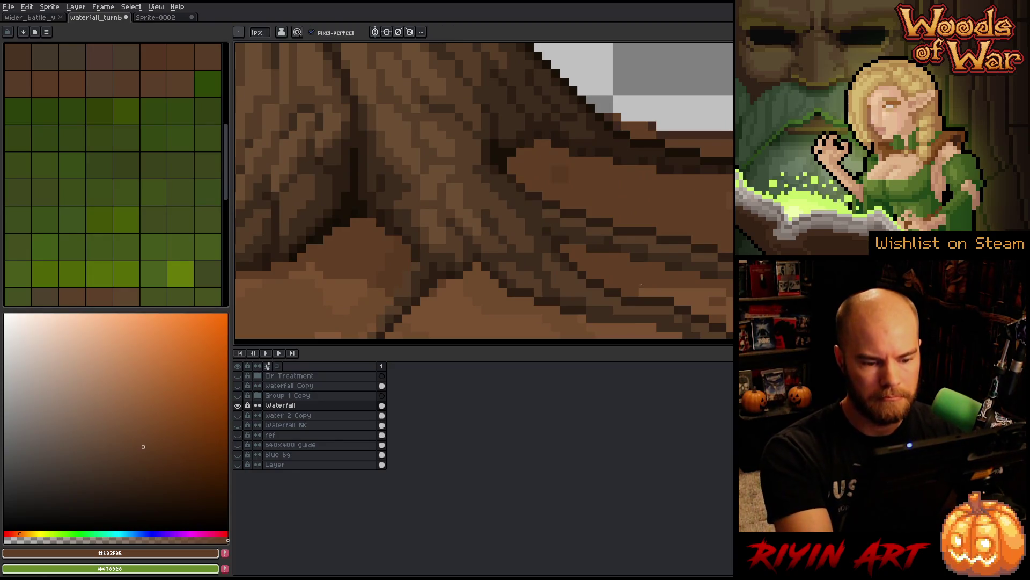
left_click(682, 284, "alt")
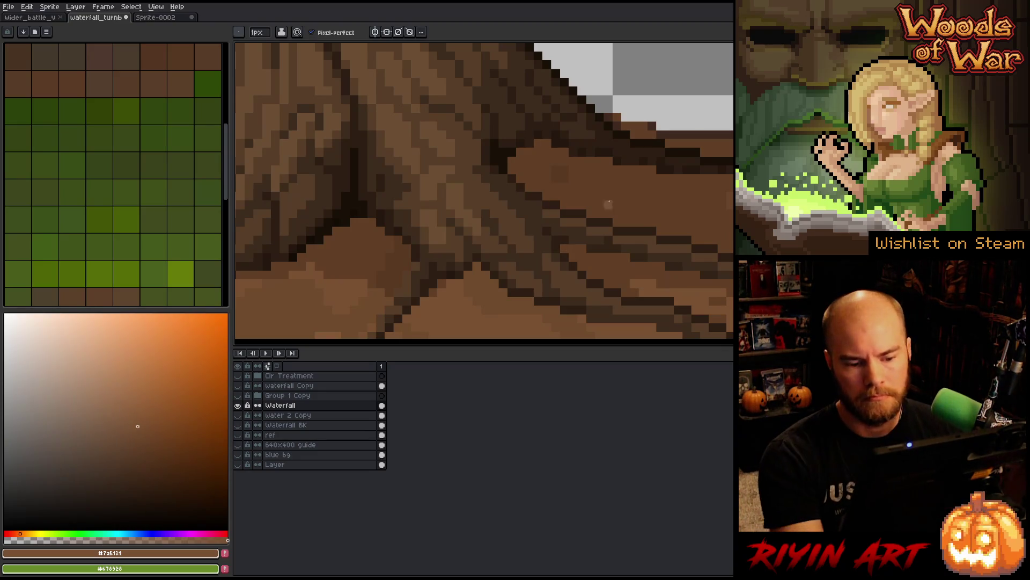
Step: Zoom in on the roots and sample the ground's mid brown as drawing colour
scroll(656, 281, "down", 5)
scroll(688, 247, "up", 5)
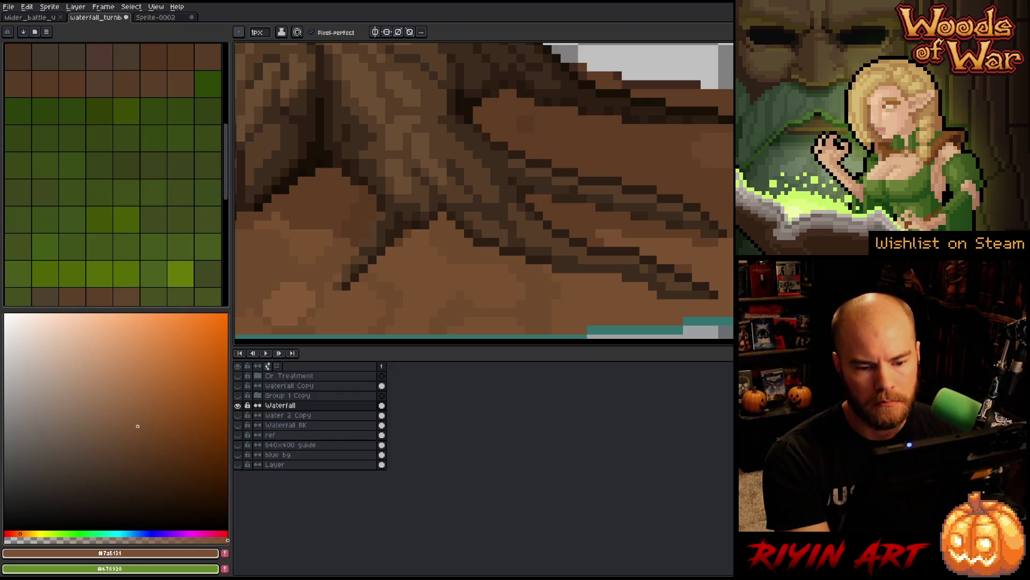
scroll(609, 261, "down", 5)
left_click_drag(476, 281, 609, 244)
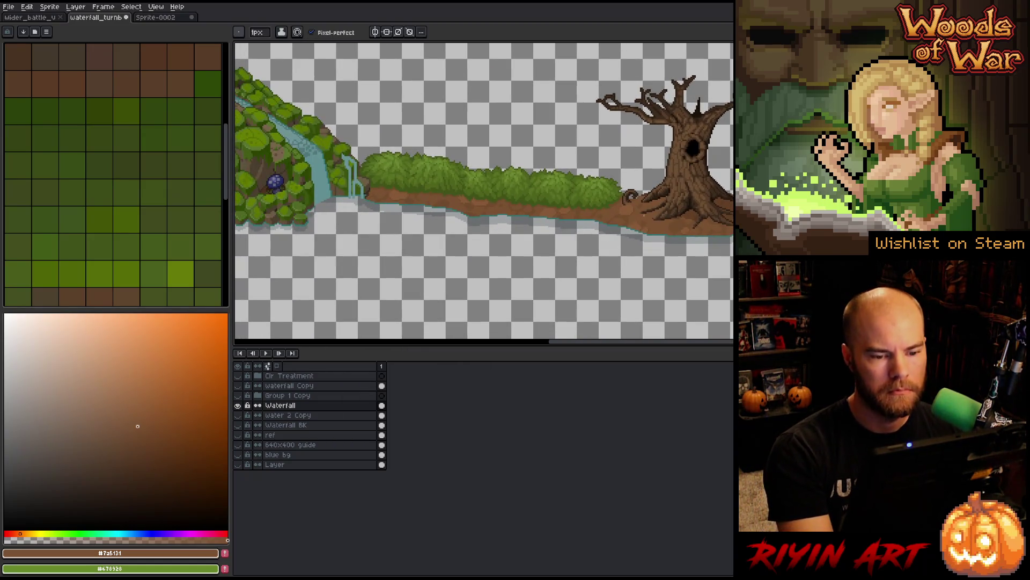
scroll(683, 222, "up", 2)
scroll(572, 217, "up", 3)
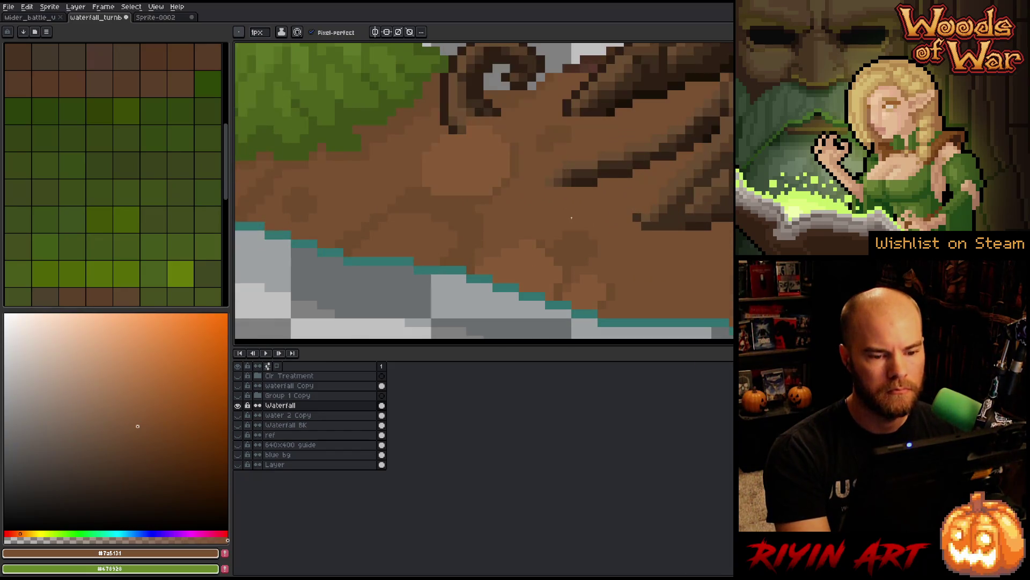
left_click(666, 191, "alt")
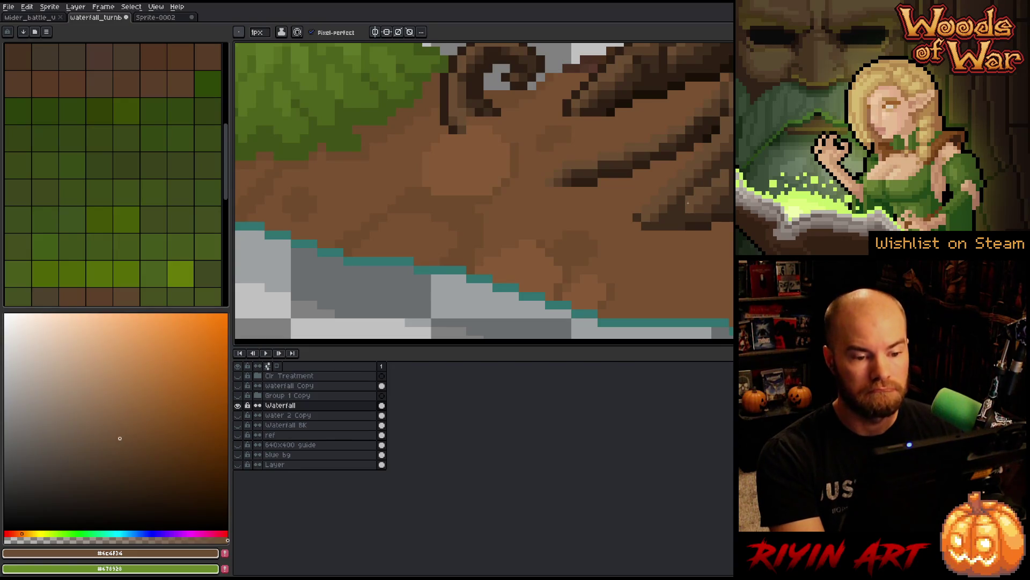
Step: Cycle between eyedropper, paint bucket and pencil, settling on a darker root-shadow brown
key("alt")
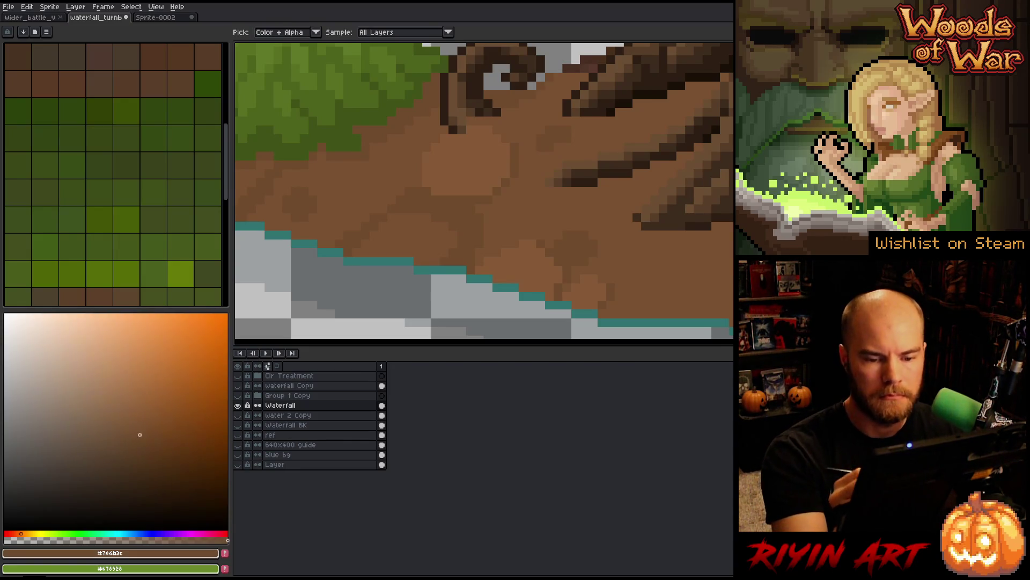
key("g")
key("b")
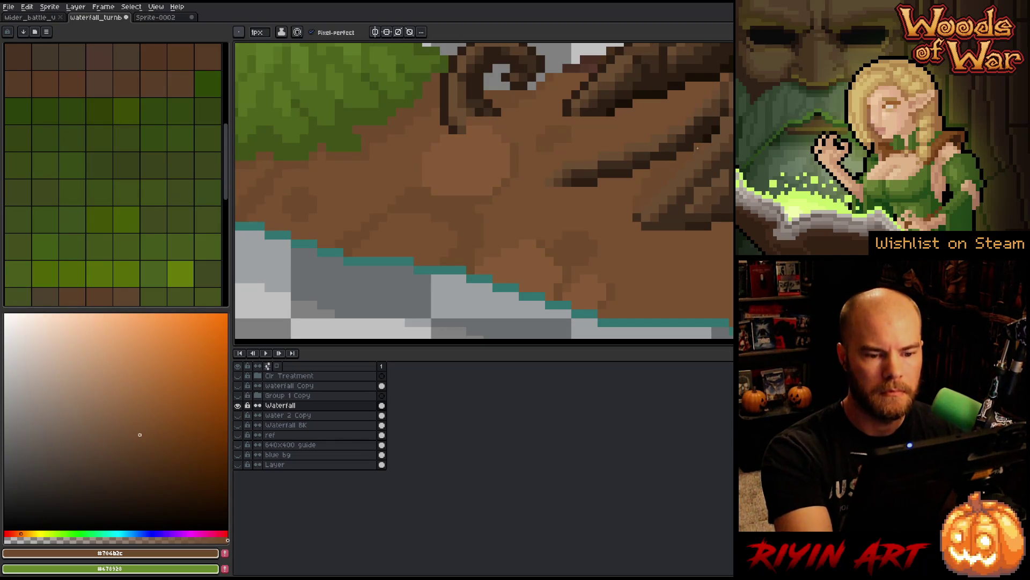
key("g")
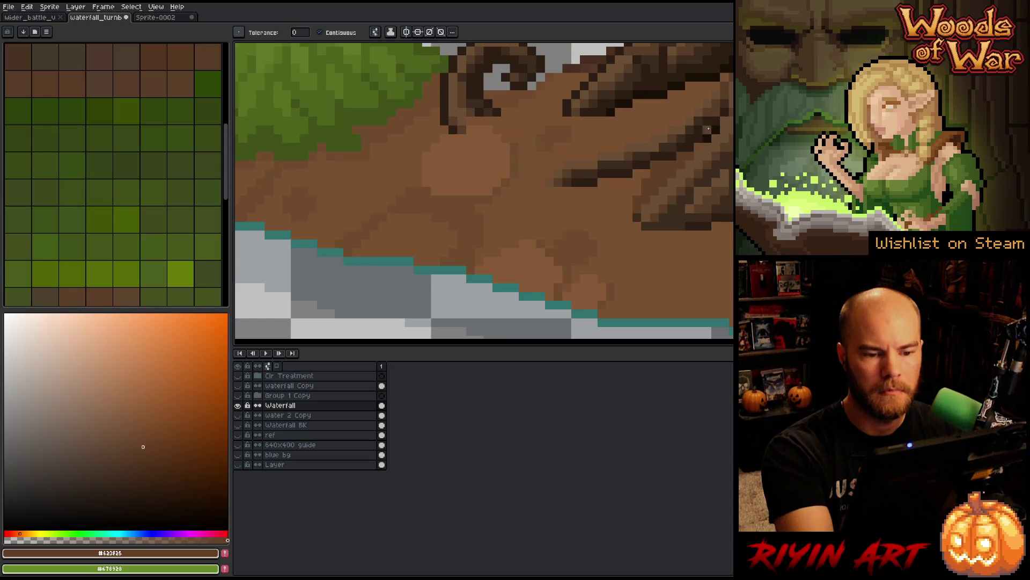
key("b")
key("g")
key("b")
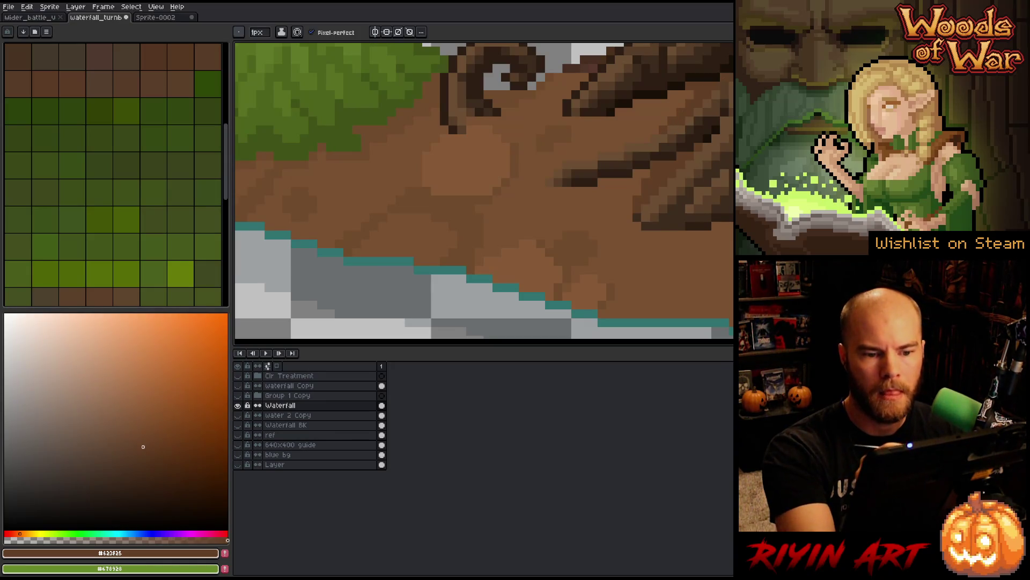
scroll(526, 102, "down", 5)
scroll(526, 102, "up", 3)
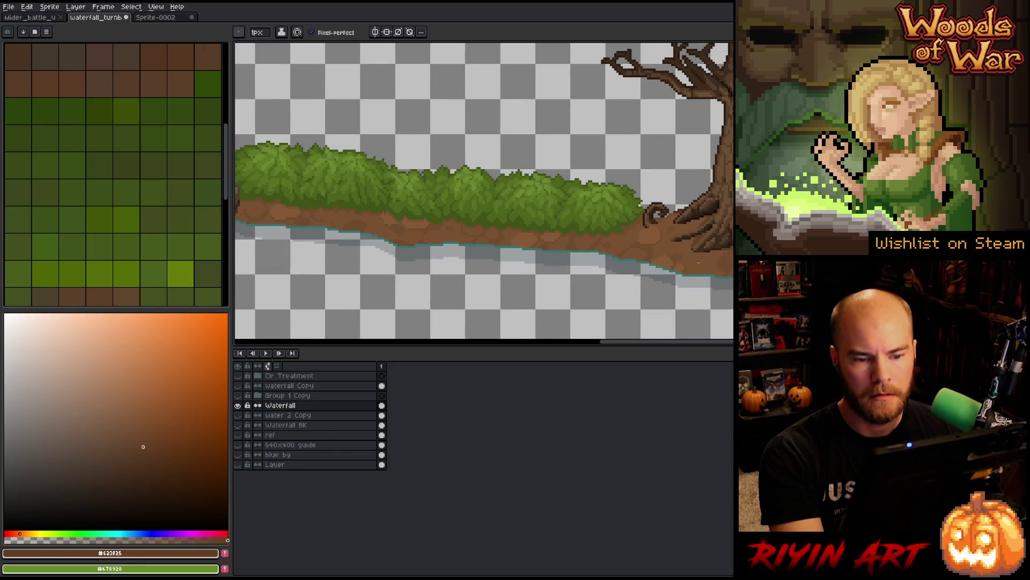
Step: Paint a dark brown pixel on the root, undoing a stray mid-brown pixel above the curl
scroll(669, 212, "up", 3)
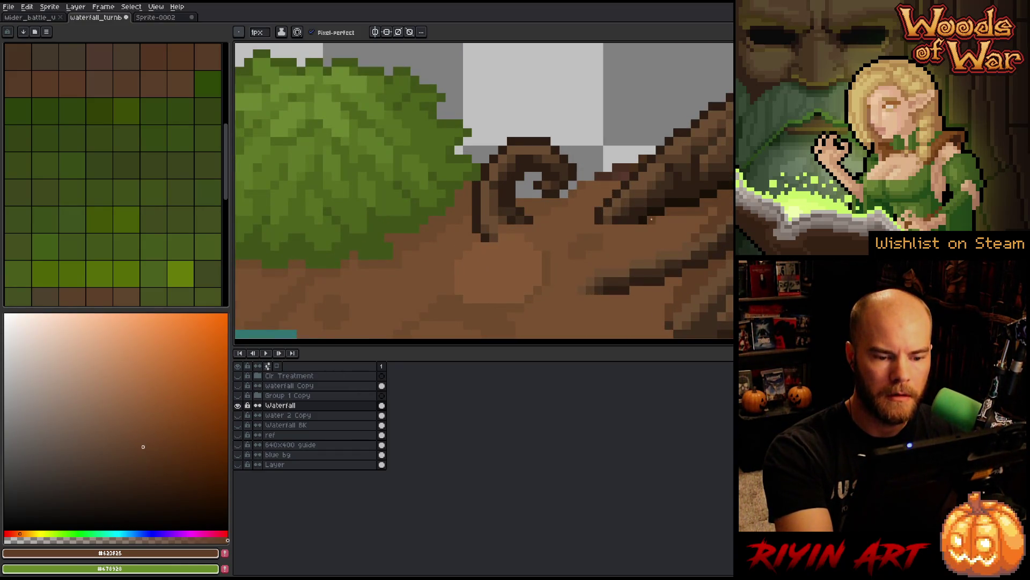
left_click(701, 238, "alt")
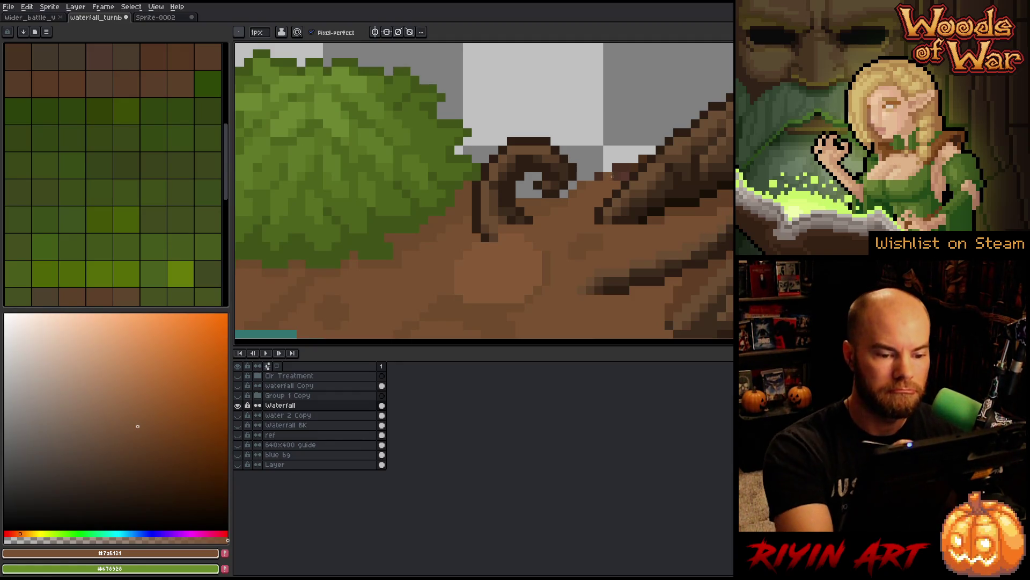
left_click(625, 168, "alt")
left_click(643, 150)
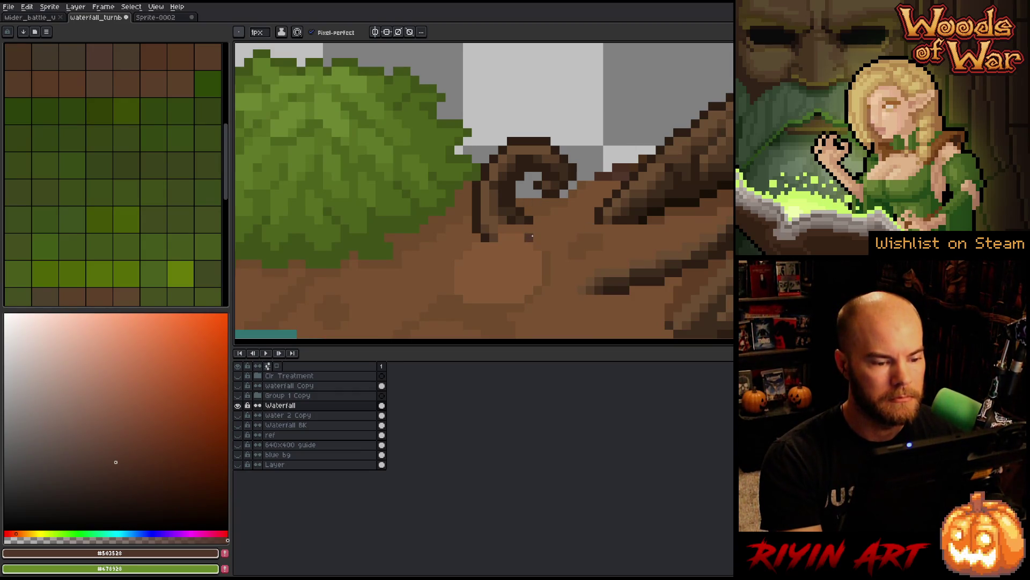
left_click(512, 203, "alt")
left_click(581, 123)
key("ctrl+z")
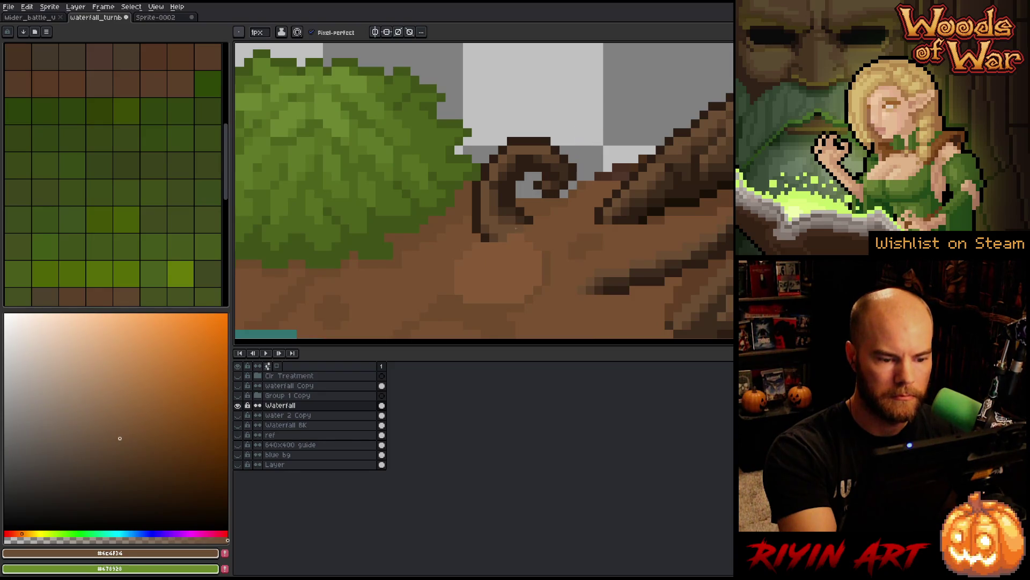
left_click(490, 249, "alt")
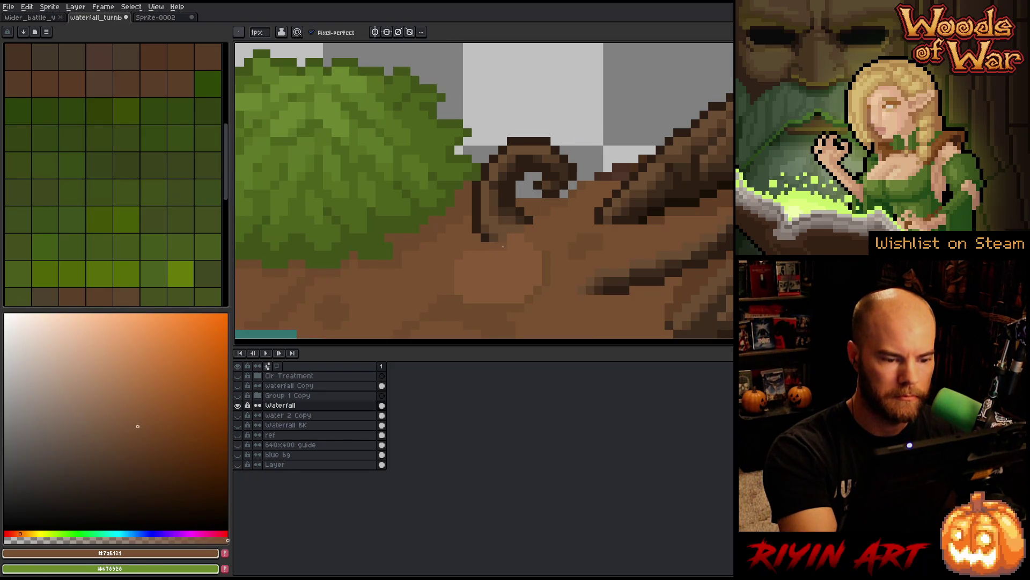
Step: Darken the pixels around the root curl with a mid brown sampled nearby
scroll(542, 234, "down", 4)
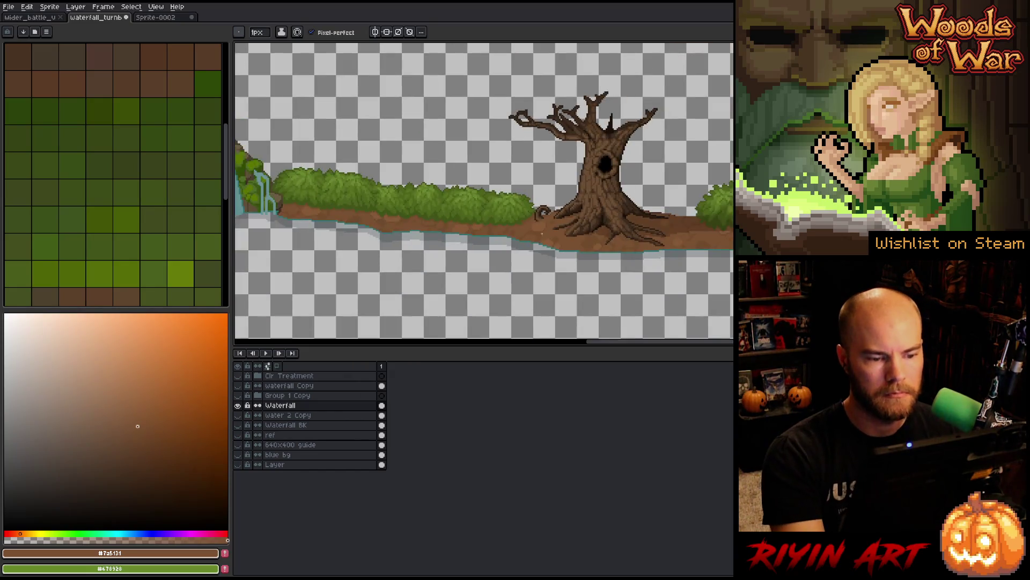
scroll(541, 234, "up", 5)
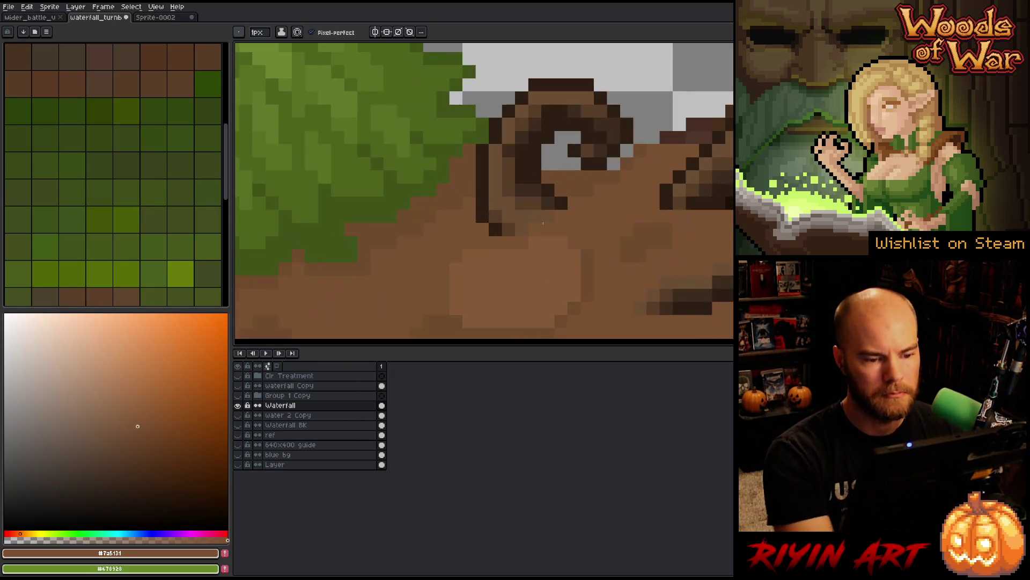
left_click(538, 221, "alt")
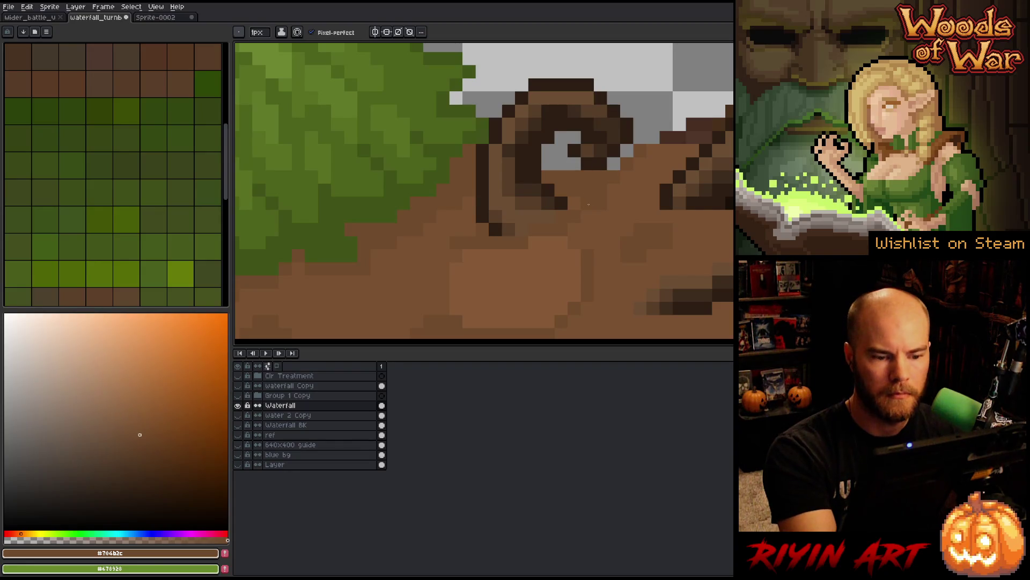
left_click(548, 204, "alt")
left_click(548, 230)
left_click(535, 231)
left_click(560, 216)
left_click(640, 149)
left_click(627, 152)
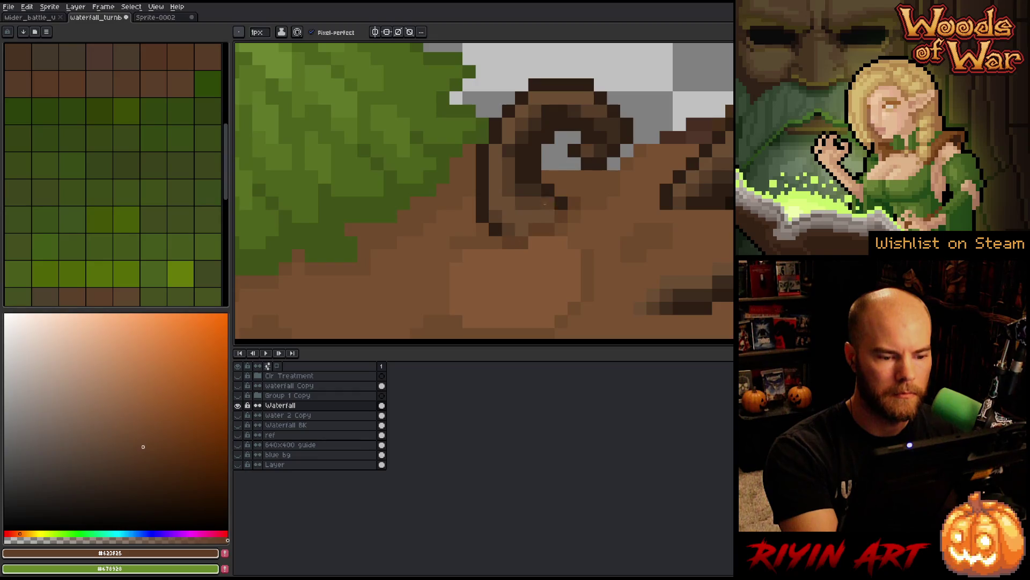
Step: Add darker shading pixels and lines along the ground below the root curl, then save
left_click(582, 224, "alt")
left_click(547, 242)
left_click_drag(509, 256, 467, 256)
left_click_drag(560, 204, 575, 203)
left_click(568, 244, "alt")
left_click(576, 254, "alt")
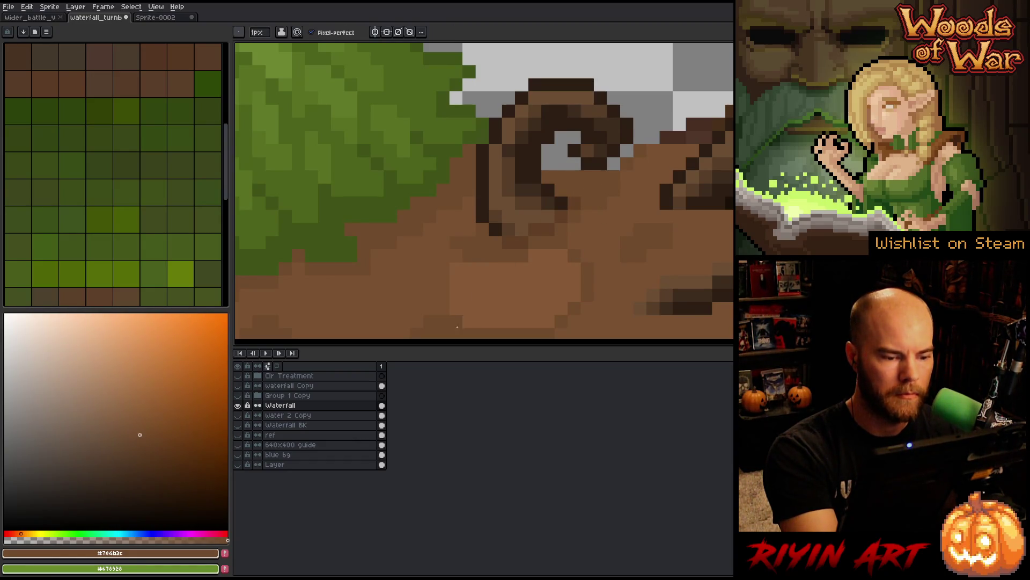
scroll(444, 286, "down", 5)
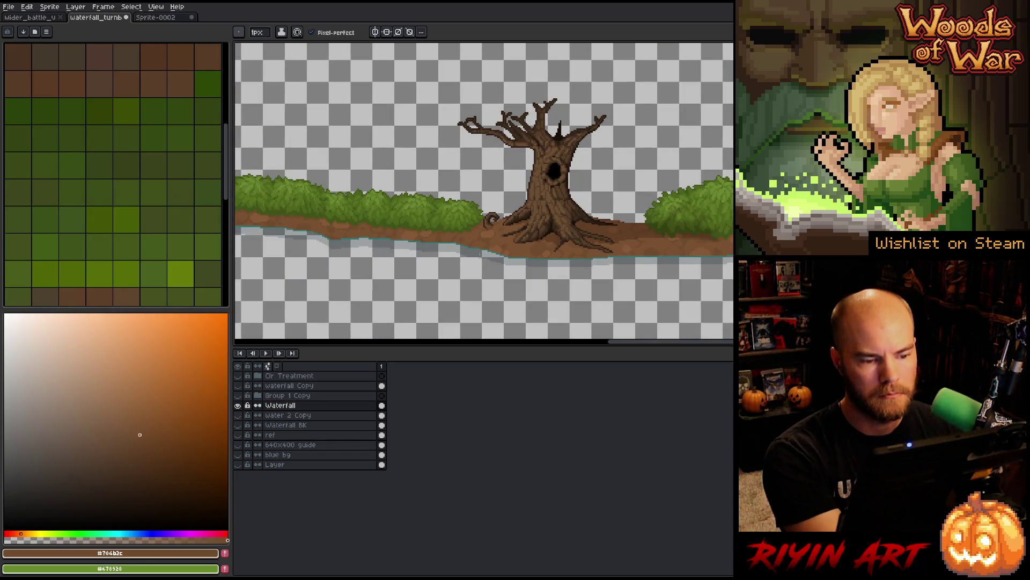
key("ctrl+s")
scroll(481, 255, "up", 5)
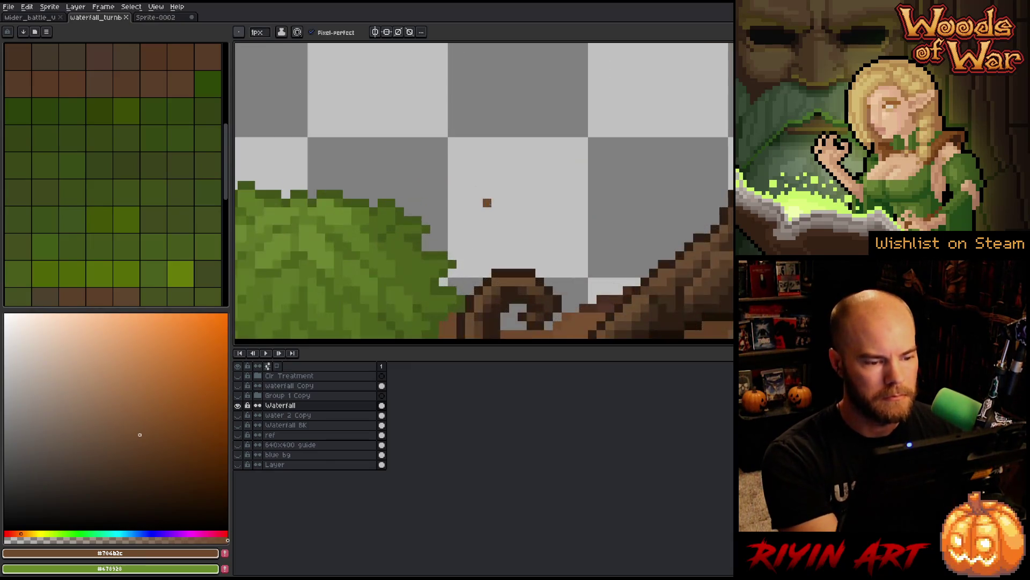
left_click_drag(495, 203, 513, 130)
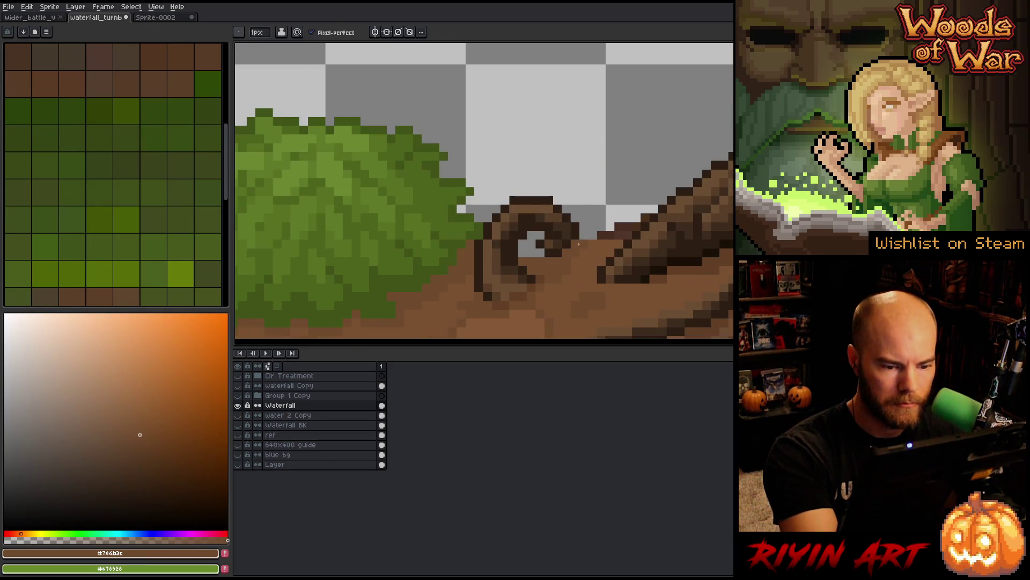
left_click_drag(540, 230, 523, 252)
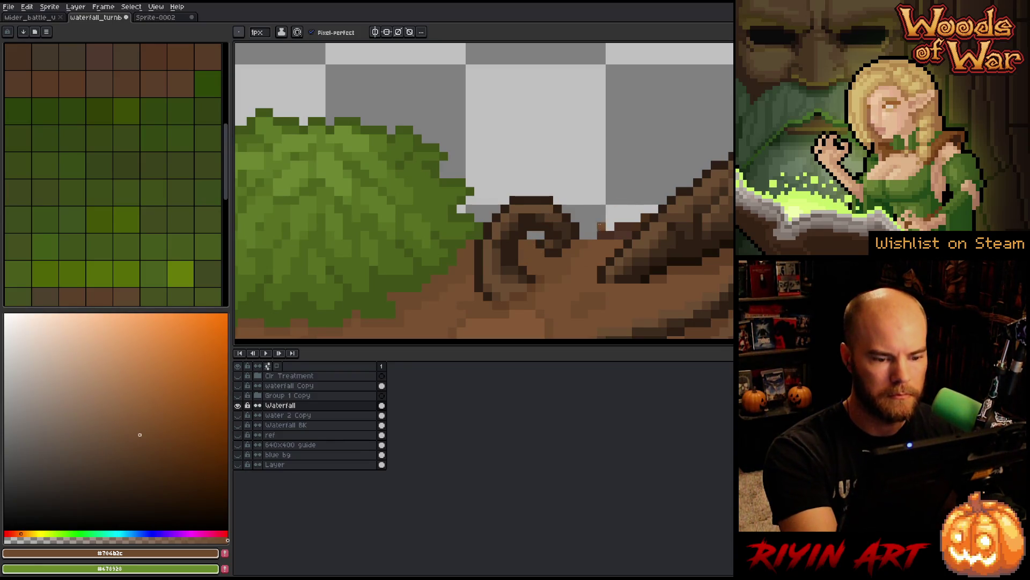
left_click(539, 235)
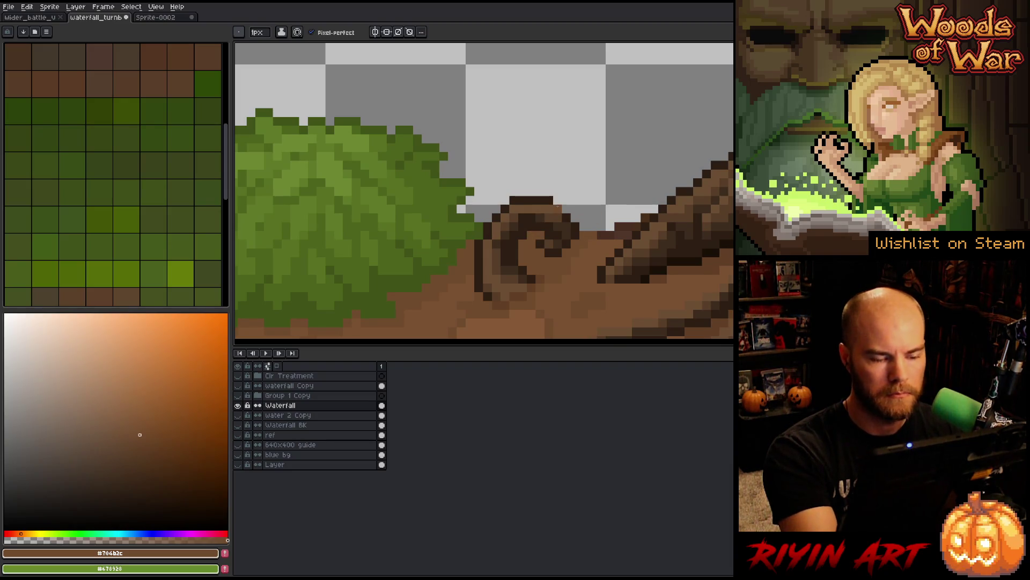
scroll(558, 208, "down", 4)
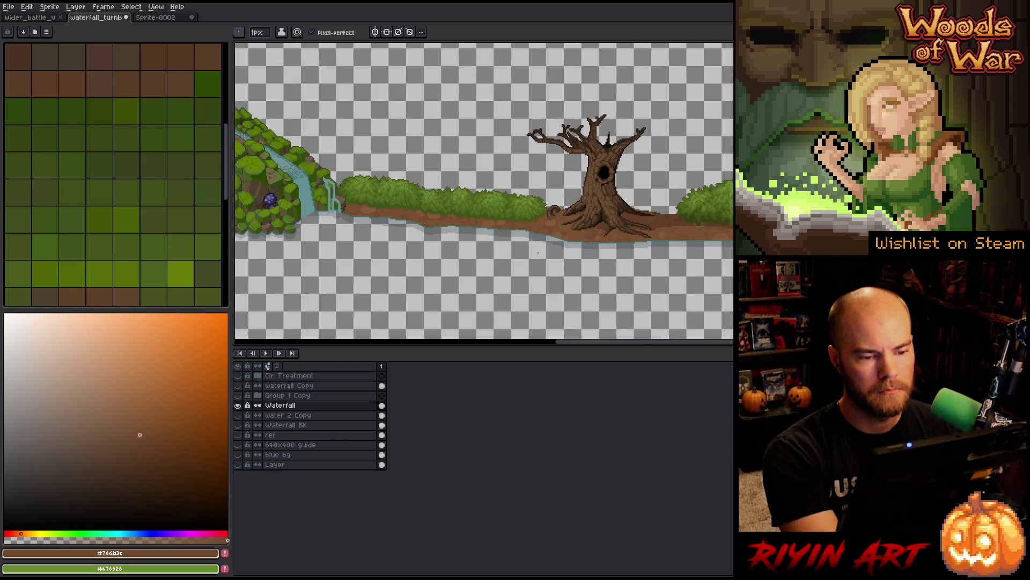
scroll(549, 252, "up", 5)
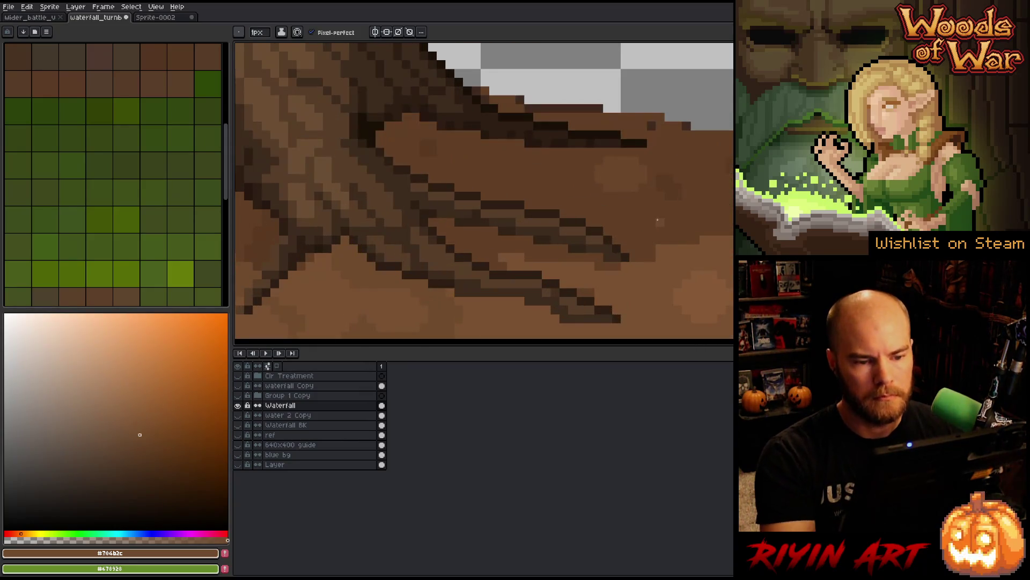
key("alt")
left_click(523, 247)
left_click(501, 237)
left_click_drag(536, 237, 597, 236)
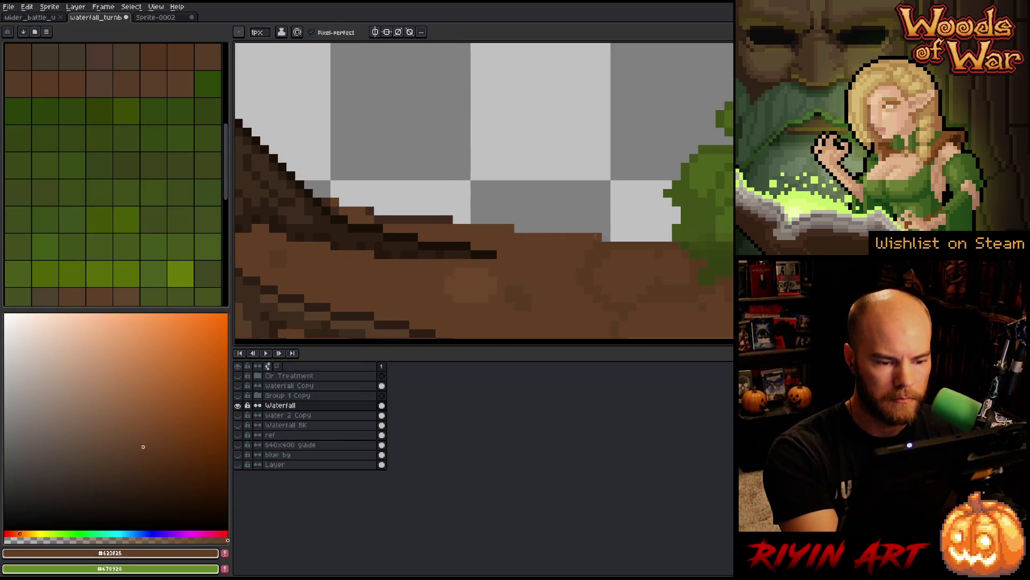
left_click_drag(447, 219, 337, 212)
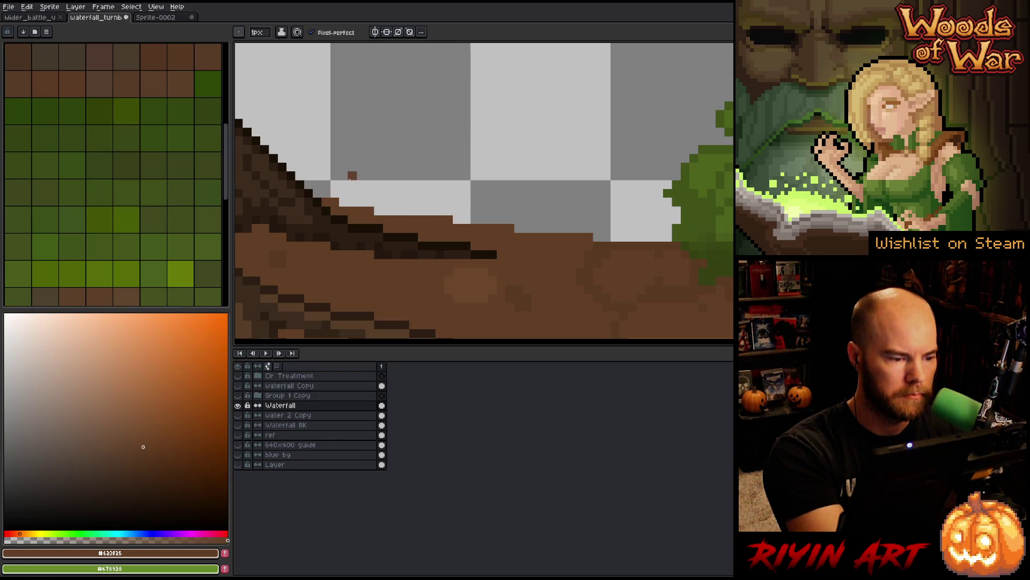
key("b")
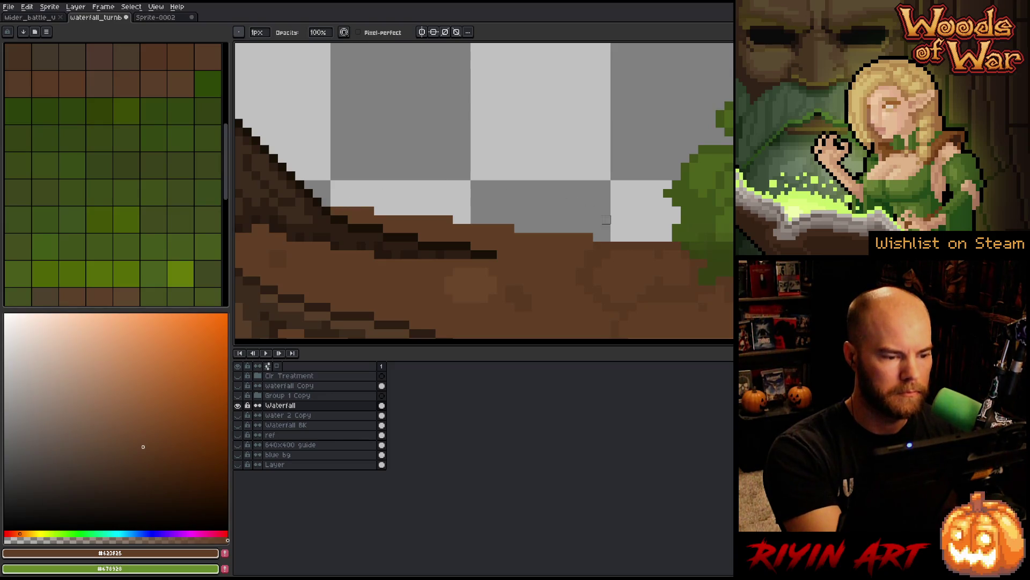
scroll(606, 219, "down", 5)
scroll(608, 237, "up", 4)
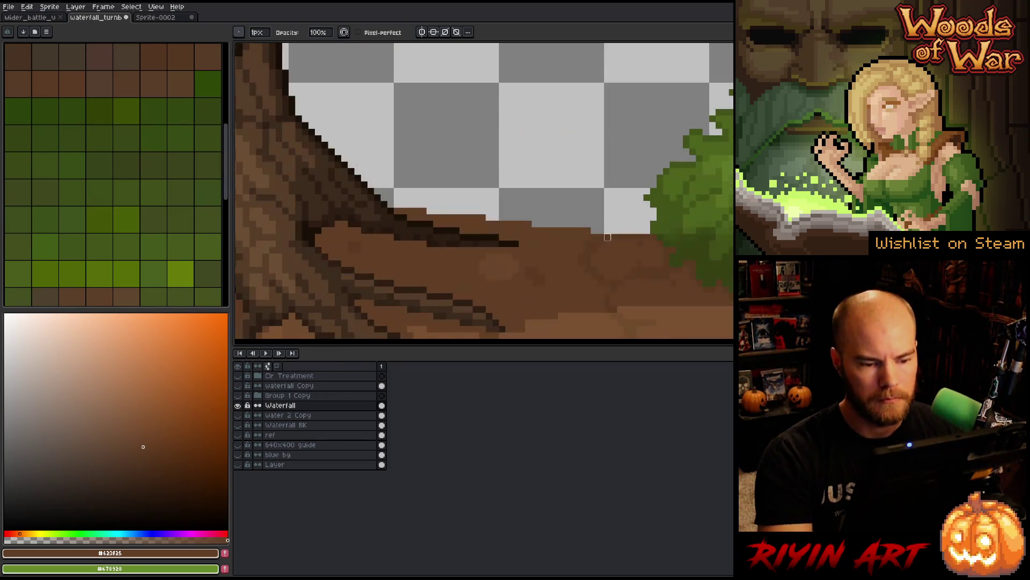
key("e")
left_click_drag(601, 231, 647, 230)
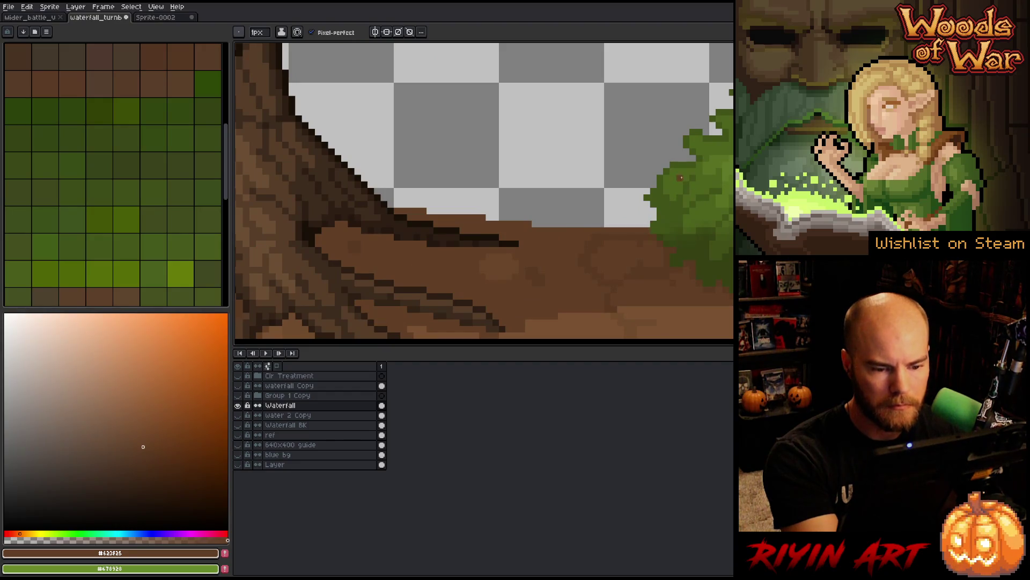
left_click(680, 178, "alt")
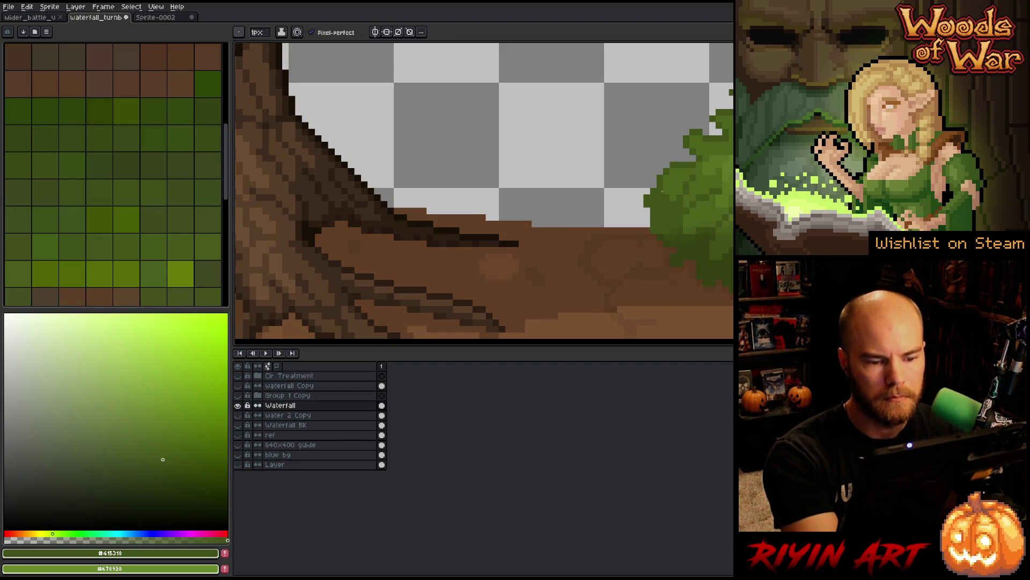
scroll(662, 191, "down", 5)
scroll(247, 107, "up", 5)
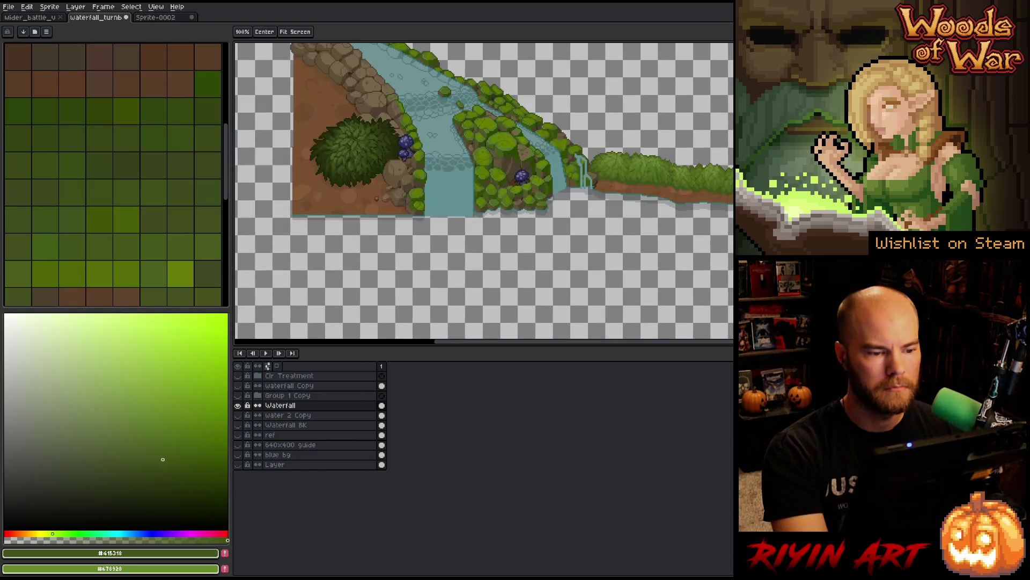
Step: Turn on the guide and blue bg layers to reveal the teal backdrop
scroll(607, 198, "down", 3)
scroll(435, 155, "up", 3)
scroll(483, 194, "down", 4)
scroll(483, 193, "up", 1)
left_click_drag(238, 454, 238, 444)
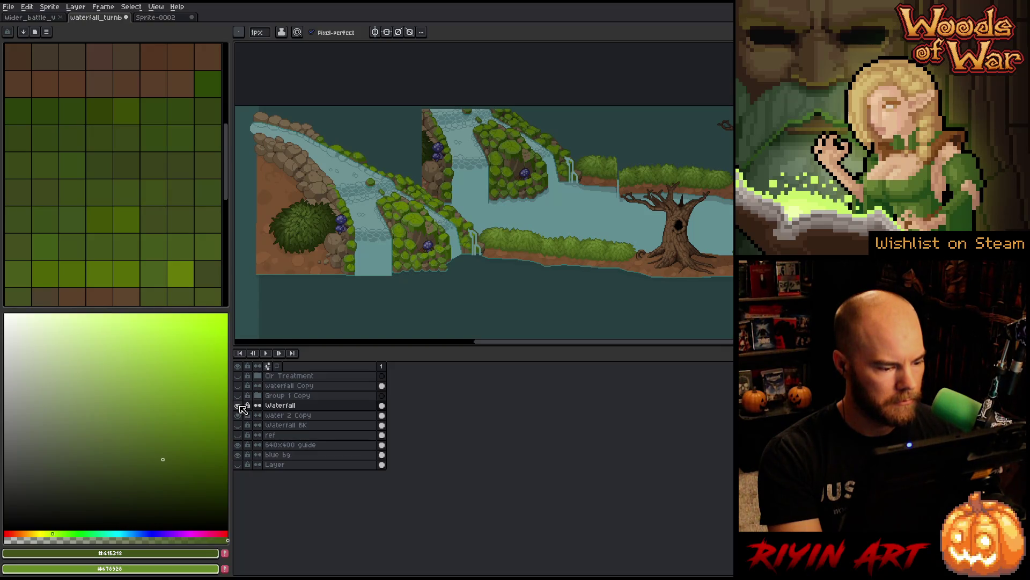
Step: Show and expand Group 1 Copy, then rename it 'Official clr trt'
left_click(239, 395)
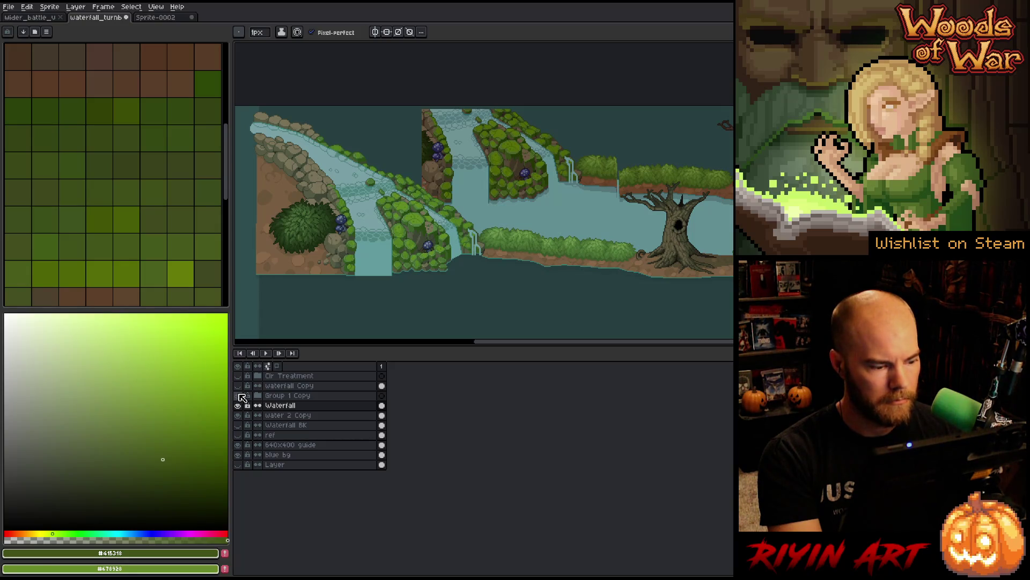
left_click(258, 395)
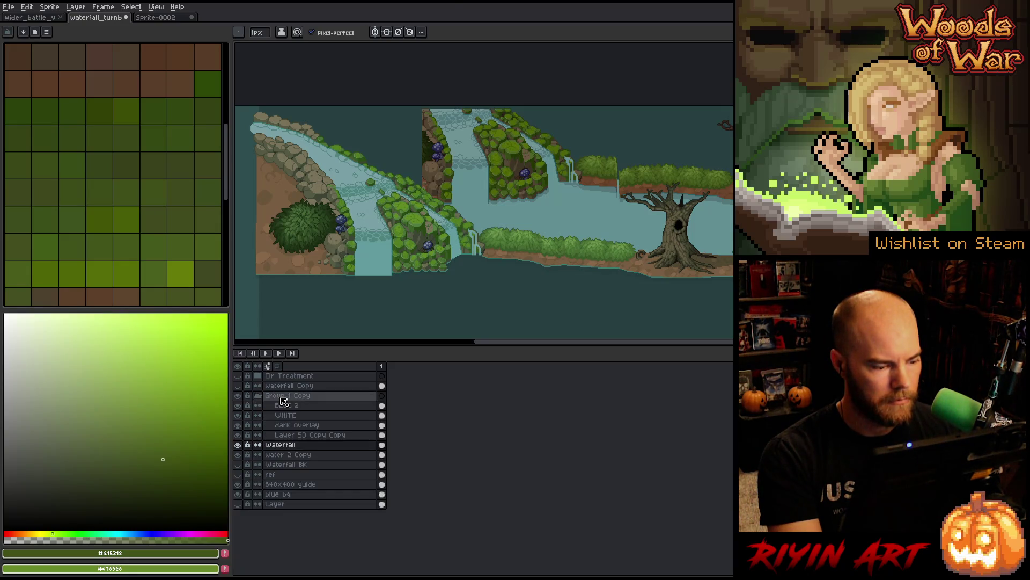
double_click(281, 398)
type("Official clr trt")
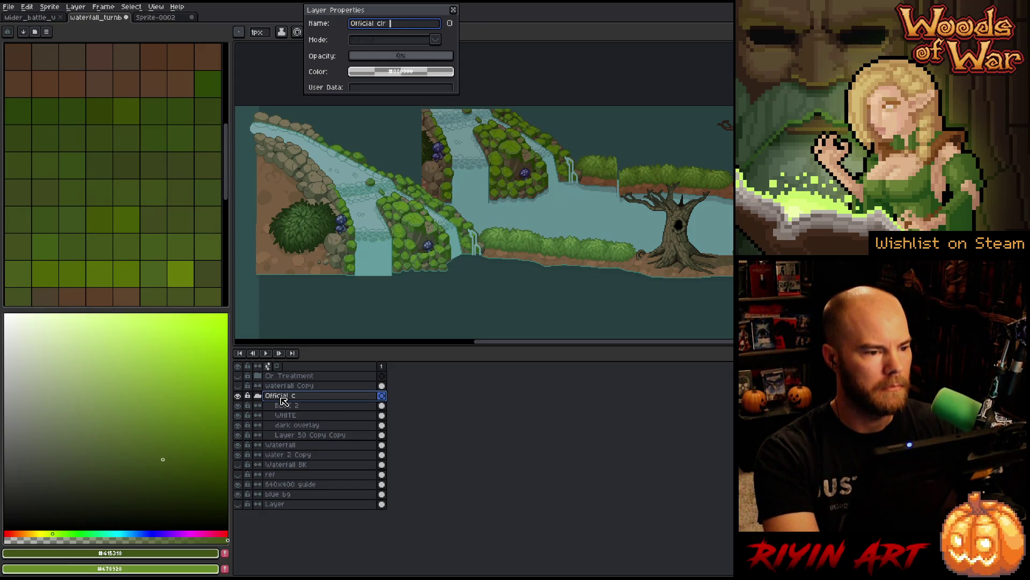
key("Return")
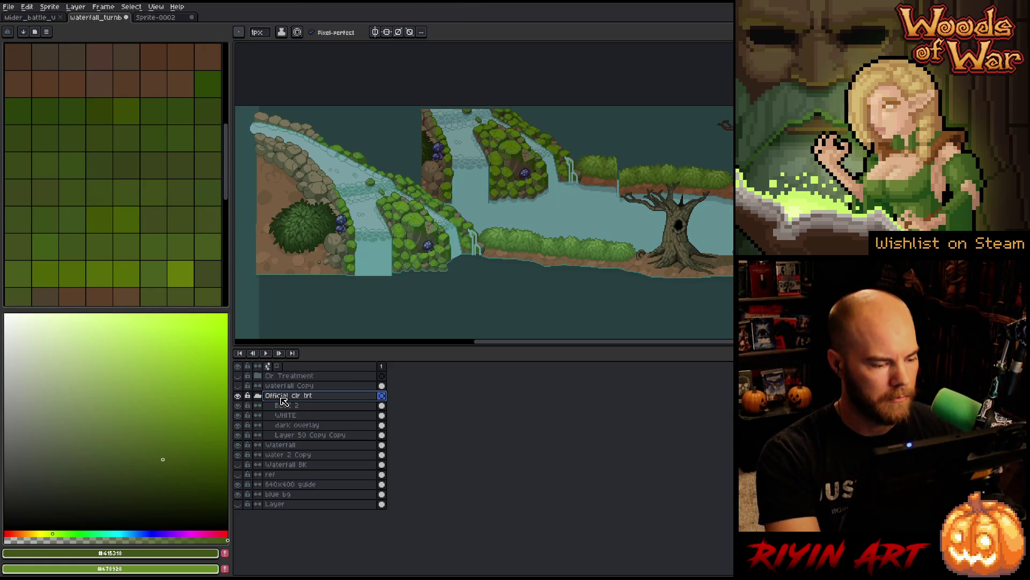
Step: Select the BLUE 2 layer and zoom out to view the whole scene
left_click(286, 407)
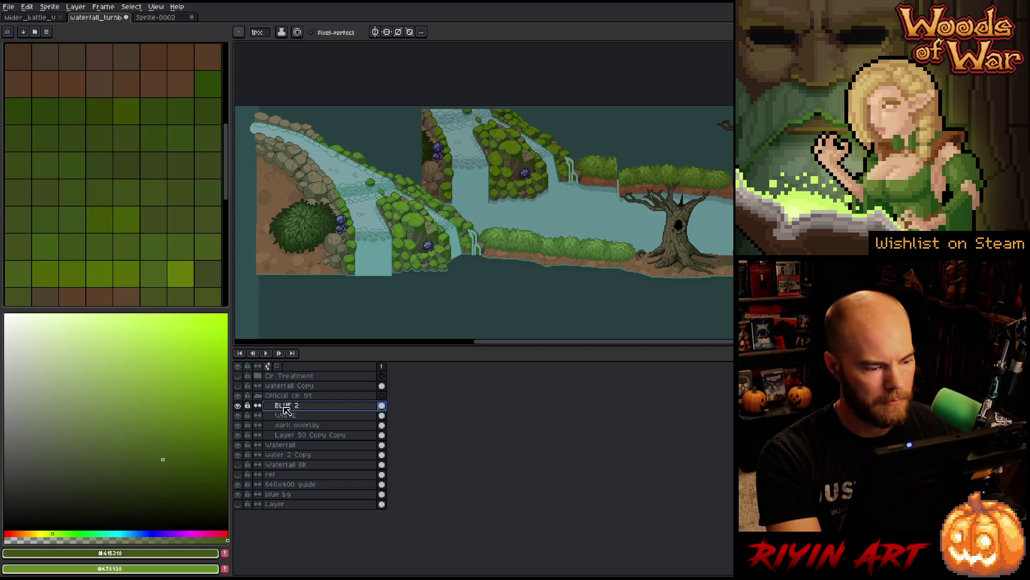
scroll(475, 217, "down", 2)
key("space")
scroll(475, 217, "up", 1)
scroll(462, 209, "up", 1)
scroll(454, 205, "down", 1)
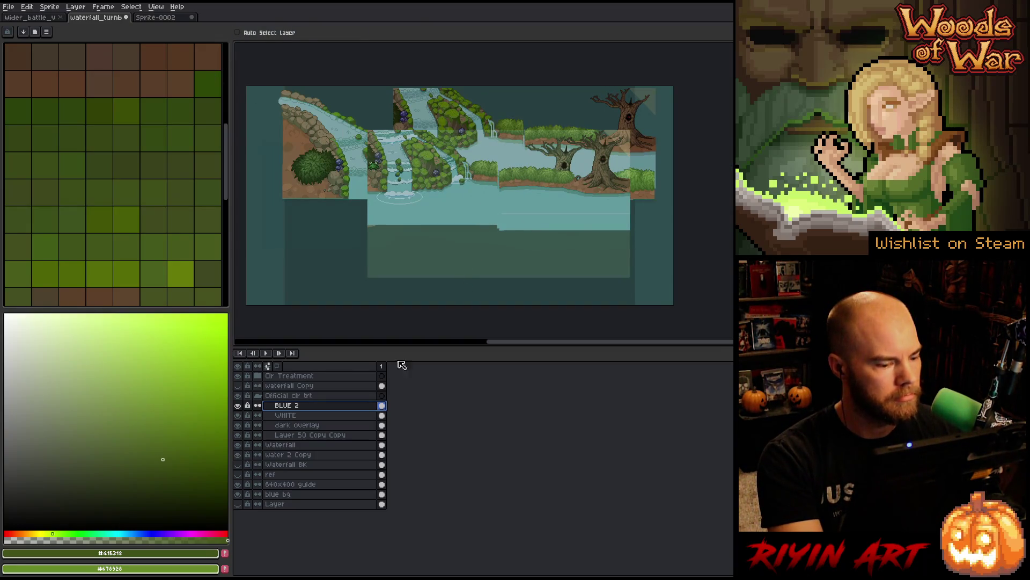
Step: Shift the Clr Treatment artwork down-left and move its group beneath water 2 Copy, leaving it hidden
left_click(301, 377)
mouse_move(444, 223)
left_mouse_down()
mouse_move(403, 294)
mouse_move(385, 293)
mouse_move(378, 267)
mouse_move(390, 266)
mouse_move(378, 291)
mouse_move(401, 294)
mouse_move(420, 190)
left_mouse_up()
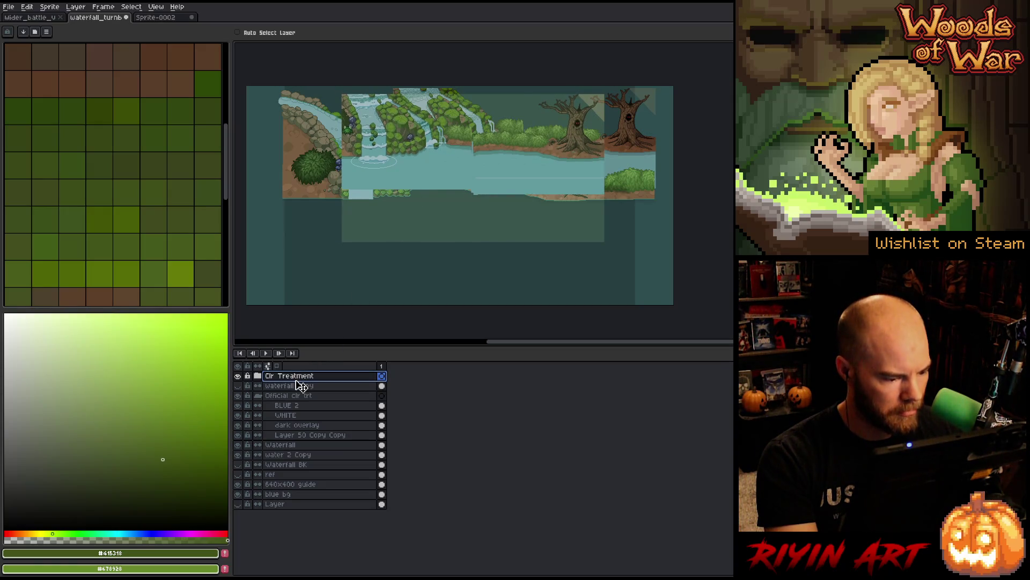
left_click_drag(303, 463, 302, 459)
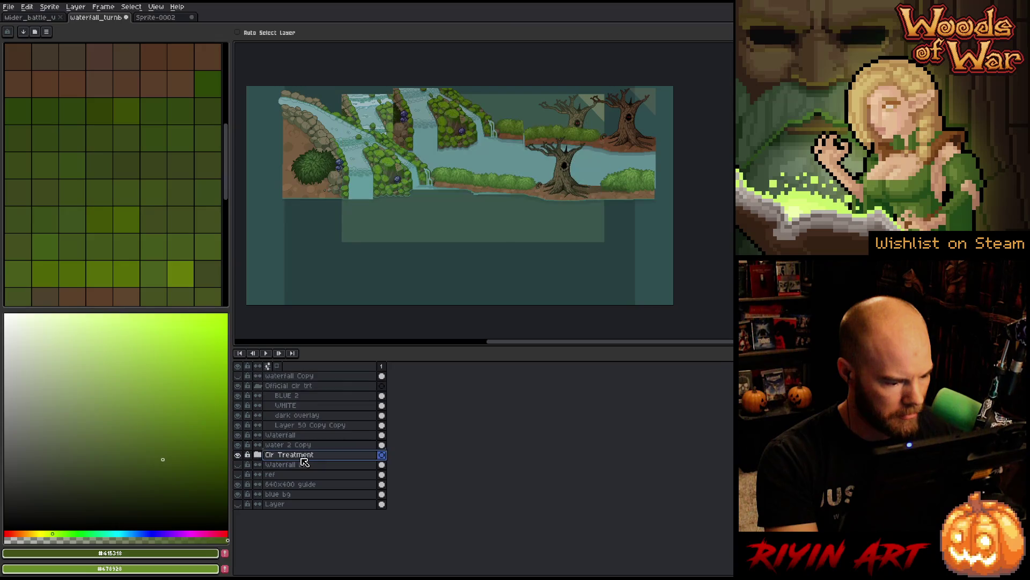
left_click(237, 451)
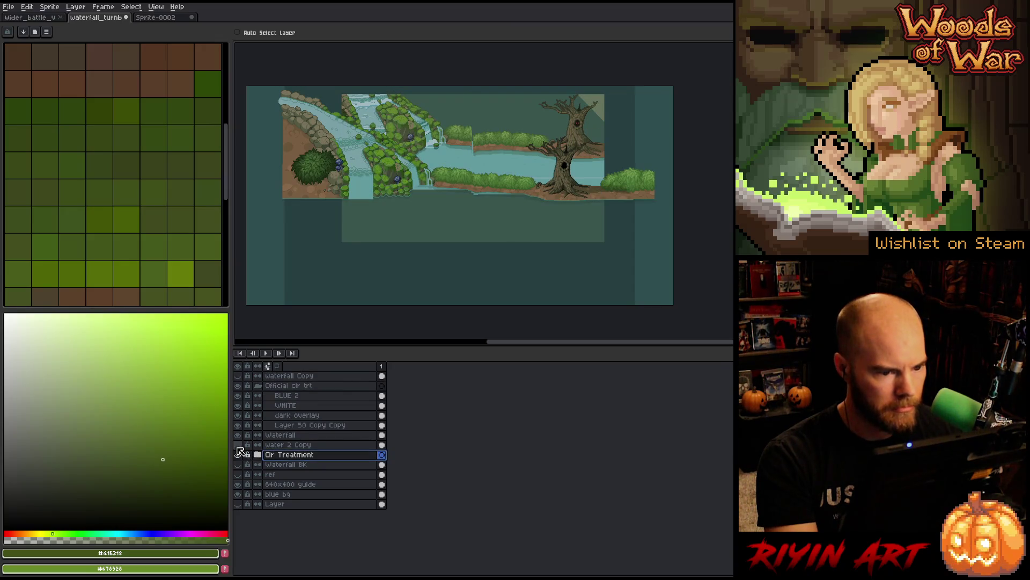
left_click(239, 451)
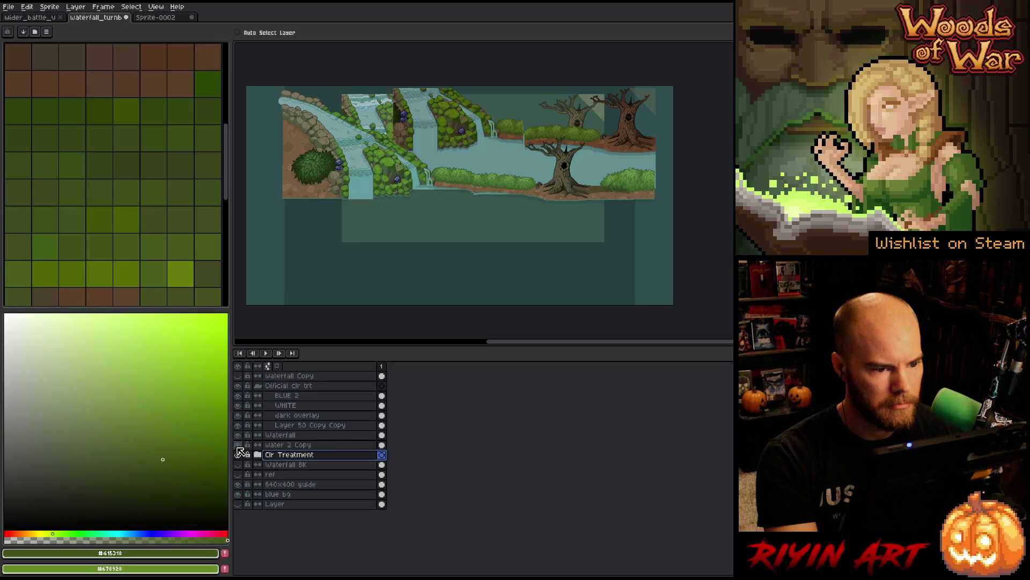
left_click(239, 451)
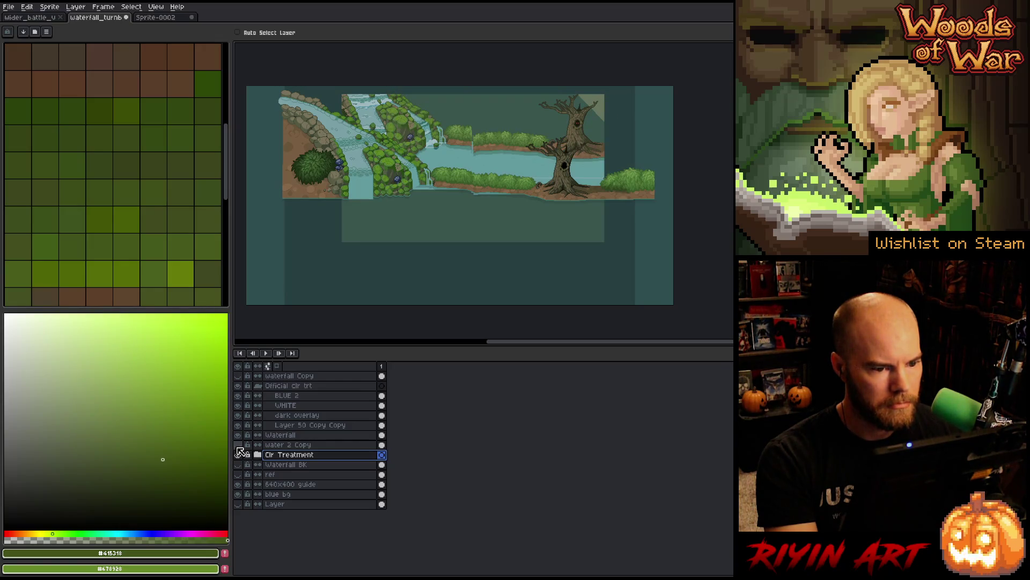
left_click(325, 435)
left_click(299, 396)
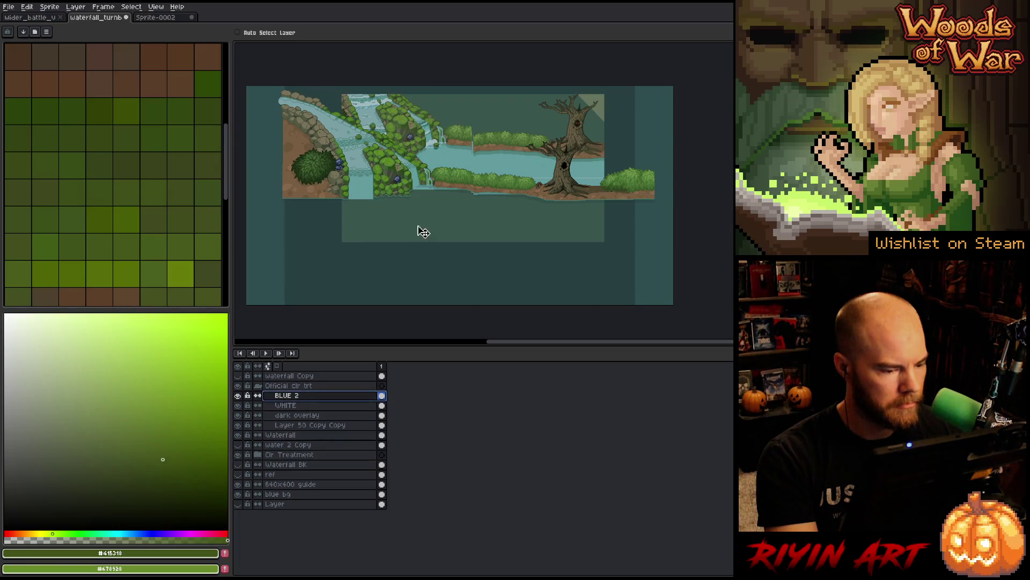
Step: Open Layer 50 Copy Copy's properties and move the dialog off the artwork
scroll(419, 229, "up", 2)
scroll(433, 225, "up", 2)
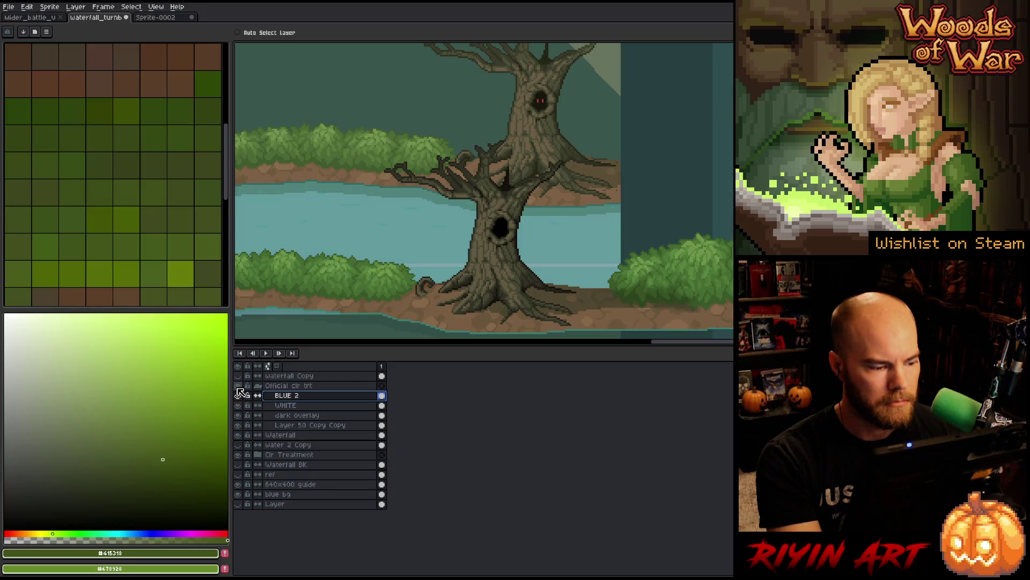
left_click(294, 426)
left_click(238, 425)
left_click(238, 425)
double_click(299, 426)
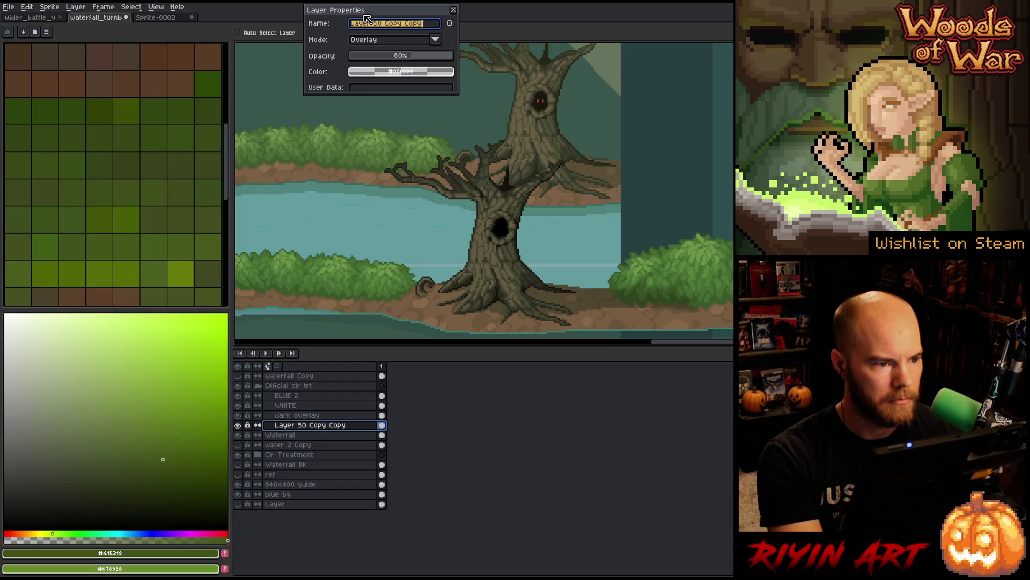
left_click_drag(364, 15, 540, 397)
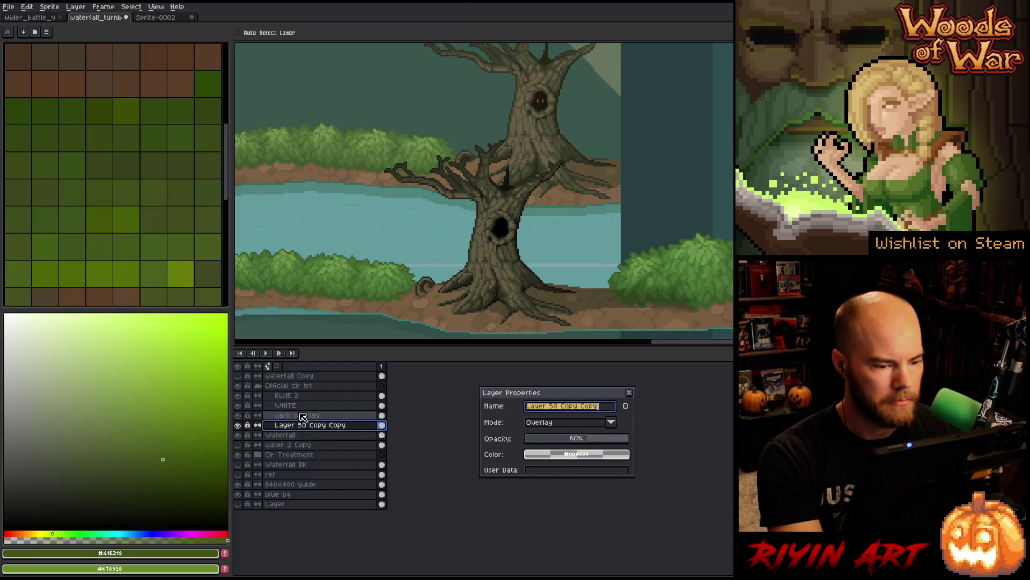
Step: Enlarge the canvas area, centre the dead trees, and restore an accidentally erased layer name
left_click_drag(414, 347, 414, 388)
key("space")
left_click_drag(414, 249, 411, 271)
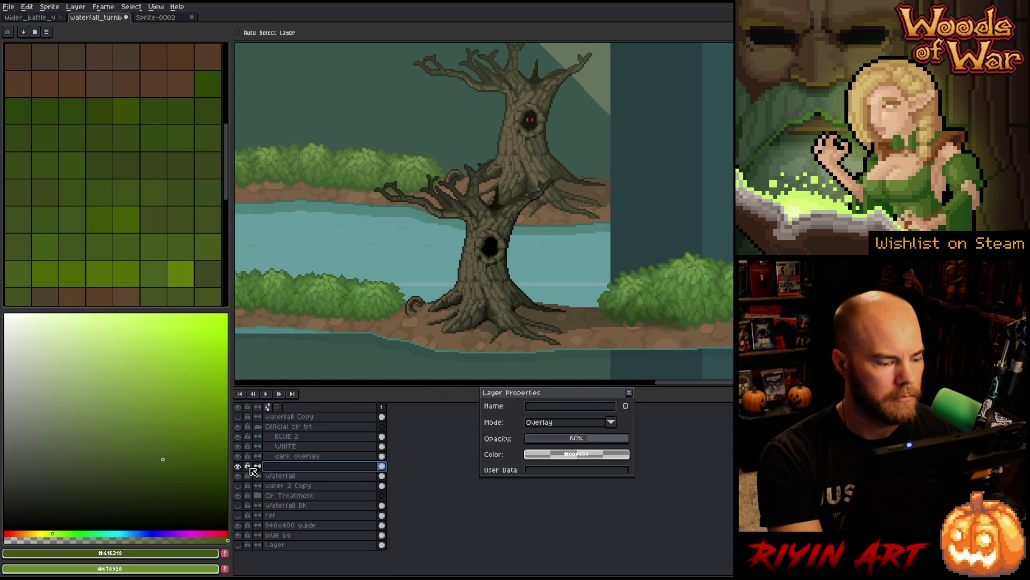
left_click(295, 478)
left_click(301, 467)
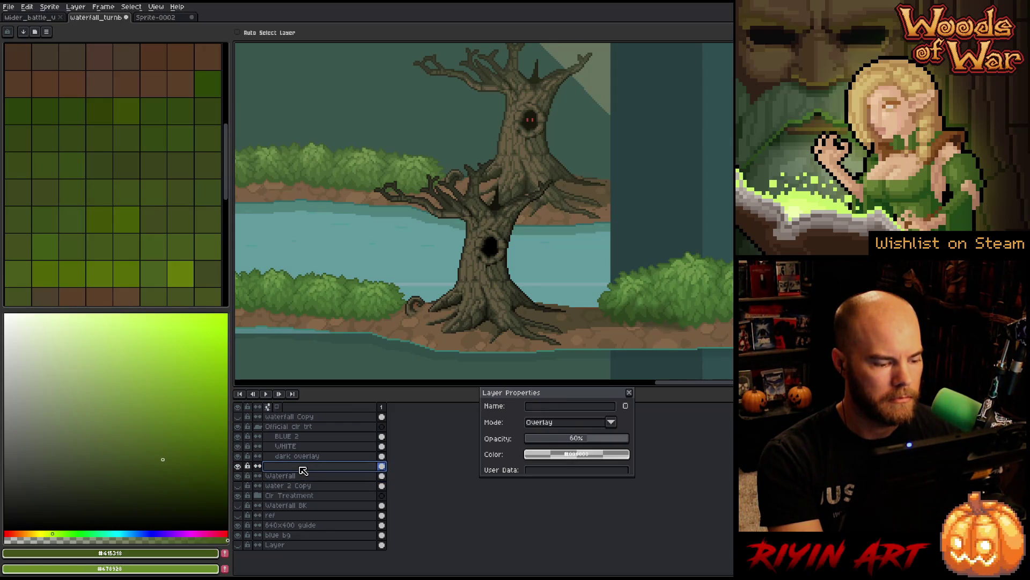
key("ctrl+z")
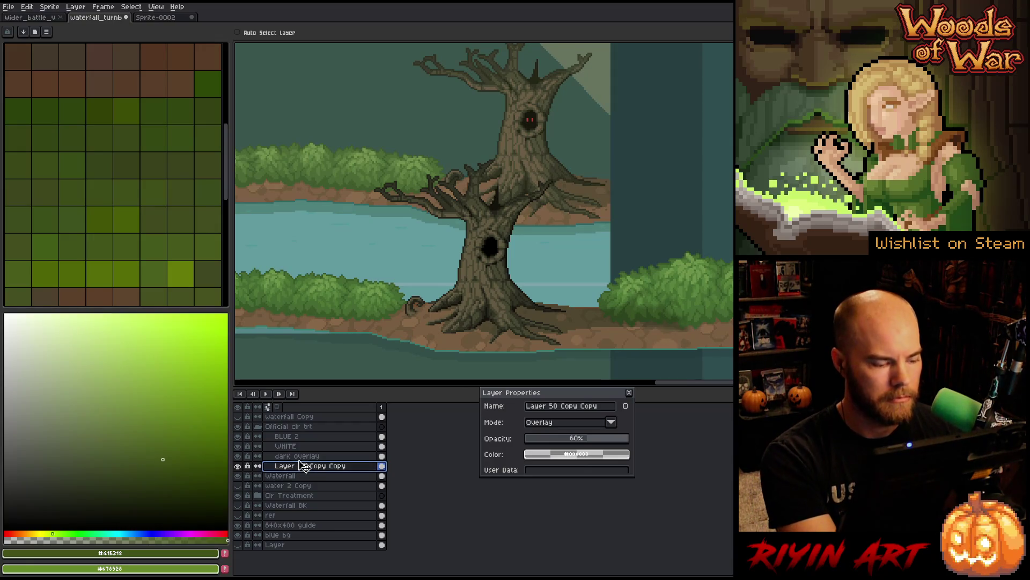
Step: Inspect the blend settings of dark overlay, Layer 50 Copy Copy, WHITE and BLUE 2
left_click(302, 460)
left_click(302, 465)
left_click(302, 456)
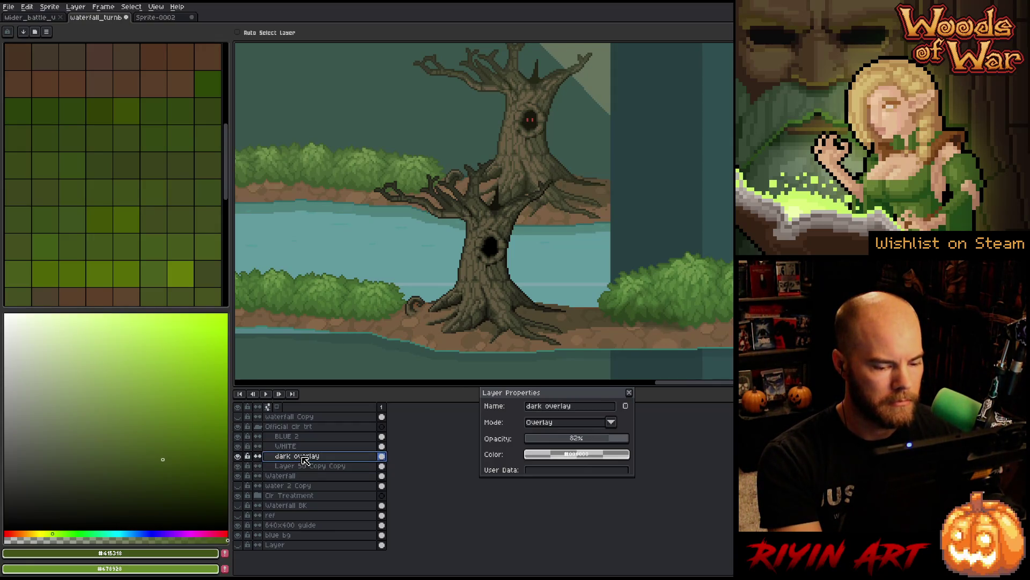
left_click(302, 447)
left_click(300, 438)
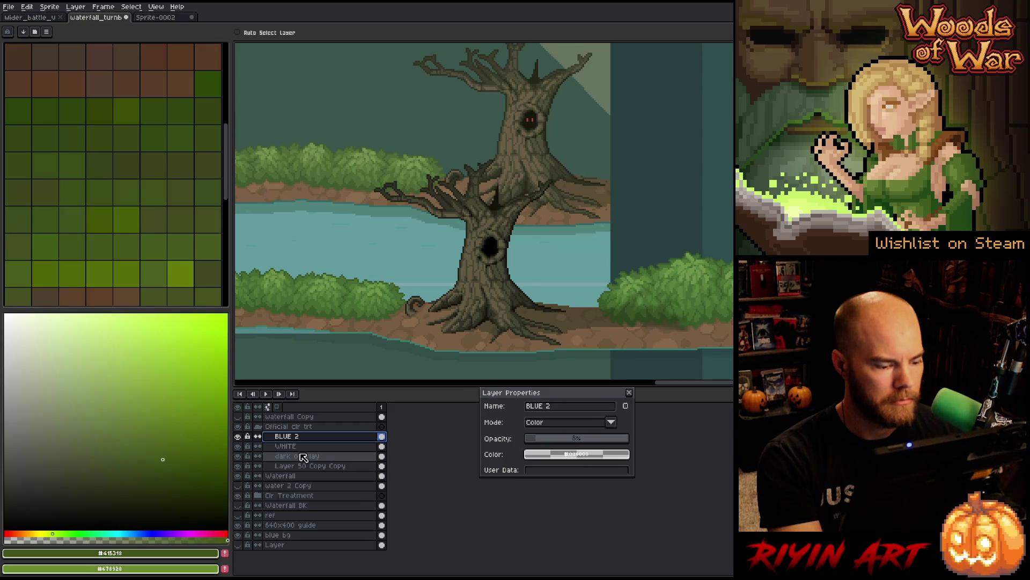
left_click(44, 17)
Step: Browse the battle scene's layers, selecting Layer 69 and Layer 38 and hiding the brighter grass
scroll(341, 518, "down", 3)
scroll(332, 494, "up", 7)
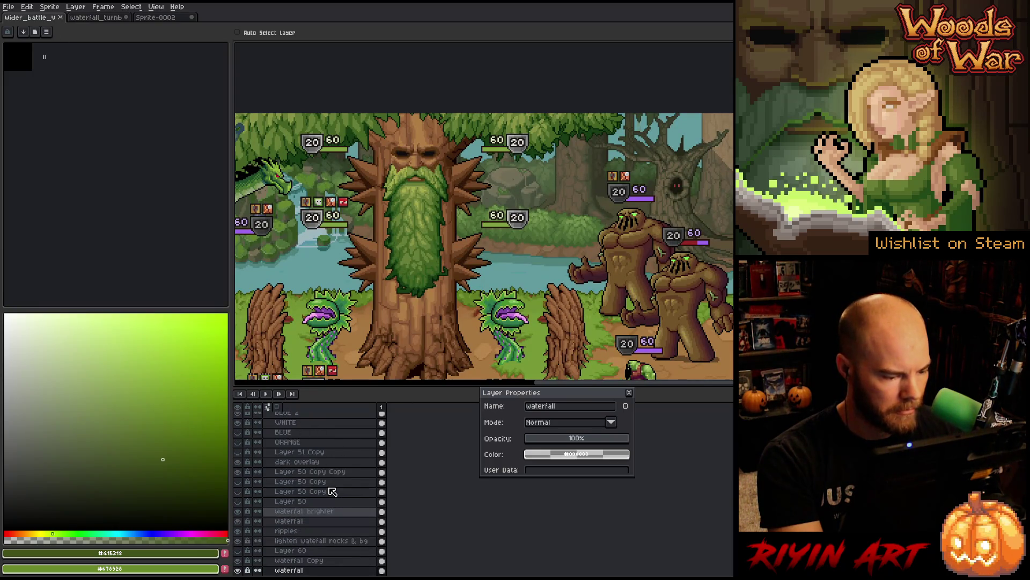
scroll(322, 483, "up", 7)
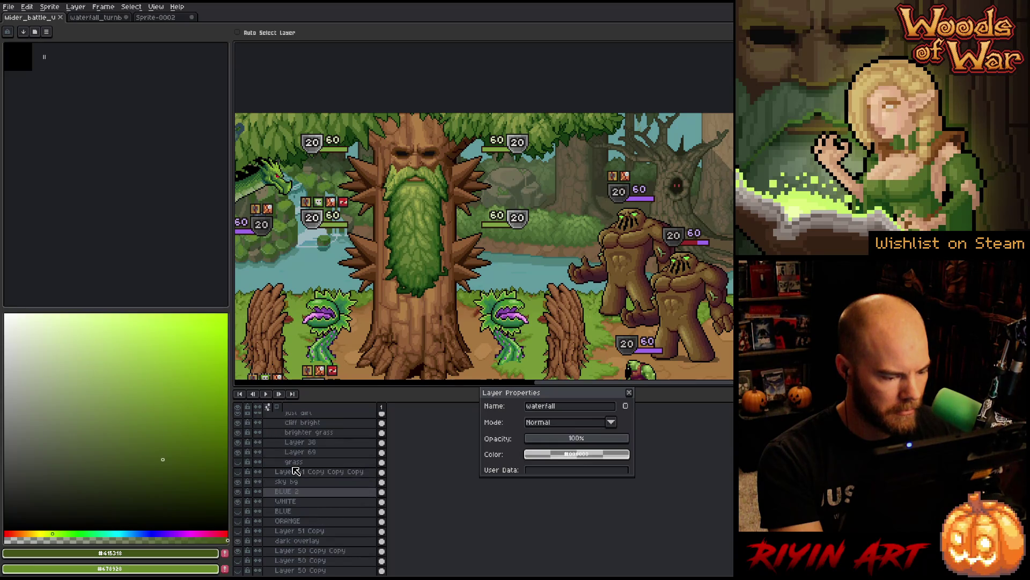
left_click(302, 483)
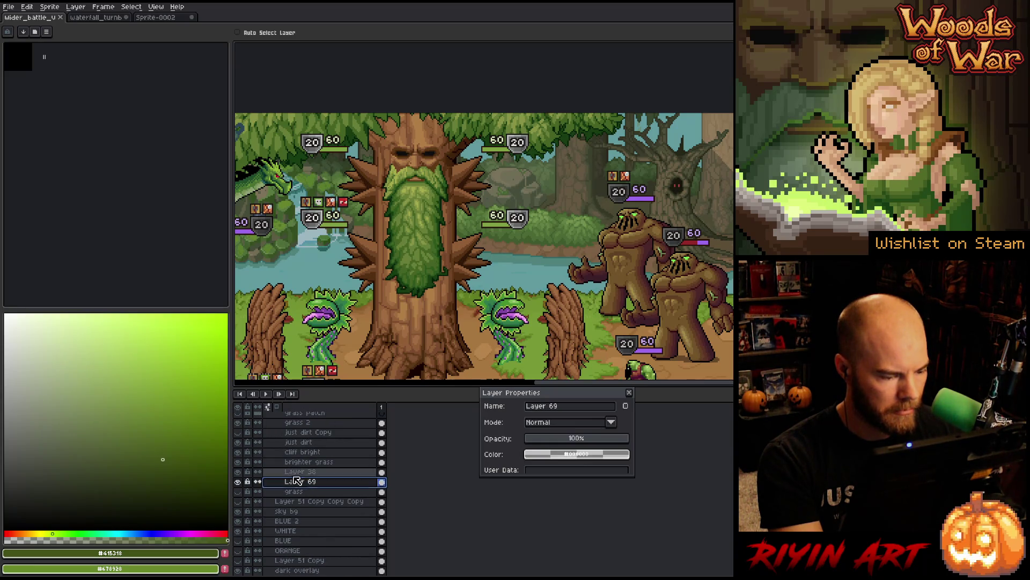
left_click(244, 473)
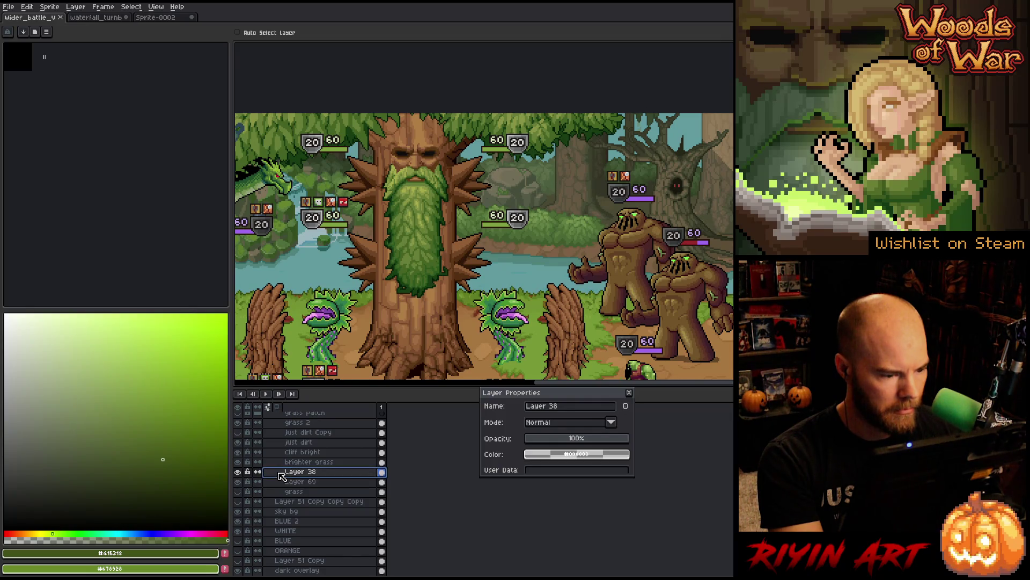
scroll(240, 473, "down", 1)
scroll(239, 470, "up", 1)
left_click(238, 463)
Step: Inspect the ORANGE colour layer and sky bg layer settings further down the stack
scroll(280, 483, "down", 3)
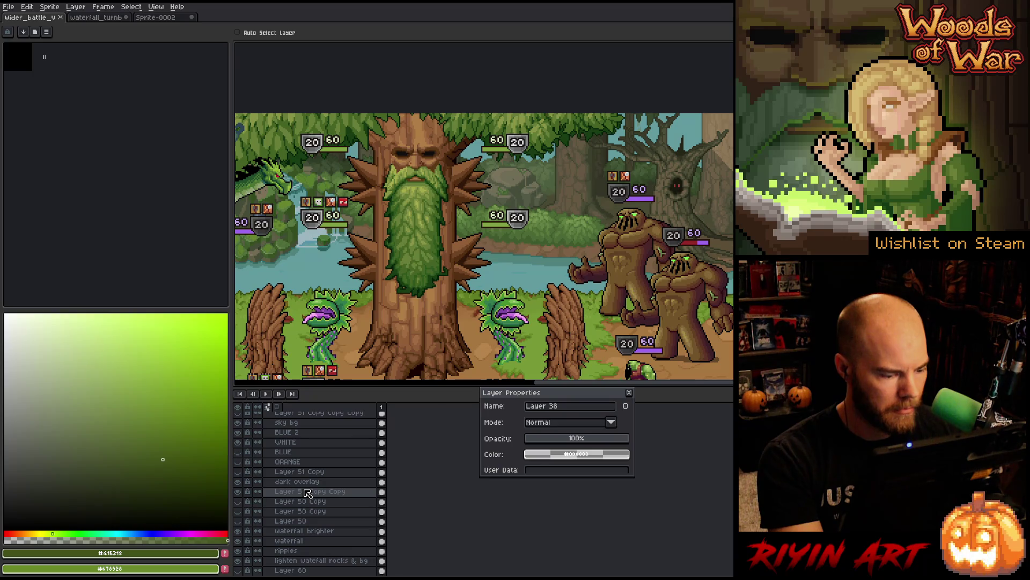
scroll(307, 493, "down", 1)
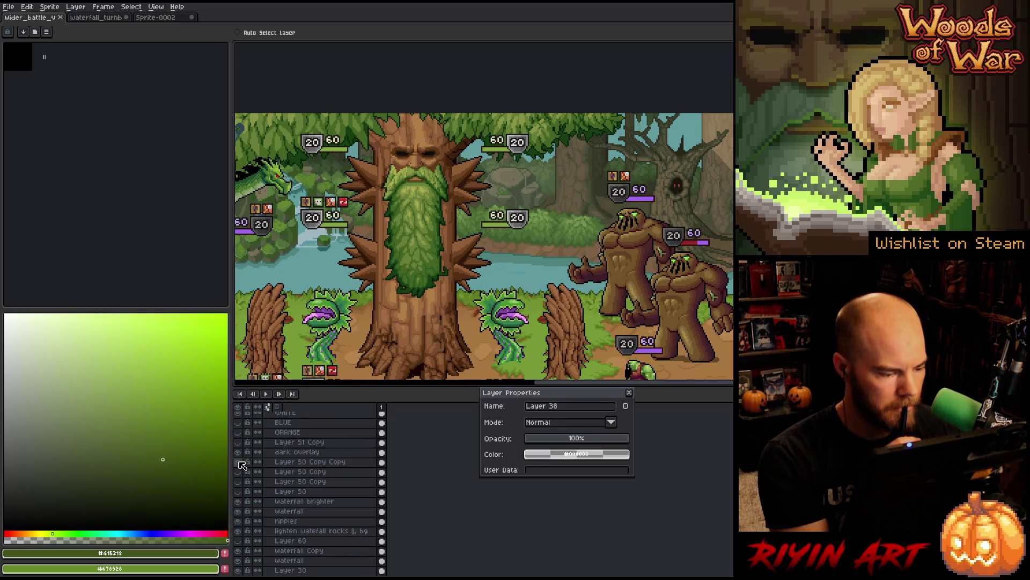
scroll(299, 502, "down", 1)
scroll(338, 497, "down", 1)
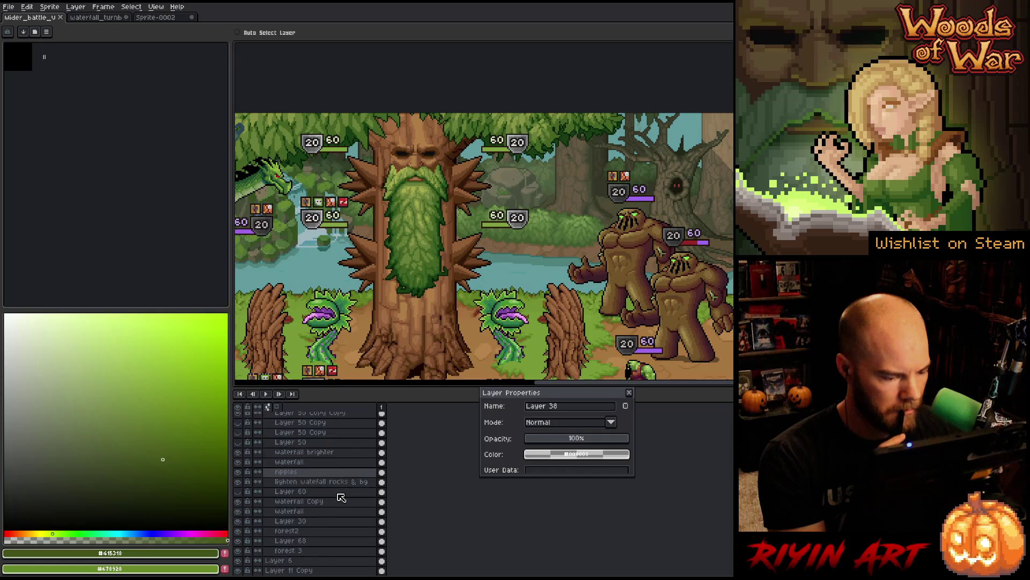
scroll(342, 497, "down", 3)
scroll(342, 497, "down", 1)
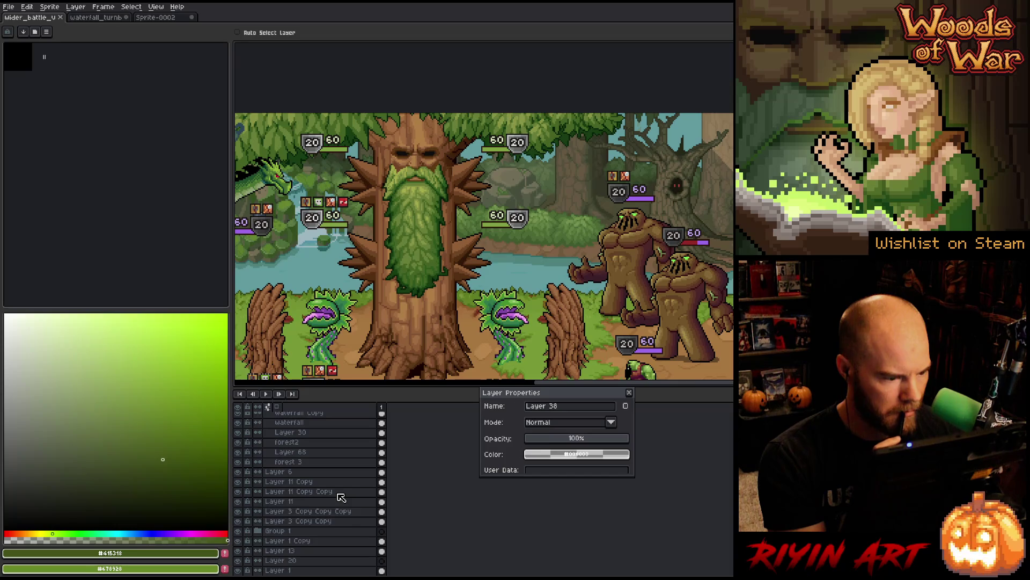
scroll(341, 497, "up", 6)
left_click(299, 482)
left_click(297, 473)
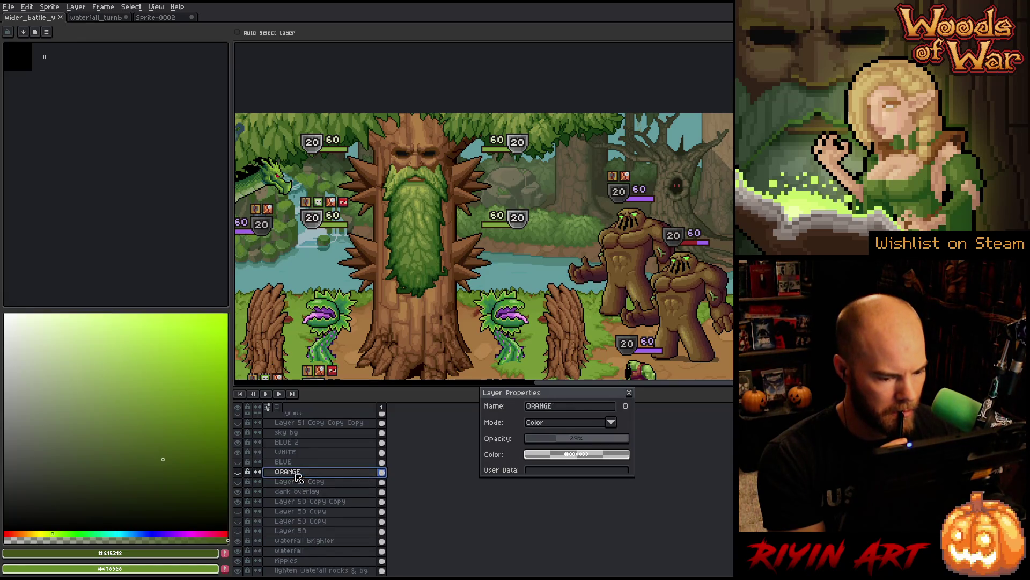
left_click(293, 433)
Step: Copy the Hard Light 8% Layer 51 Copy Copy Copy from the battle scene
left_click(295, 423)
scroll(295, 425, "up", 3)
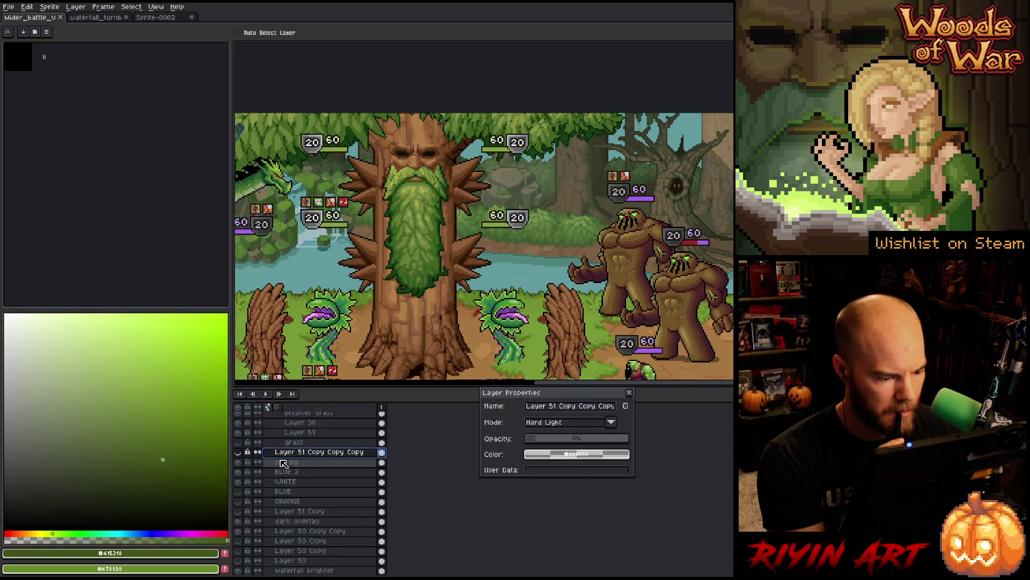
left_click(238, 454)
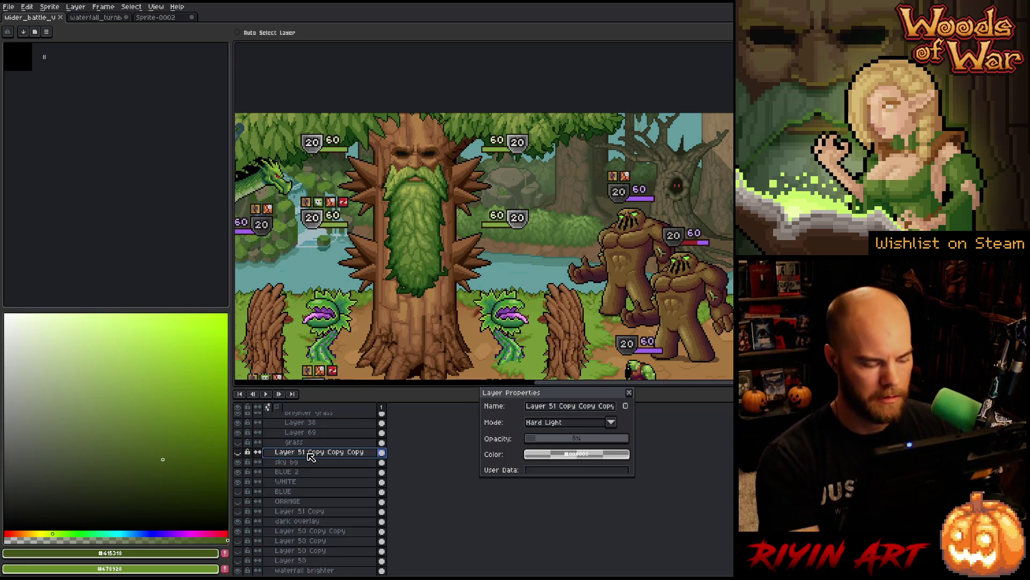
left_click(312, 457)
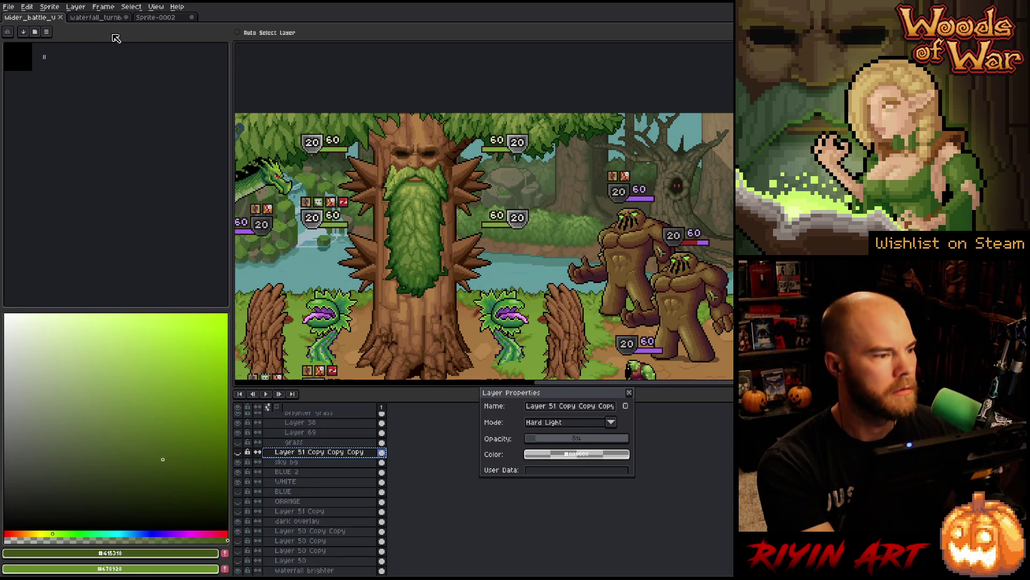
left_click(102, 19)
Step: Save the waterfall sprite and paste the copied hard-light layer above WHITE
key("ctrl+s")
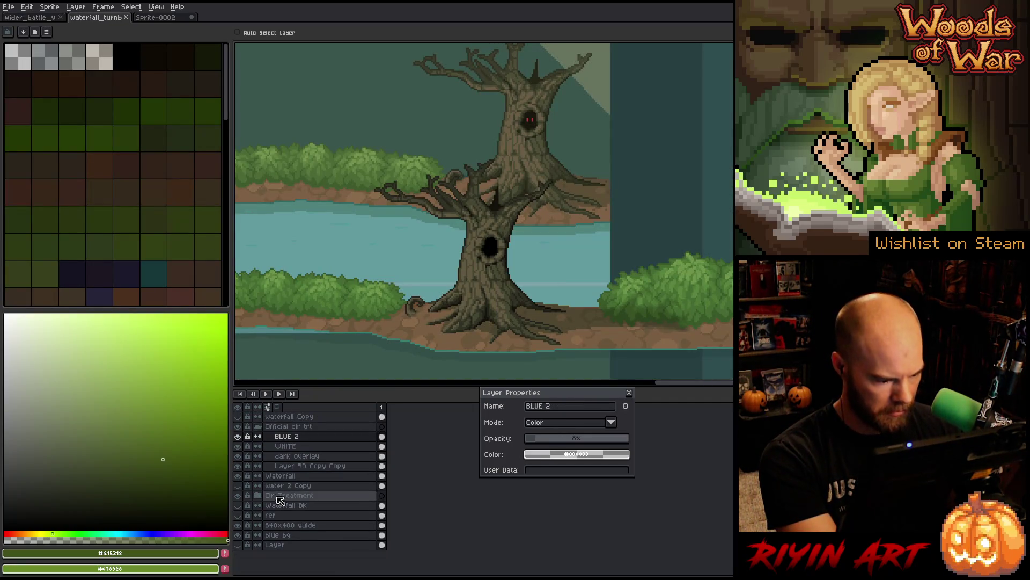
left_click(259, 496)
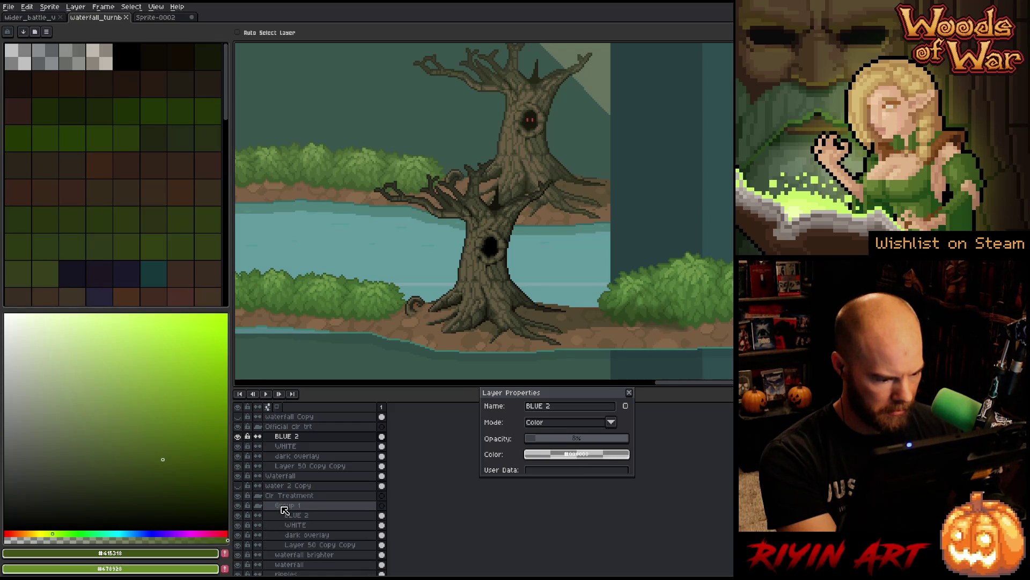
left_click(259, 495)
left_click(286, 447)
key("ctrl+z")
key("ctrl+z")
key("ctrl+z")
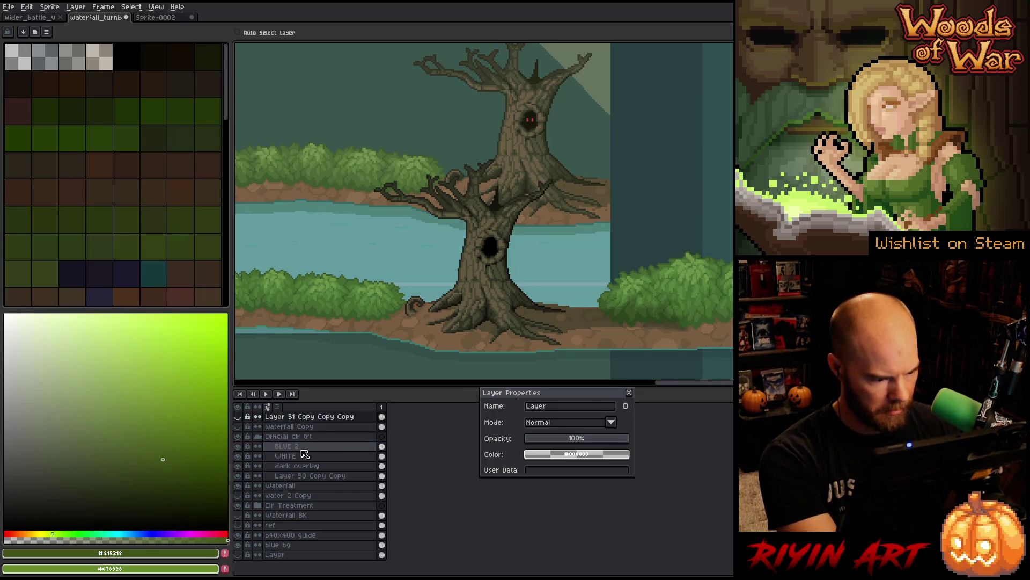
Step: Move the pasted layer into Official clr trt above BLUE 2 and make it visible
left_click_drag(299, 418, 303, 444)
left_click(43, 18)
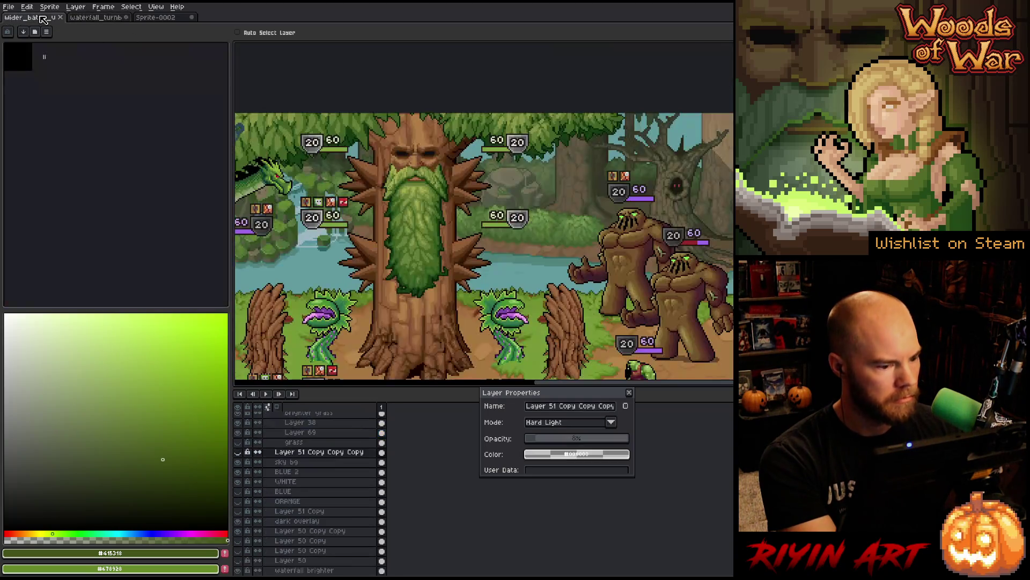
left_click(102, 18)
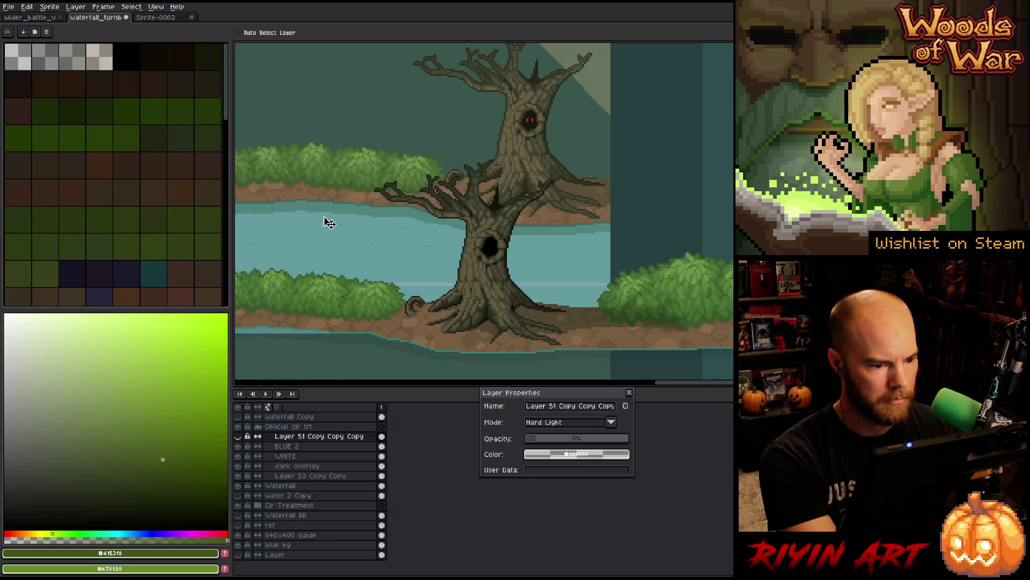
left_click(239, 438)
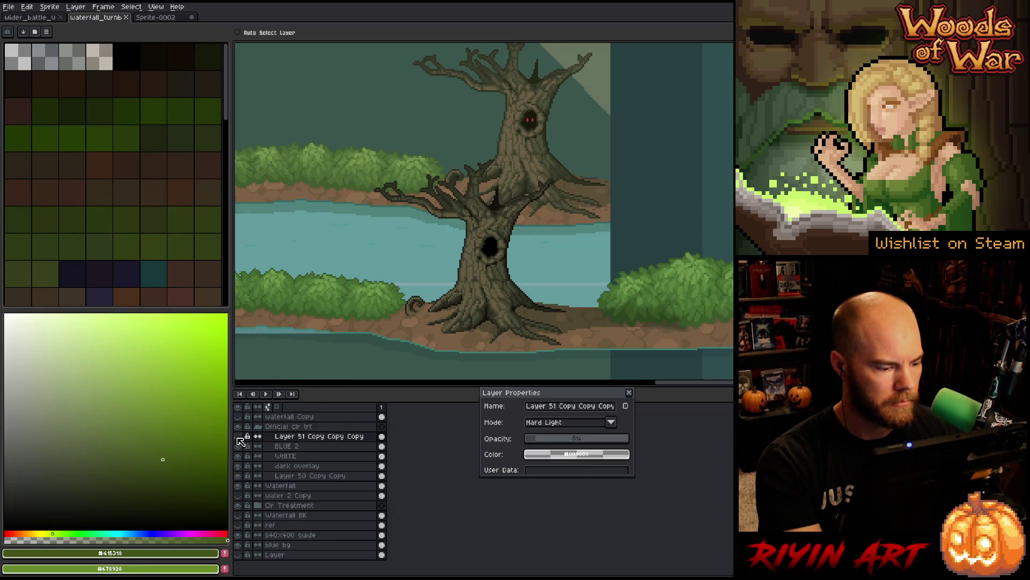
left_click(238, 437)
left_click(288, 435)
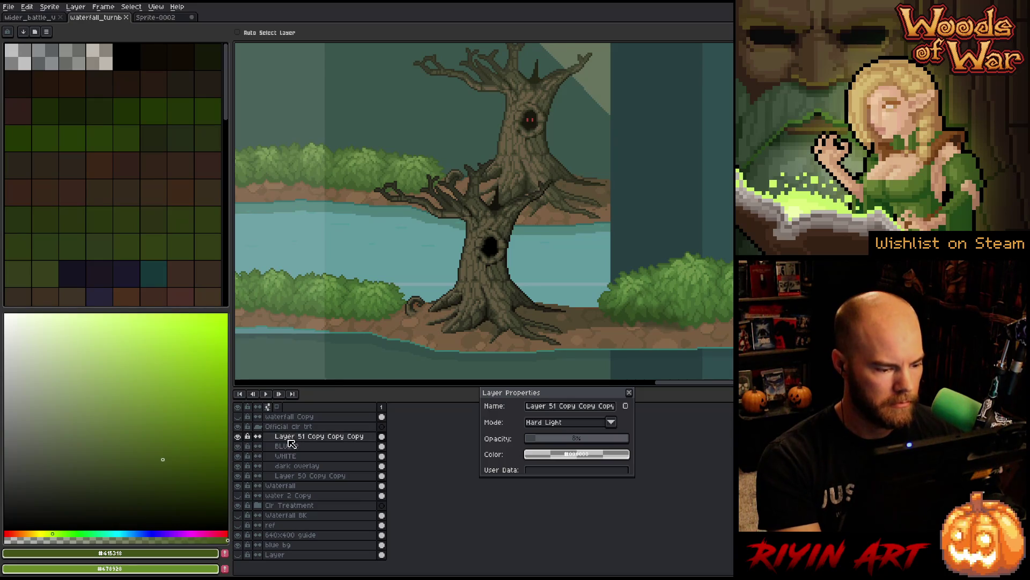
Step: Select, deselect and reselect the hard-light layer's content
scroll(357, 281, "down", 3)
left_click_drag(397, 278, 404, 280)
key("ctrl+a")
scroll(518, 331, "down", 3)
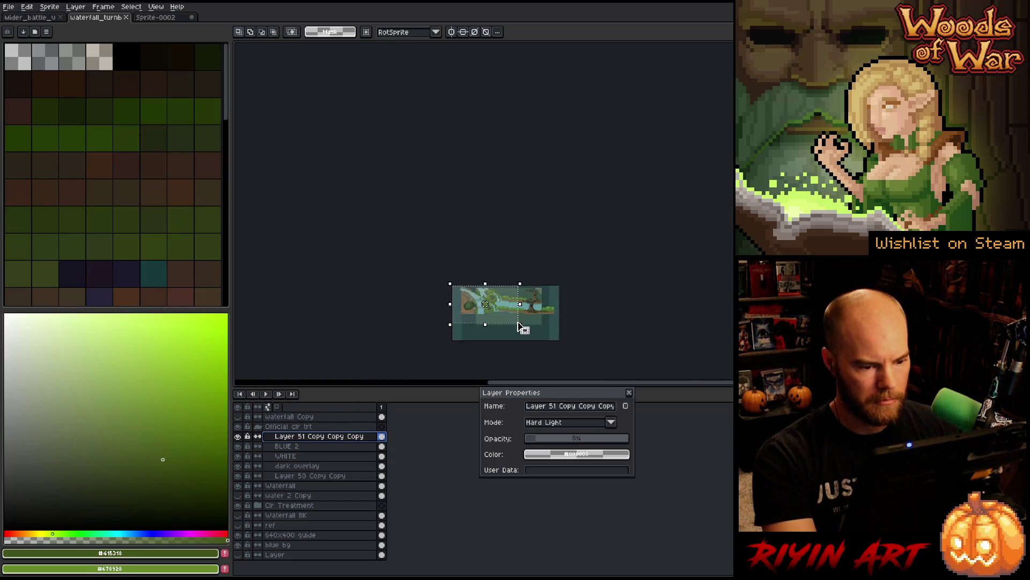
key("ctrl+d")
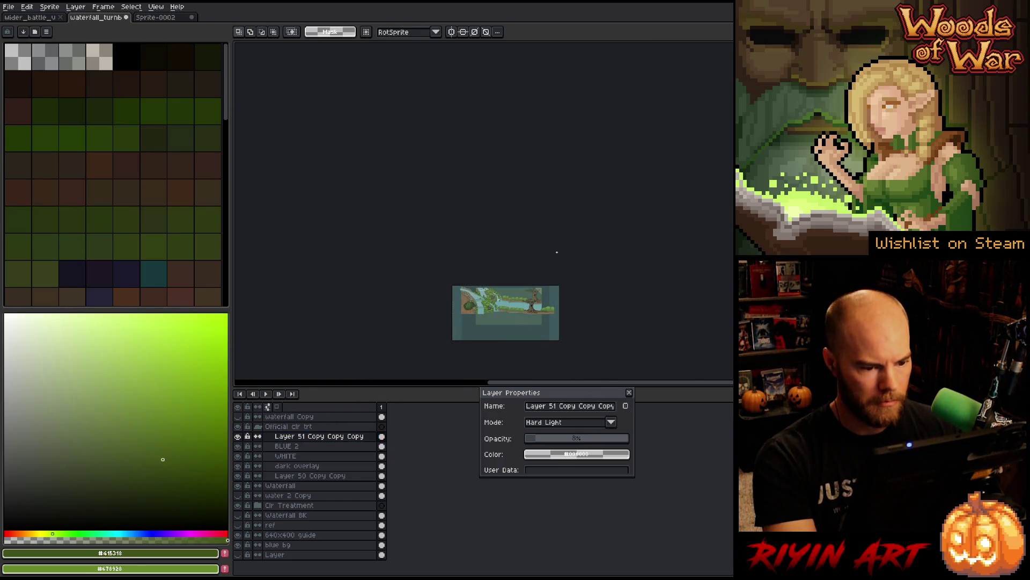
key("ctrl+shift+d")
key("ctrl+a")
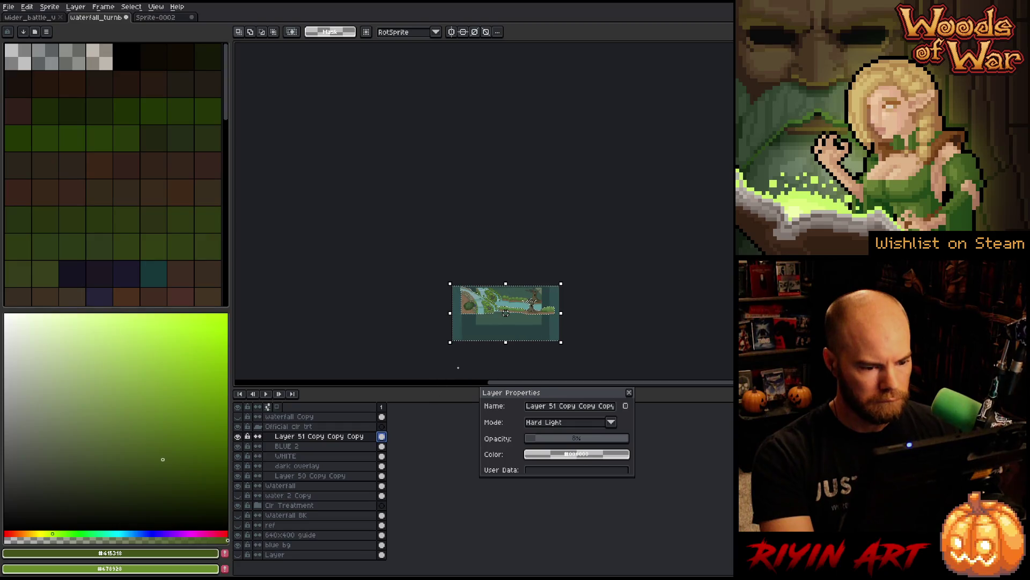
scroll(506, 312, "up", 5)
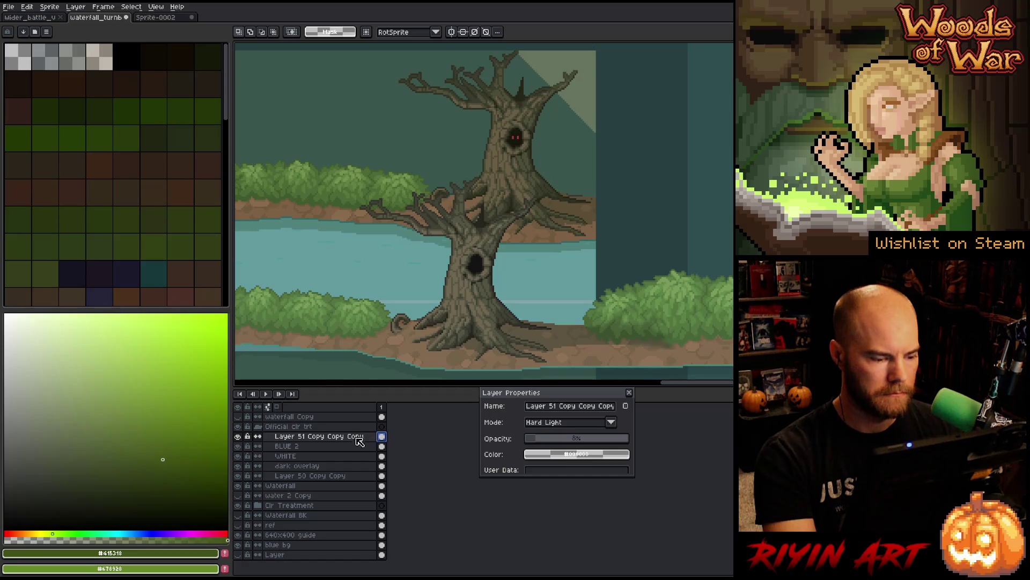
left_click(560, 409)
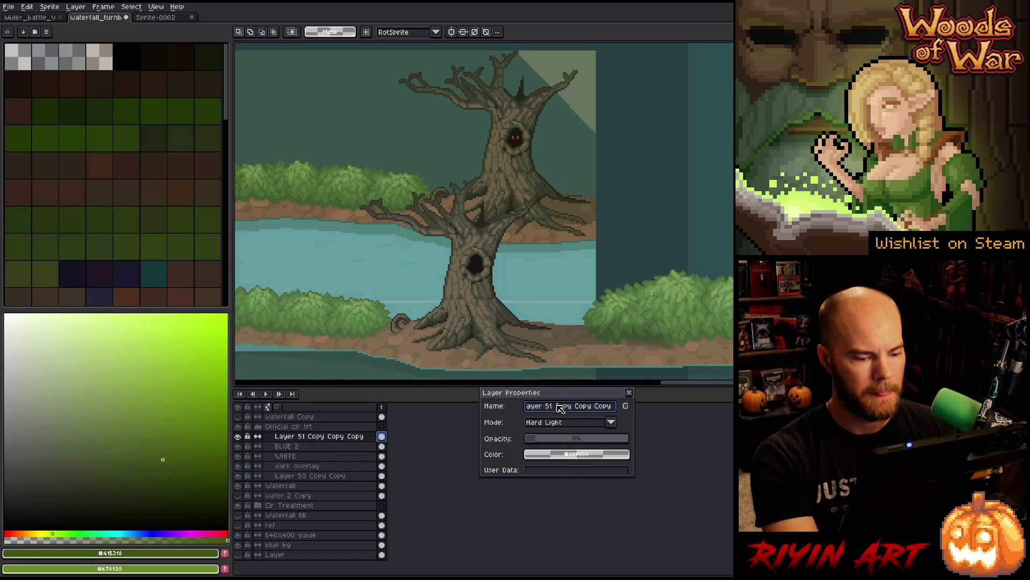
Step: Rename the pasted layer to 'hard light'
key("ctrl+a")
type("h")
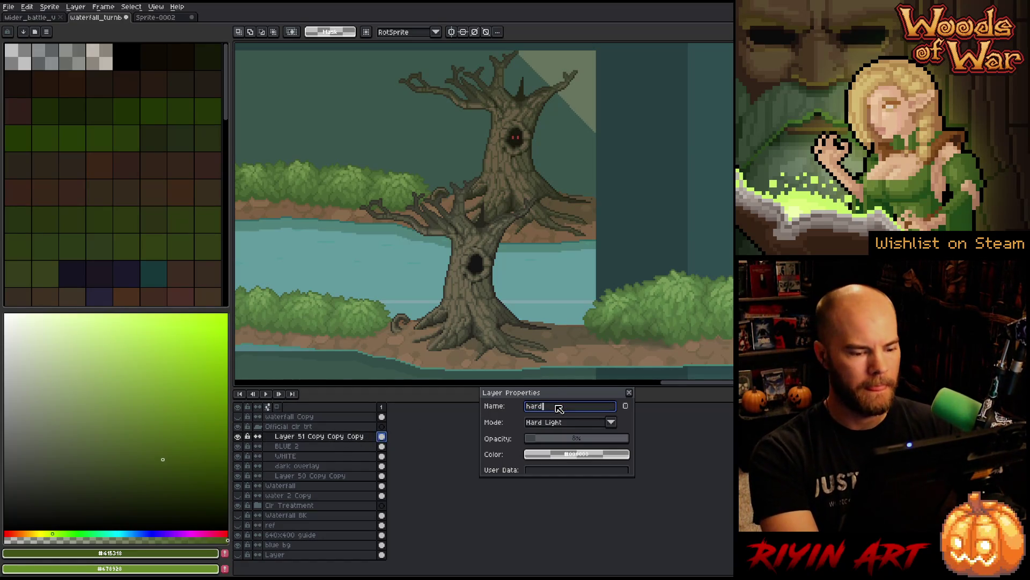
key("BackSpace")
type("ht")
key("Return")
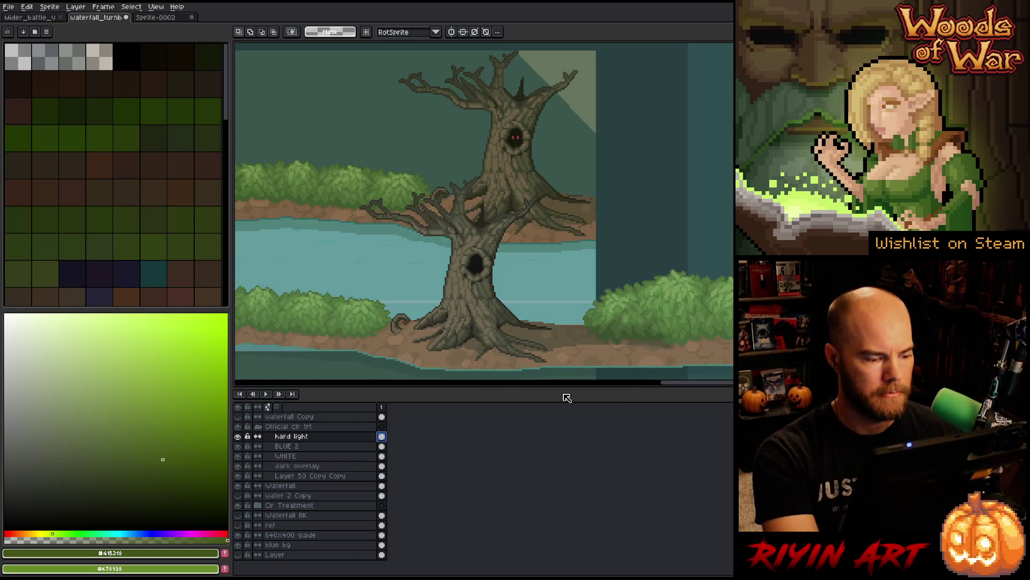
double_click(317, 436)
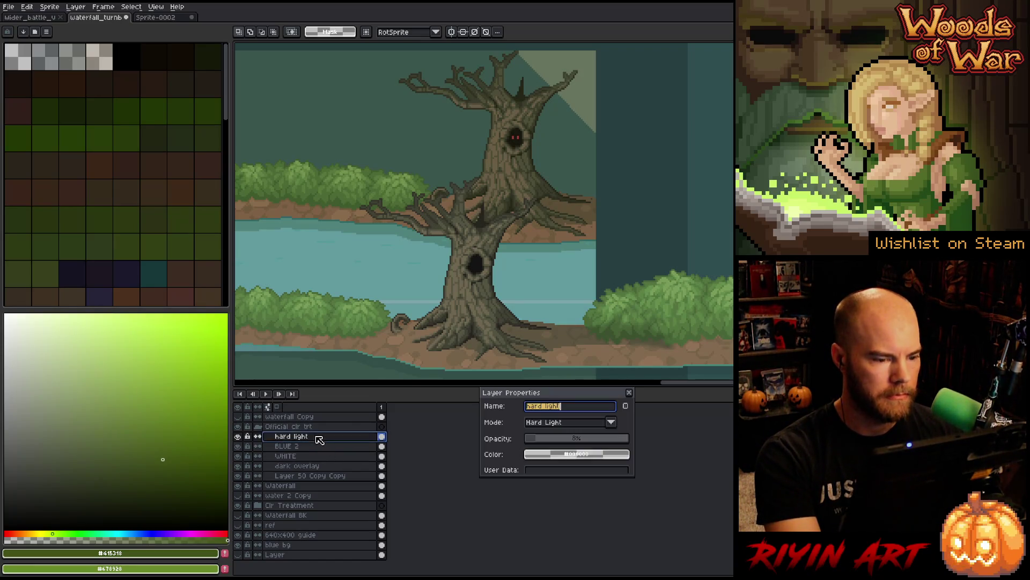
Step: Rename Layer 50 Copy Copy to 'overlay 2'
left_click(307, 476)
left_click(564, 409)
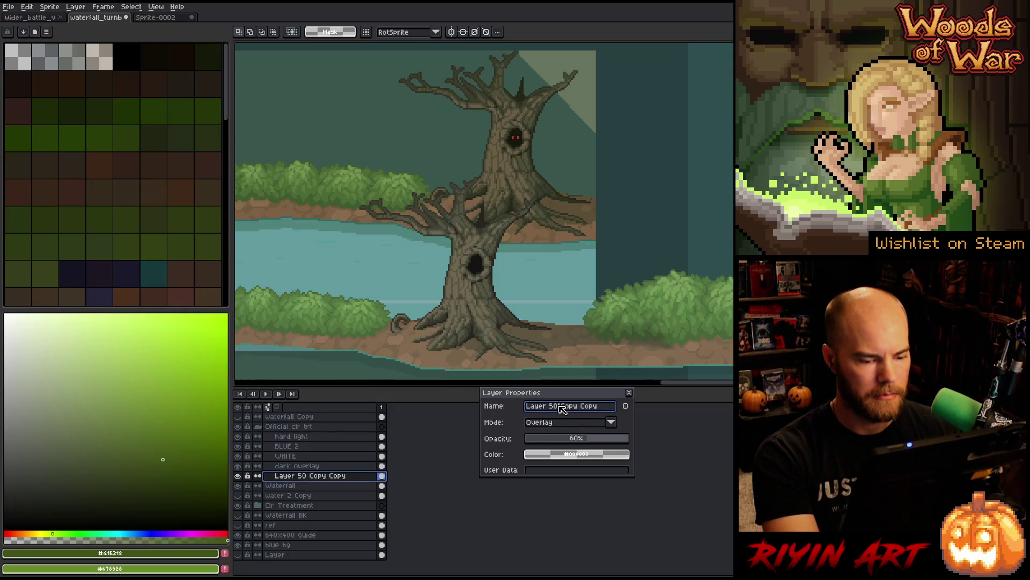
key("ctrl+a")
type("o")
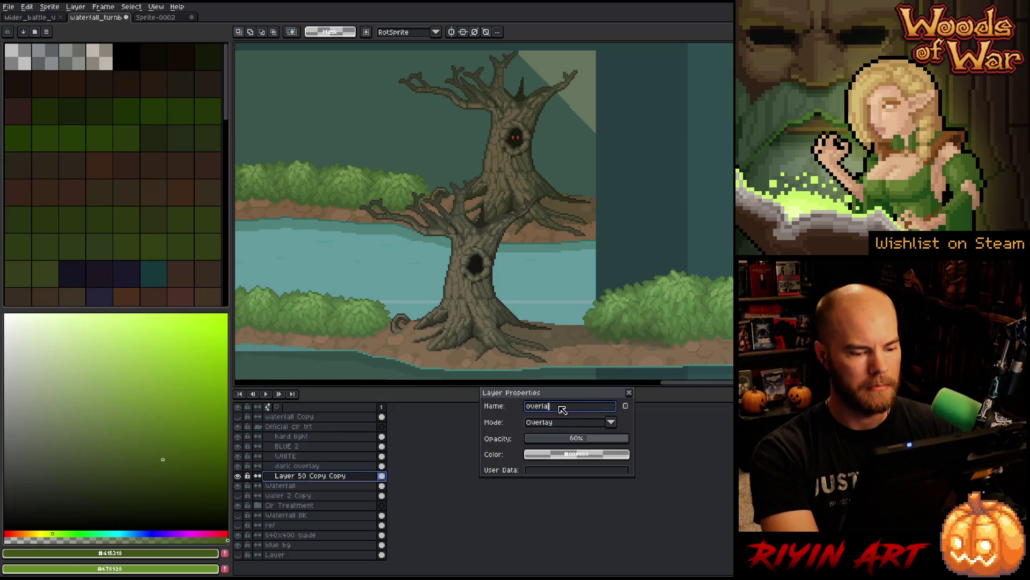
key("Return")
Step: Reopen the hard light layer's properties and raise its opacity slightly
left_click(311, 438)
double_click(311, 438)
key("Return")
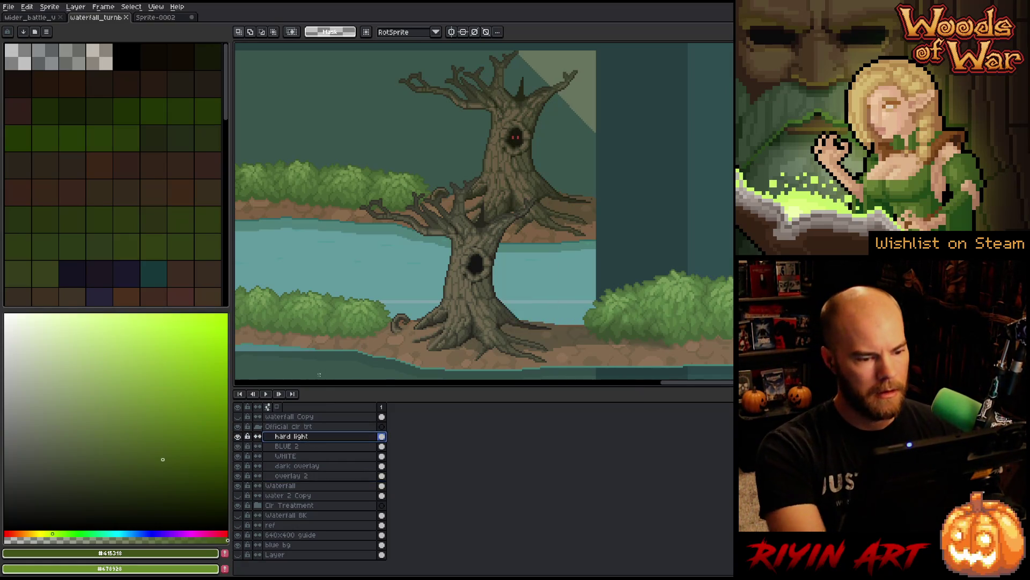
double_click(300, 436)
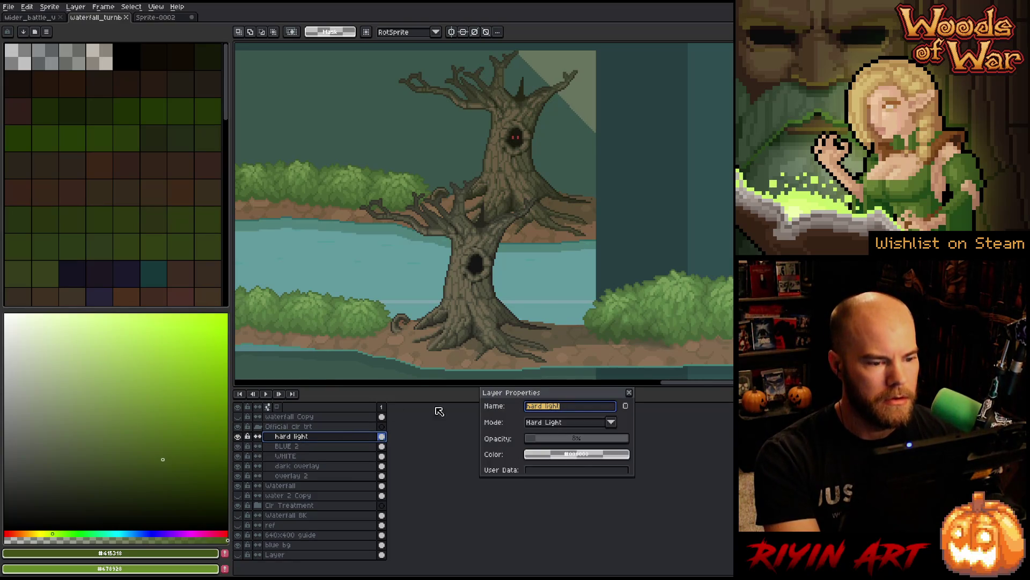
left_click(544, 439)
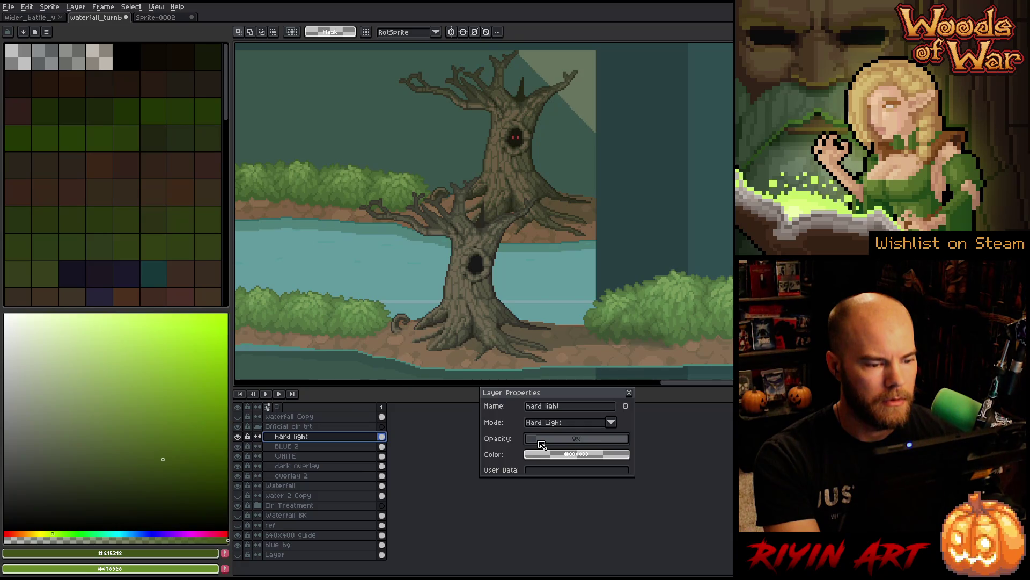
Step: Sample the tree trunk colours and lower the hard light opacity to about 6%
scroll(470, 232, "up", 3)
left_click(428, 281, "alt")
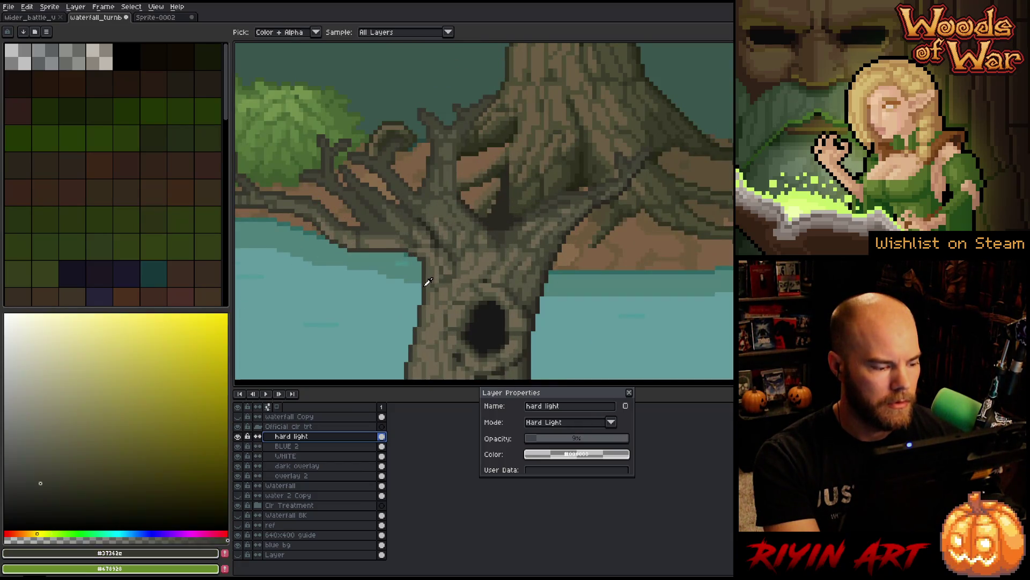
left_click(511, 52, "alt")
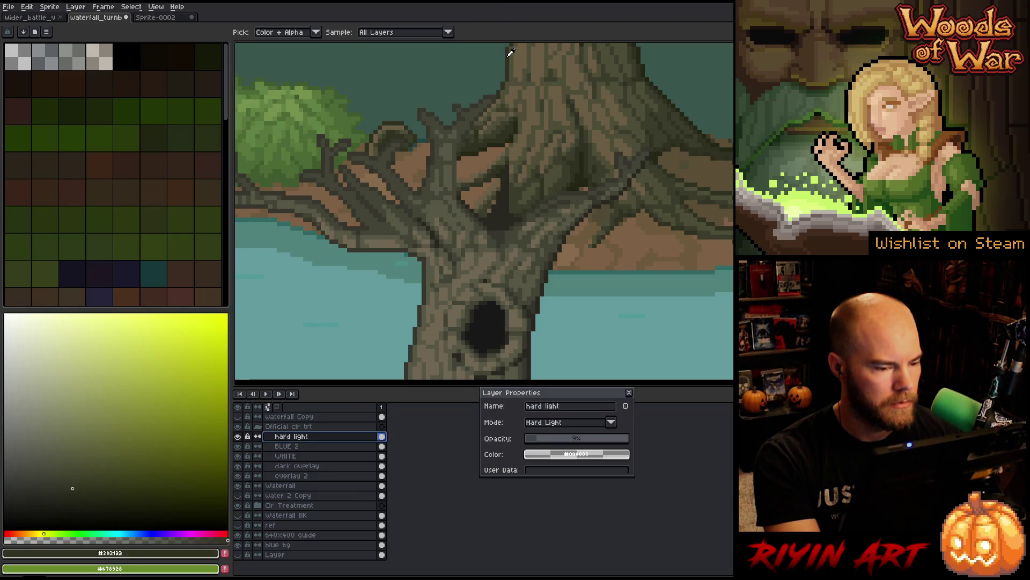
left_click(427, 285)
left_click(538, 442)
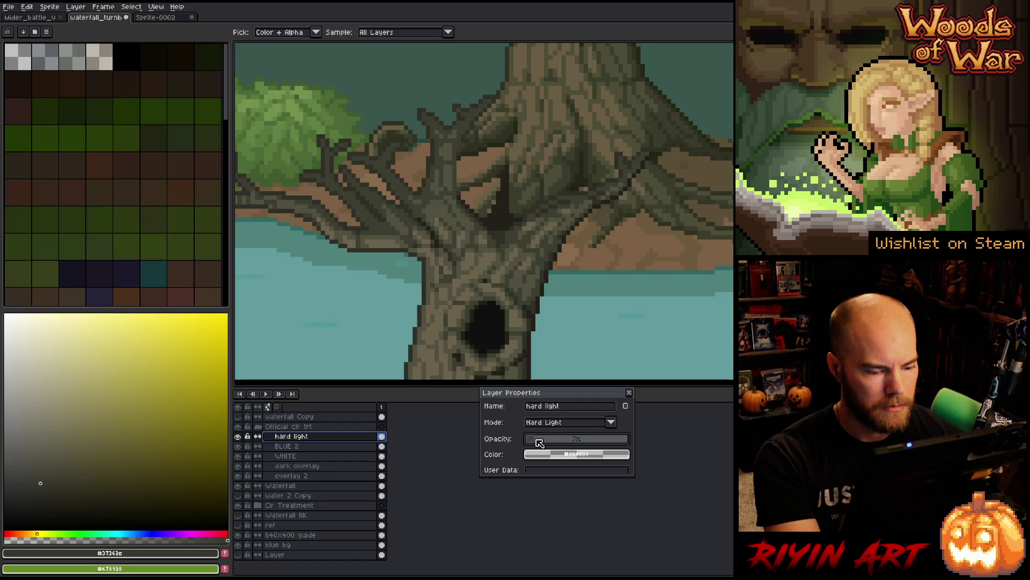
Step: Sample more trunk shades, including the lower trunk, to compare the tint
left_click(427, 273)
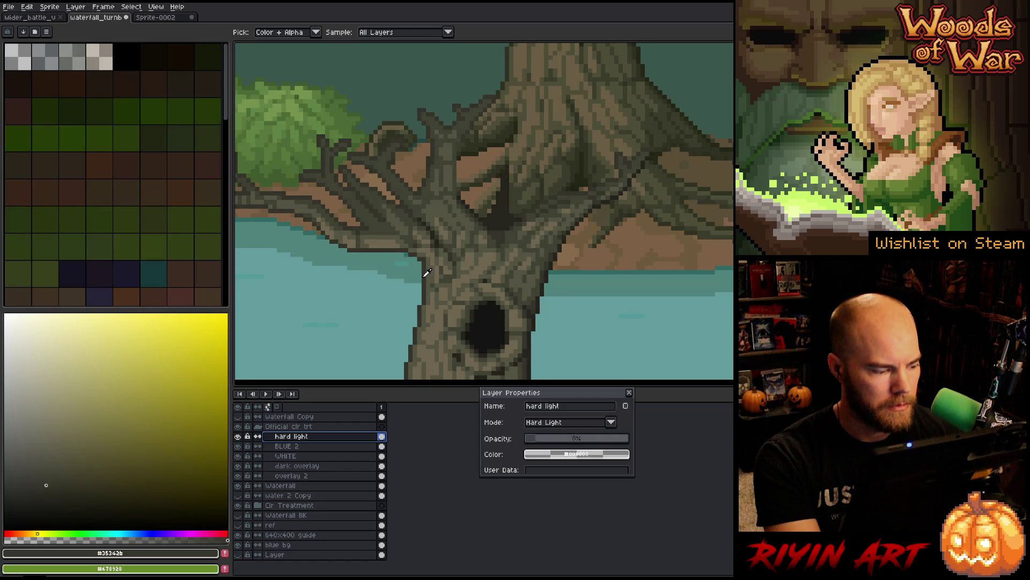
left_click(511, 65)
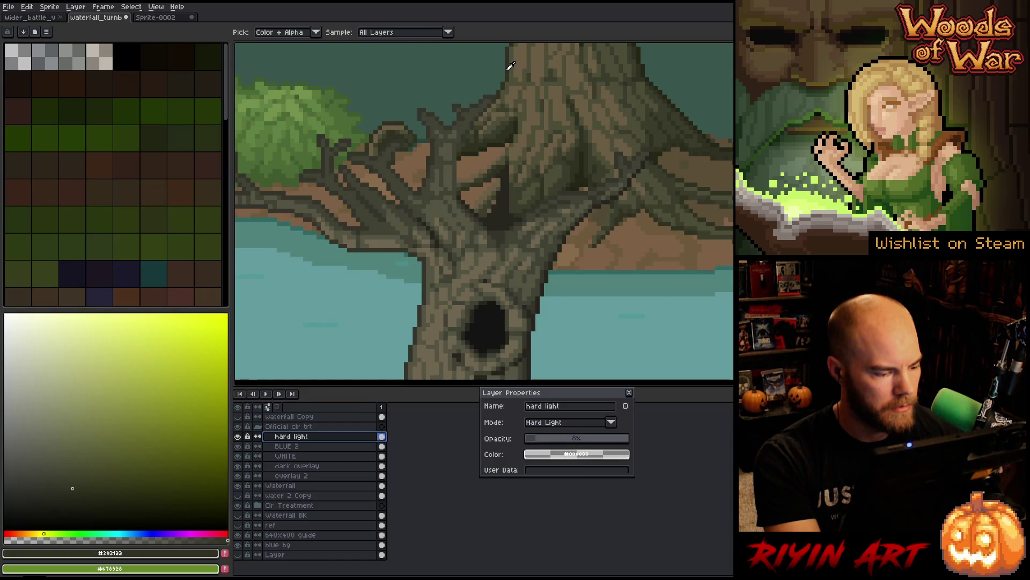
scroll(510, 66, "down", 1)
scroll(509, 147, "down", 2)
scroll(460, 205, "down", 1)
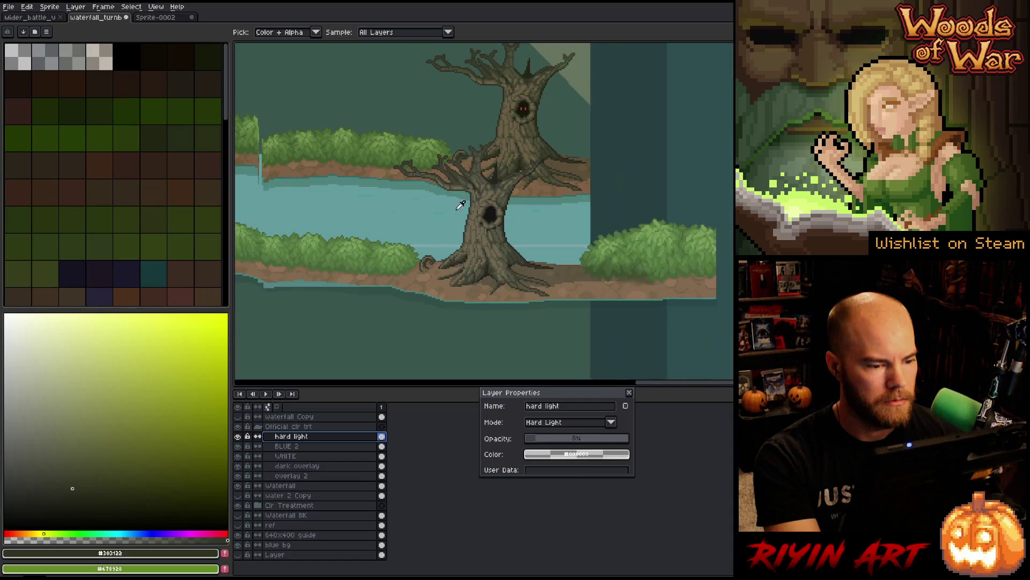
scroll(474, 201, "up", 2)
left_click(477, 199)
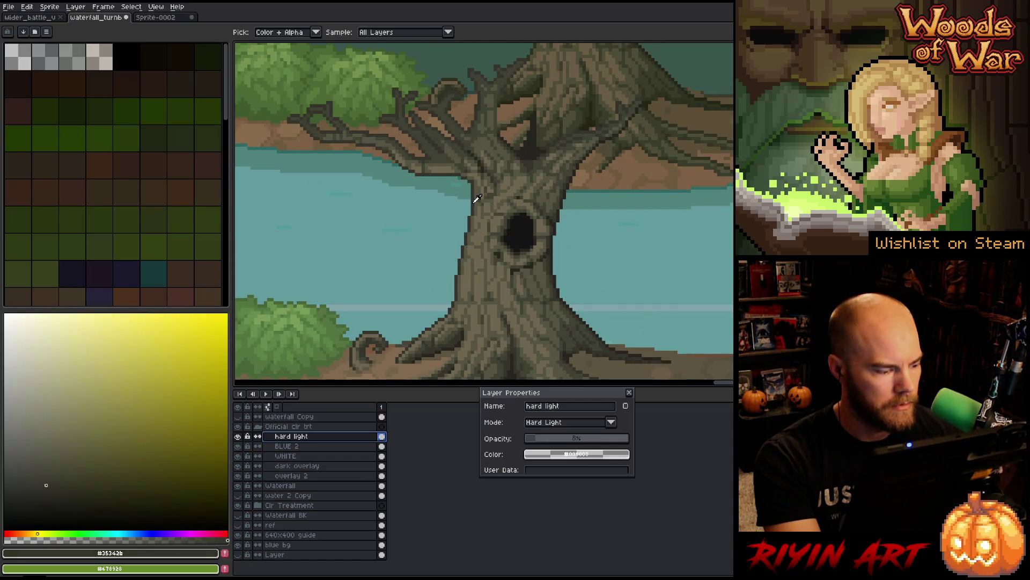
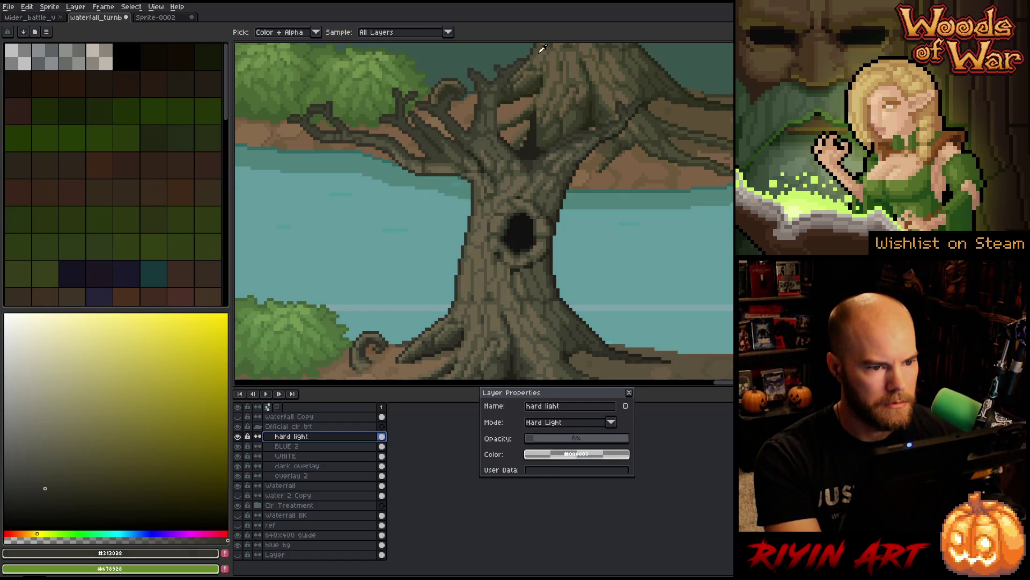
Step: Sample the tree's dark outline colour, then zoom out to see the whole river scene
left_click_drag(551, 104, 548, 155)
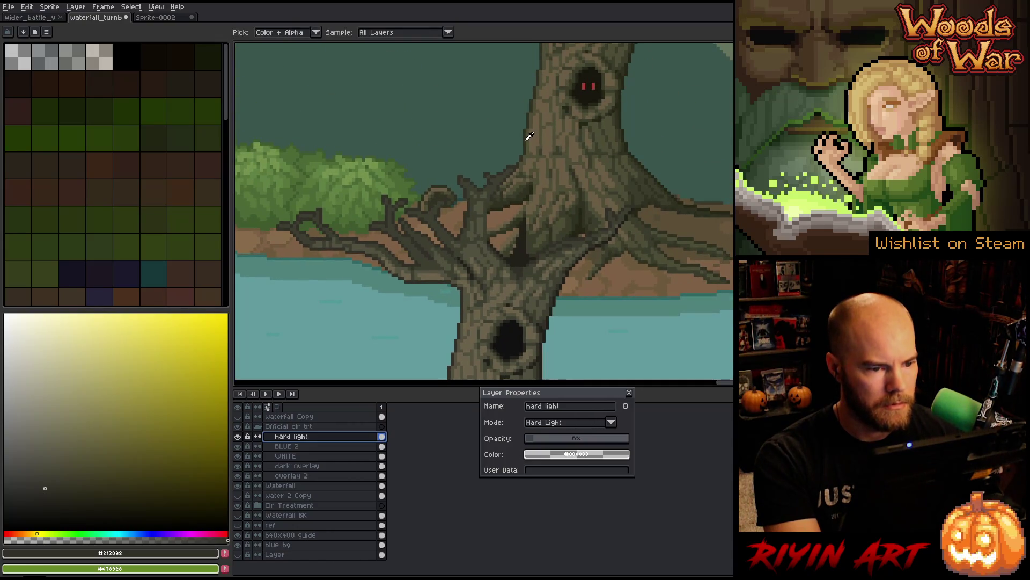
left_click(526, 139)
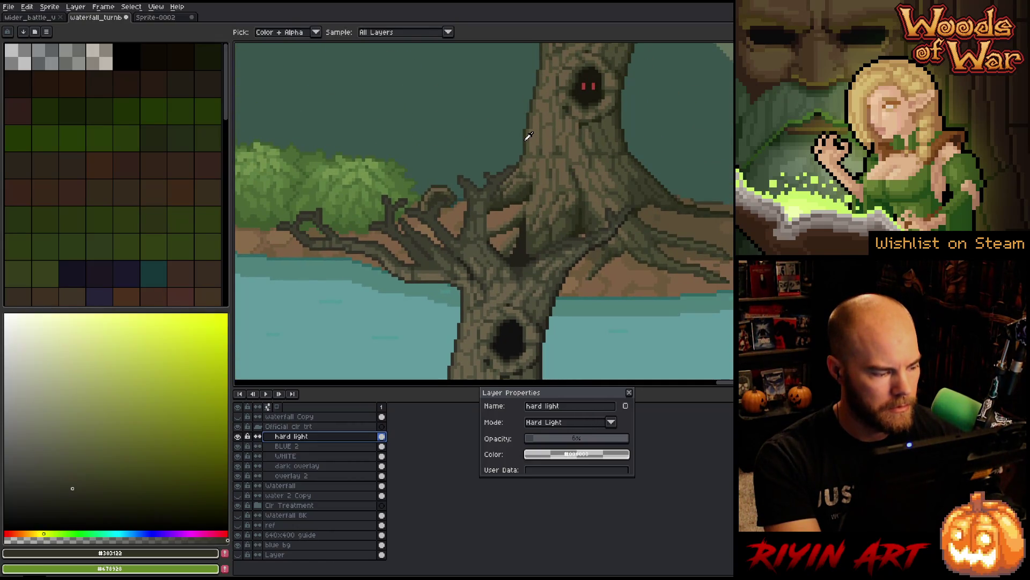
left_click(451, 368)
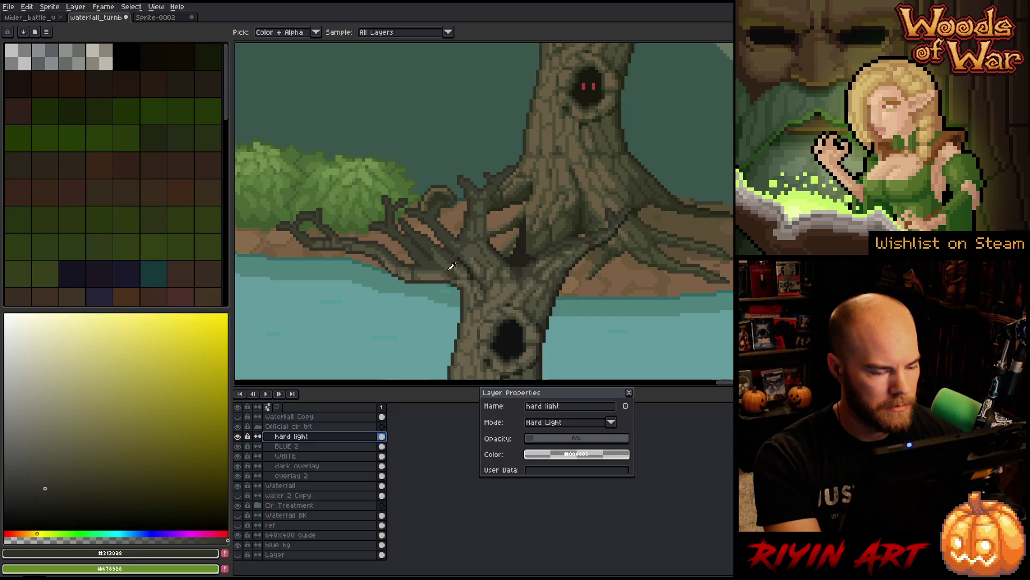
key("minus")
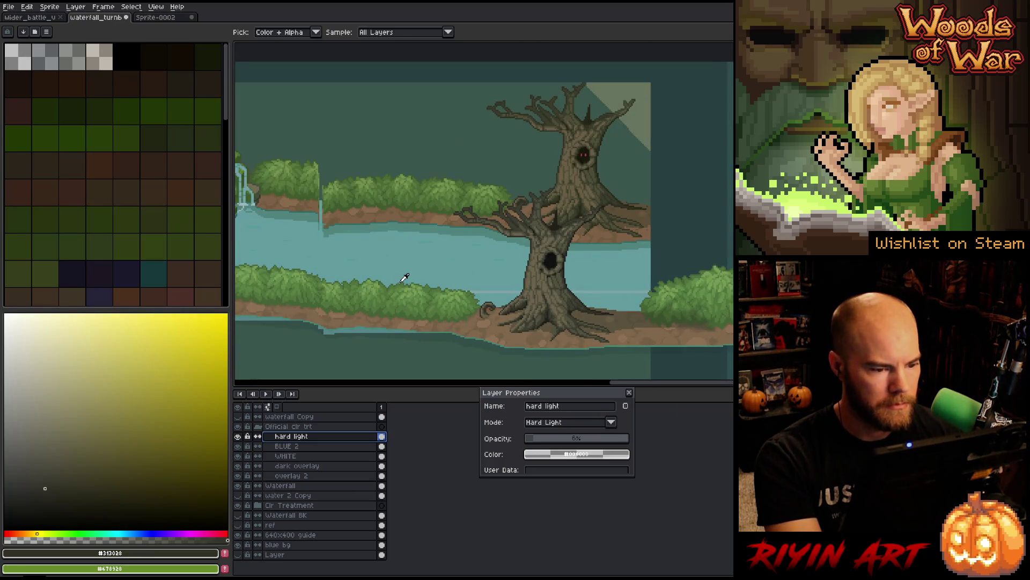
Step: On BLUE 2, try opacities between 8% and 13% and toggle its visibility to compare the water
left_click(307, 448)
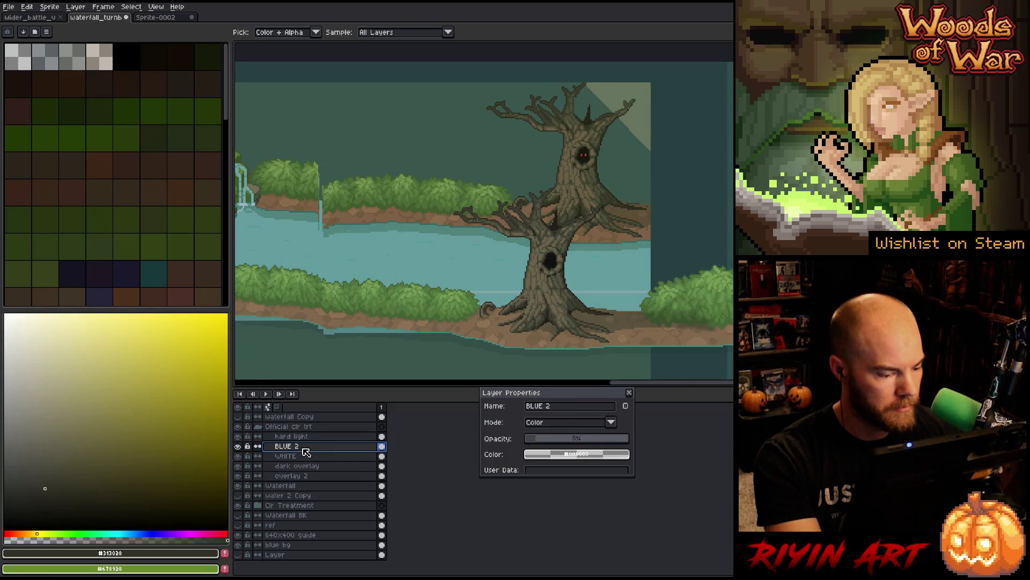
left_click(544, 439)
left_click_drag(545, 441, 541, 441)
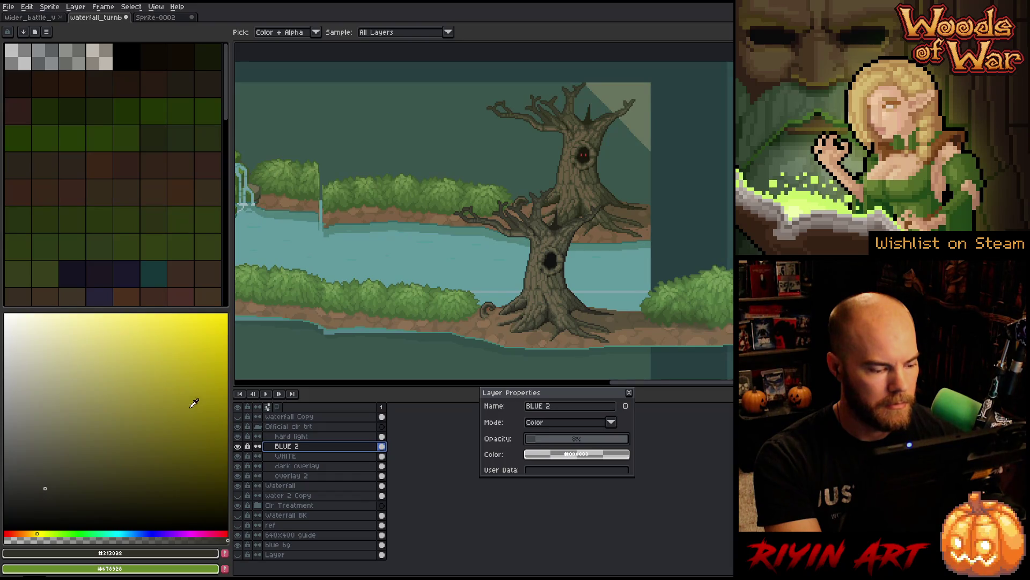
left_click(237, 446)
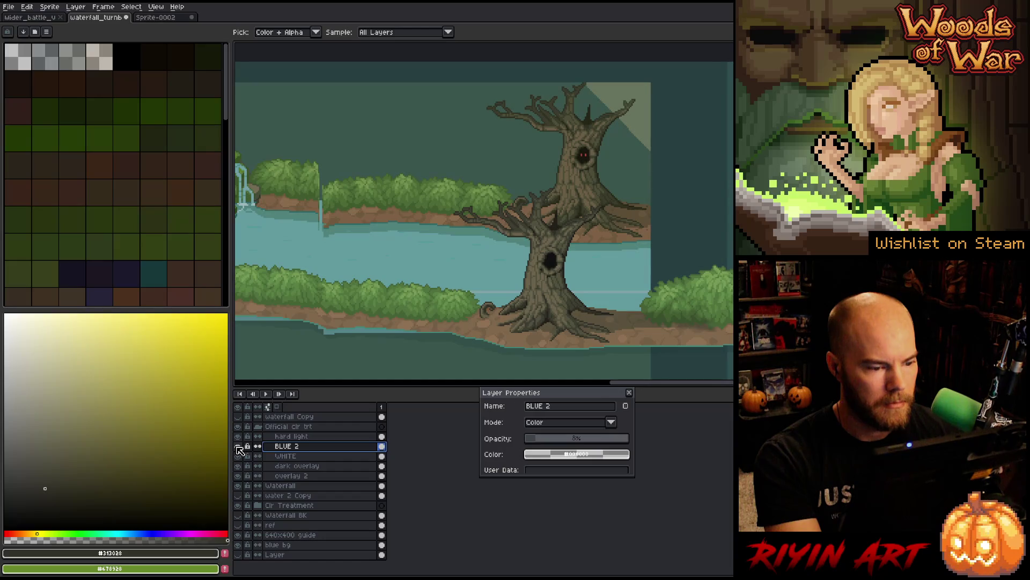
left_click(238, 446)
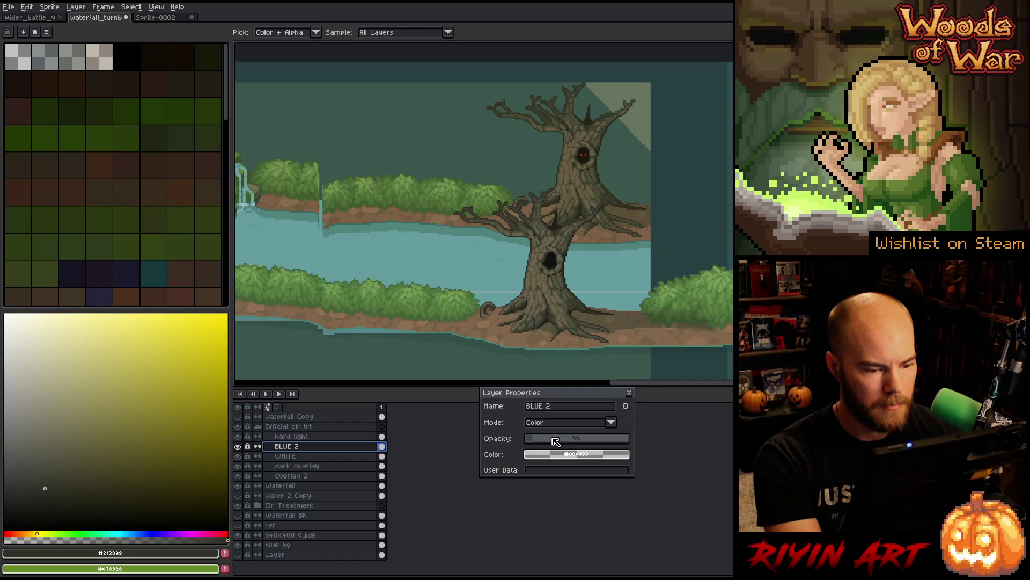
Step: Compare against the WHITE layer, then set BLUE 2's opacity to 10%
left_click(313, 455)
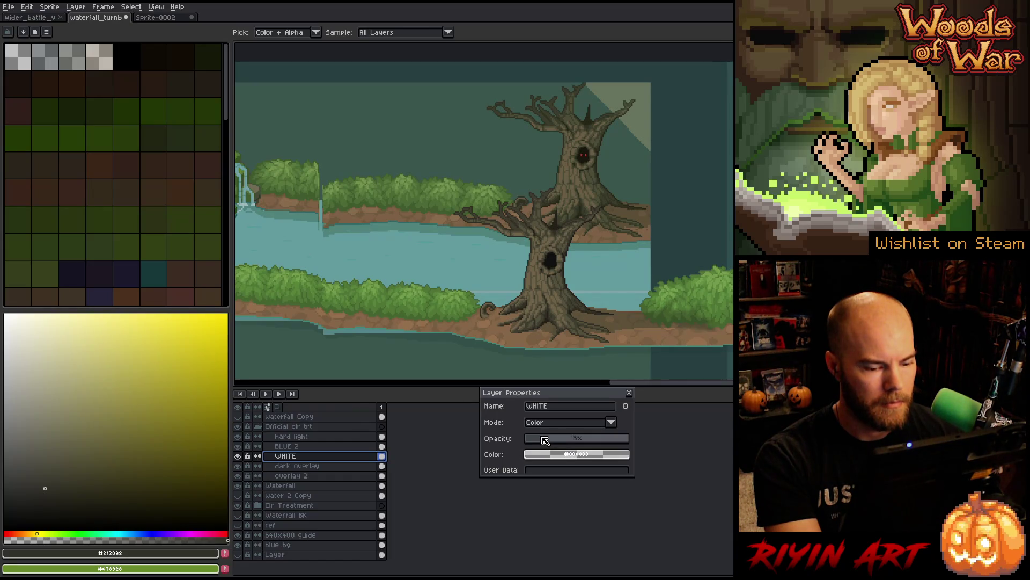
left_click(298, 446)
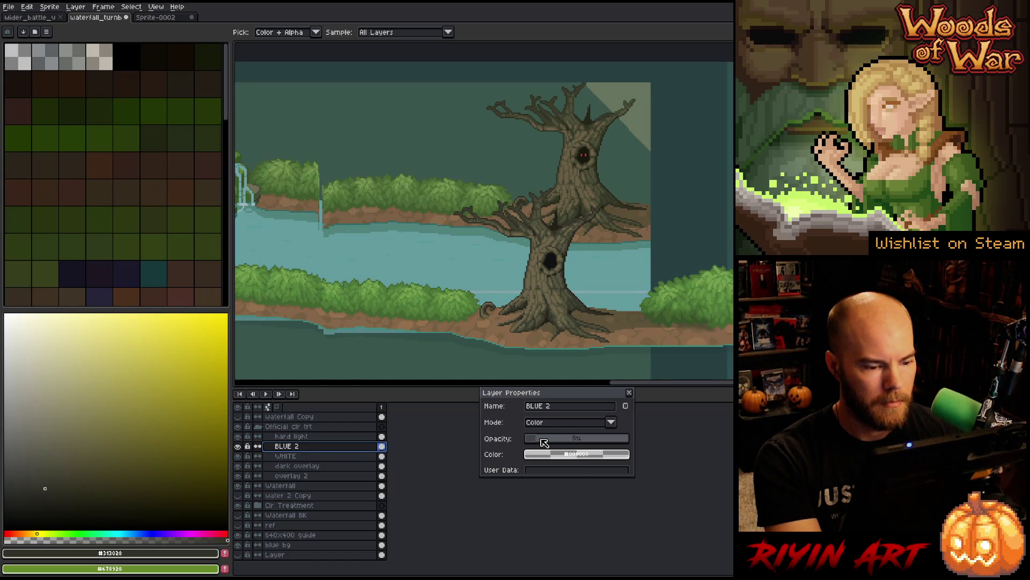
left_click(298, 456)
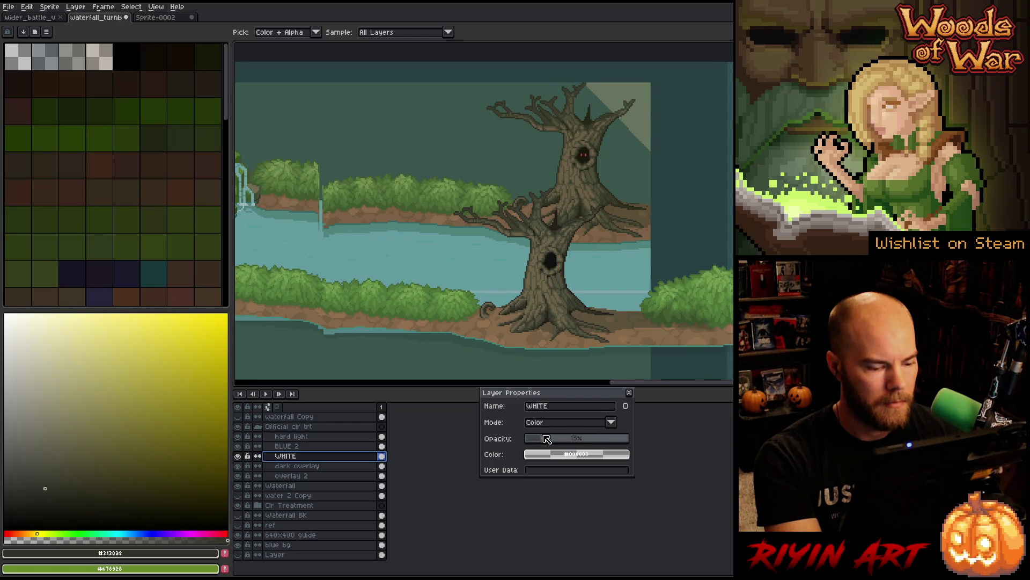
left_click(298, 447)
left_click(556, 436)
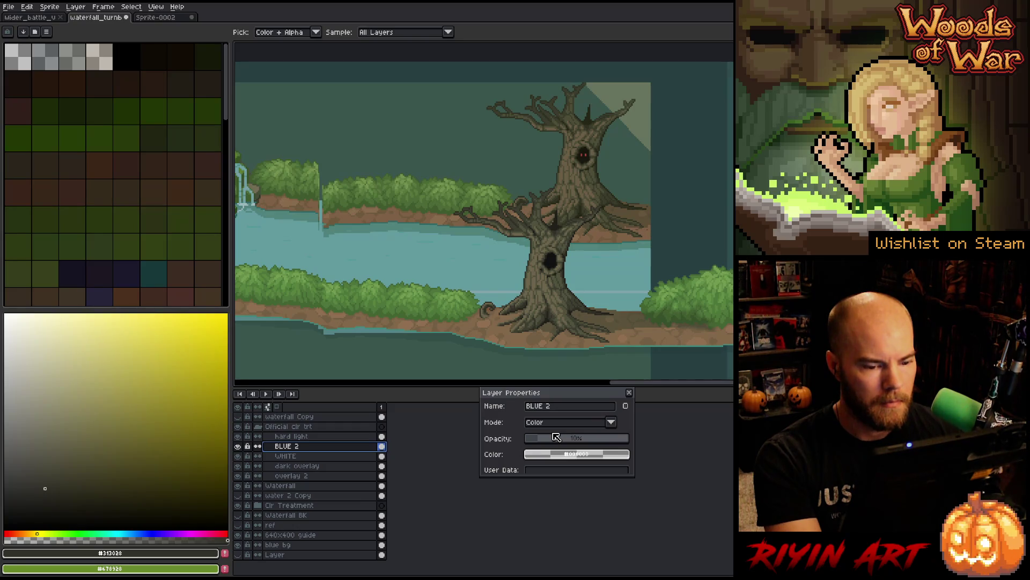
Step: Check the dark overlay layer's opacity, leaving it at 82%
scroll(391, 315, "down", 2)
scroll(357, 308, "up", 2)
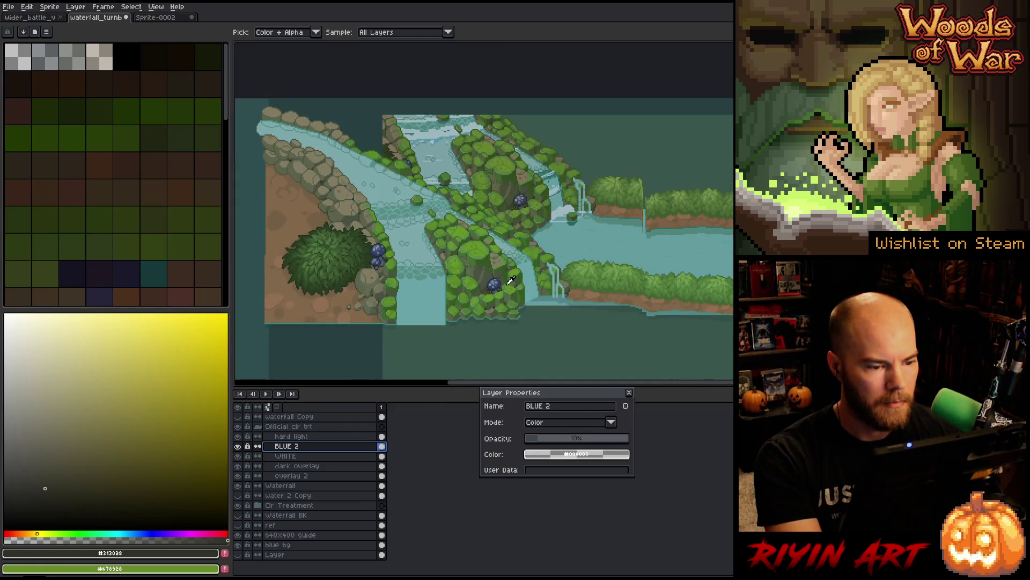
scroll(511, 280, "down", 1)
scroll(513, 230, "up", 2)
left_click(311, 466)
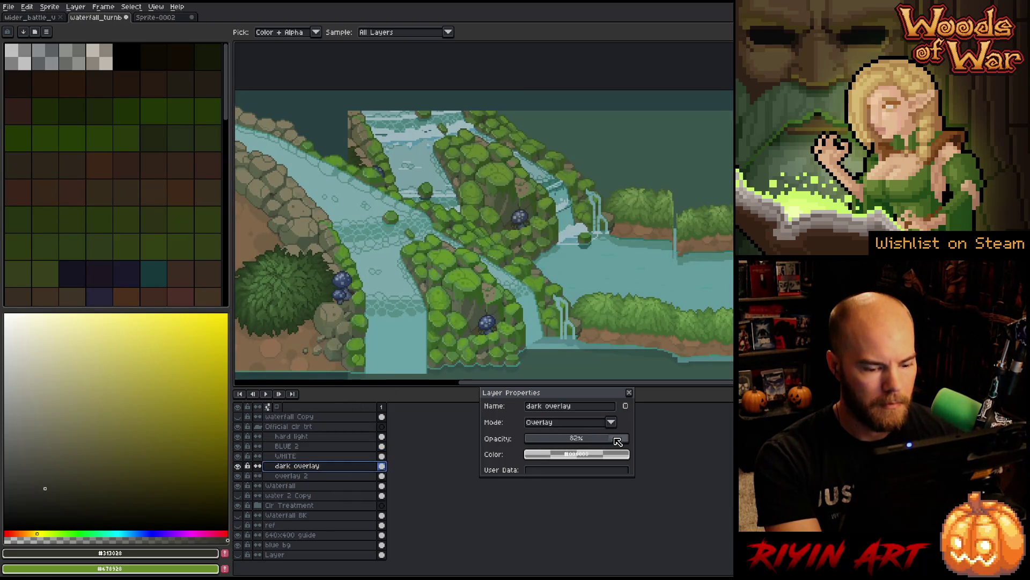
mouse_move(618, 440)
left_mouse_down()
mouse_move(627, 442)
mouse_move(605, 442)
left_mouse_up()
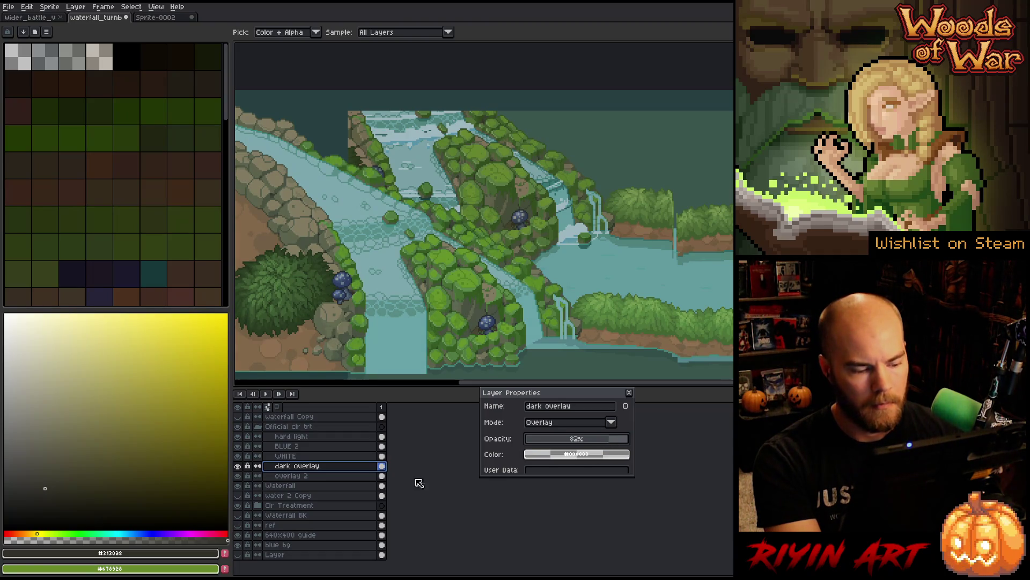
Step: Set the overlay 2 layer's opacity to 64%
left_click(317, 476)
left_click_drag(609, 439, 561, 439)
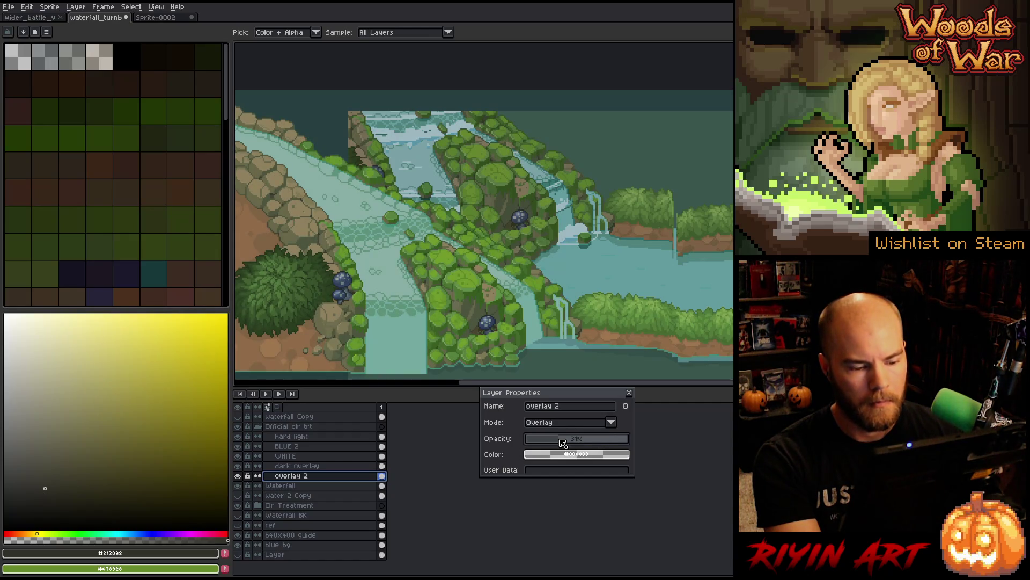
left_click(597, 439)
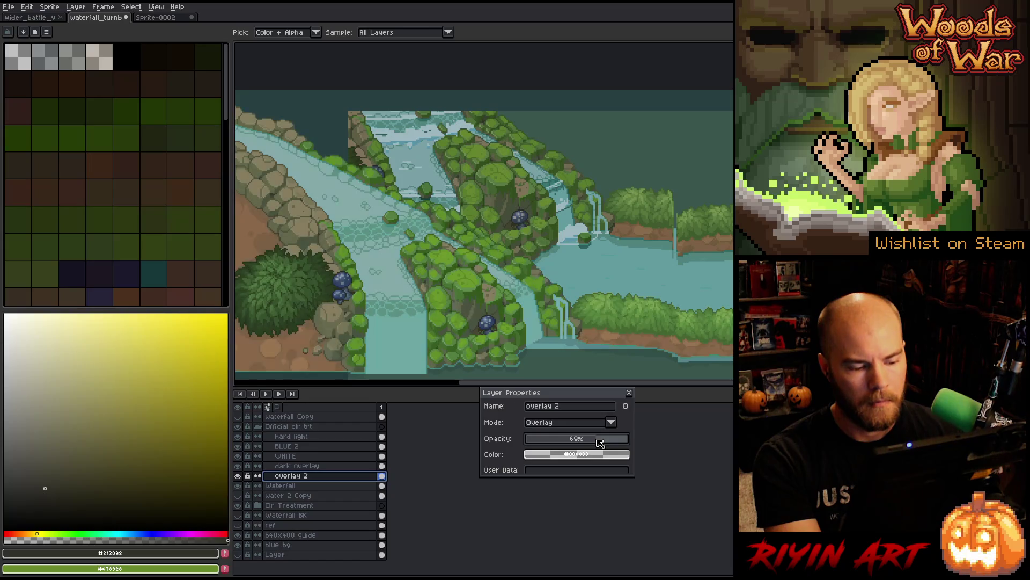
left_click_drag(598, 439, 594, 442)
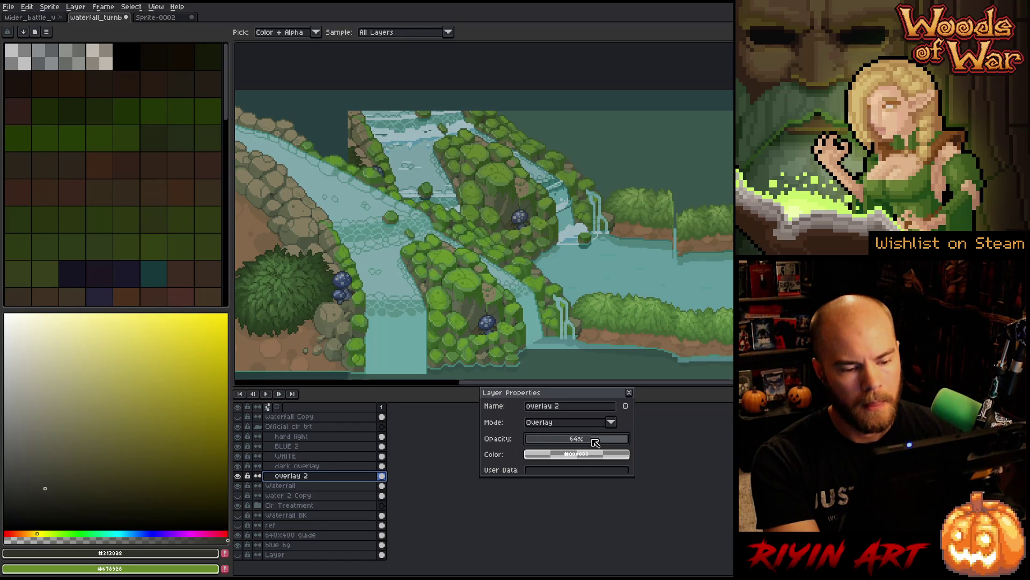
scroll(724, 295, "down", 2)
scroll(698, 268, "up", 2)
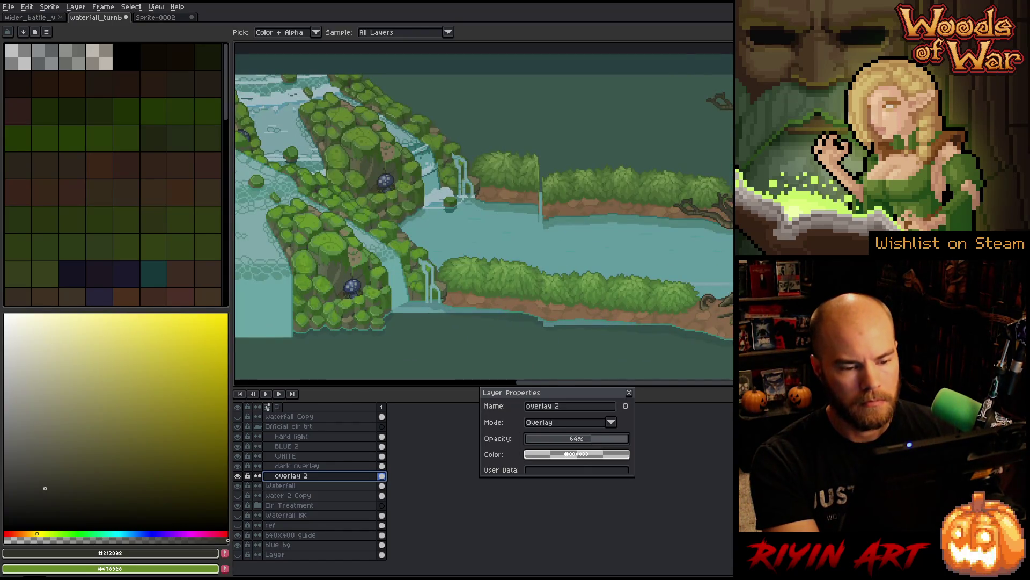
Step: Select BLUE 2 and sample light and dark browns from the river bank
scroll(698, 279, "up", 1)
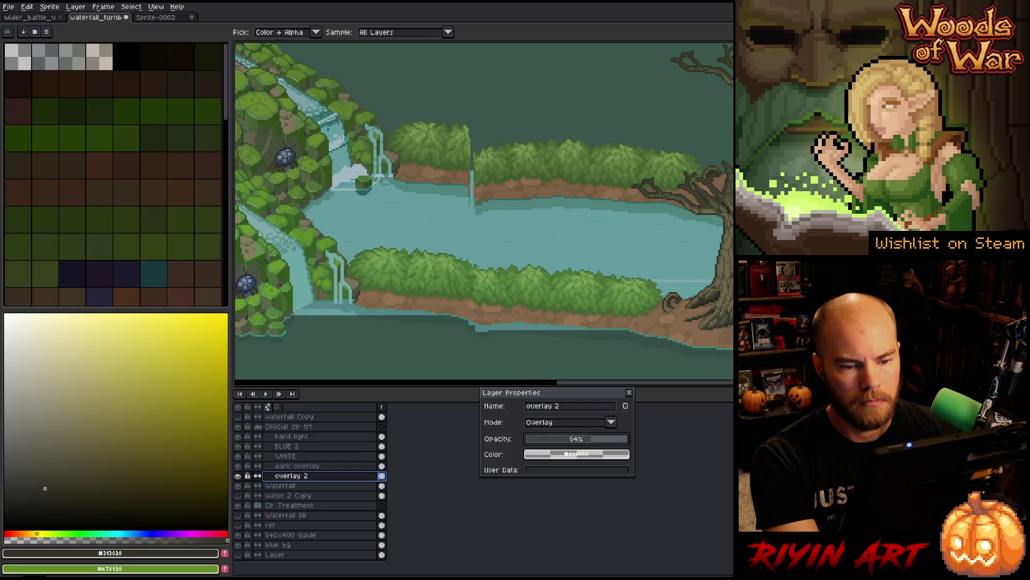
left_click(301, 446)
scroll(554, 439, "up", 1)
scroll(554, 439, "up", 3)
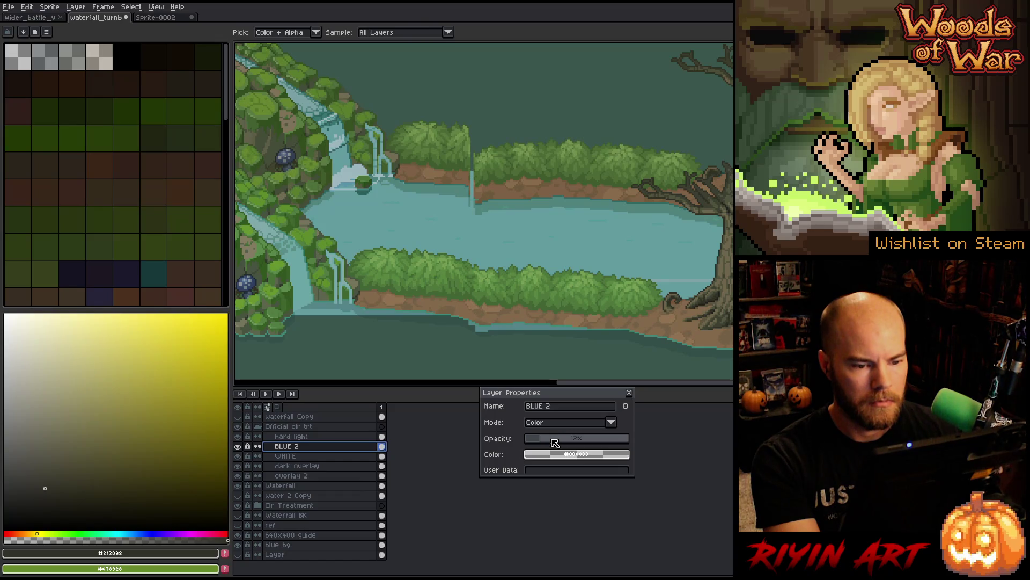
left_click(564, 185)
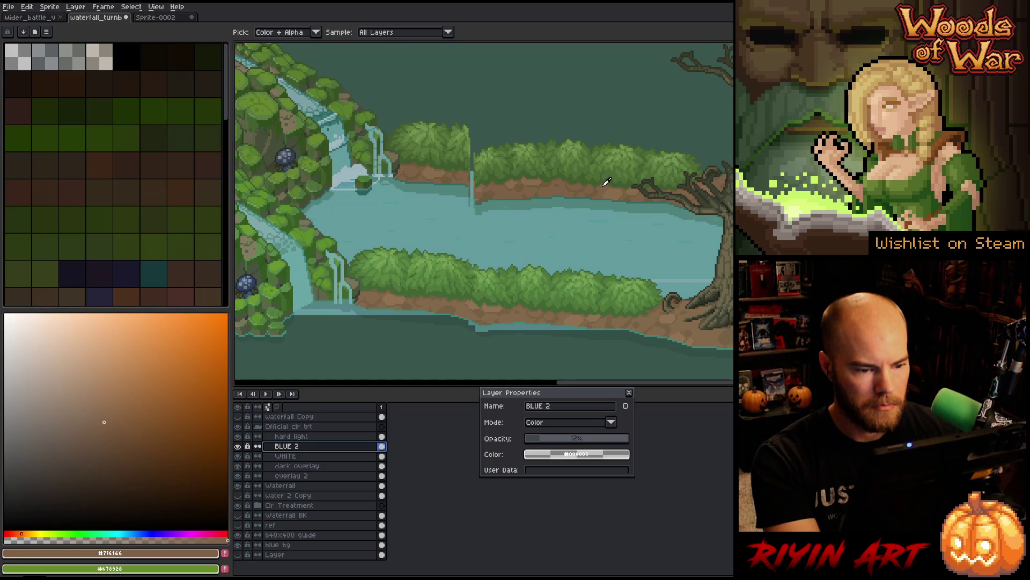
left_click(649, 321)
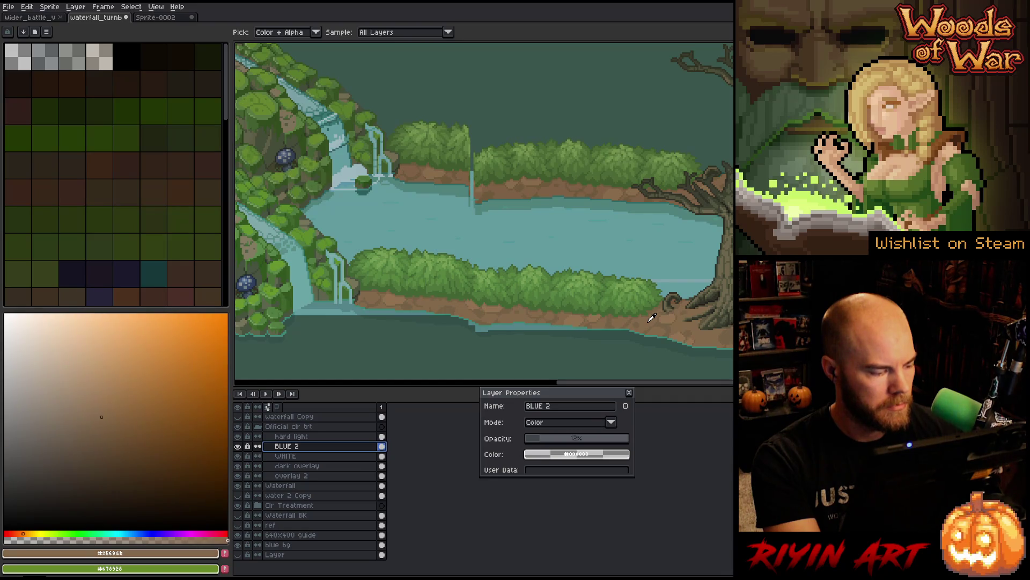
Step: Lower BLUE 2's opacity to 8% and the WHITE layer's opacity to 12%
left_click(543, 438)
left_click(543, 438)
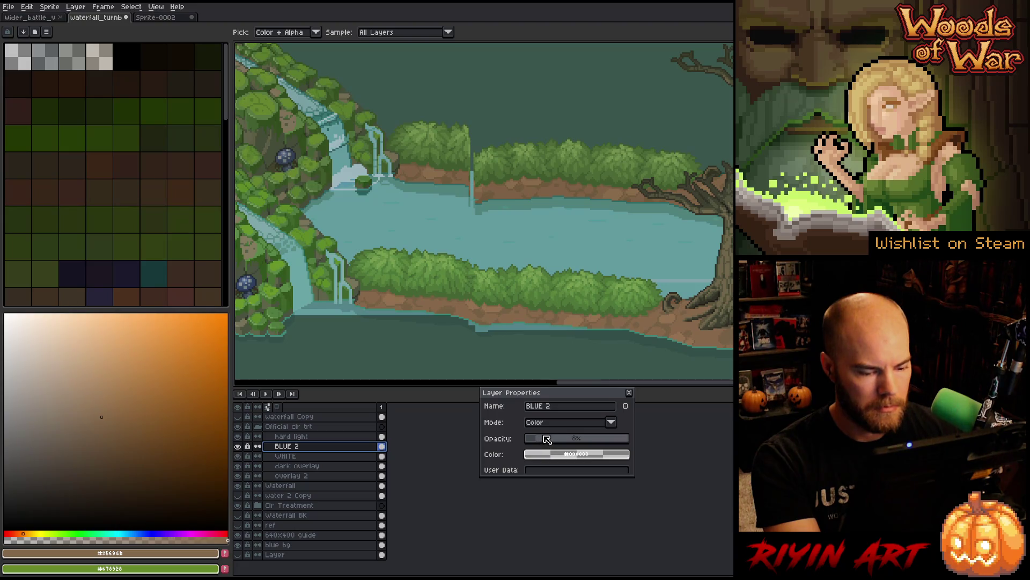
left_click(656, 315)
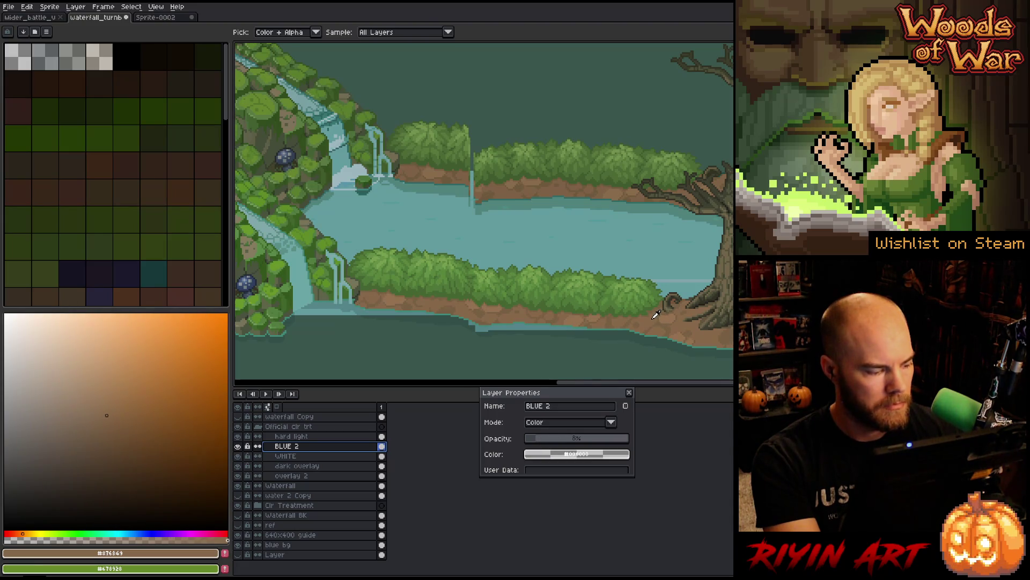
left_click(605, 188)
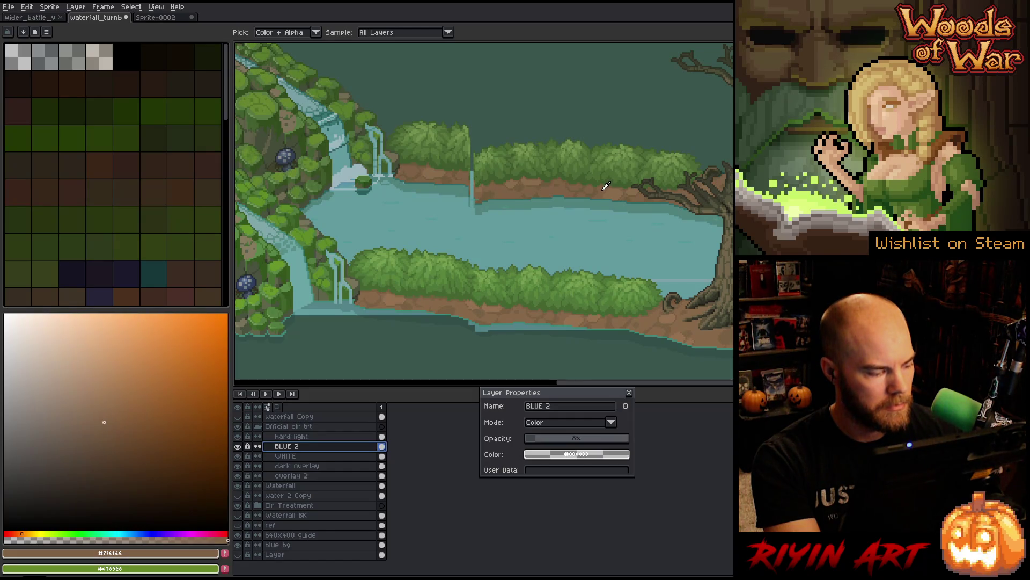
left_click(325, 457)
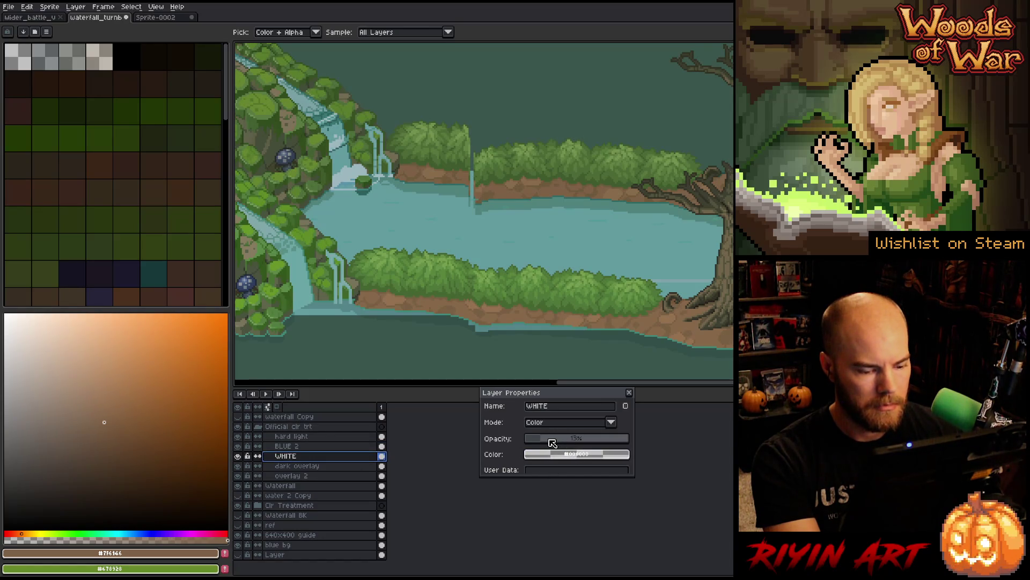
left_click_drag(552, 442, 550, 436)
Step: Resample the bank browns, ending on the brown riverbank colour, and zoom out
left_click(573, 179)
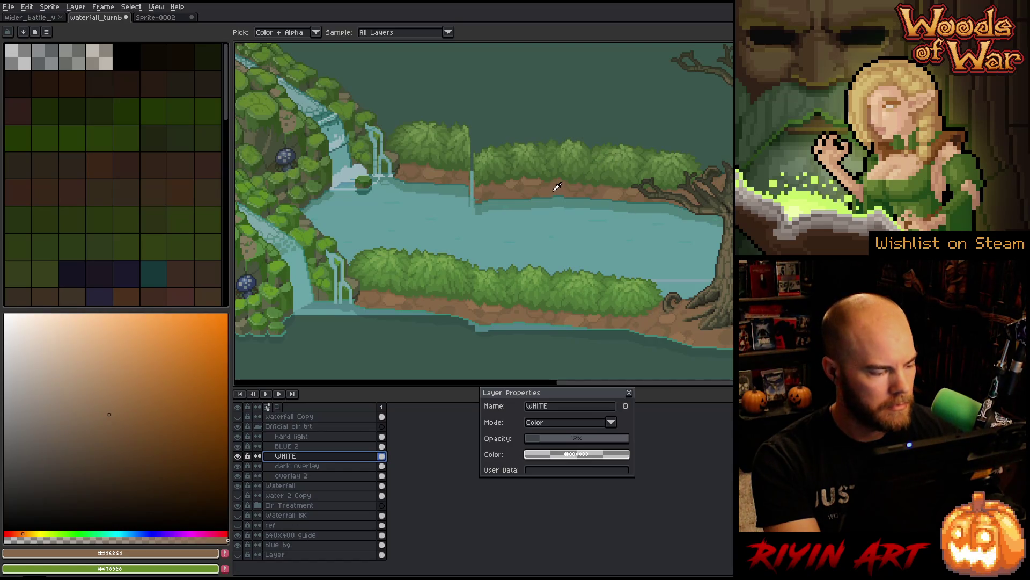
left_click(557, 186)
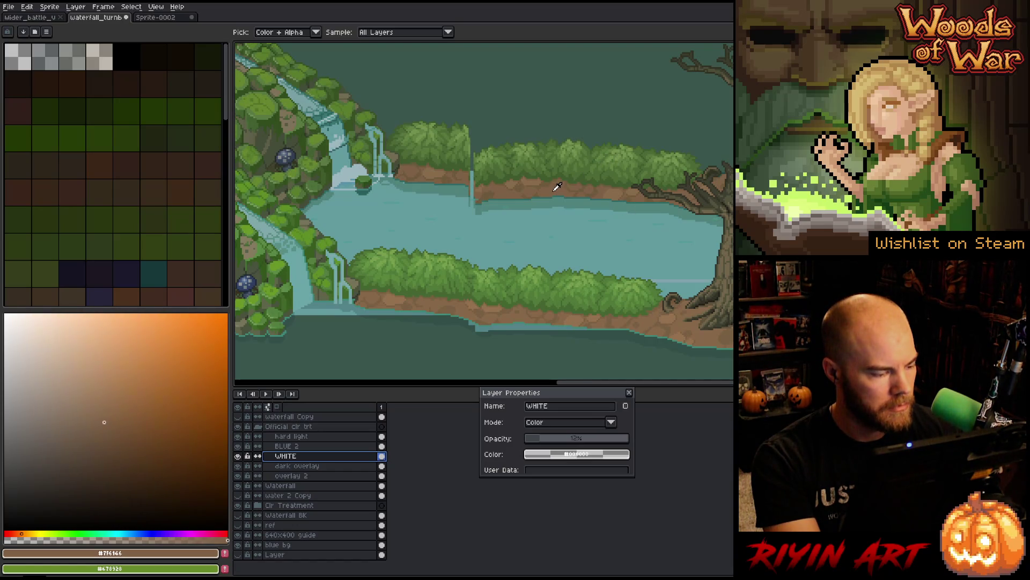
left_click(648, 319)
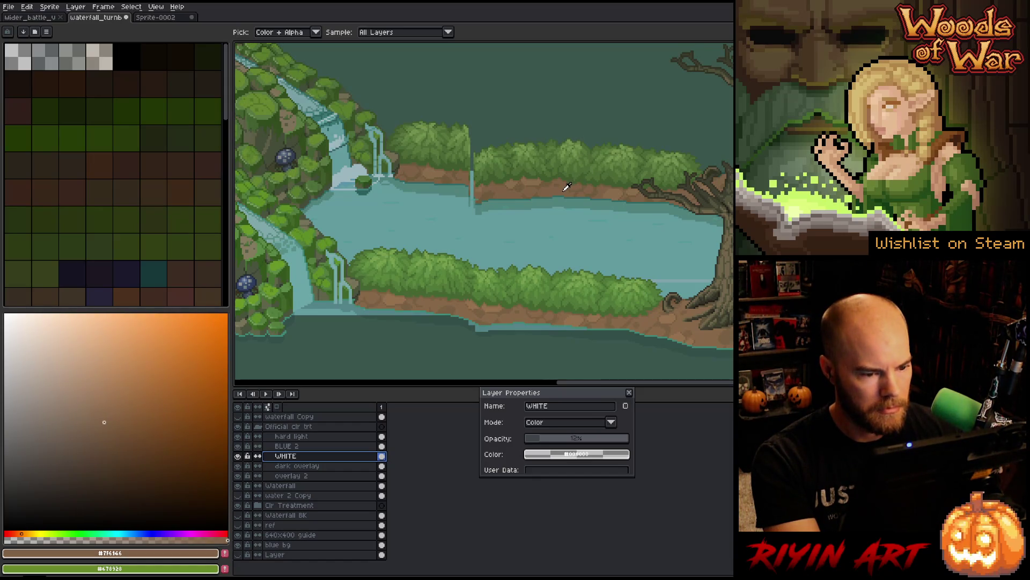
left_click(649, 318)
scroll(640, 294, "down", 2)
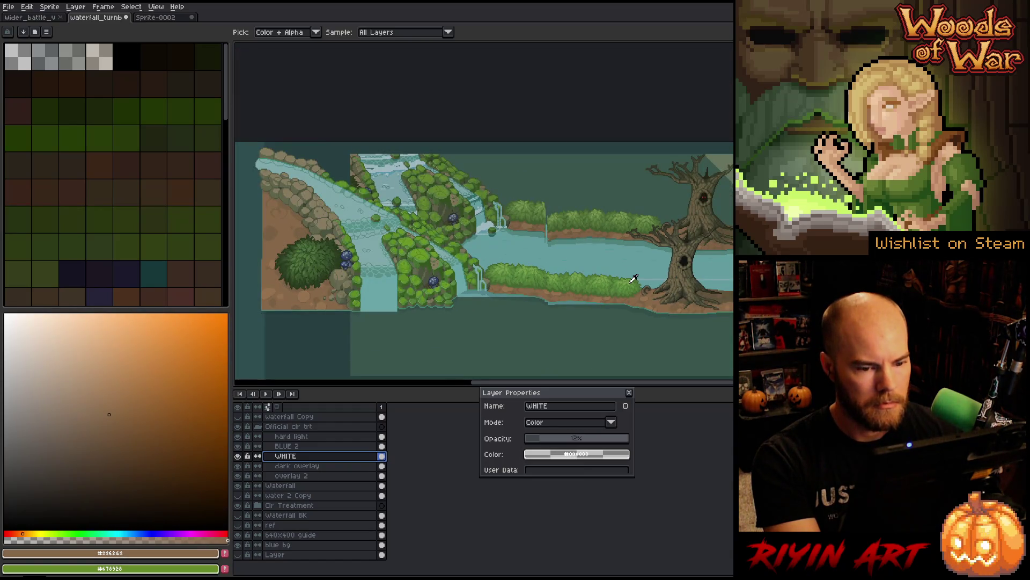
Step: Sample teal tones from the water and green tones from the moss
scroll(357, 210, "up", 2)
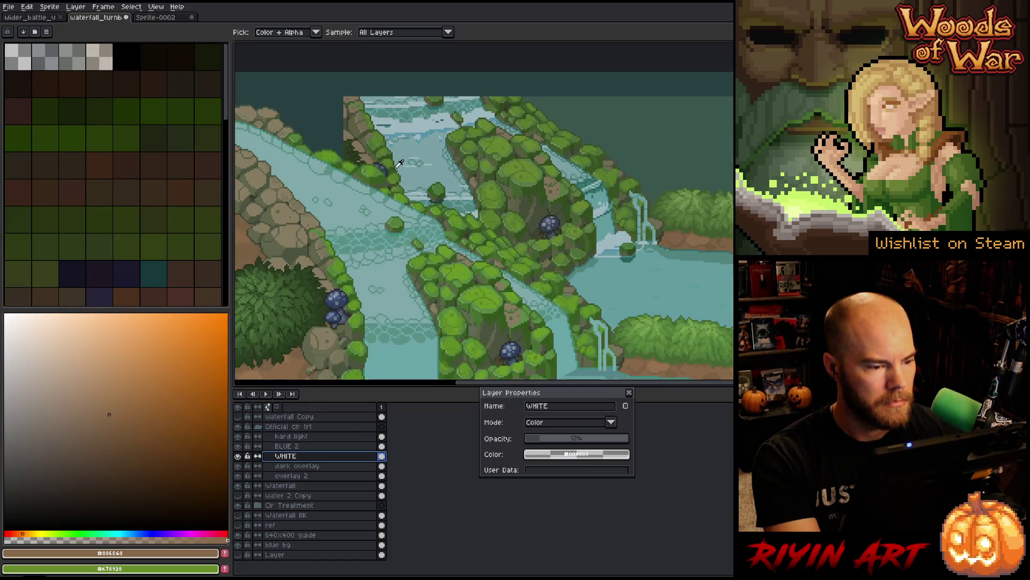
left_click(439, 171)
left_click(350, 198)
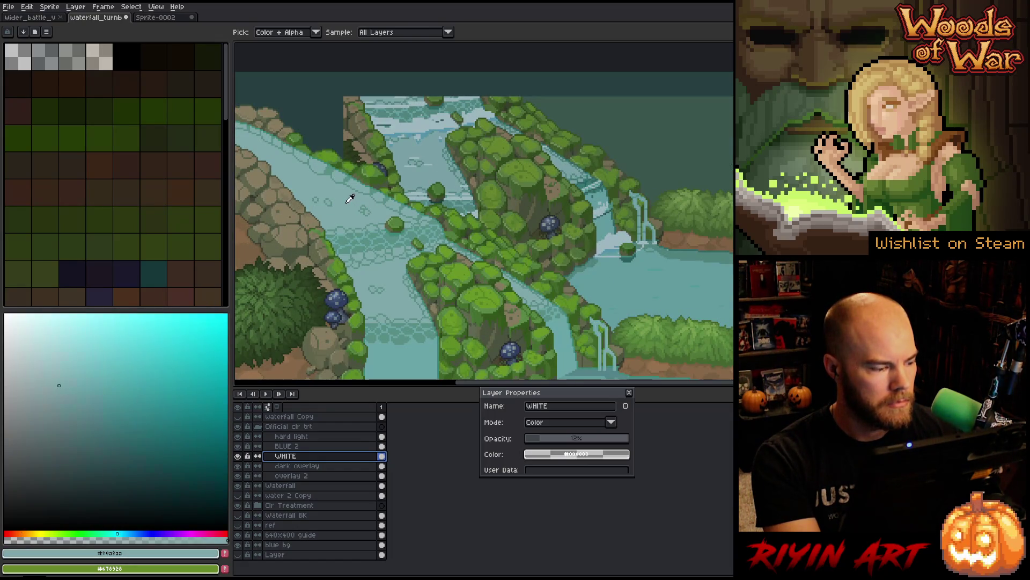
left_click(415, 145)
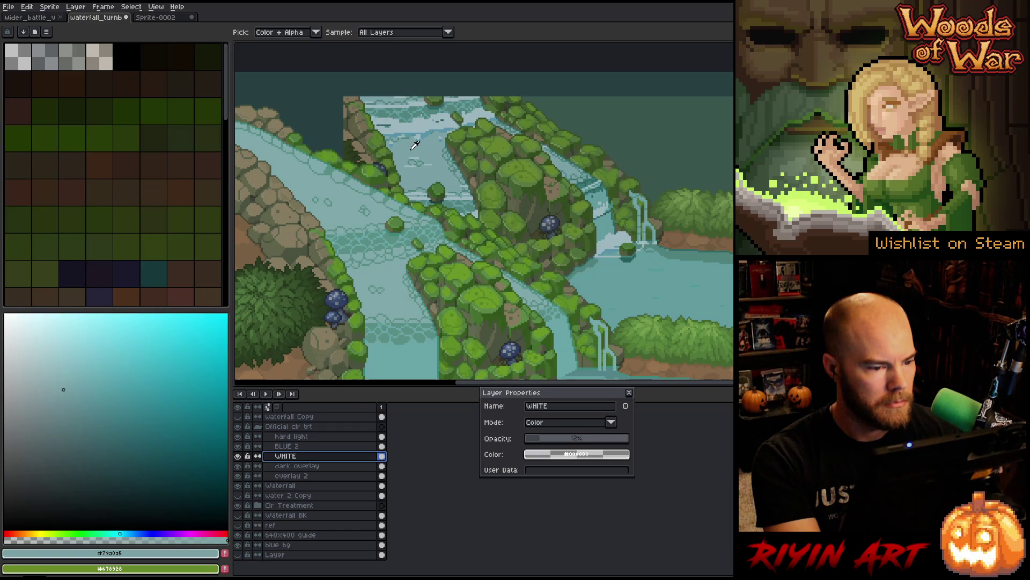
left_click(536, 169)
left_click(496, 296)
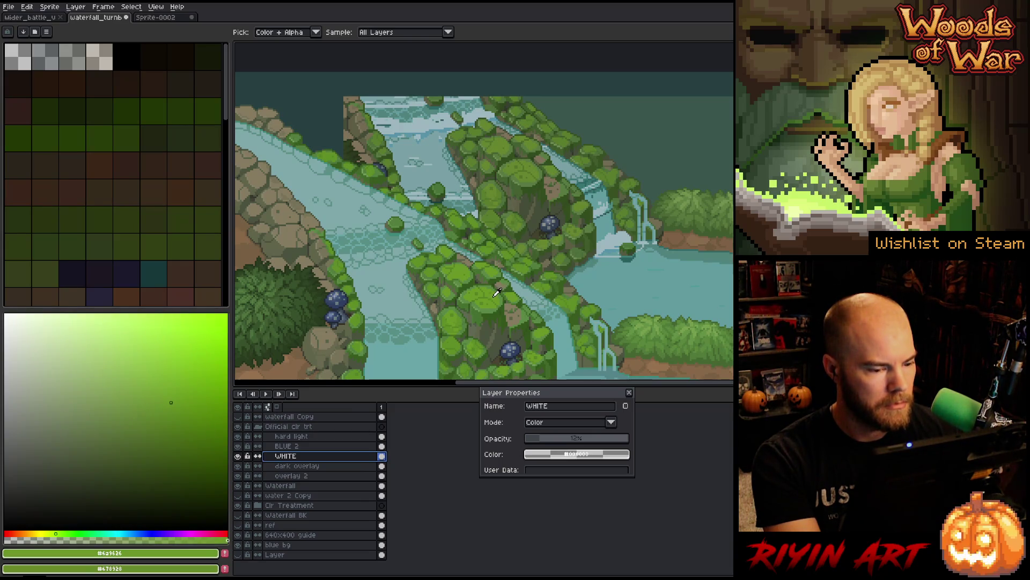
Step: Pan to frame the scene, close the WHITE layer's properties, and select the Waterfall layer
scroll(497, 292, "down", 2)
key("space")
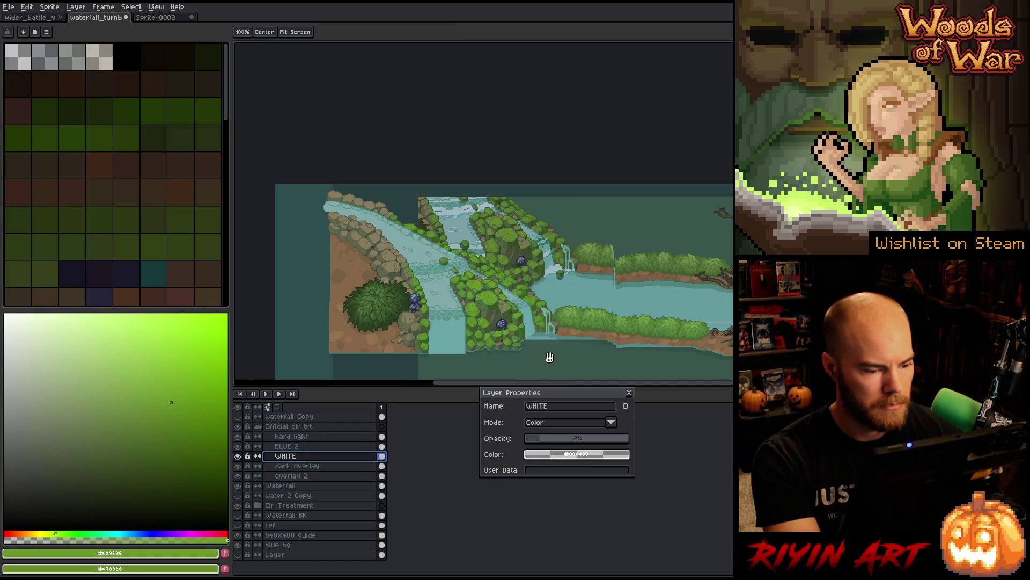
left_click_drag(549, 357, 509, 341)
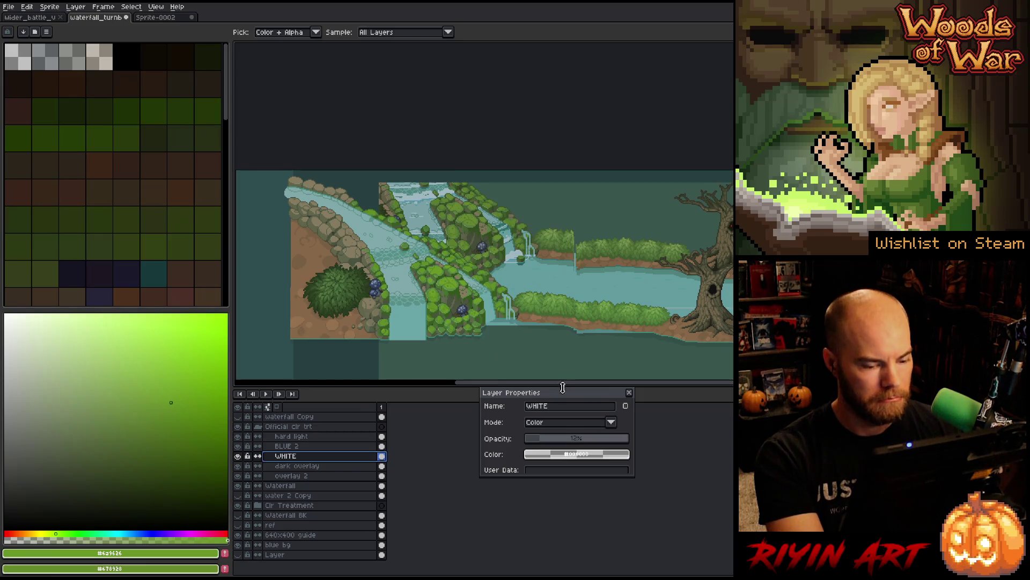
left_click(629, 393)
left_click(319, 487)
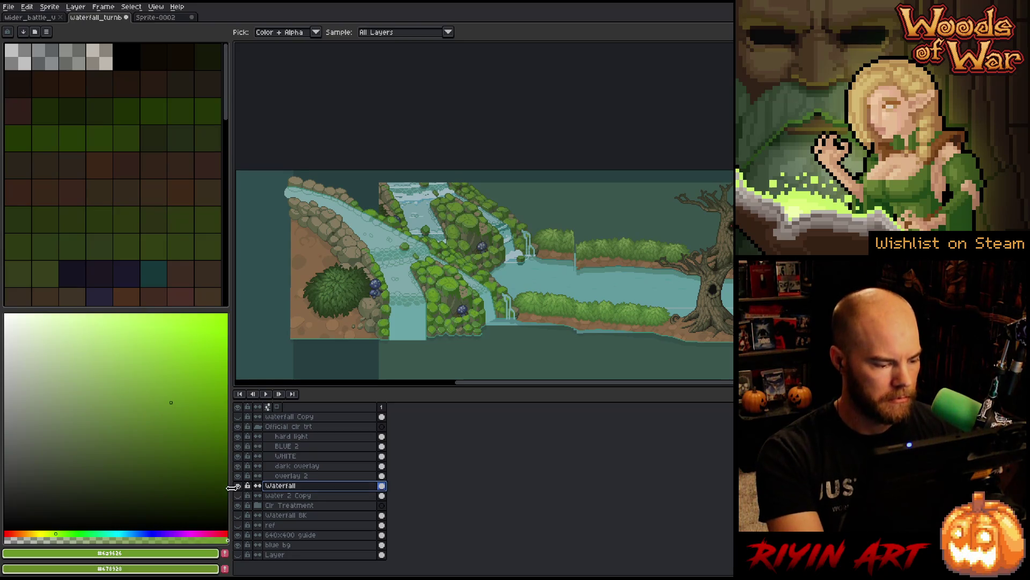
Step: Solo the Waterfall layer and select its water colour at a tolerance of about 25
left_click(238, 485, "alt")
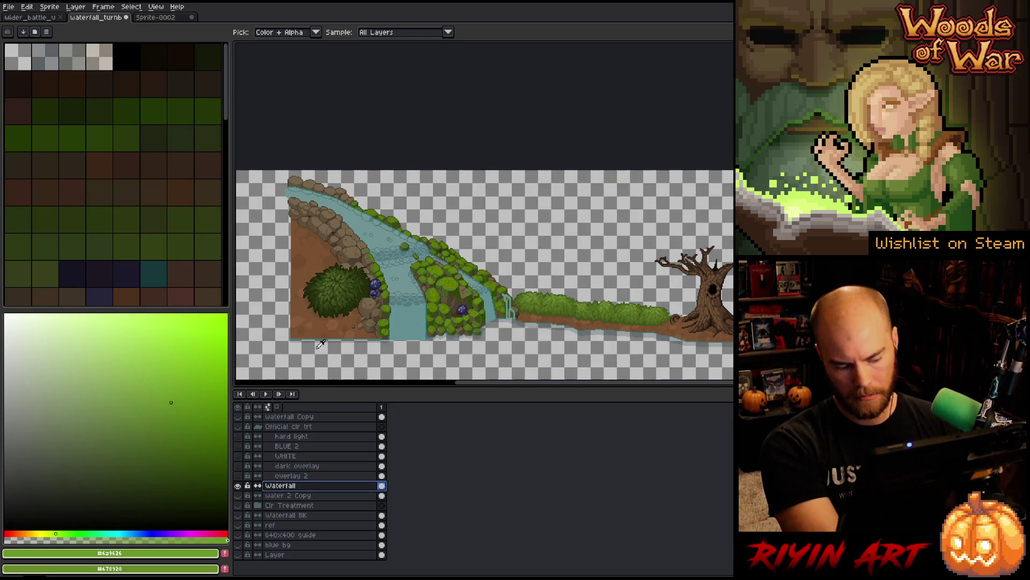
key("shift+c")
left_click(404, 322)
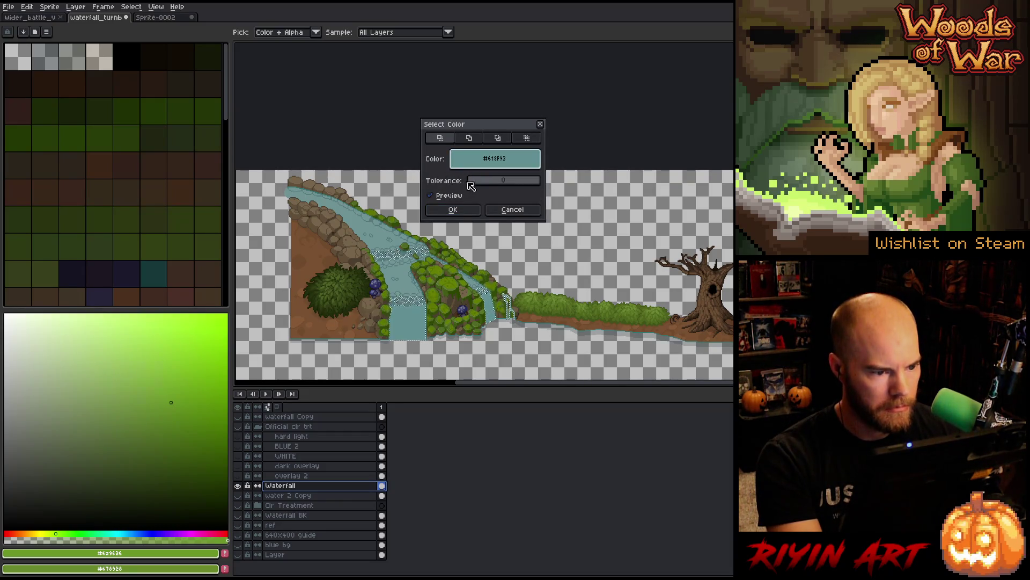
left_click_drag(477, 185, 480, 184)
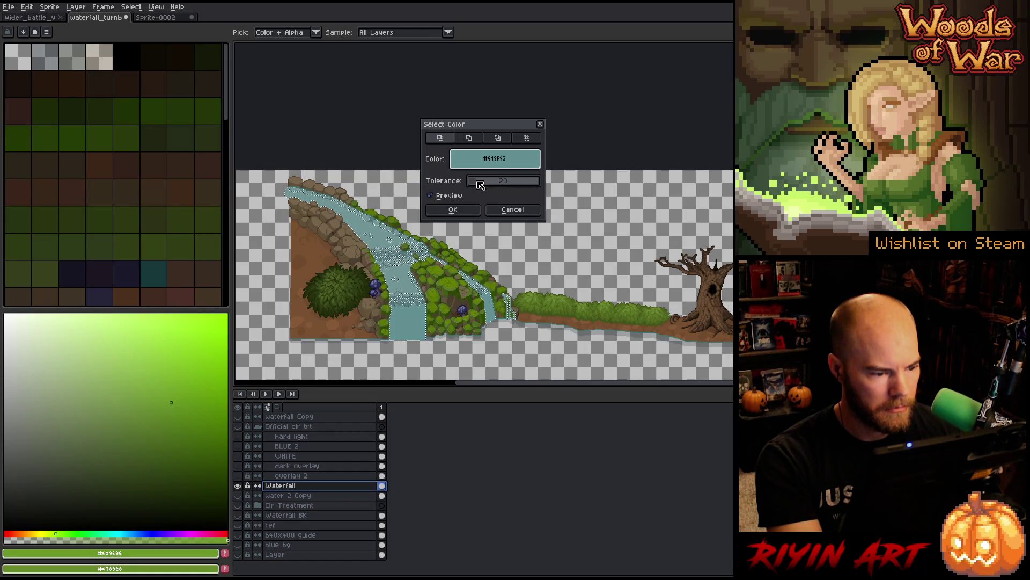
left_click(455, 210)
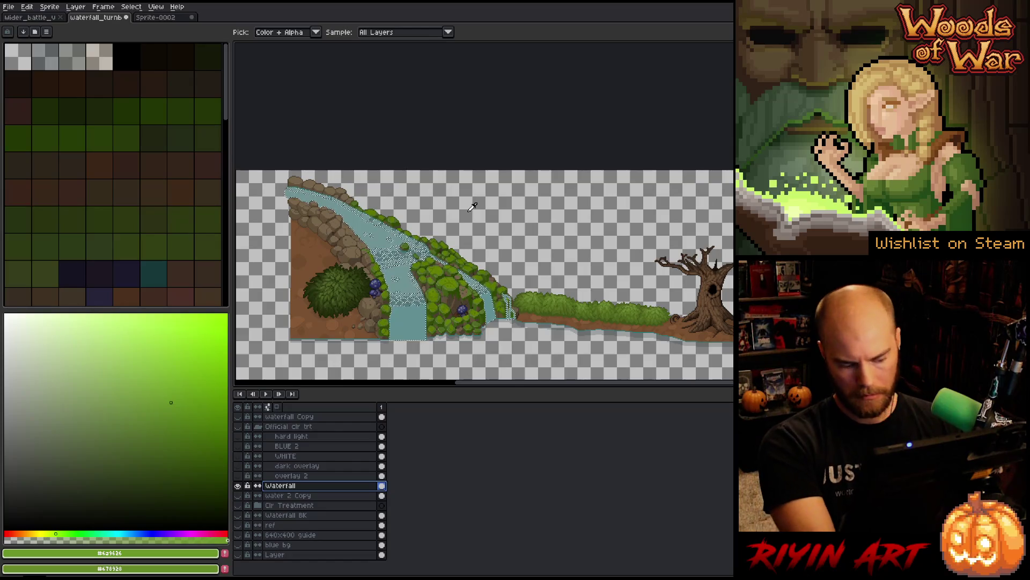
Step: Redo the colour selection with tolerance 0, matching transparency
key("shift+c")
left_click_drag(472, 181, 467, 180)
left_click(422, 176)
left_click(397, 259)
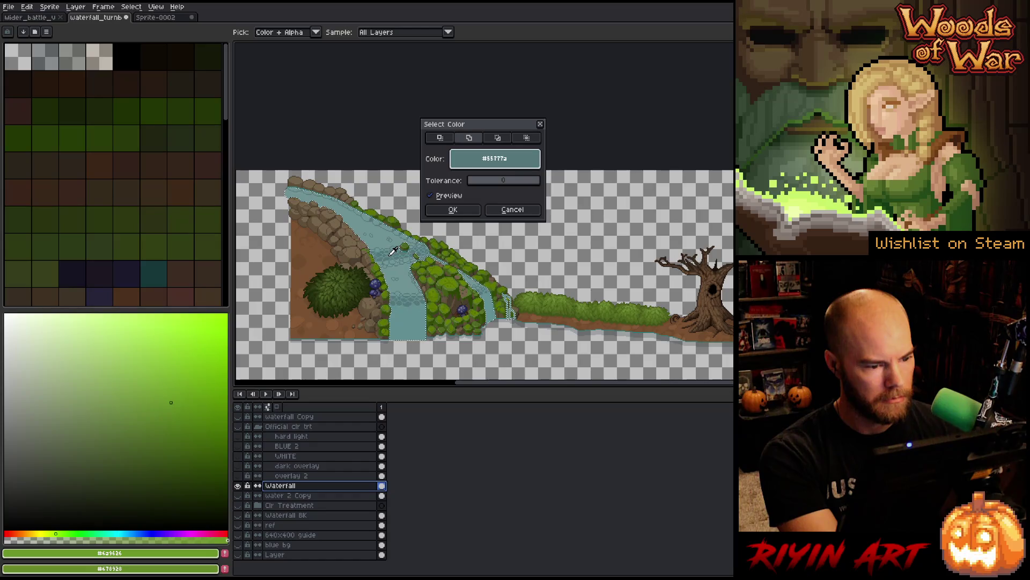
left_click(453, 209)
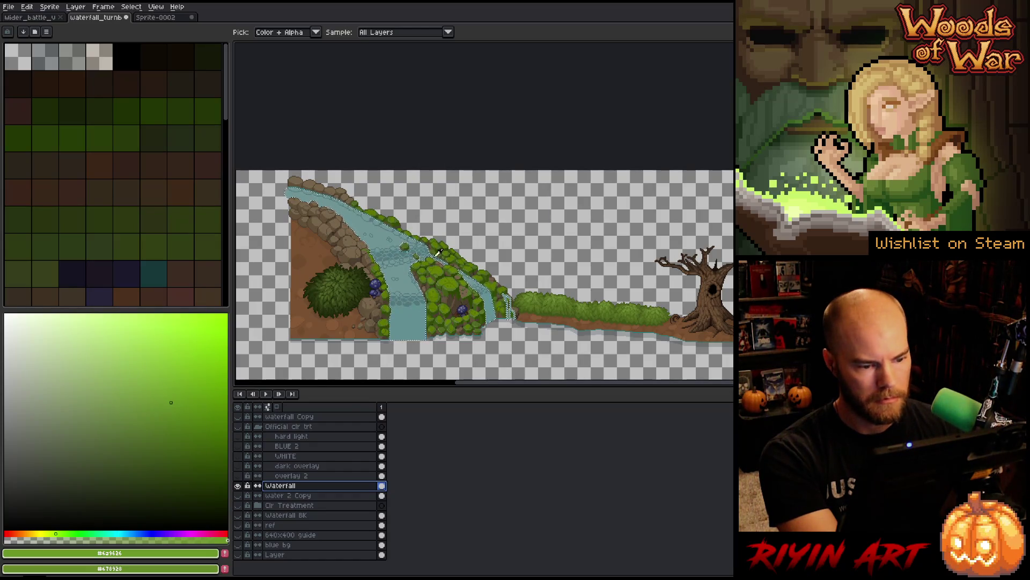
scroll(389, 224, "up", 3)
Step: Run the colour-range selection again with the same settings
key("shift+c")
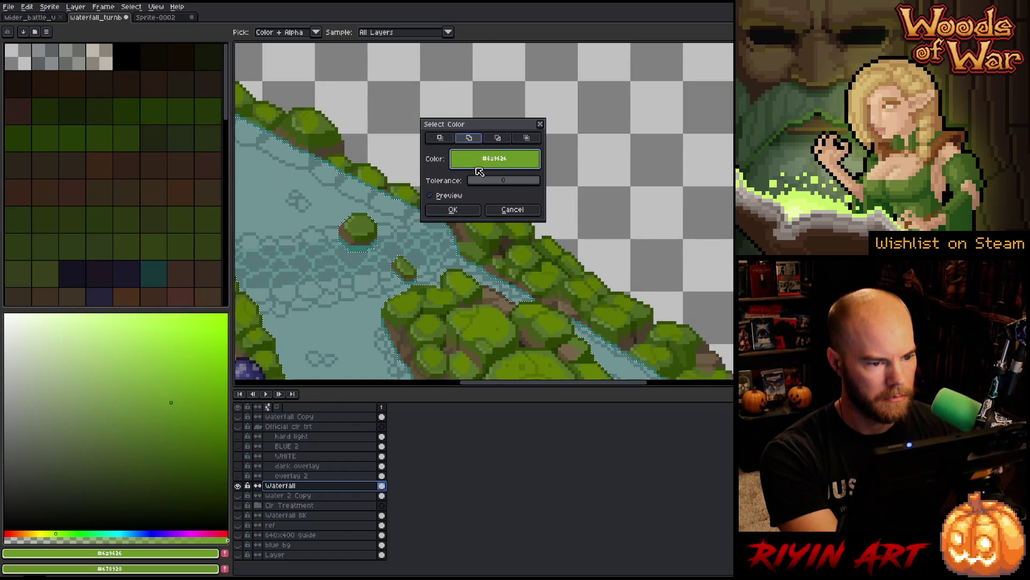
left_click(461, 209)
scroll(463, 222, "down", 3)
scroll(617, 309, "up", 3)
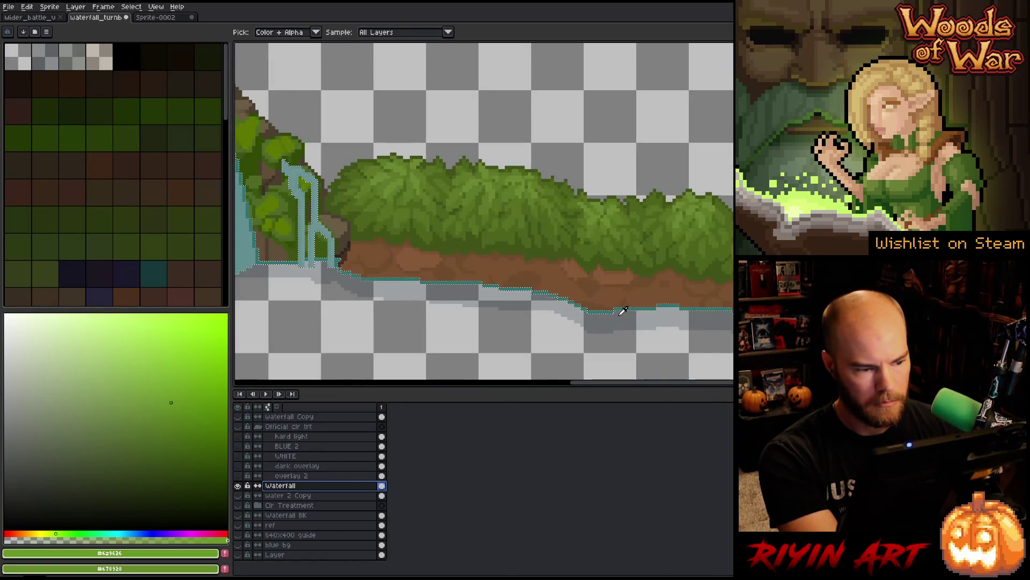
scroll(623, 311, "down", 2)
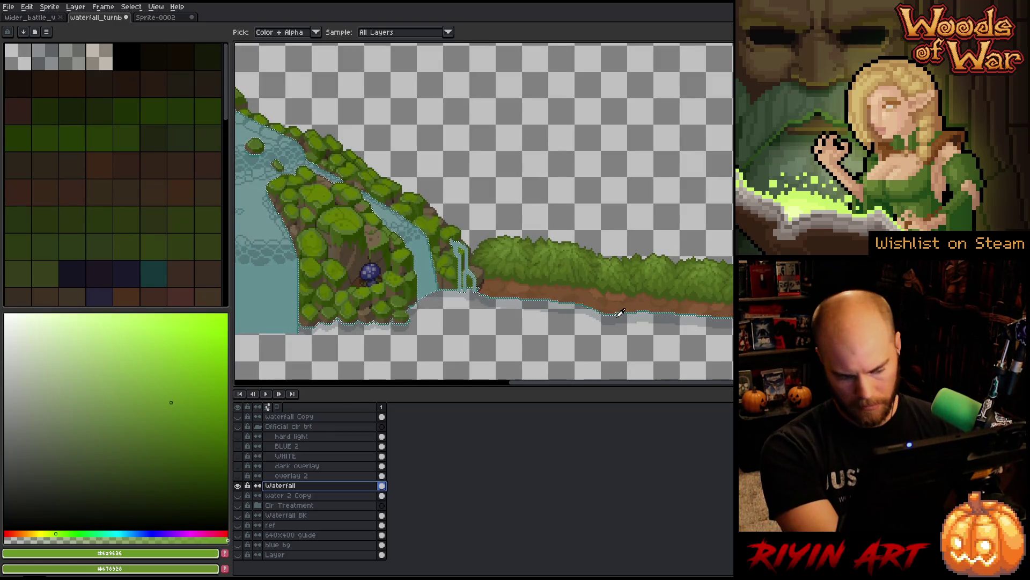
Step: Select by the transparent background, then show all other layers again
key("shift+c")
left_click_drag(488, 160, 522, 304)
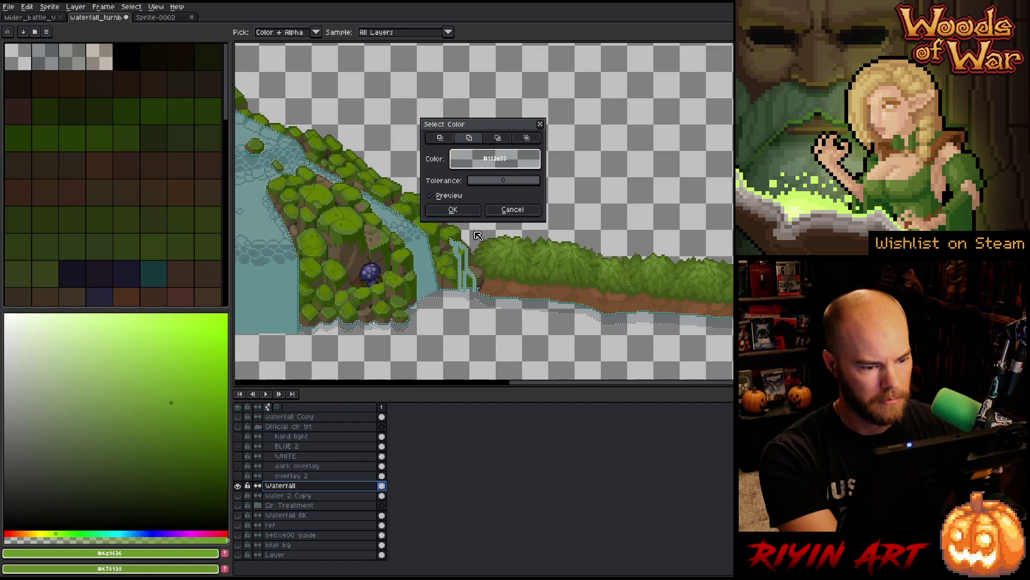
left_click(453, 210)
scroll(492, 220, "down", 1)
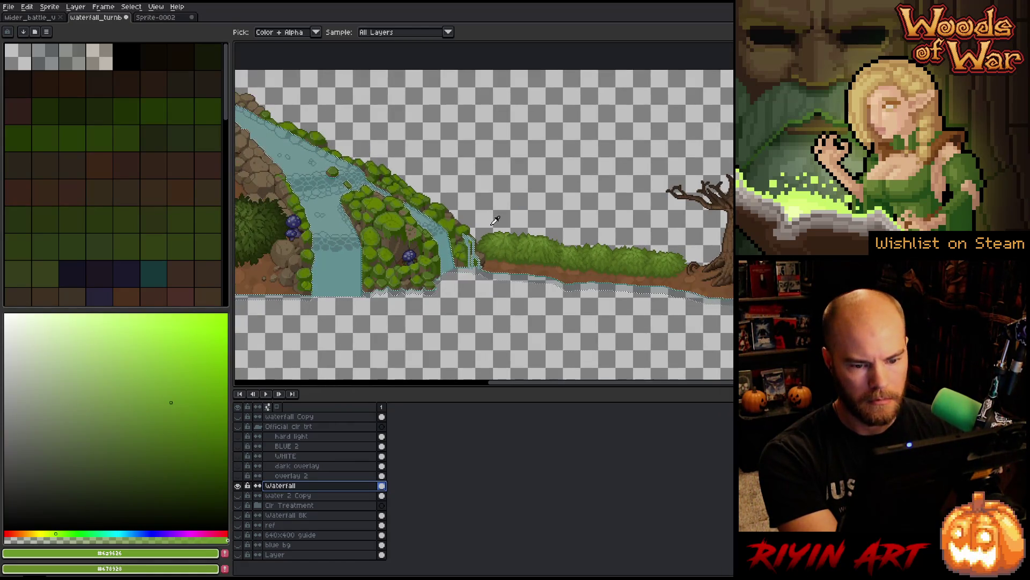
scroll(495, 221, "down", 1)
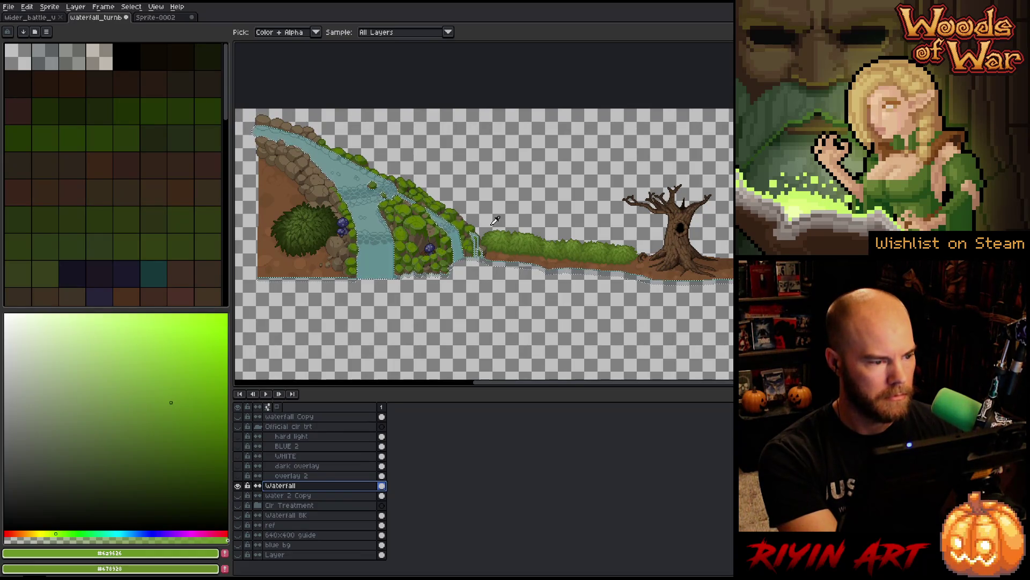
left_click(238, 486, "alt")
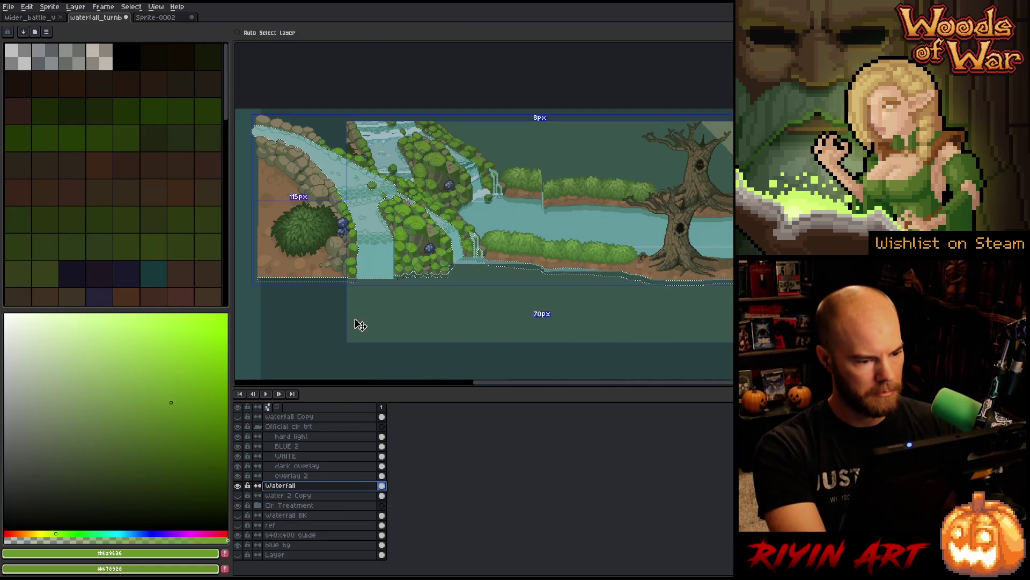
Step: Paste the copied artwork onto a new layer above Waterfall and hide the Waterfall layer
left_click(237, 486, "alt")
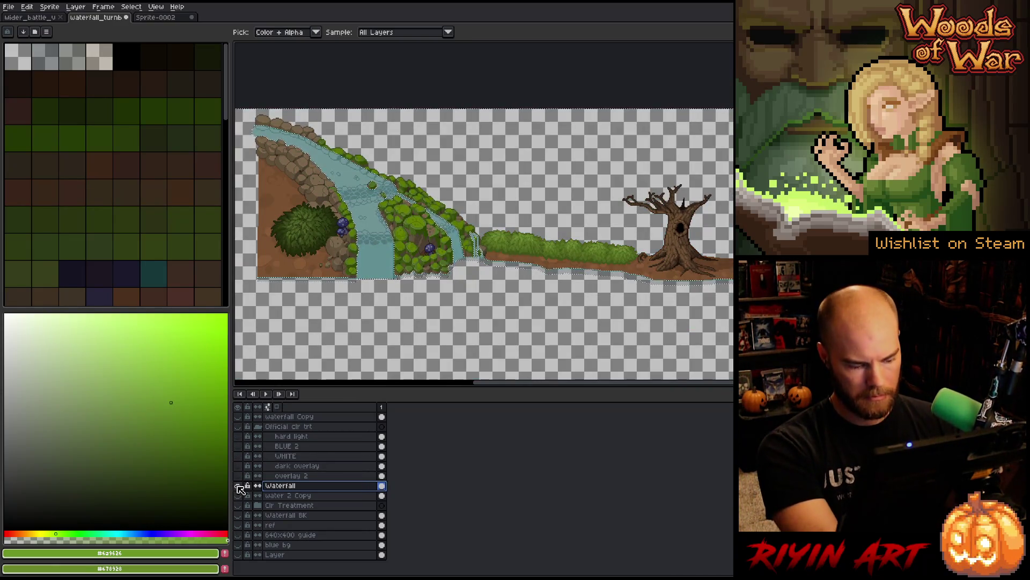
key("shift+n")
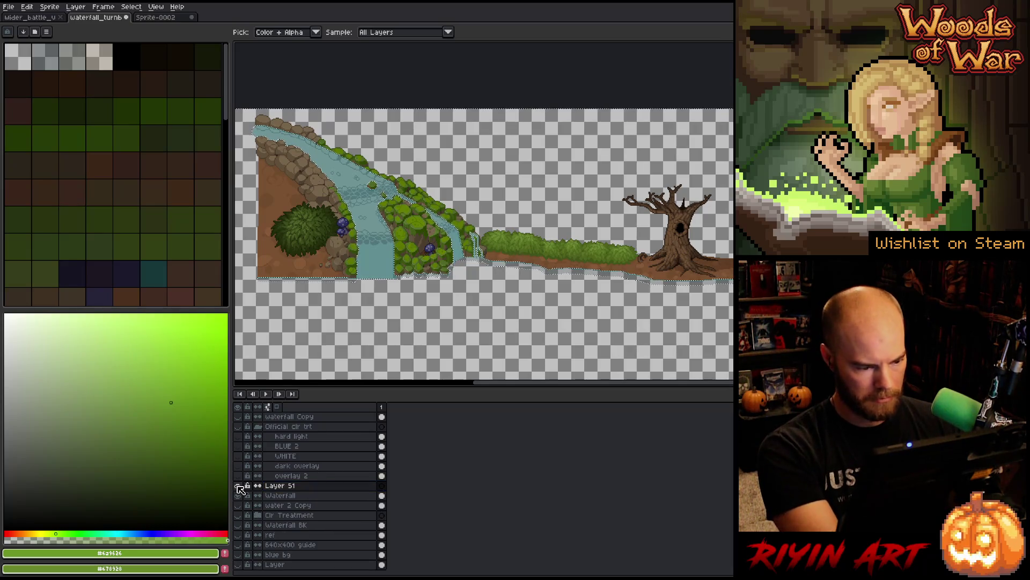
key("ctrl+v")
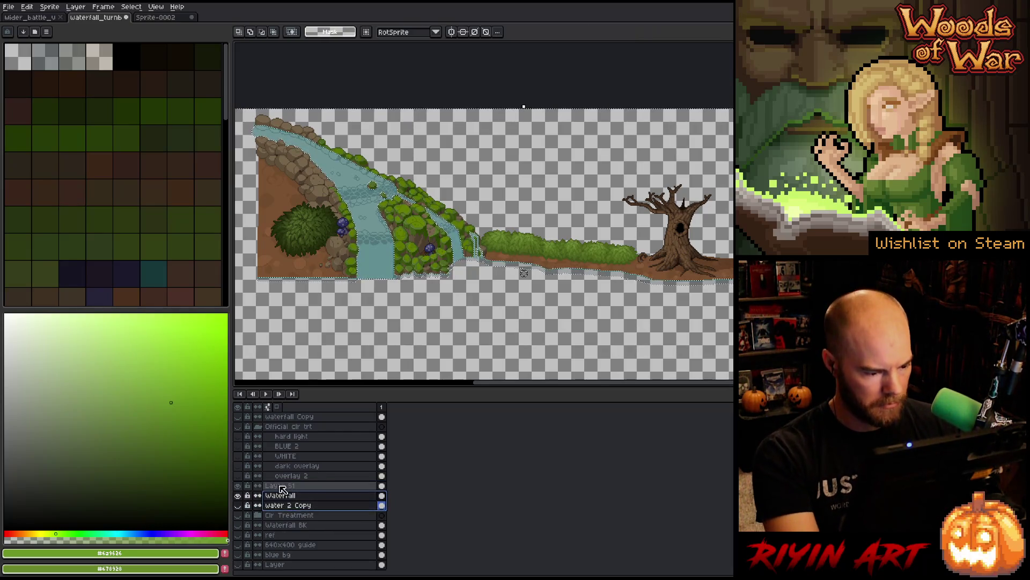
left_click(237, 496)
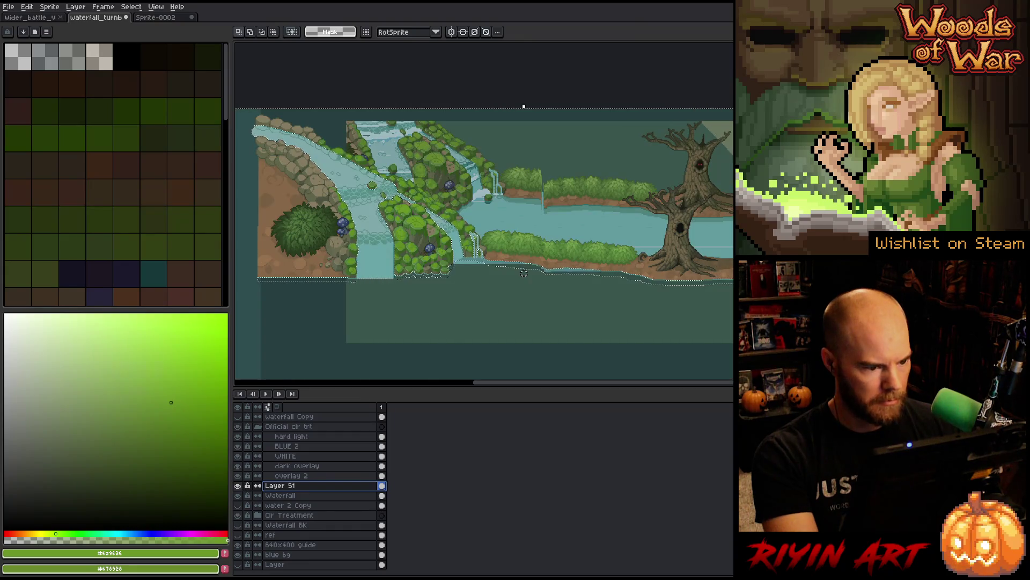
left_click(238, 495)
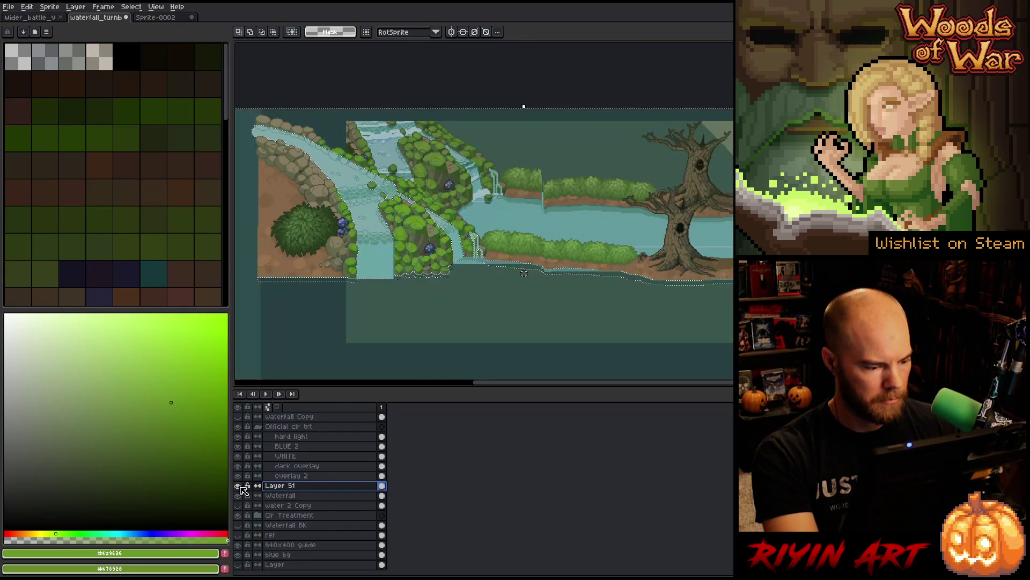
left_click(238, 496)
key("ctrl+d")
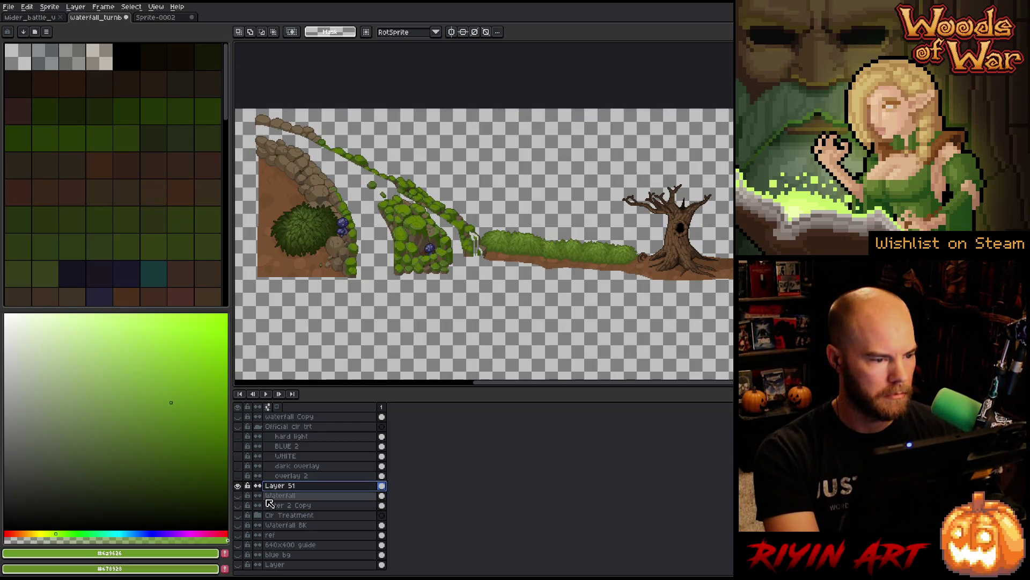
left_click(238, 485, "alt")
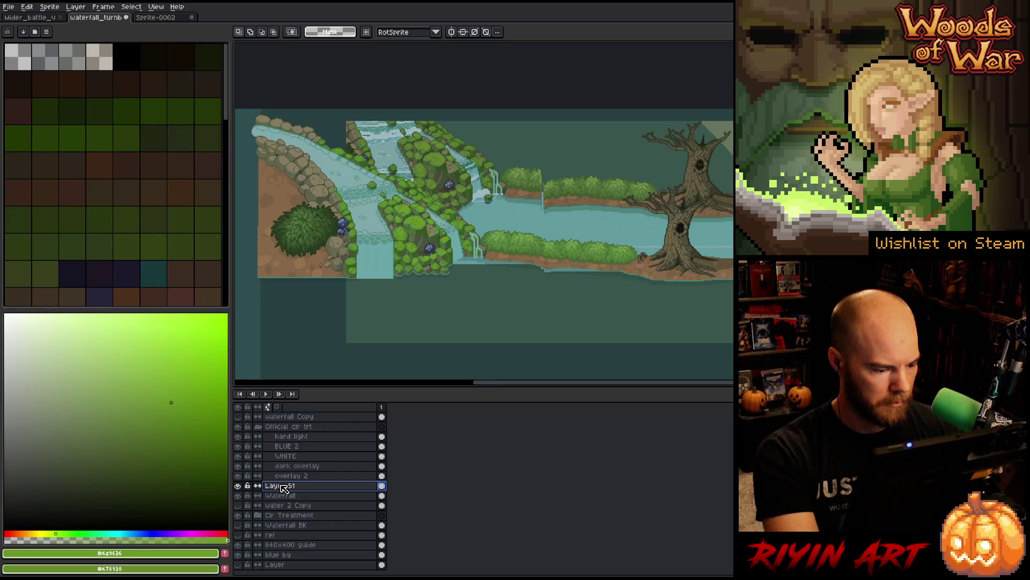
Step: Rename the new layer to 'rocks'
double_click(283, 486)
type("rocks")
key("Return")
Step: Duplicate rocks as a hidden backup and open Hue/Saturation on the original rocks layer
right_click(281, 485)
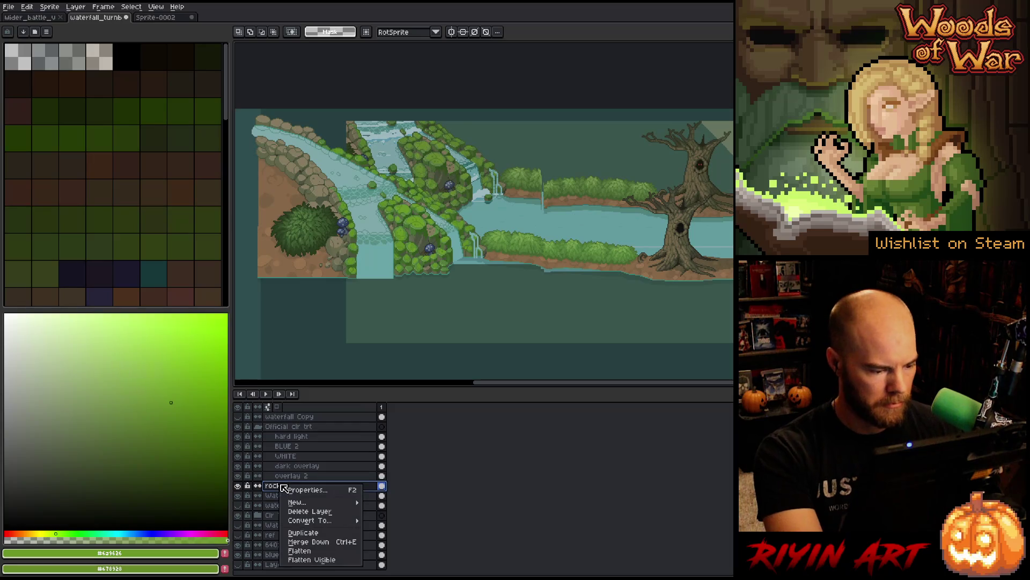
left_click(303, 532)
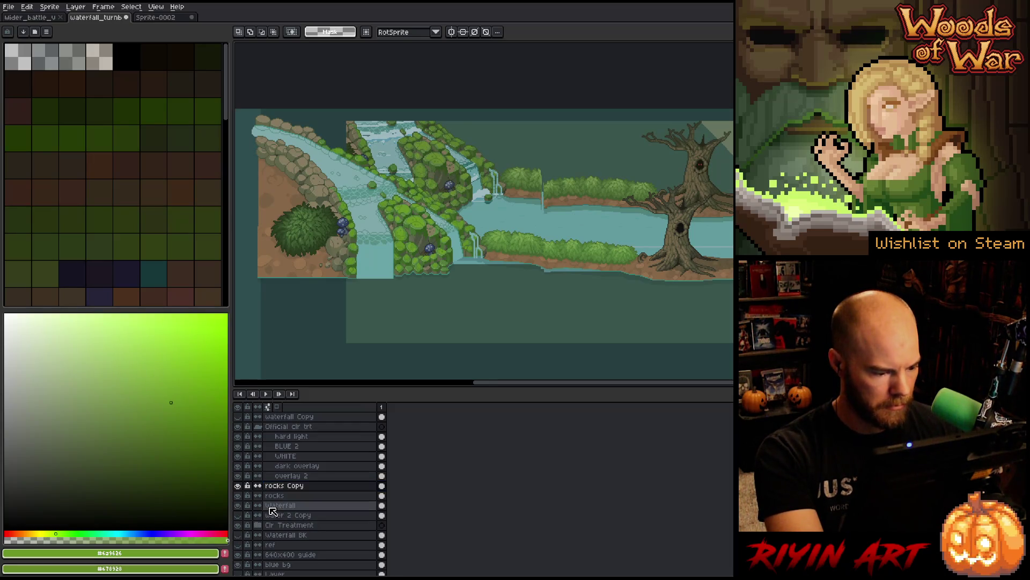
left_click(239, 486)
left_click(280, 495)
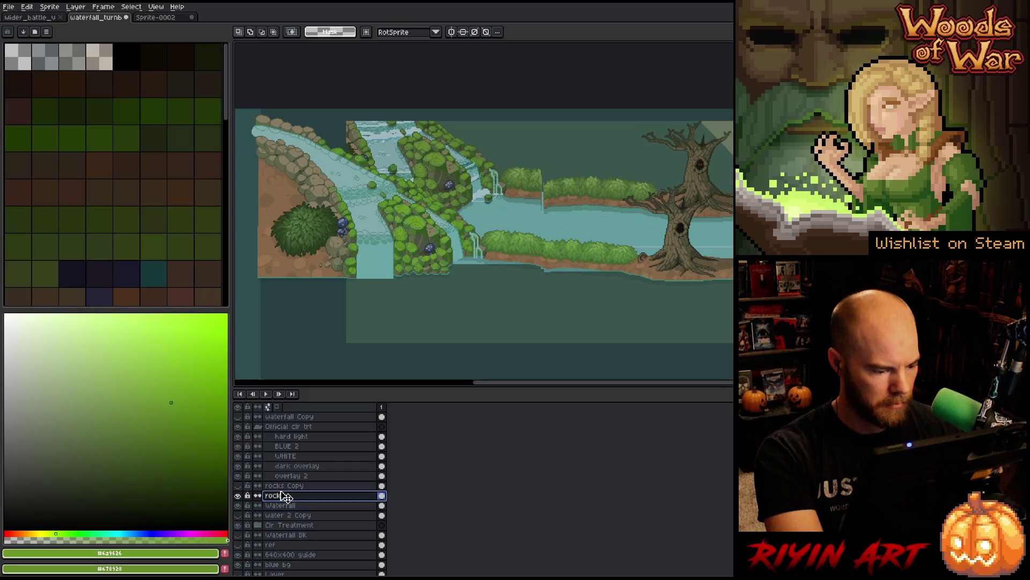
key("ctrl+u")
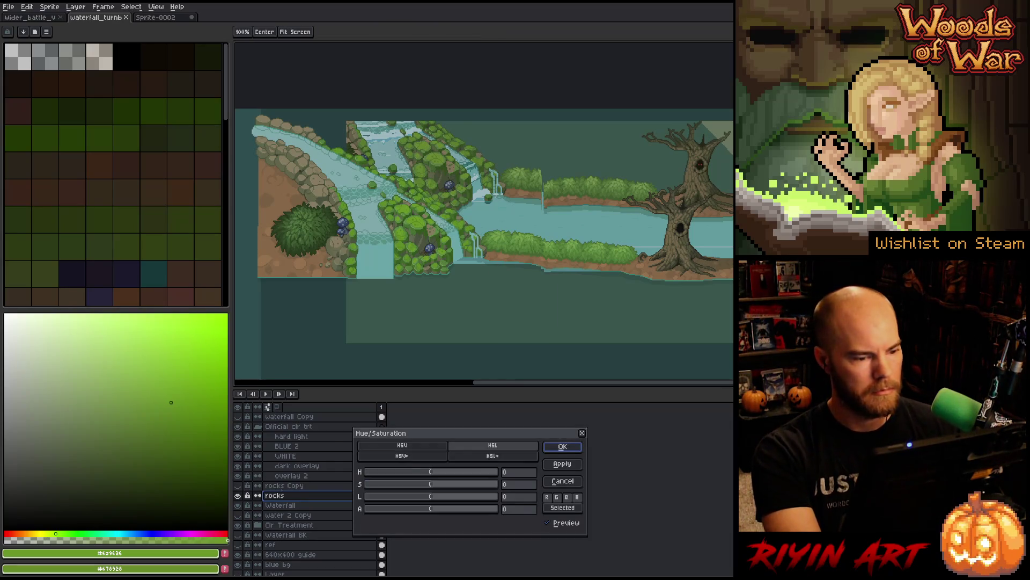
Step: Set the lightness to -5 after trying -10 and -8
scroll(412, 184, "up", 1)
scroll(432, 206, "up", 1)
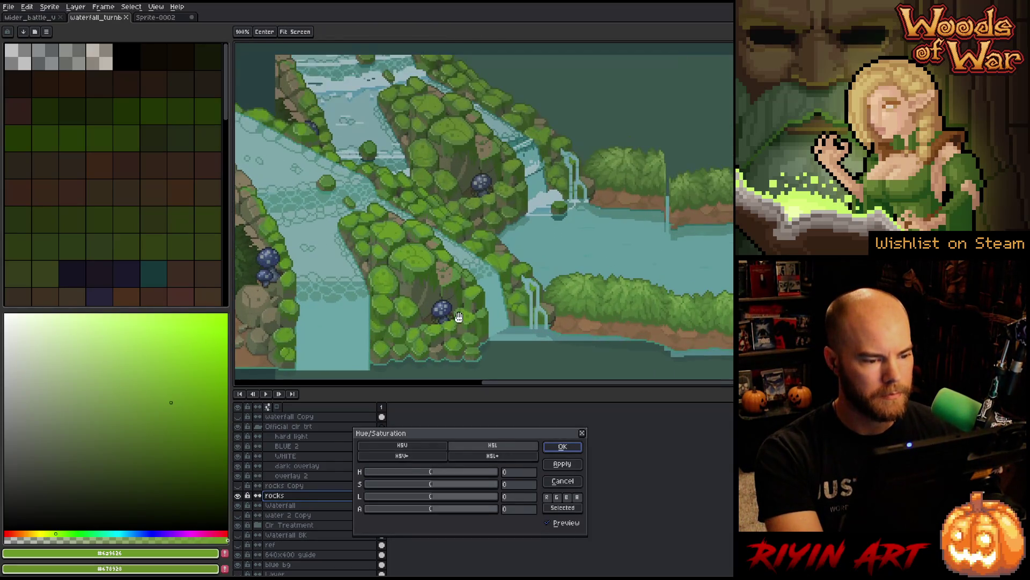
left_click(516, 498)
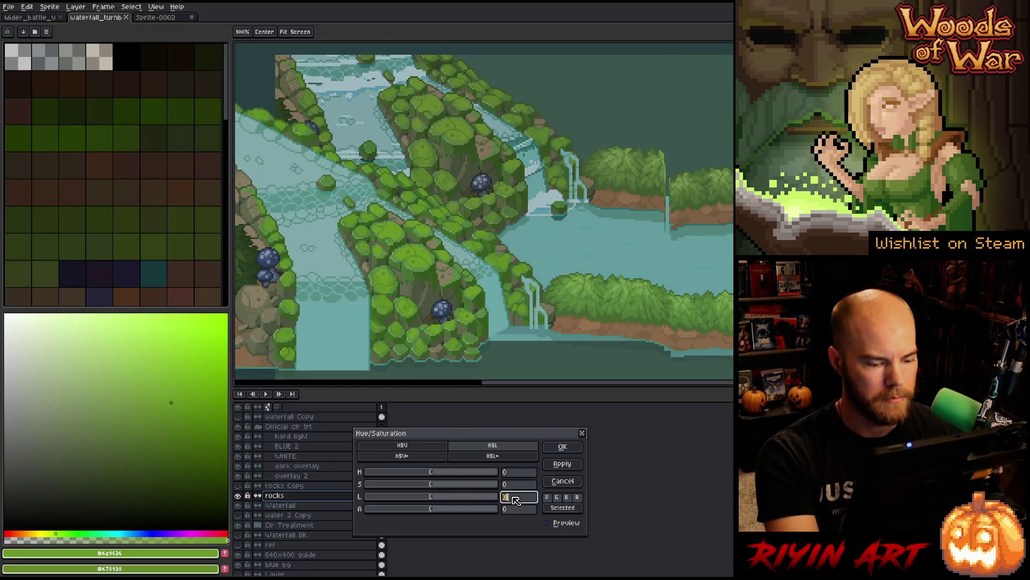
type("-10")
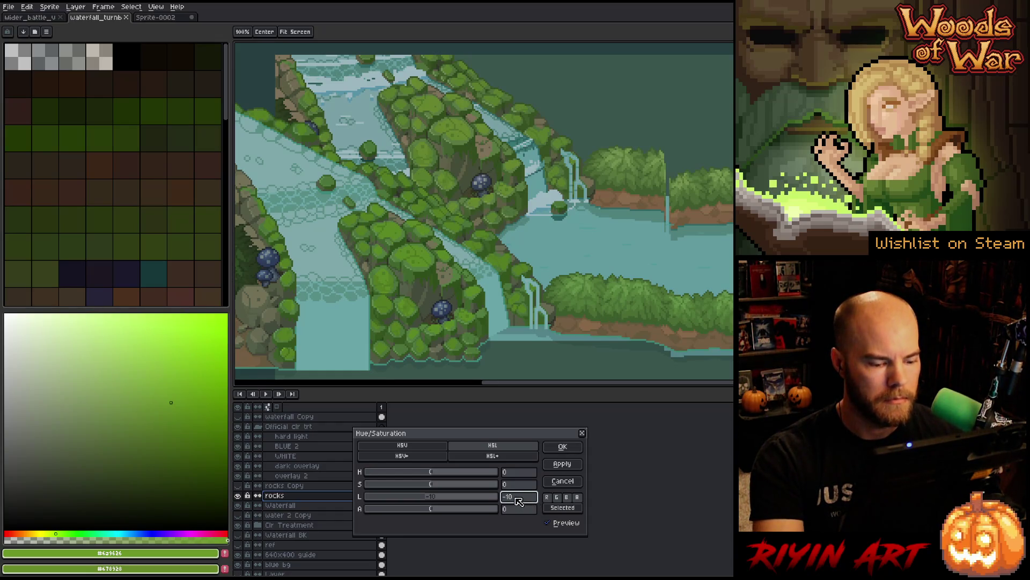
left_click_drag(504, 497, 529, 500)
type("-8")
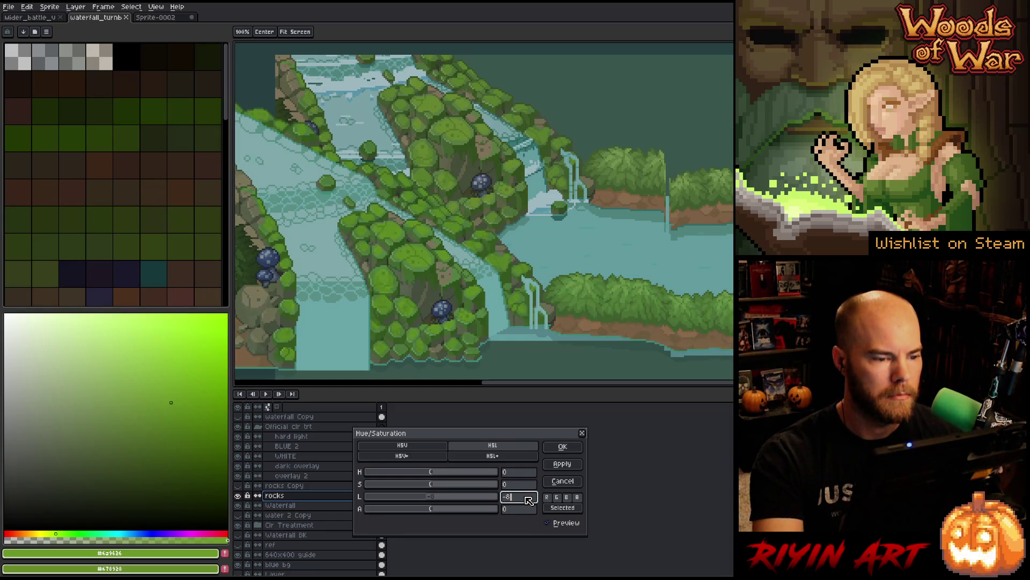
left_click(526, 485)
type("-1")
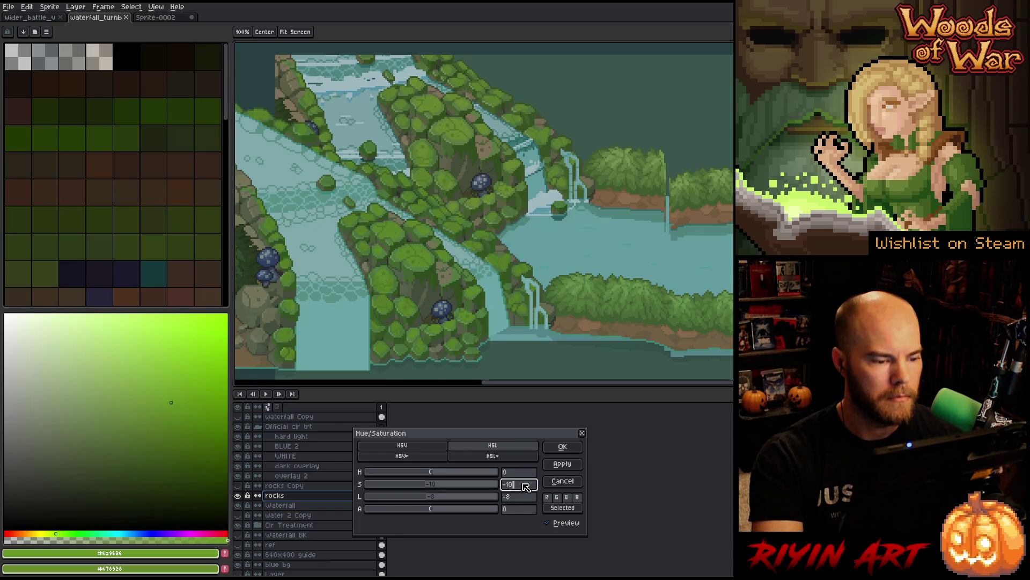
left_click(521, 499)
type("-5")
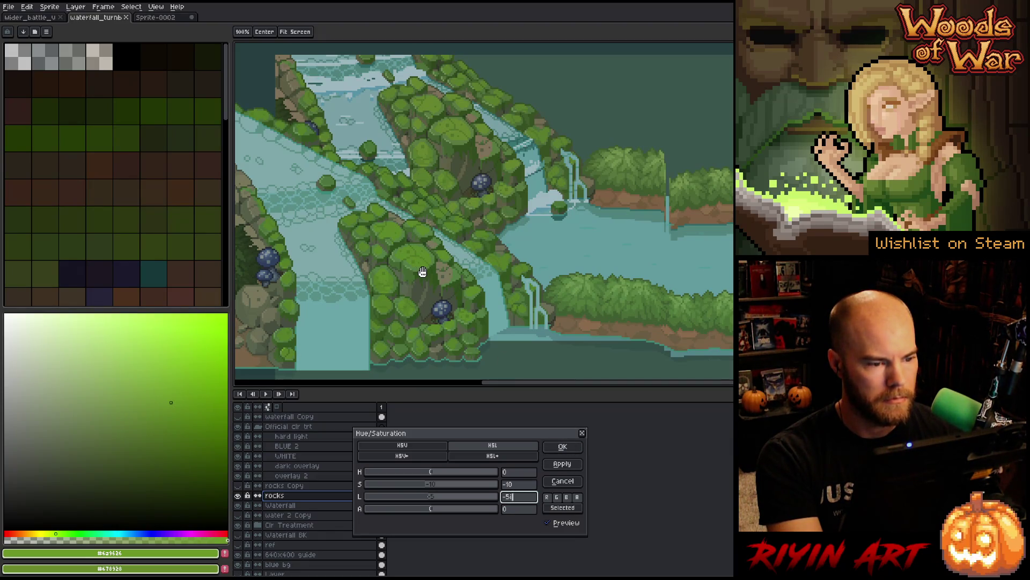
Step: Try saturation values of -20 and -12 and adjust the hue toward -3
left_click(514, 485)
type("-20")
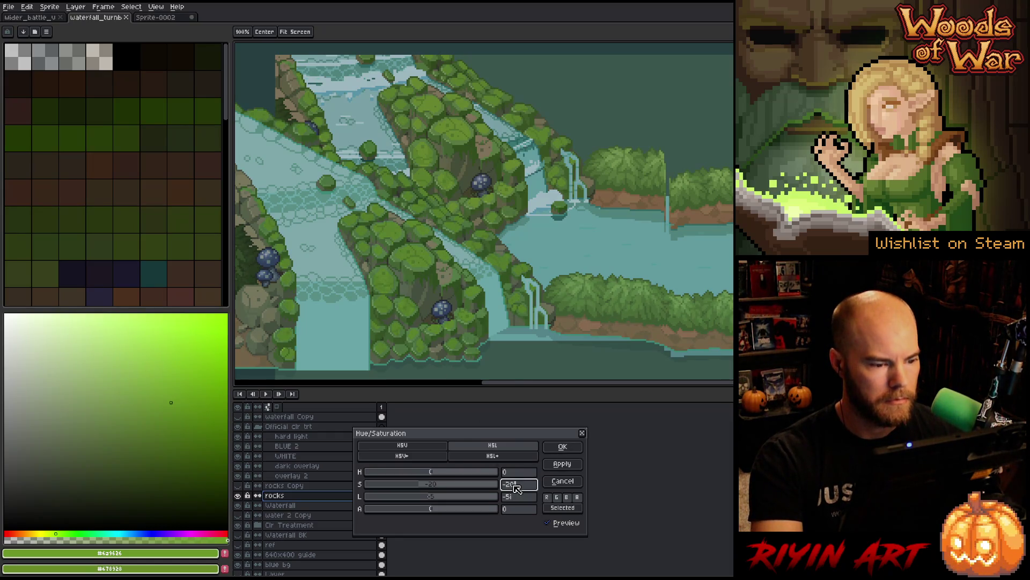
double_click(517, 486)
type("-12")
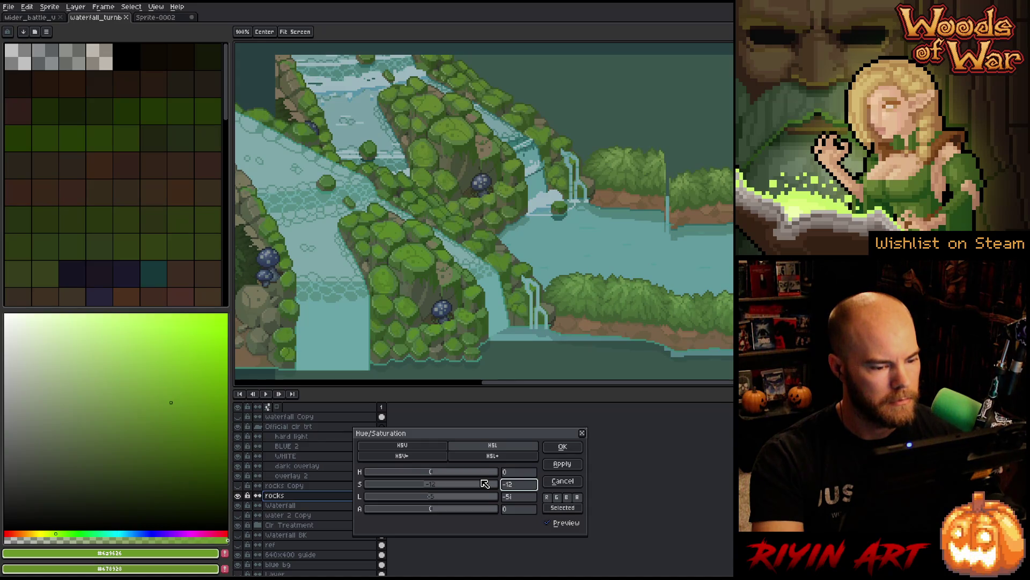
double_click(512, 472)
type("-5")
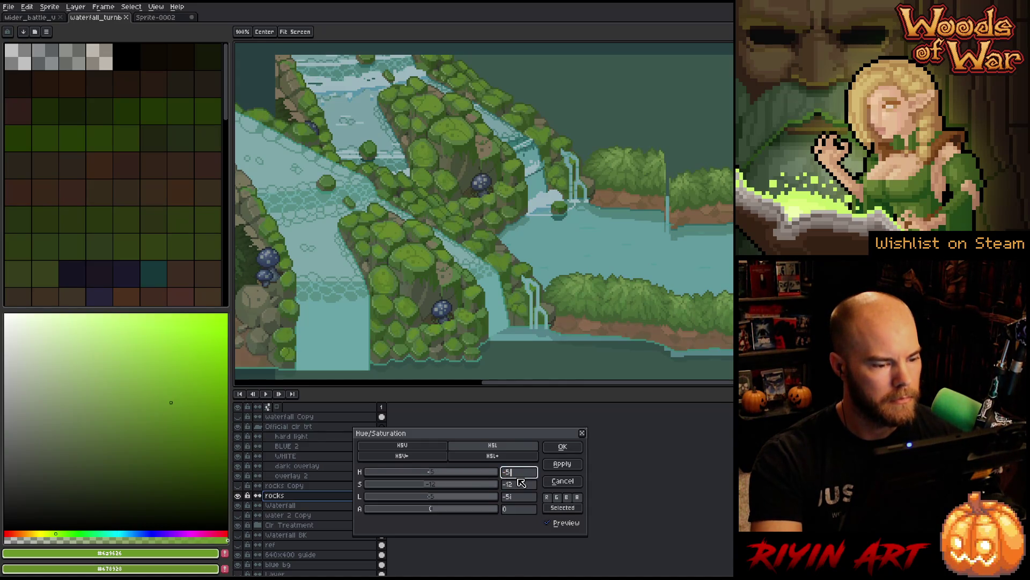
key("BackSpace")
type("2")
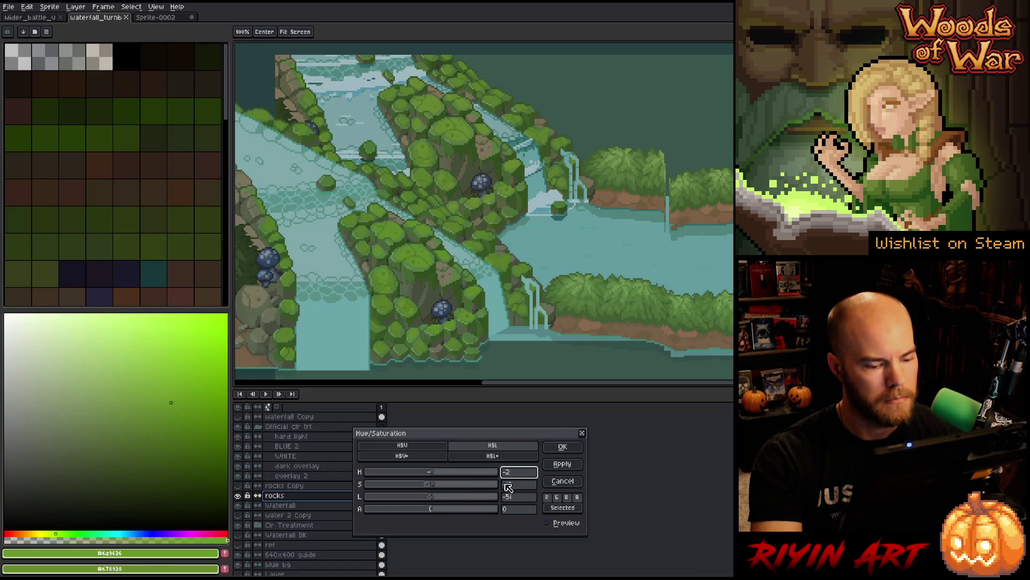
key("BackSpace")
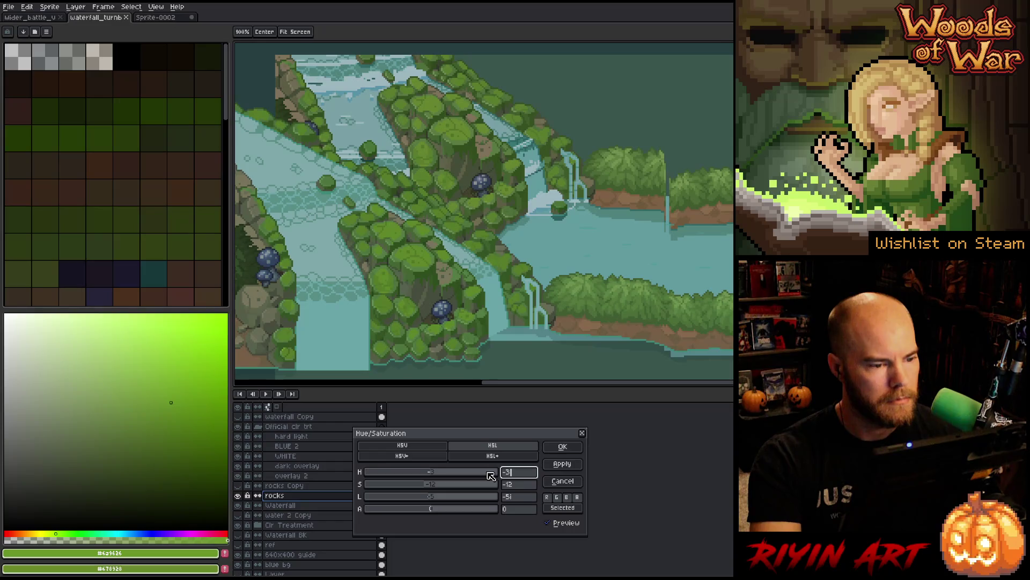
Step: Set saturation to -15 and apply the adjustment to the rocks layer
double_click(515, 485)
type("-125")
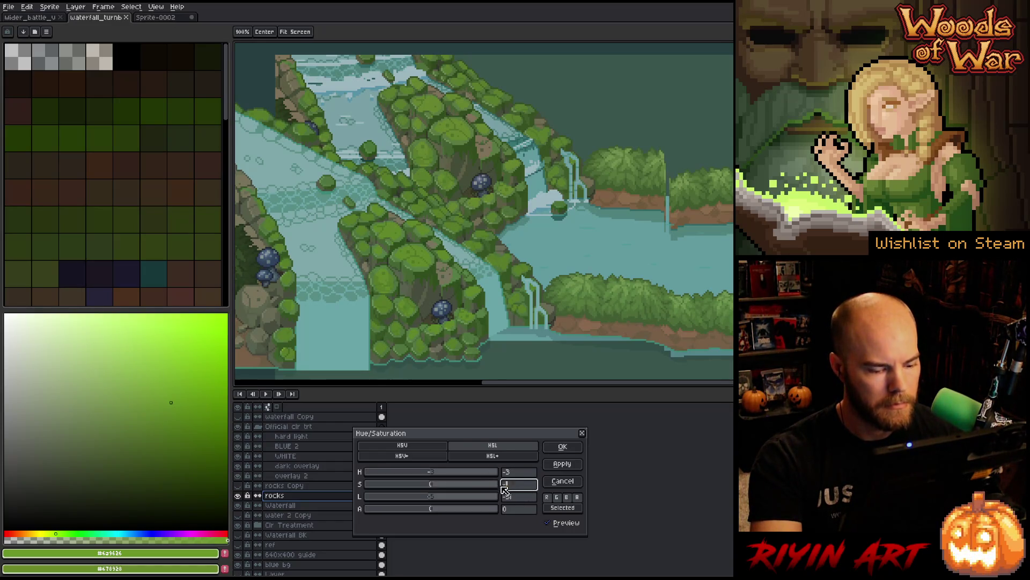
double_click(518, 485)
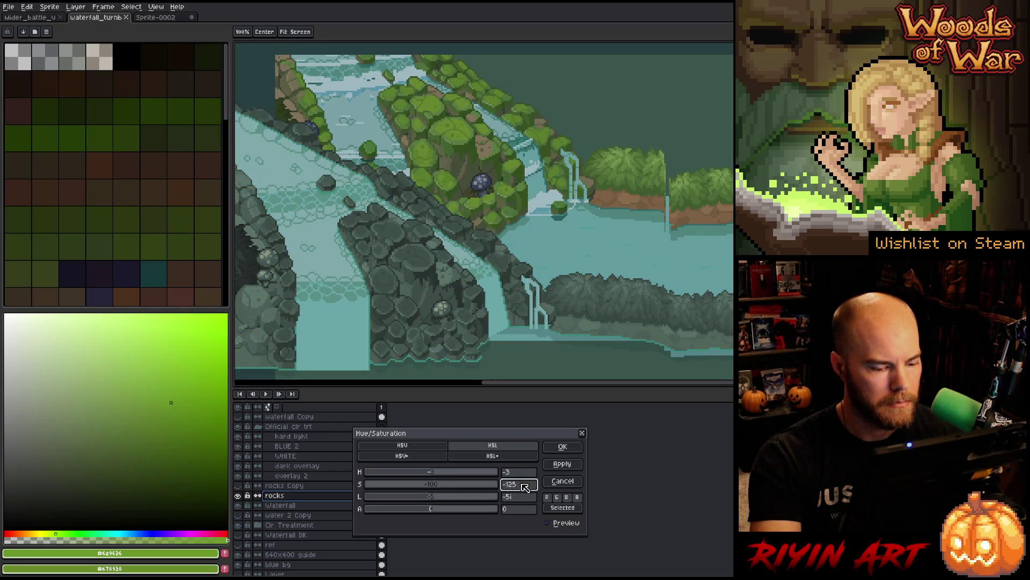
type("-15")
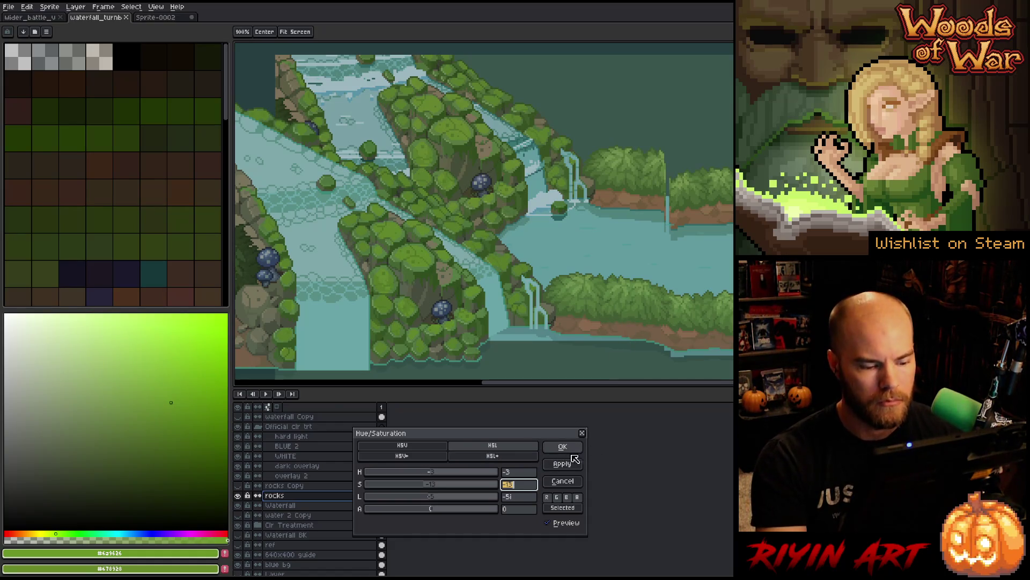
left_click(569, 452)
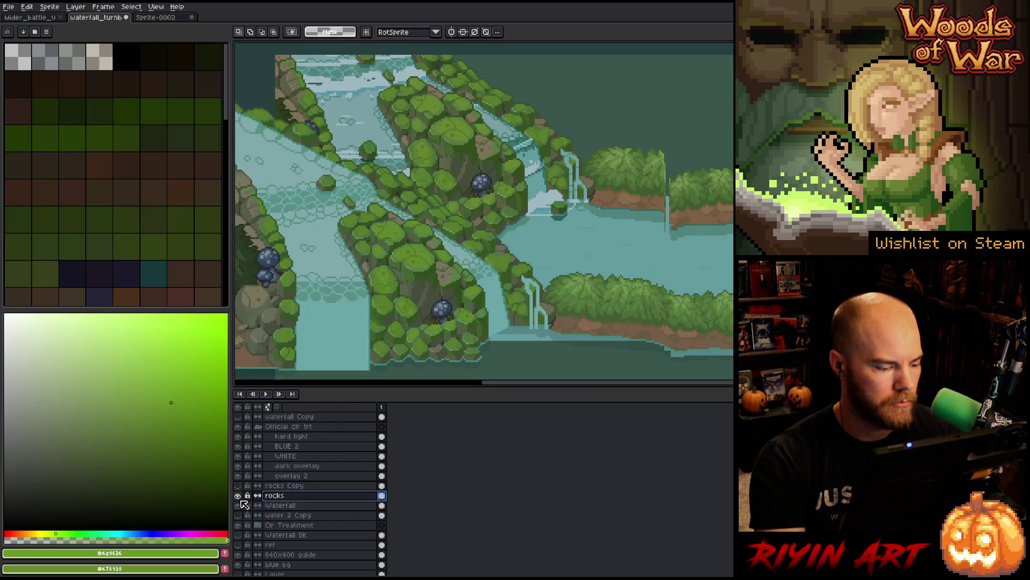
Step: Toggle the rocks layer to compare before and after, then sample the foliage green
left_click(239, 496)
left_click(239, 496)
left_click(239, 497)
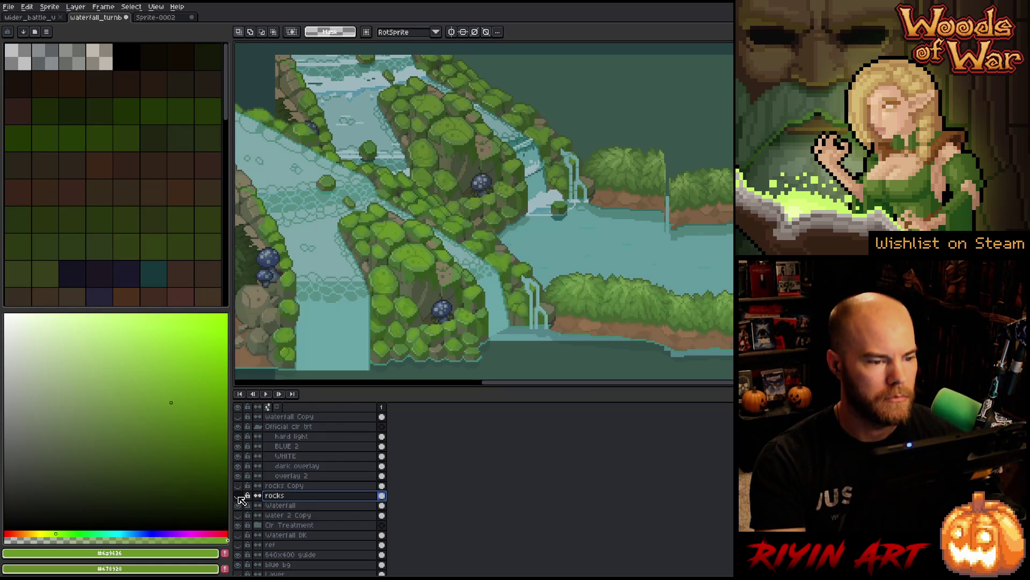
left_click(239, 497)
key("i")
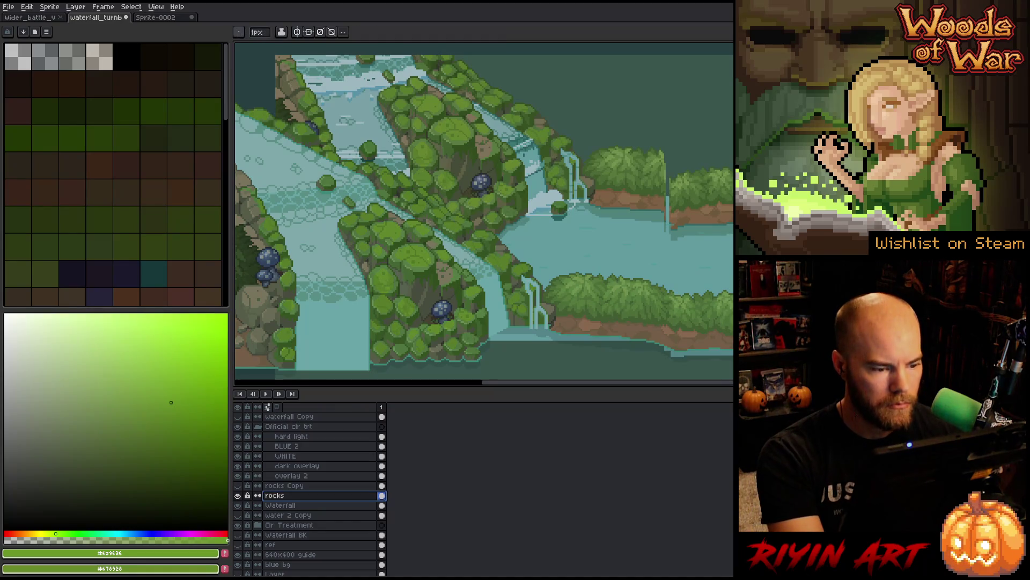
left_click(432, 250)
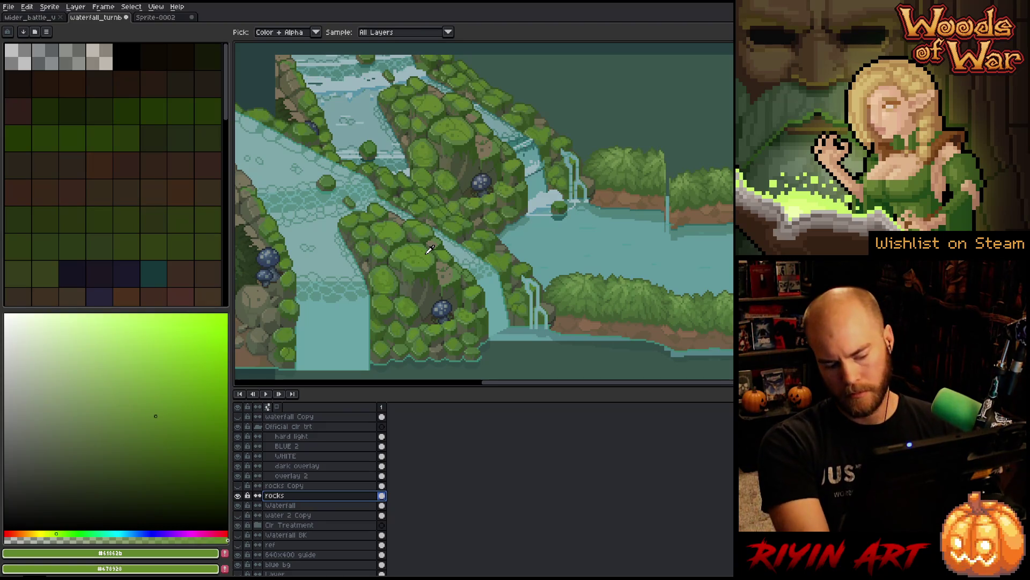
key("v")
Step: Reopen Hue/Saturation on the rocks and try saturation -10/-5 with lightness 5/3
key("ctrl+u")
left_click(519, 486)
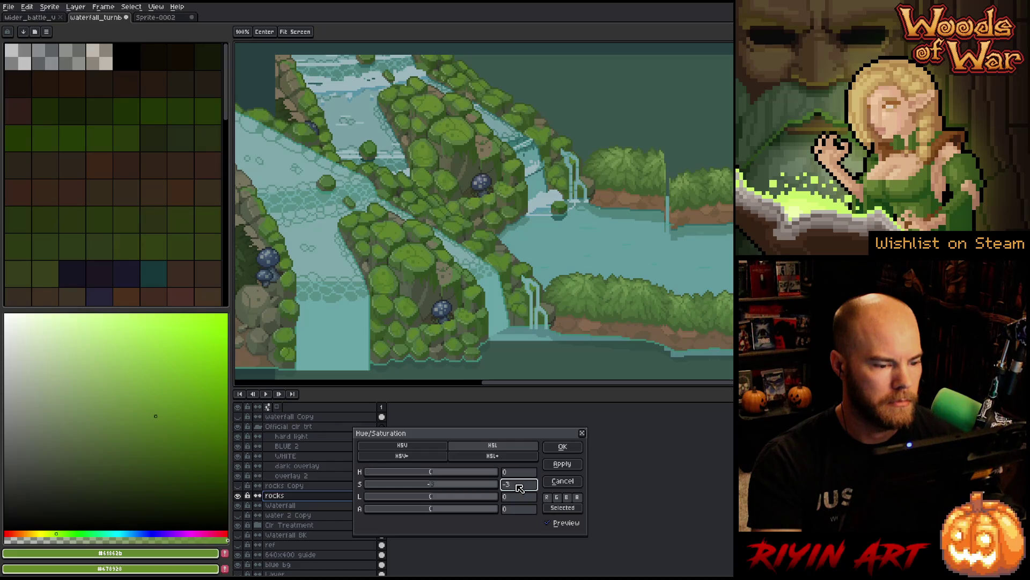
left_click(519, 497)
type("3")
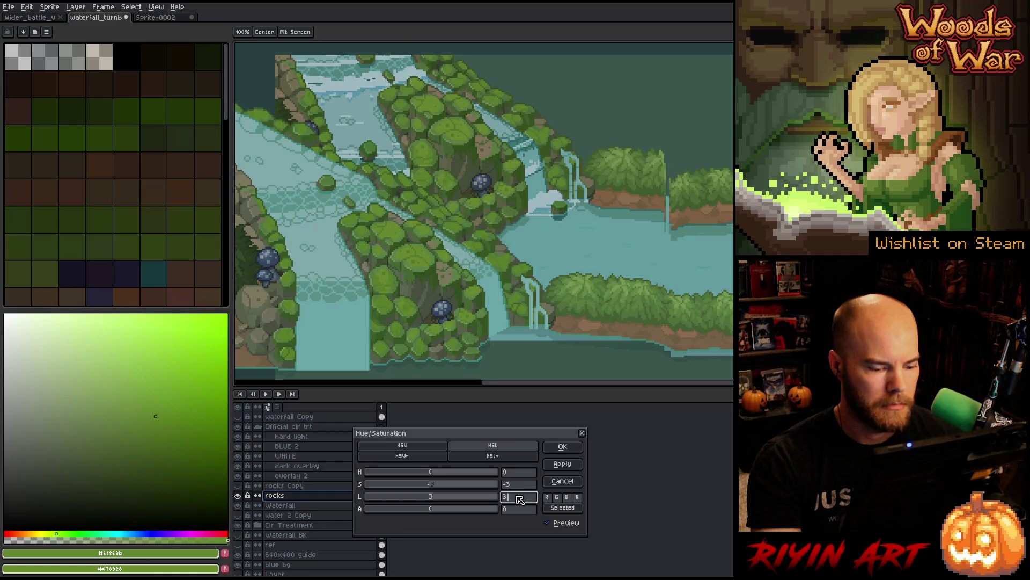
key("BackSpace")
type("2")
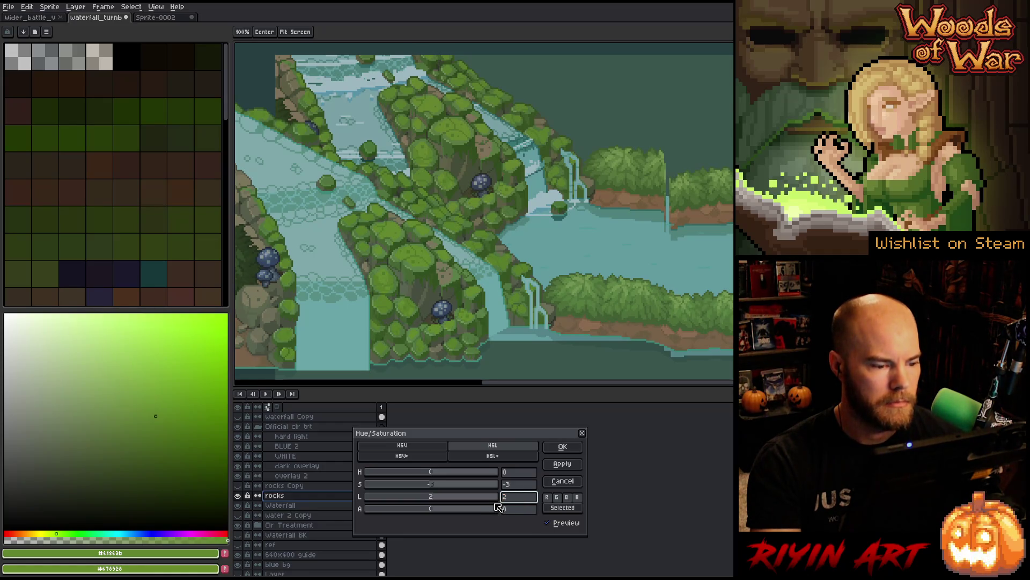
left_click(517, 485)
type("-10")
left_click(516, 499)
type("5")
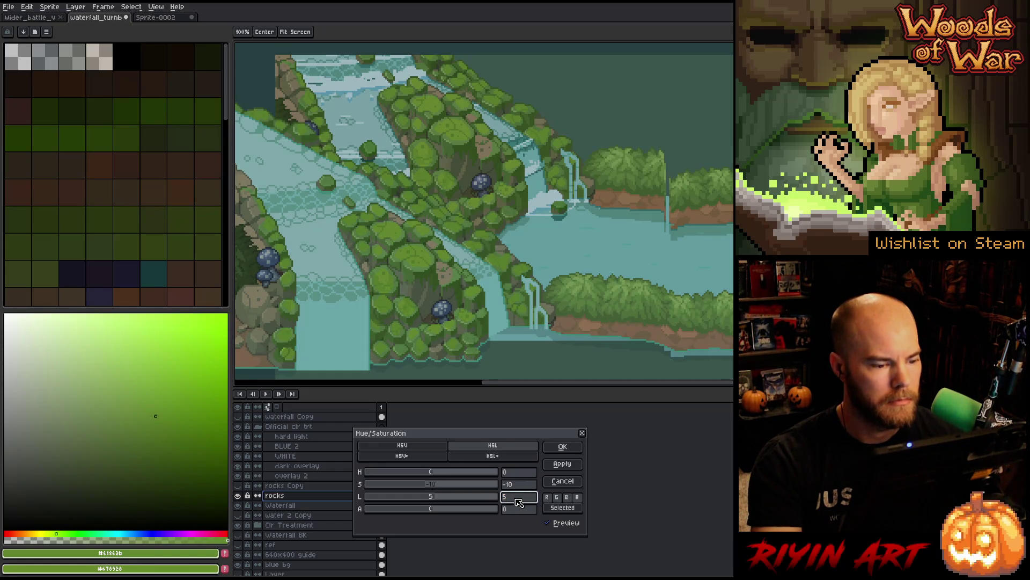
key("shift+Tab")
type("-5")
key("Tab")
type("3")
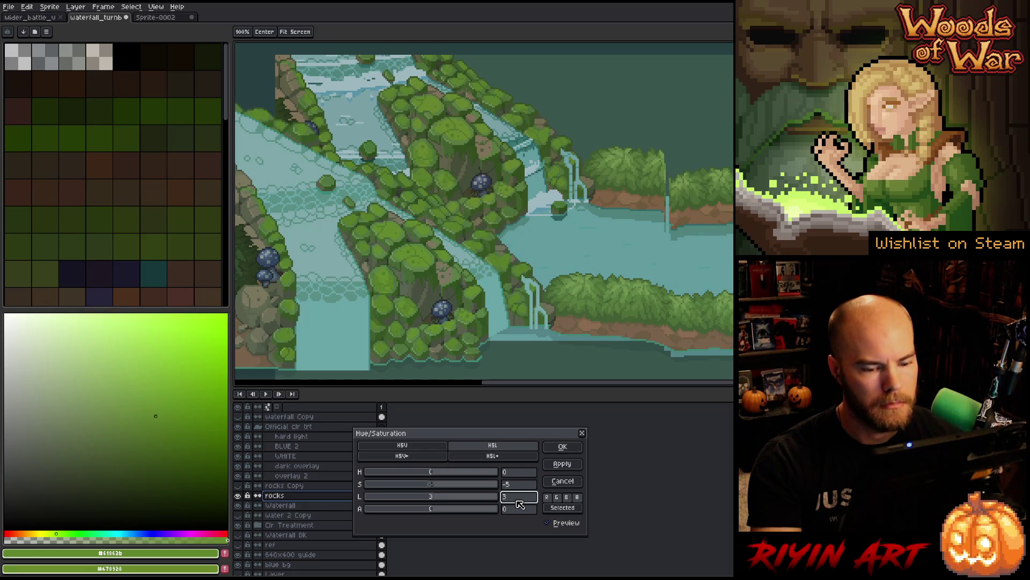
Step: Settle the rocks' Hue/Saturation values at hue -1, saturation -5, lightness 1
left_click(516, 484)
key("BackSpace")
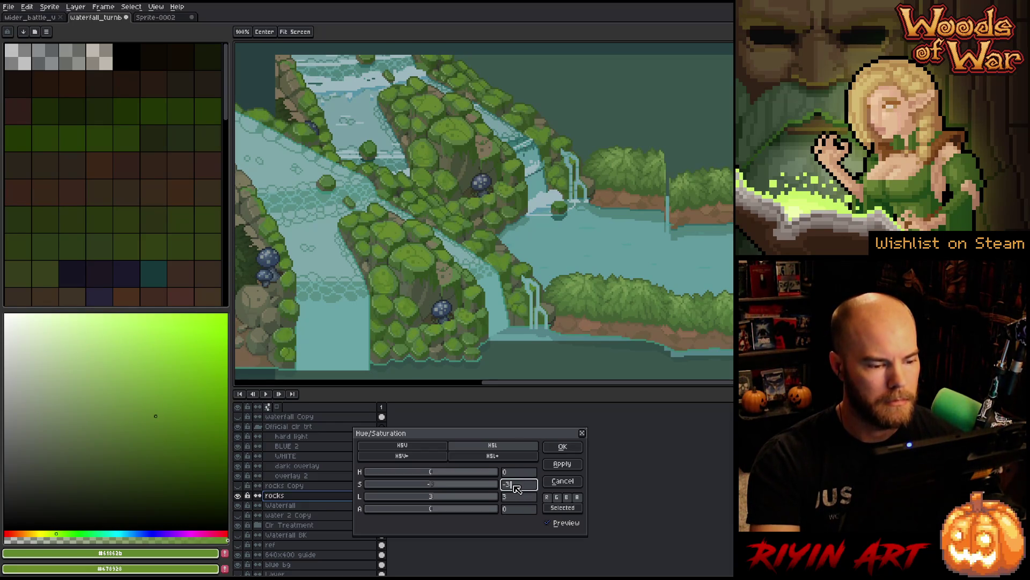
key("BackSpace")
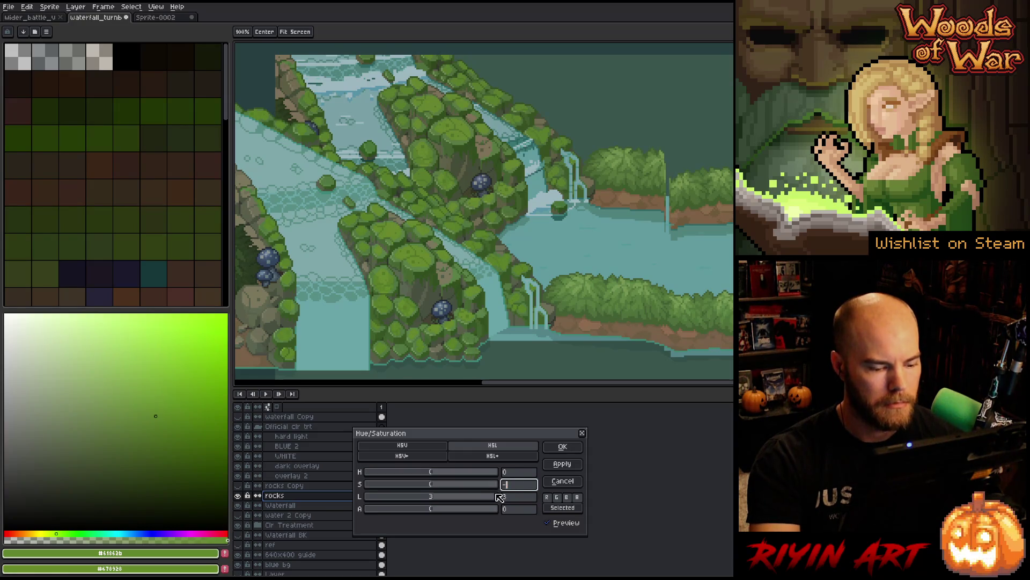
type("-4")
key("BackSpace")
type("3")
left_click(514, 472)
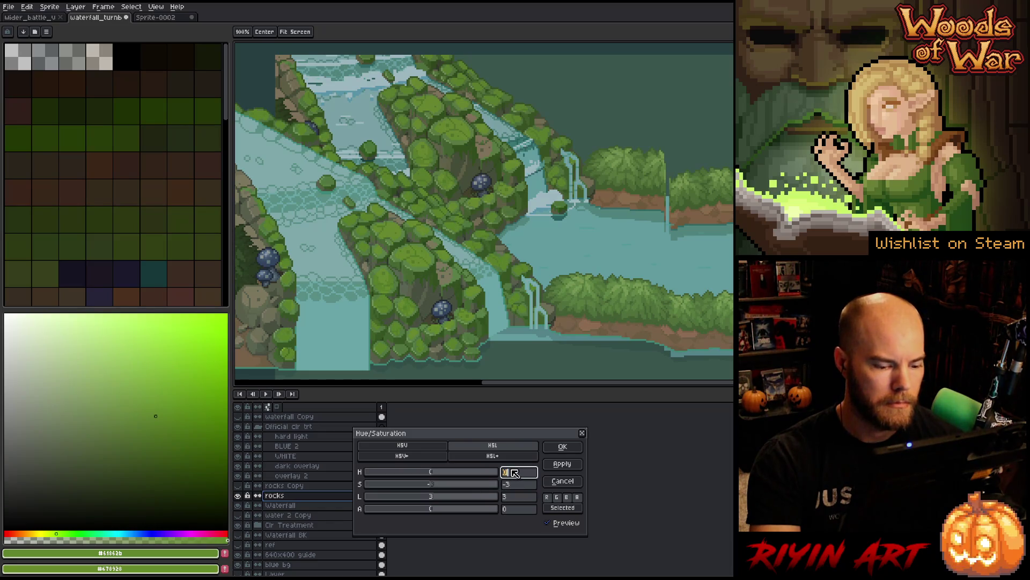
type("-1")
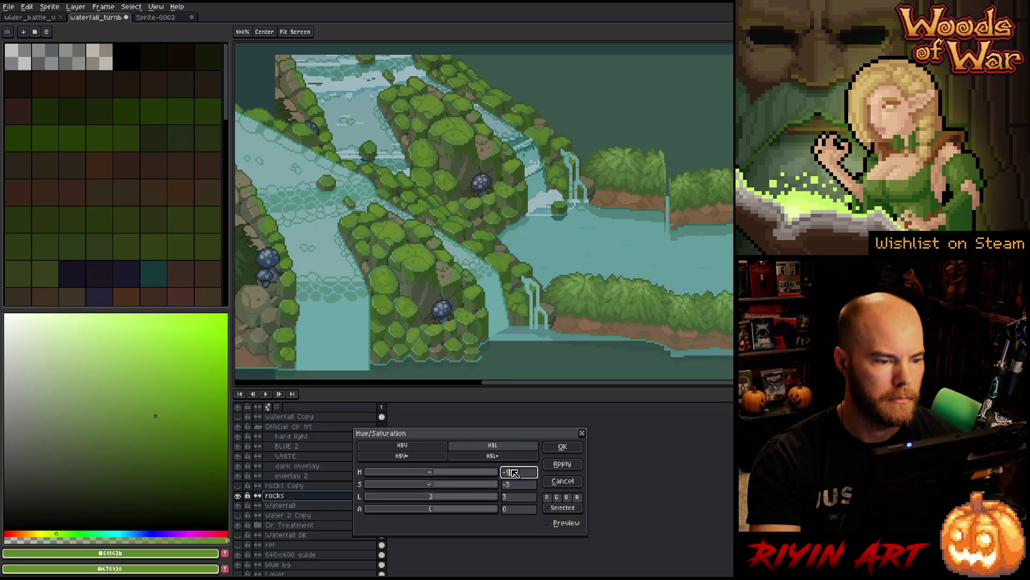
left_click(528, 485)
type("-5")
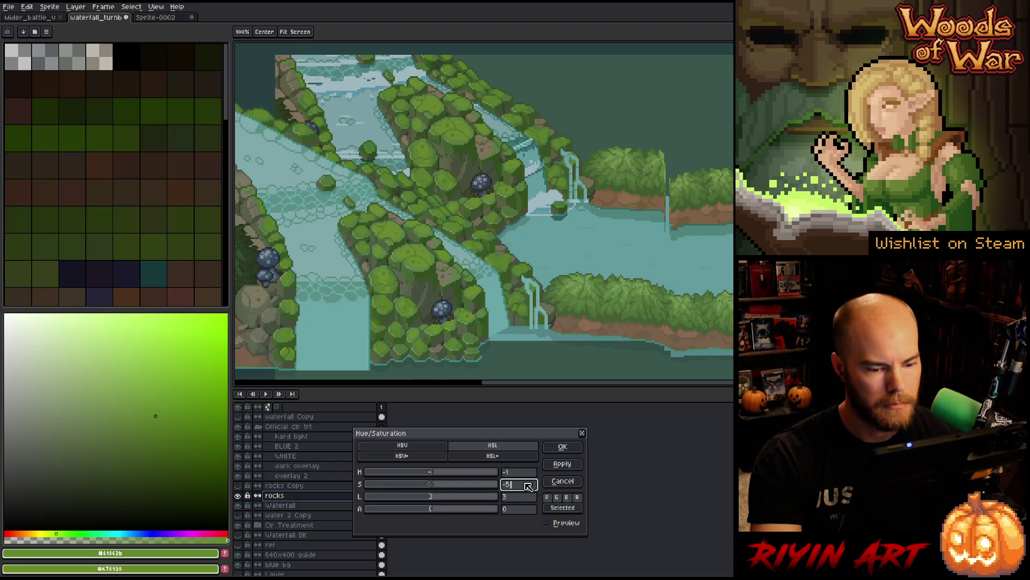
left_click(522, 499)
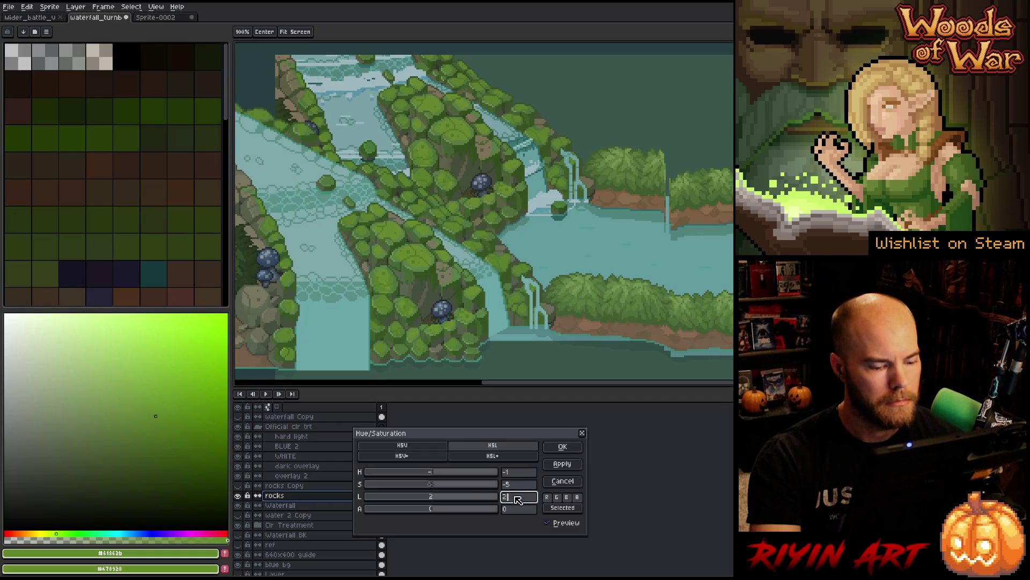
type("0")
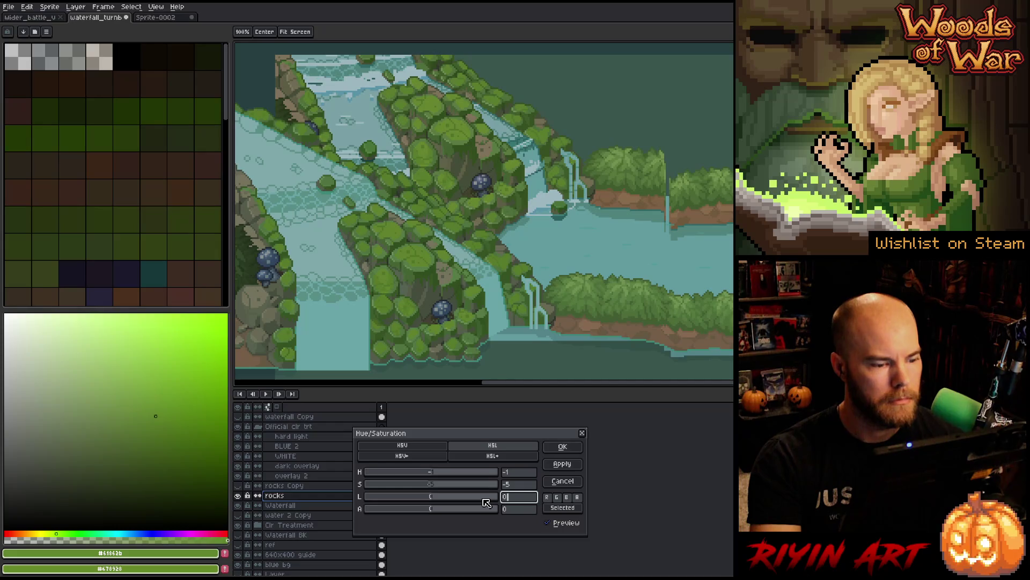
left_click(524, 501)
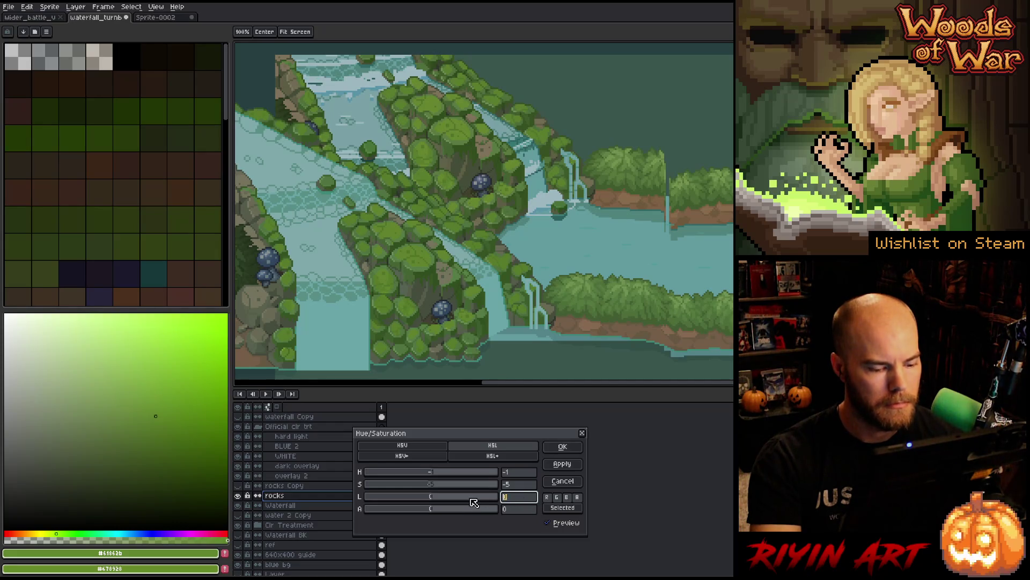
type("2")
left_click(518, 497)
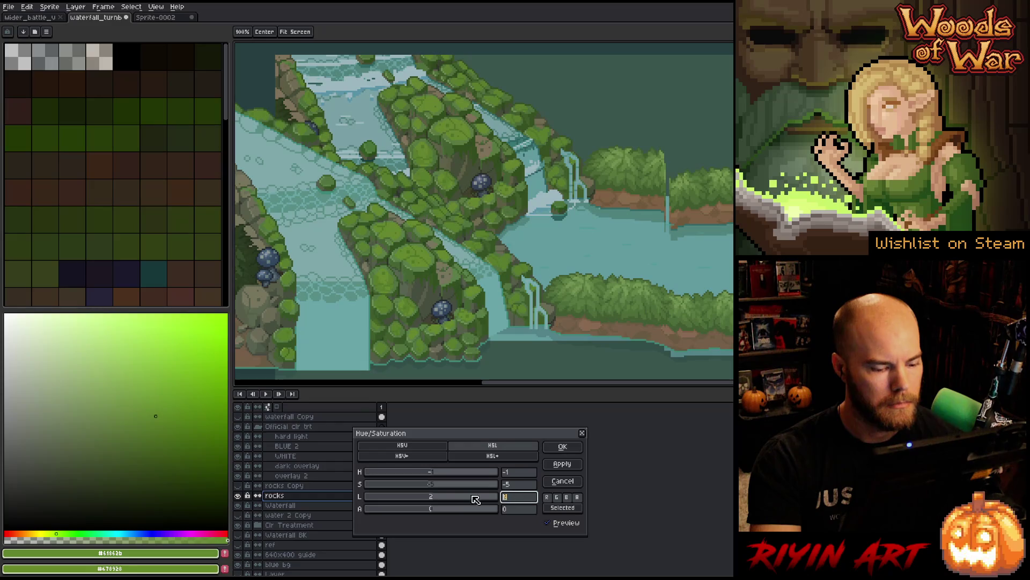
type("1")
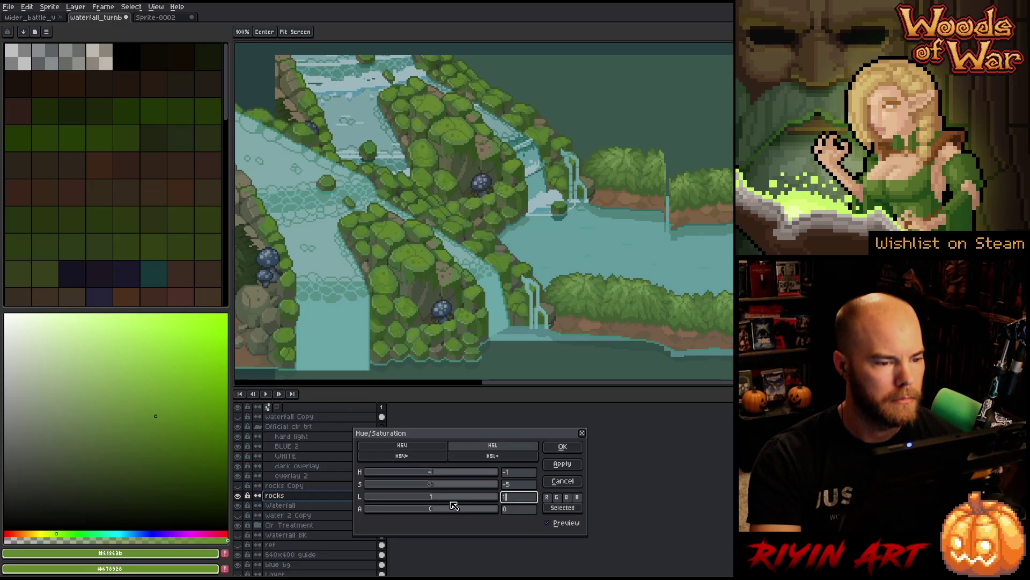
key("Return")
Step: Apply the rocks' Hue/Saturation, then eyedrop two cliff greens and a dark mushroom blue
left_click(562, 447)
left_click(433, 248)
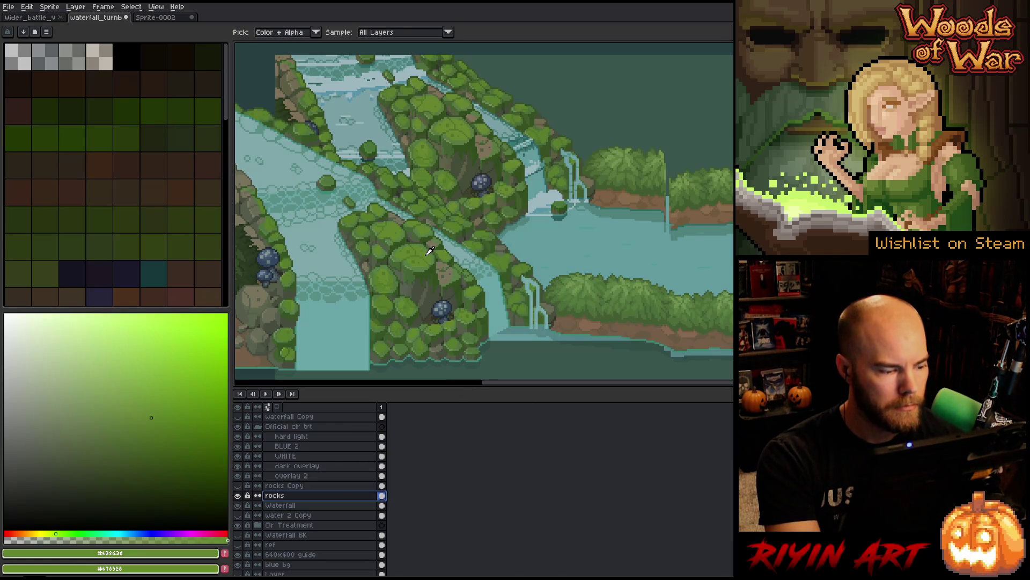
left_click(465, 131)
scroll(463, 236, "down", 2)
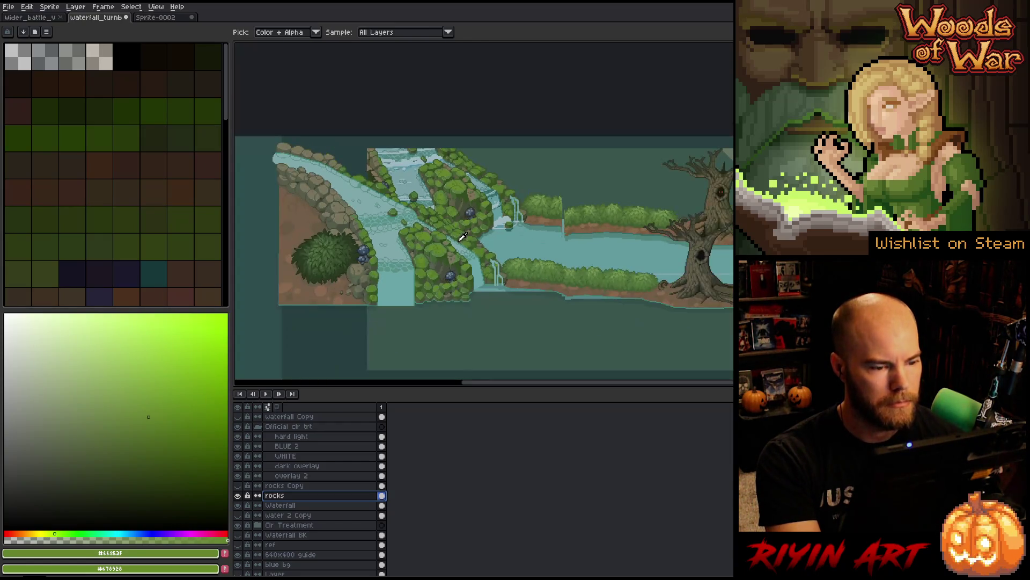
scroll(460, 270, "up", 3)
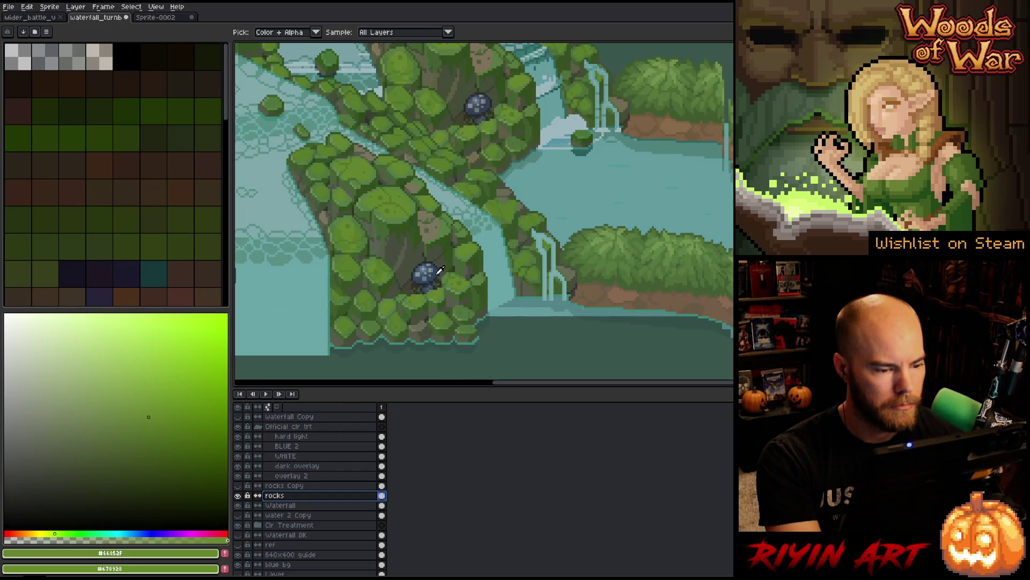
left_click(438, 273)
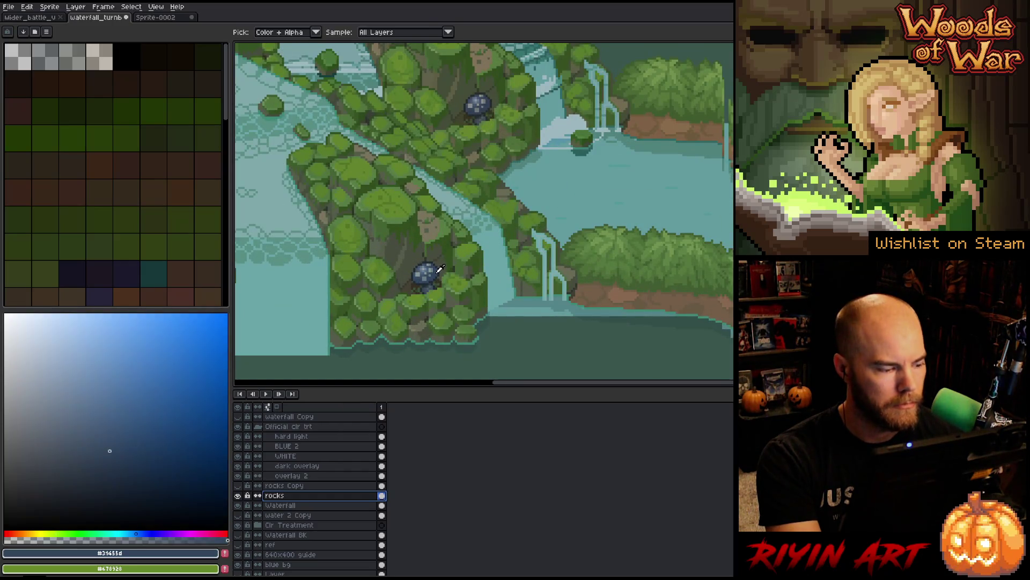
left_click(489, 100)
scroll(482, 169, "down", 4)
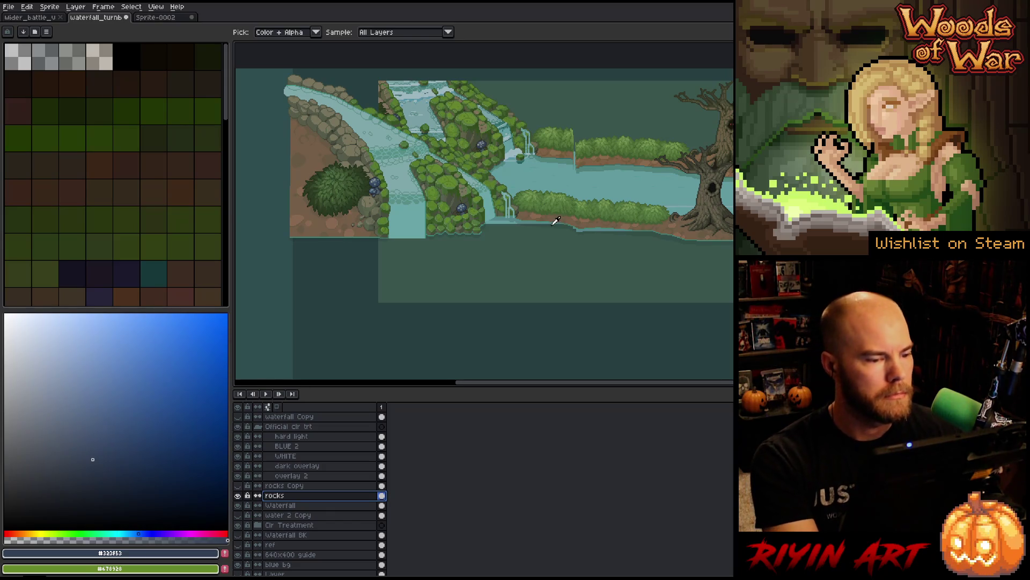
Step: Nudge the WHITE layer's opacity from 12% to about 14%, sampling cliff greens before closing properties
double_click(313, 447)
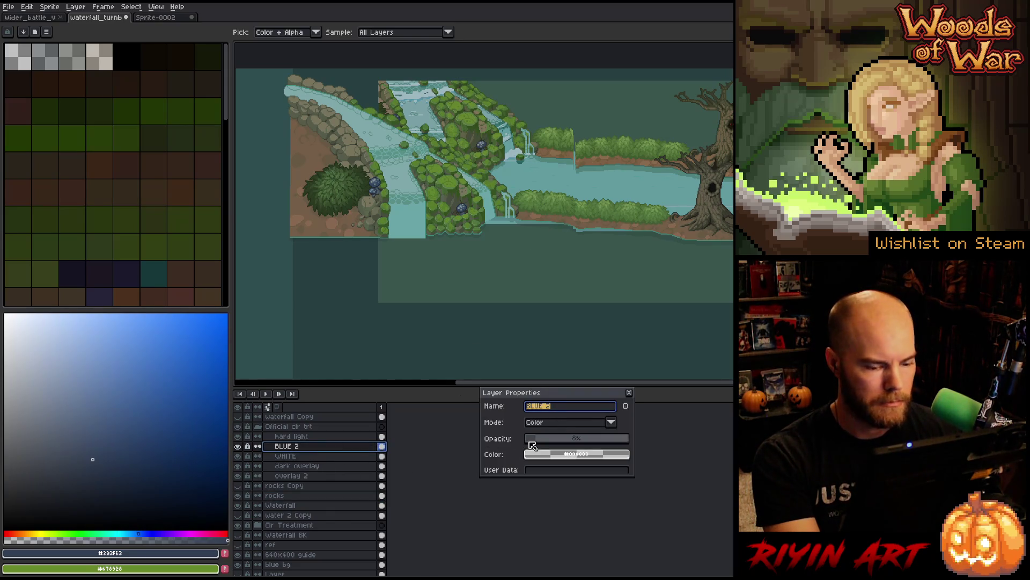
left_click(336, 457)
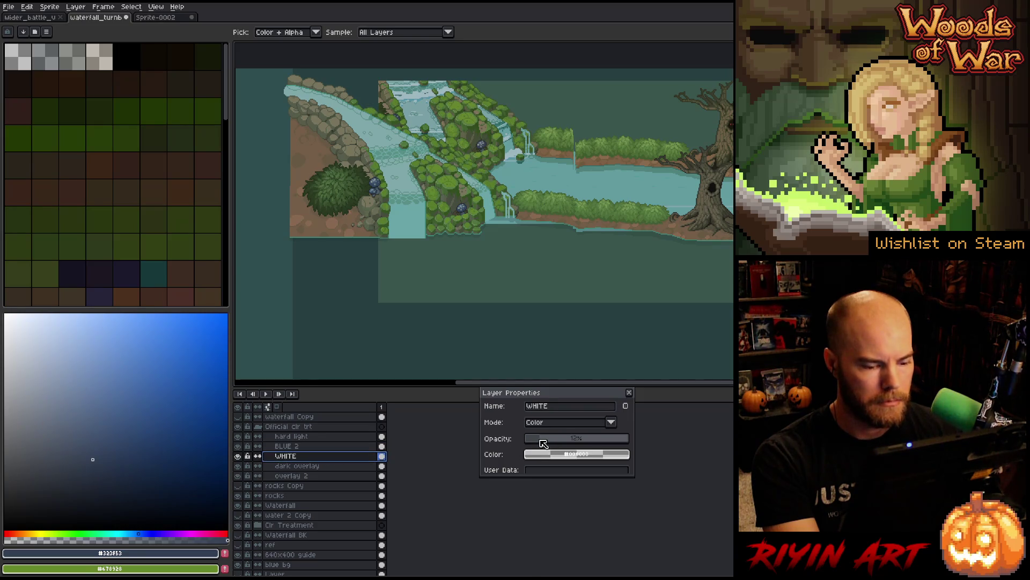
scroll(541, 441, "down", 3)
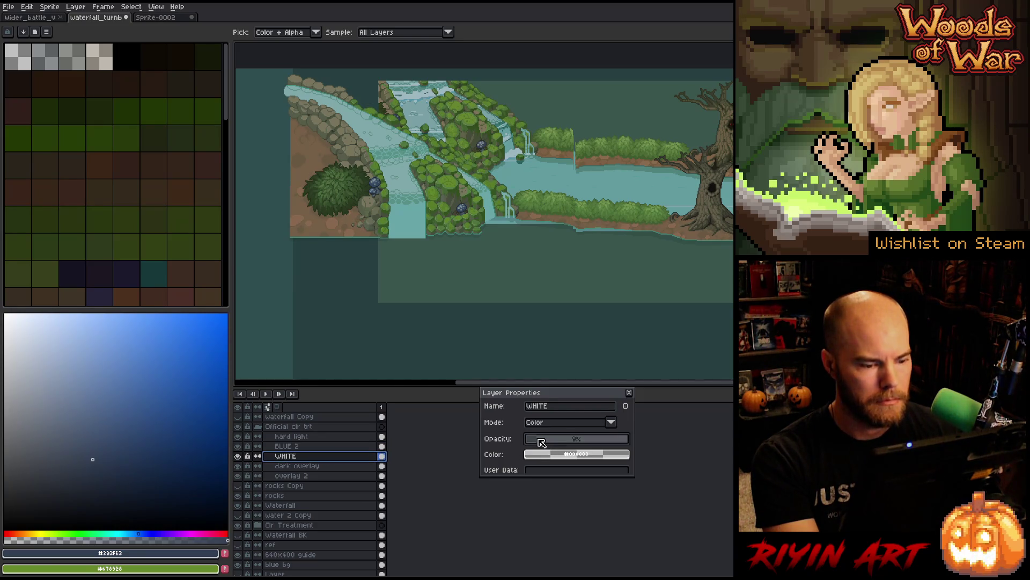
left_click_drag(542, 440, 547, 441)
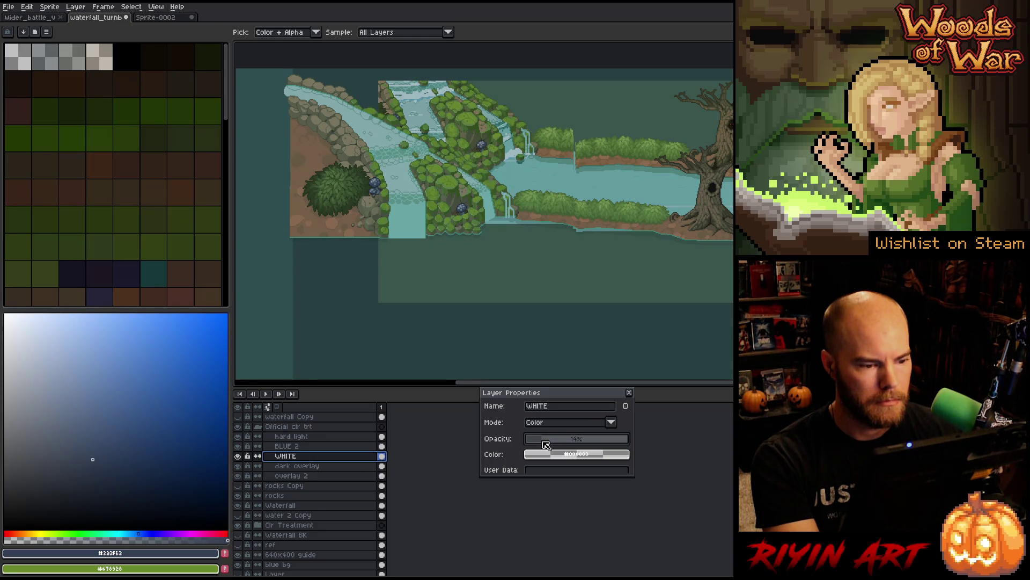
scroll(455, 185, "up", 3)
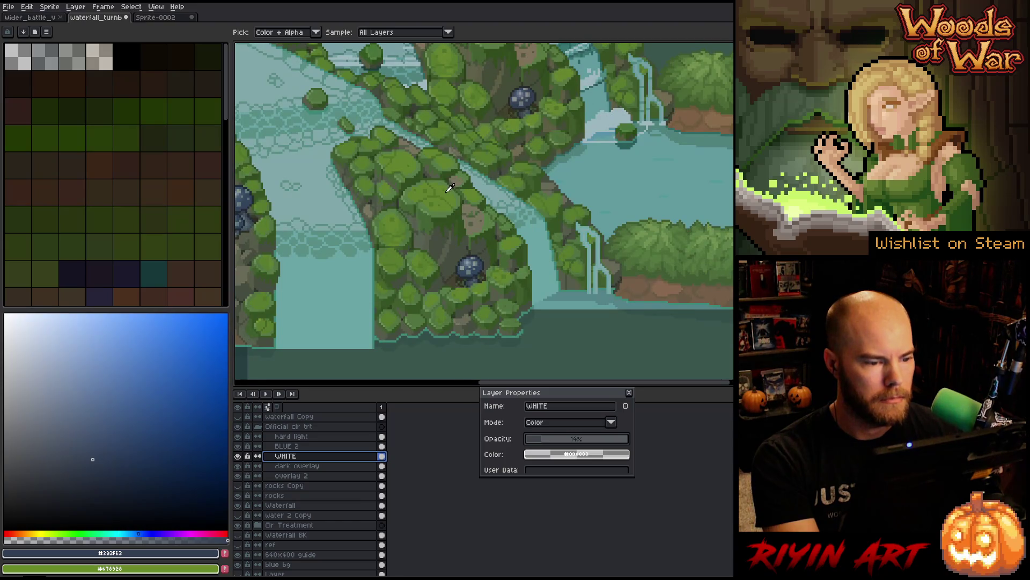
left_click(451, 187)
scroll(450, 187, "down", 2)
scroll(439, 101, "up", 2)
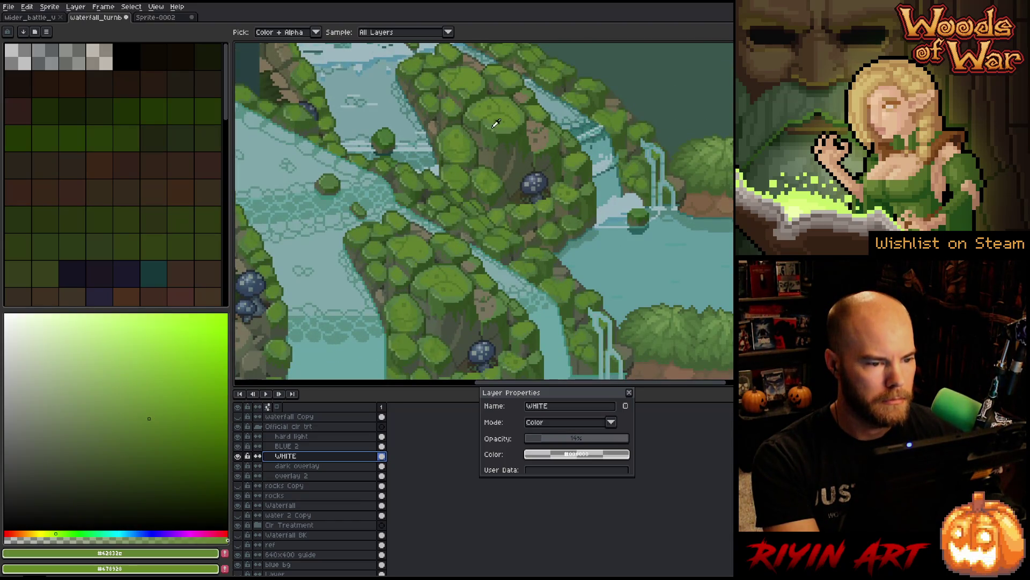
left_click(505, 106)
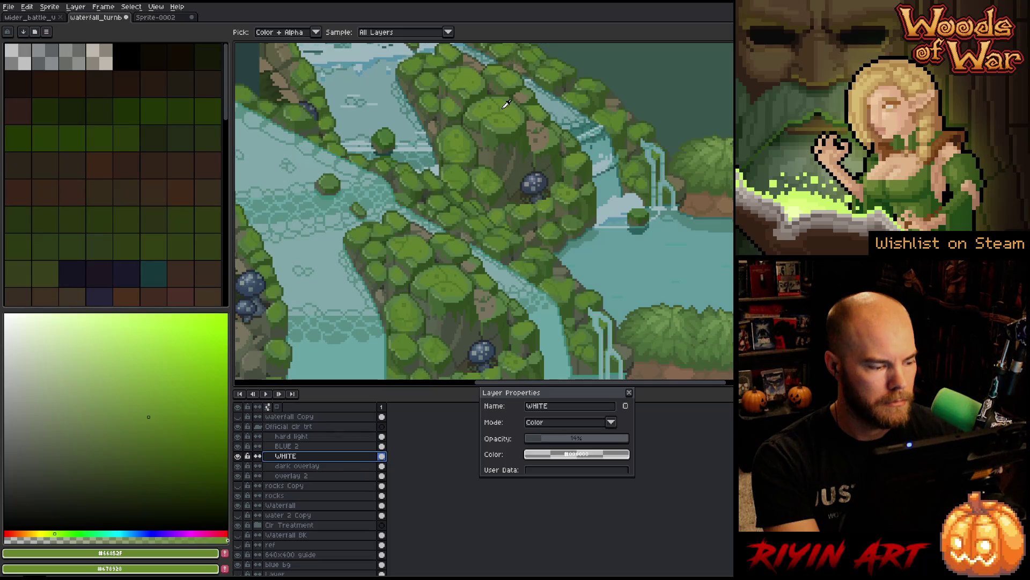
scroll(550, 288, "down", 3)
left_click(629, 392)
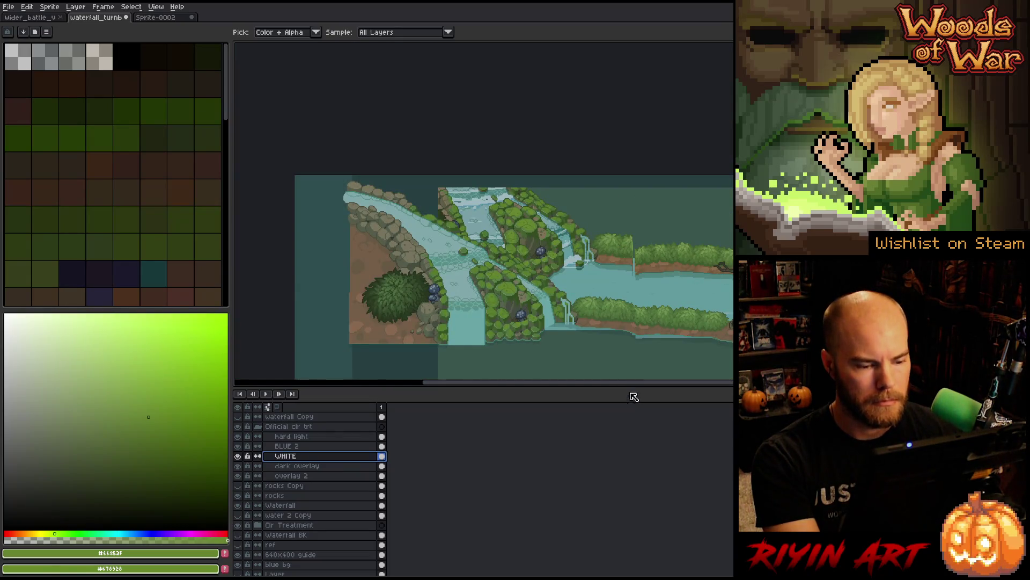
Step: Pan the waterfall scene into view and toggle the Official clr trt group to compare
key("h")
left_click_drag(541, 327, 481, 306)
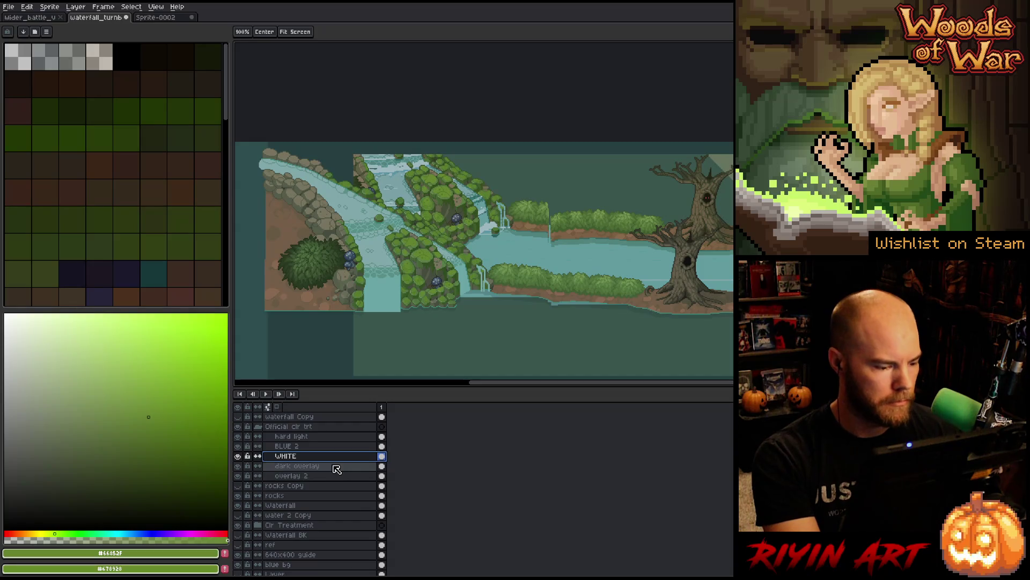
left_click(240, 427)
left_click(239, 428)
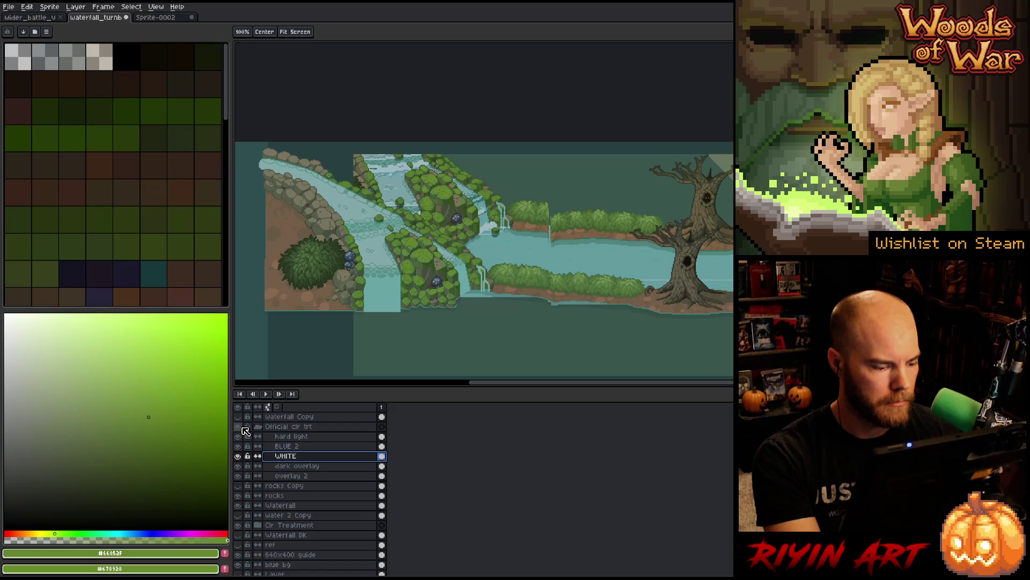
left_click(239, 428)
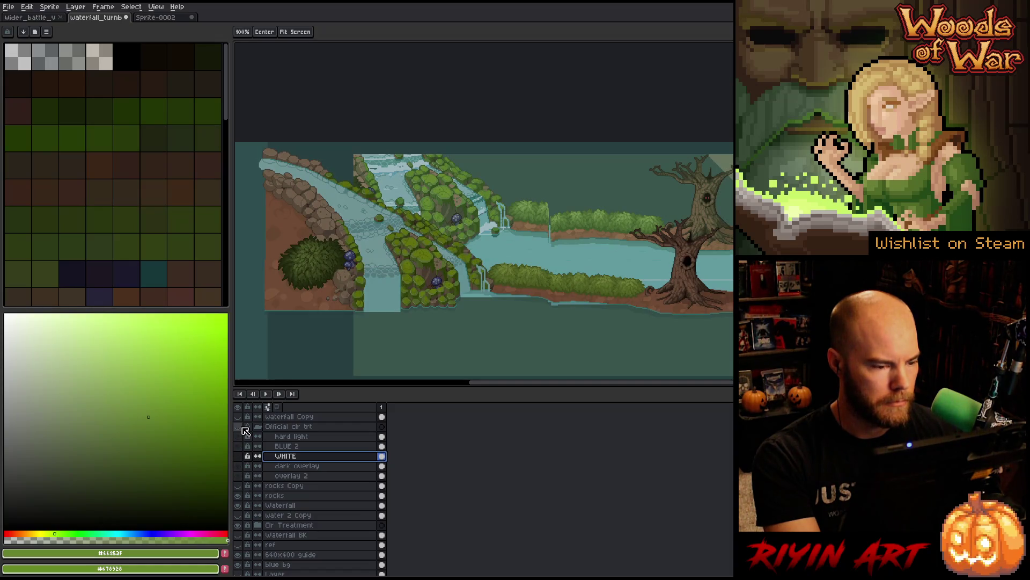
key("i")
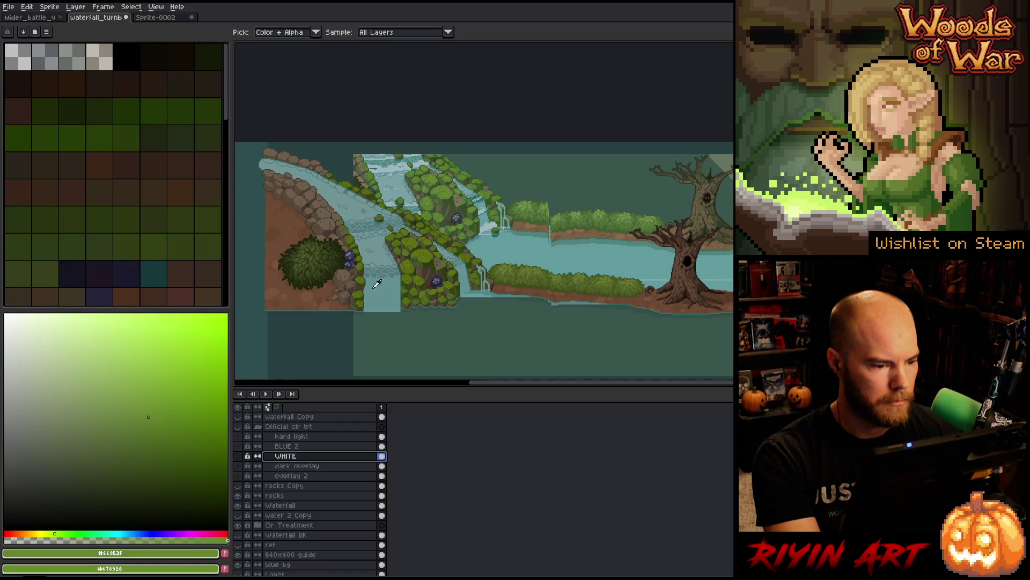
left_click(236, 428)
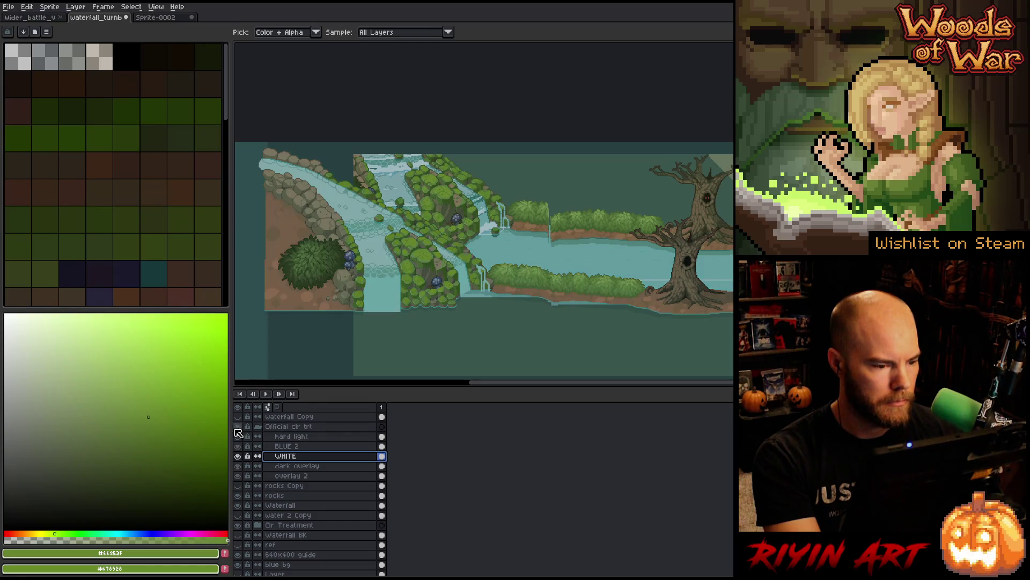
scroll(605, 219, "up", 3)
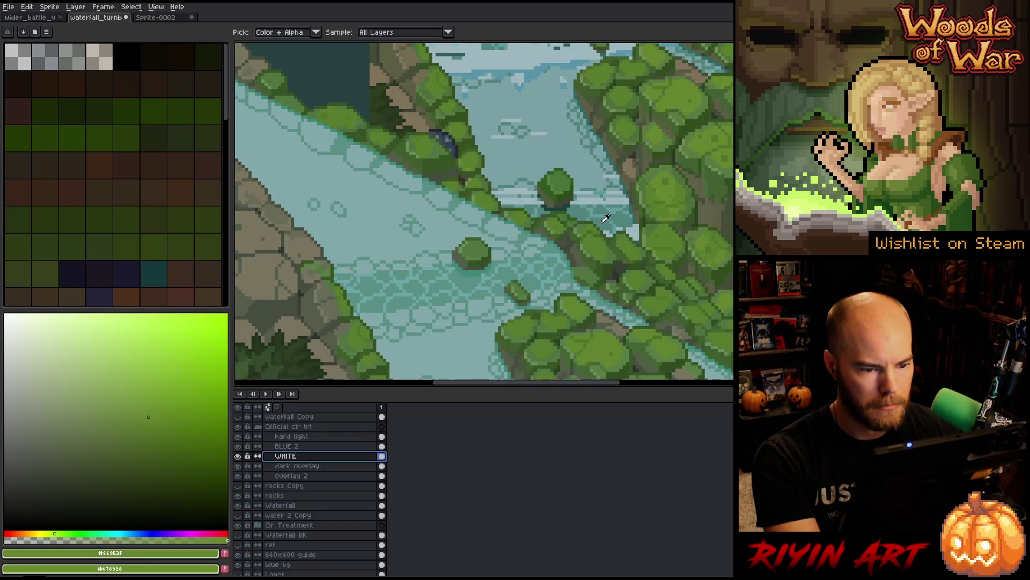
Step: Sample the light teal river water colour and make Waterfall the active layer
left_click(606, 218)
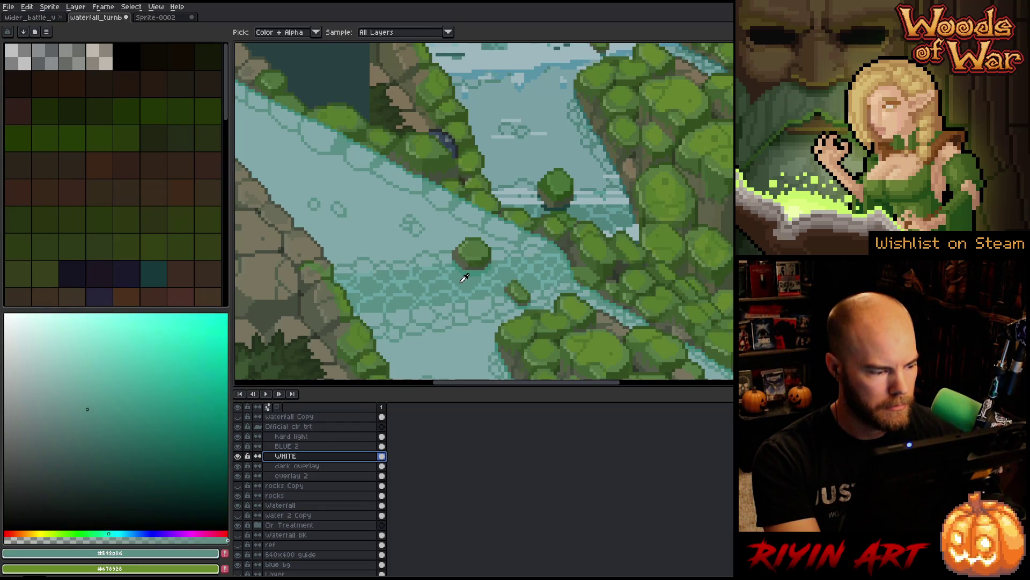
left_click(484, 270)
left_click(473, 279)
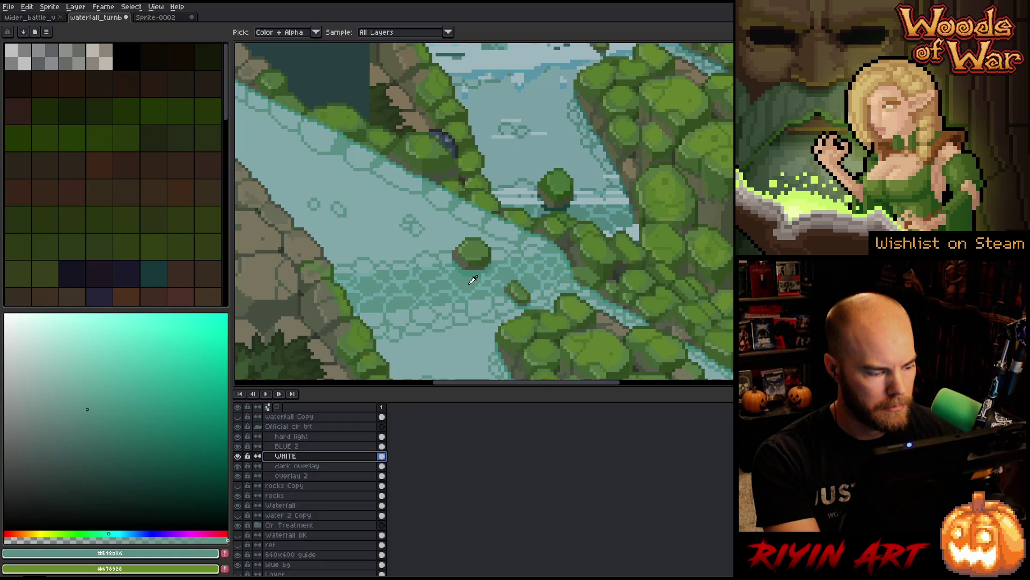
left_click(518, 163)
left_click(361, 234)
left_click(675, 258)
scroll(674, 258, "down", 3)
scroll(733, 326, "up", 2)
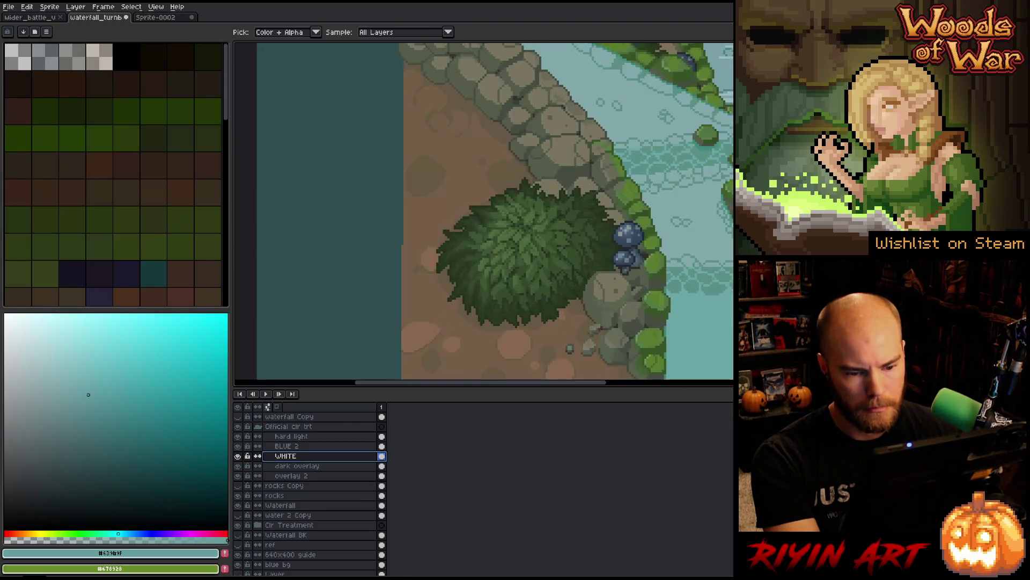
left_click(733, 326)
scroll(733, 325, "down", 3)
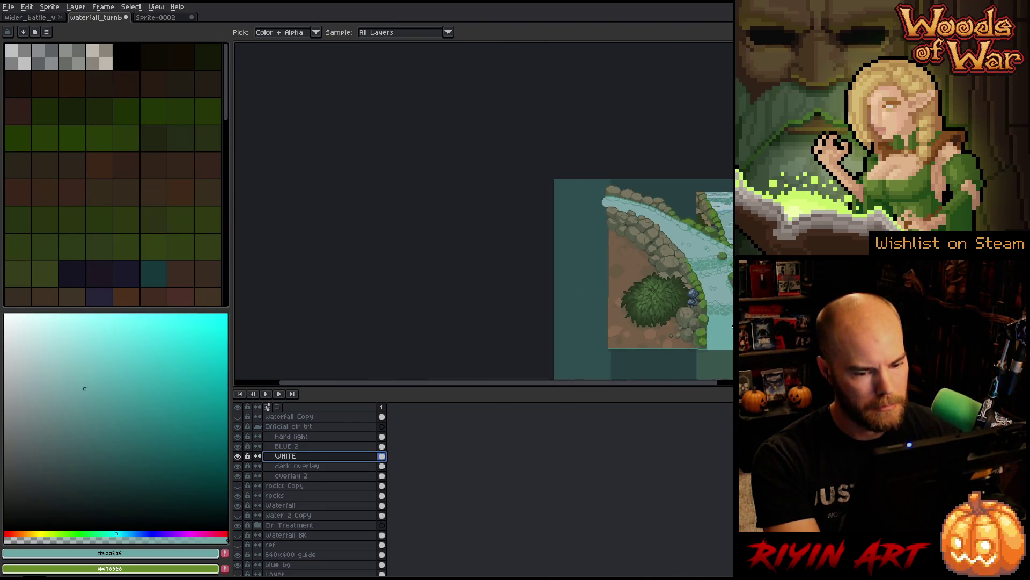
scroll(613, 245, "up", 3)
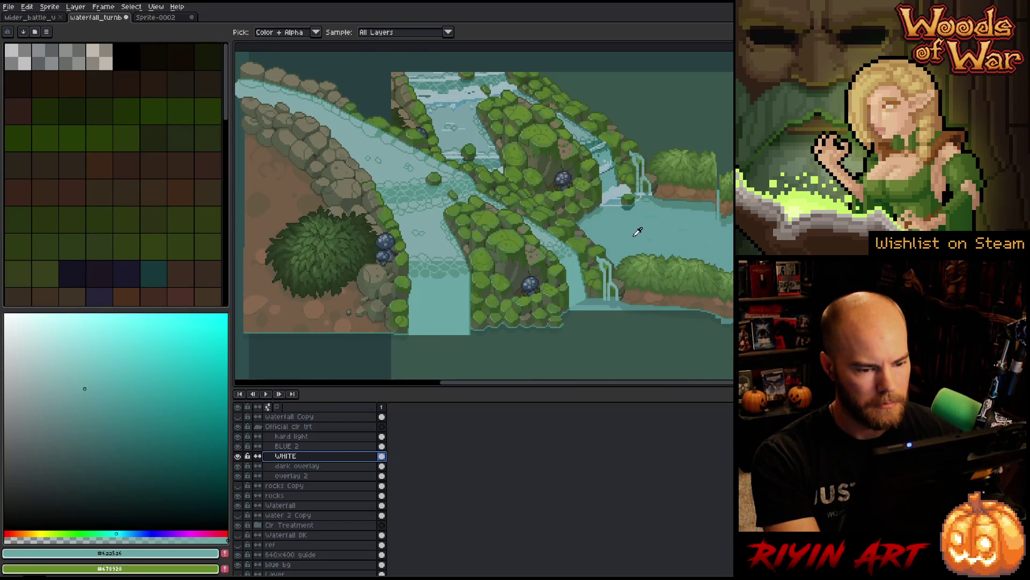
left_click(690, 234)
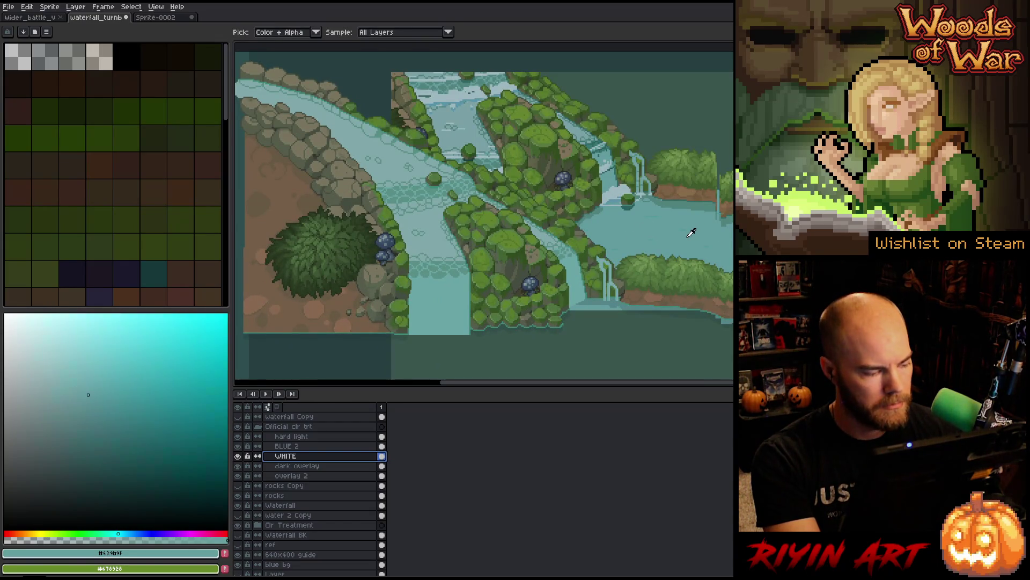
left_click(455, 300)
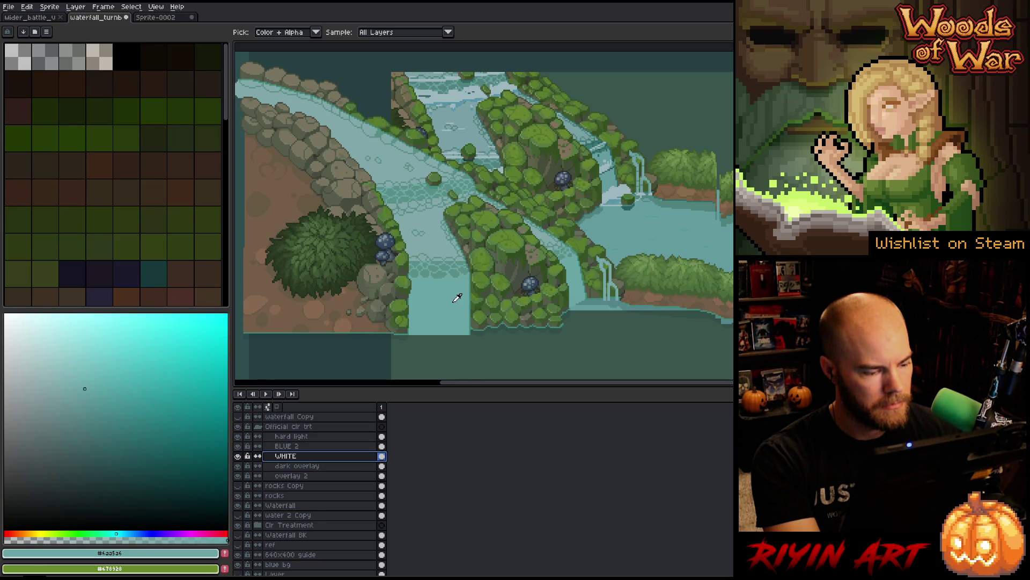
left_click(281, 506)
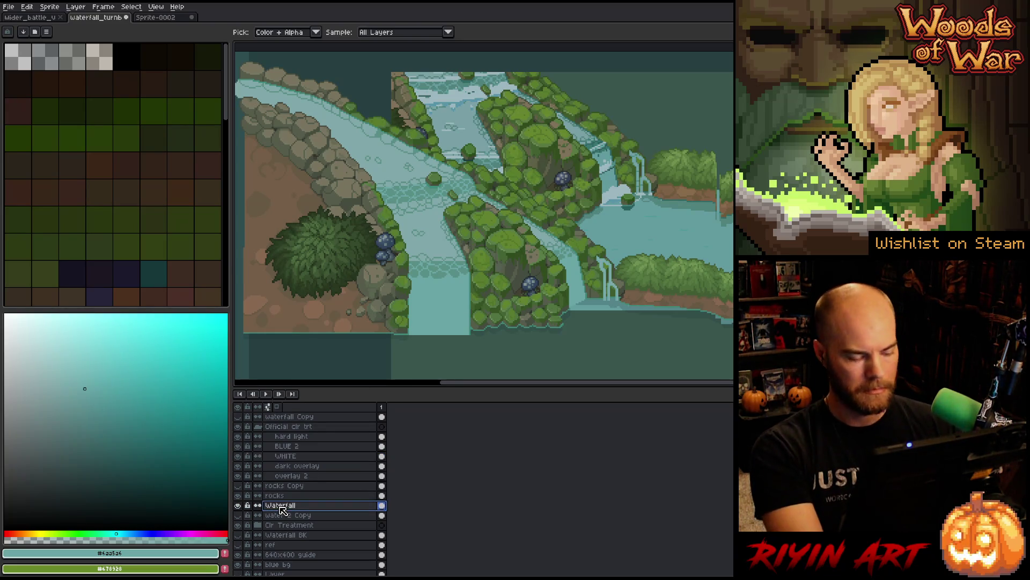
key("shift+c")
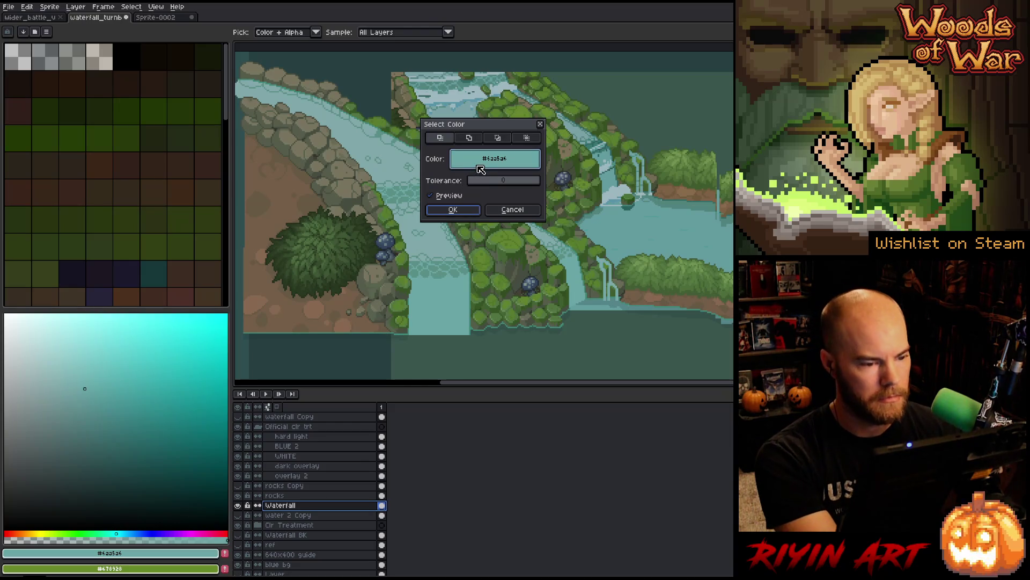
Step: Isolate the Waterfall layer and build a colour-range selection of its water pixels
left_click_drag(481, 168, 449, 308)
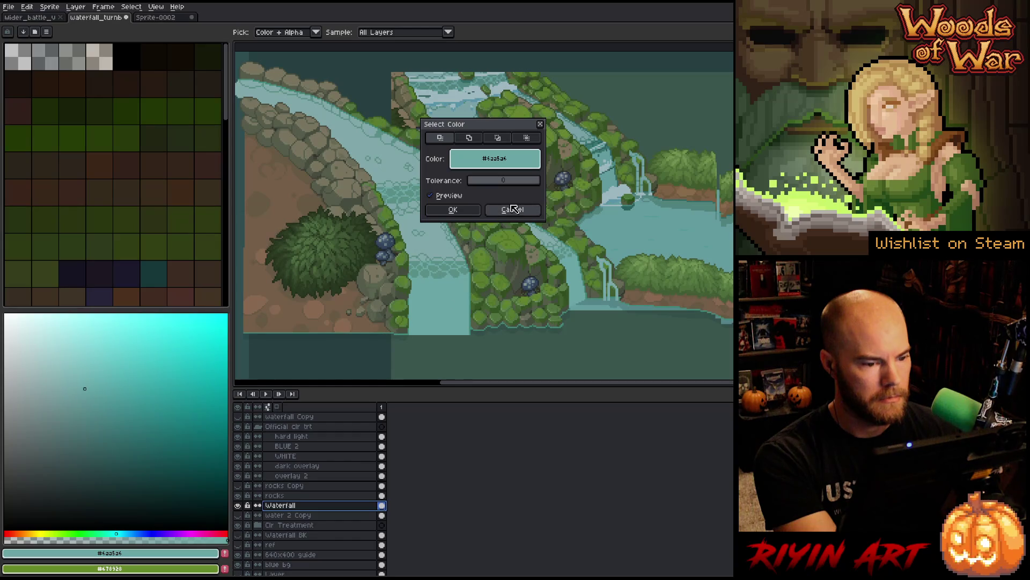
left_click(512, 210)
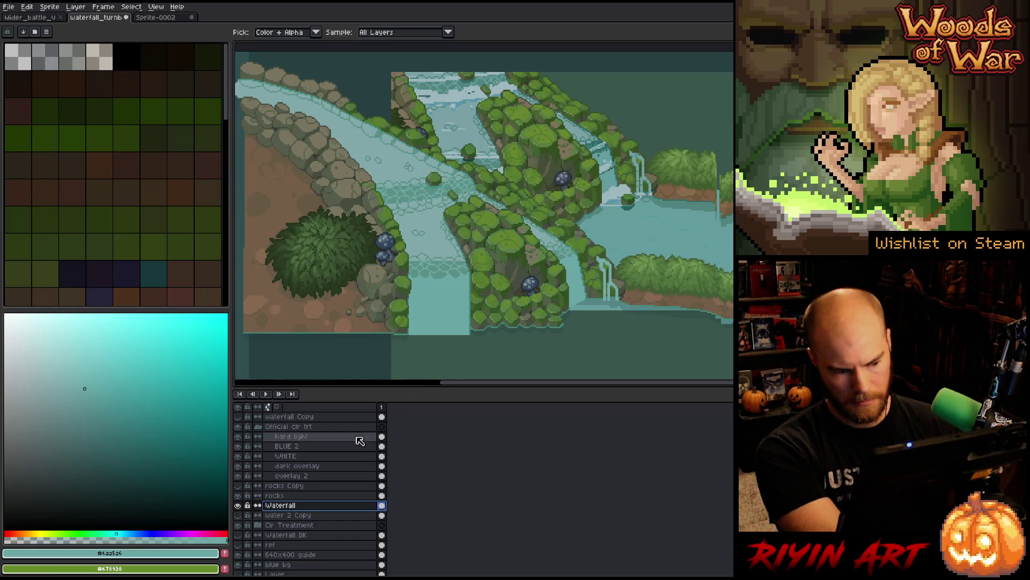
left_click(385, 499, "ctrl")
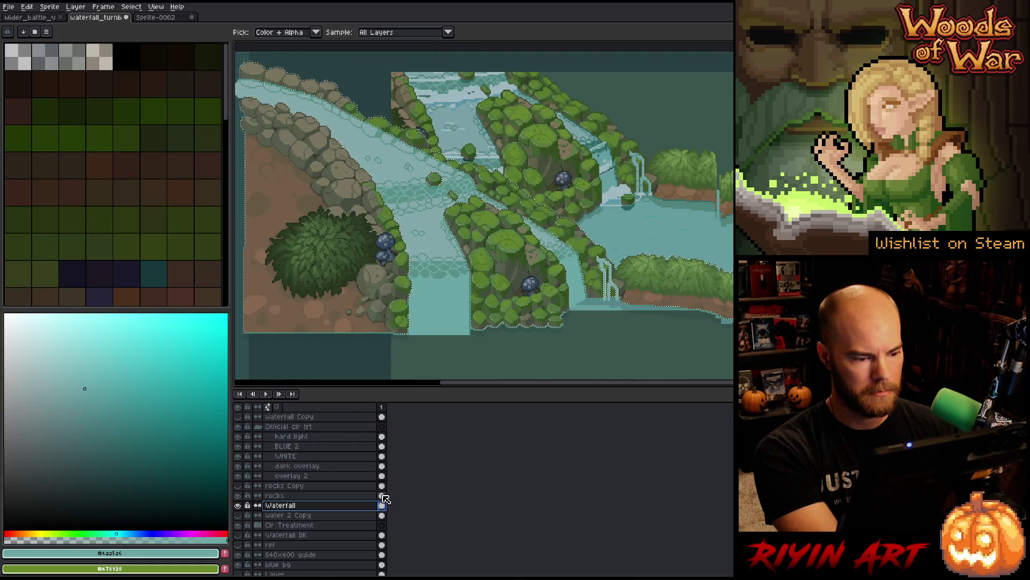
key("shift+c")
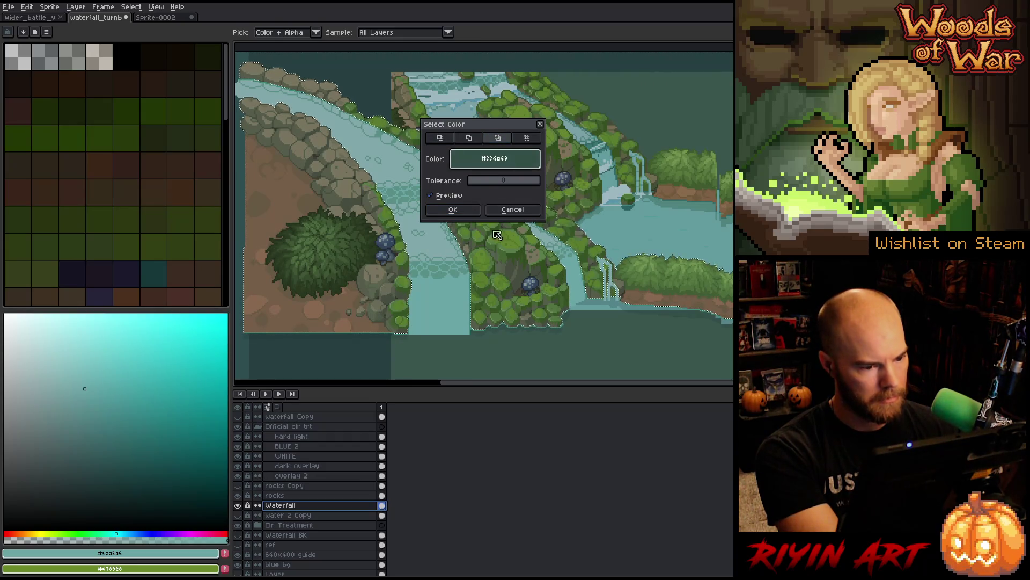
left_click(513, 210)
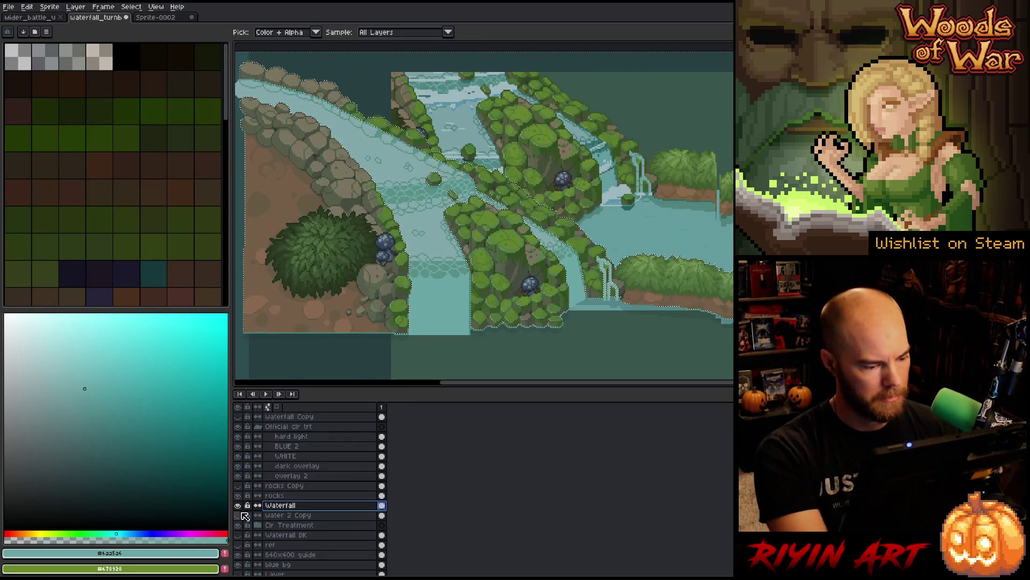
left_click(238, 506)
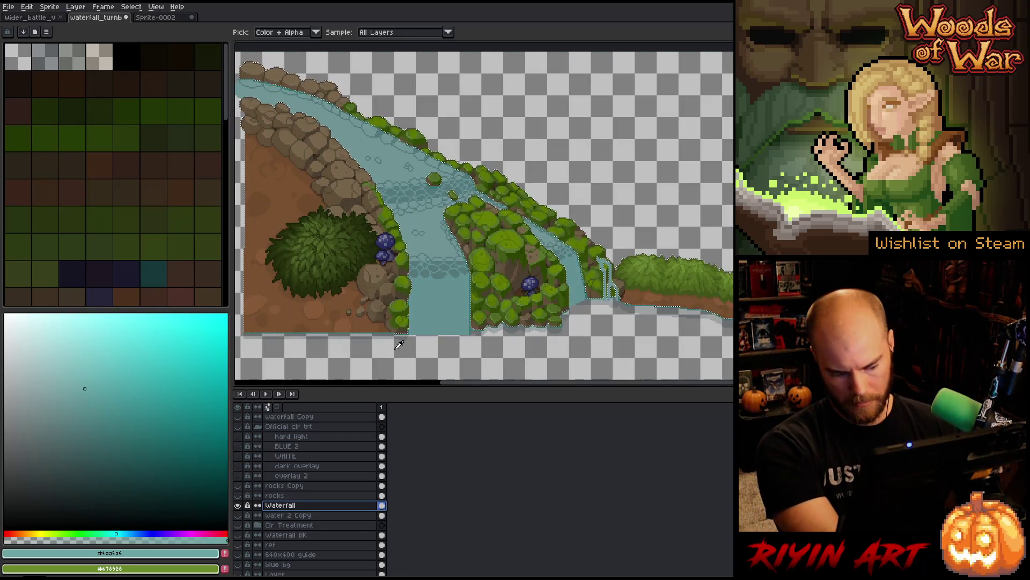
key("shift+c")
left_click(497, 138)
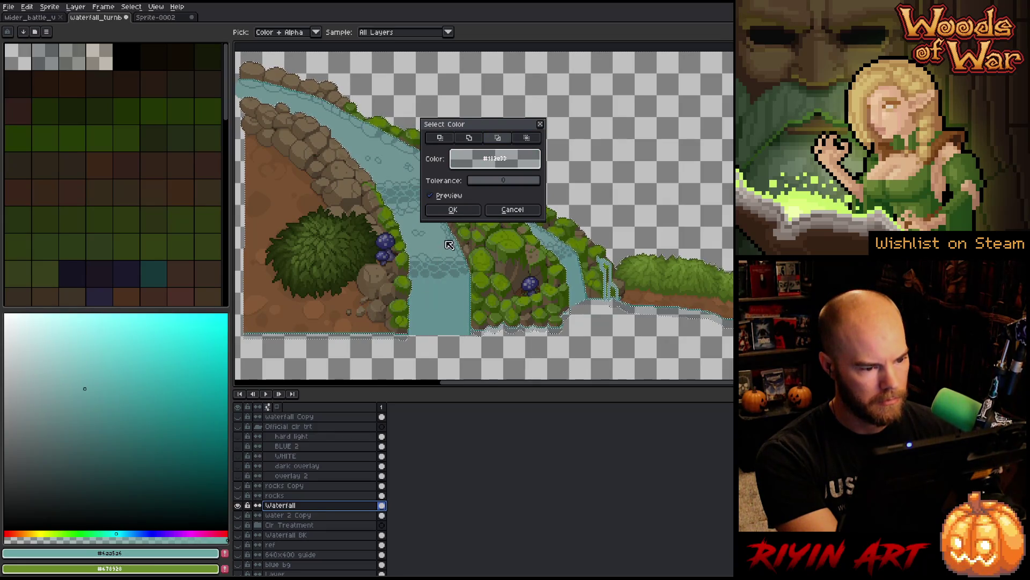
left_click(463, 209)
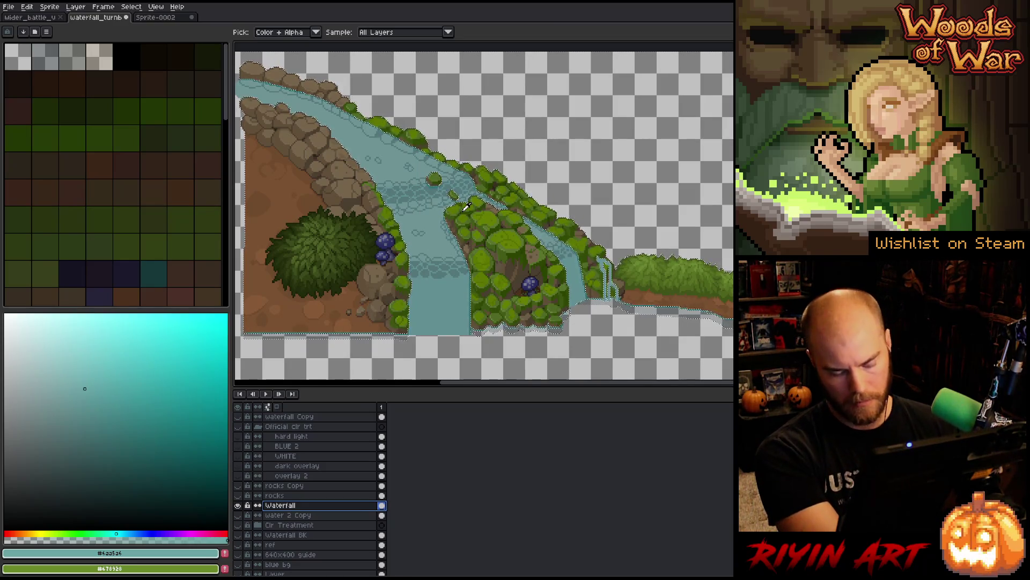
Step: Add a new empty Layer 51 above Waterfall and clear the selection
left_click(238, 505, "alt")
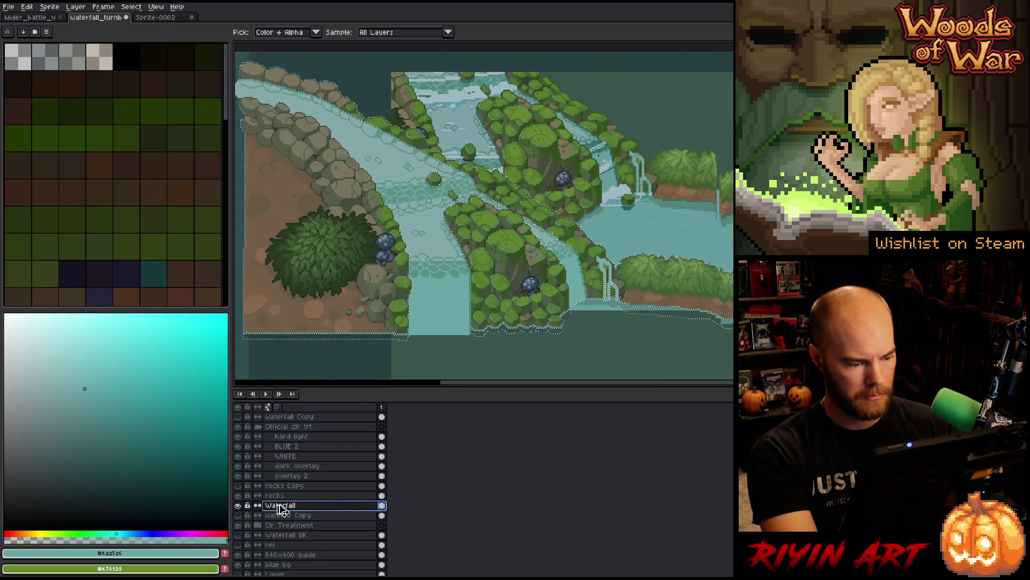
key("shift+n")
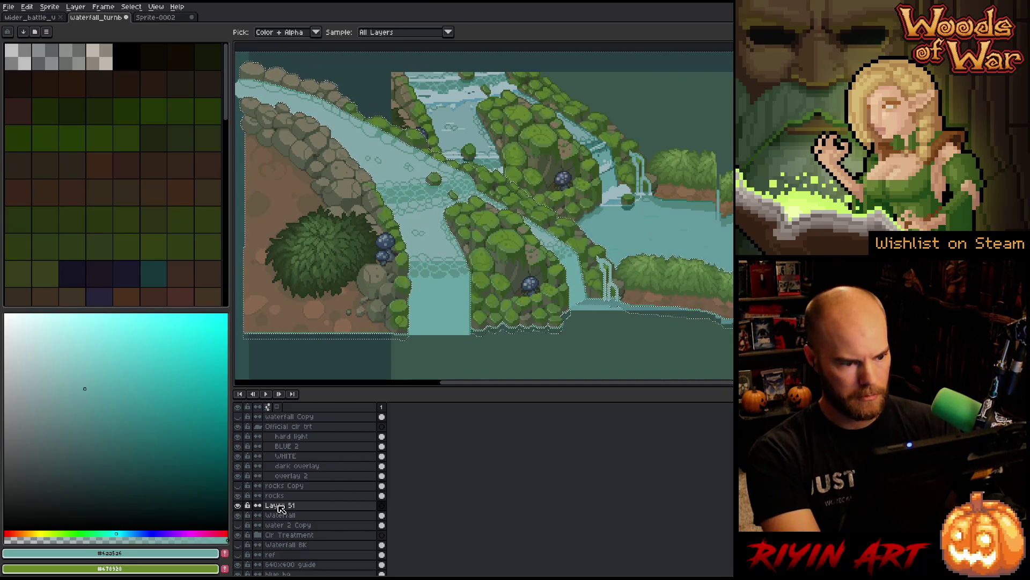
key("ctrl+d")
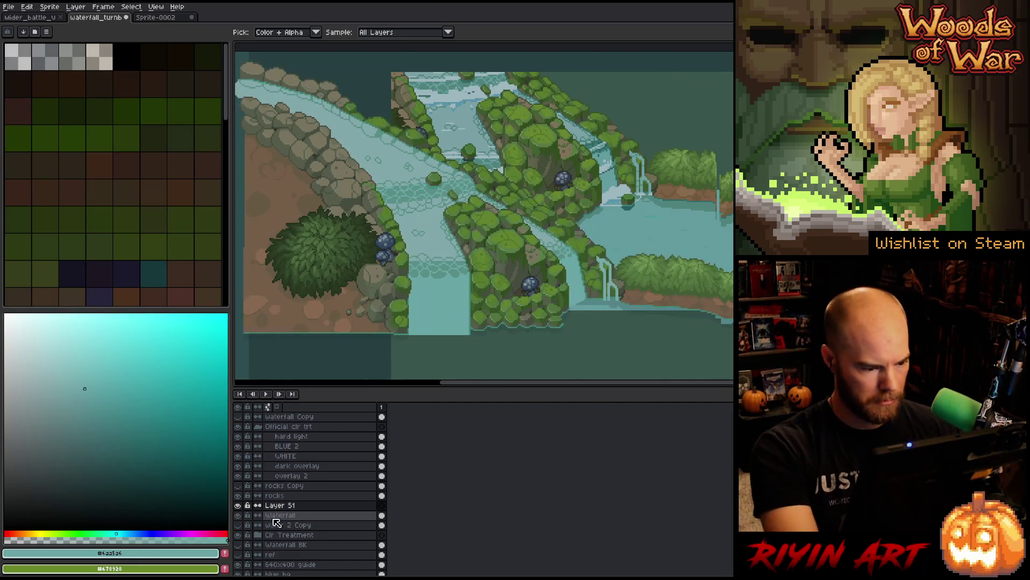
left_click(239, 505, "alt")
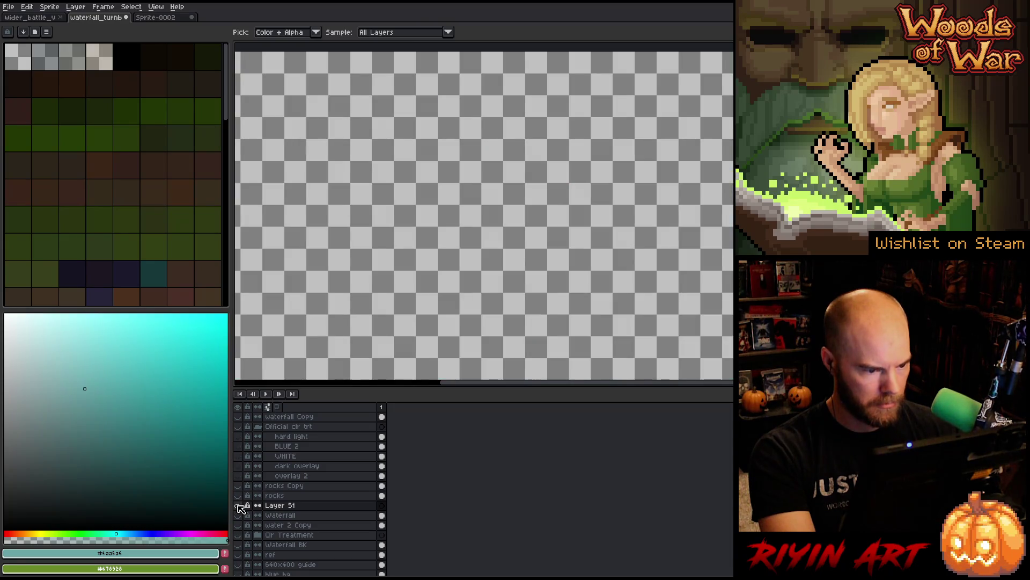
left_click(239, 505, "alt")
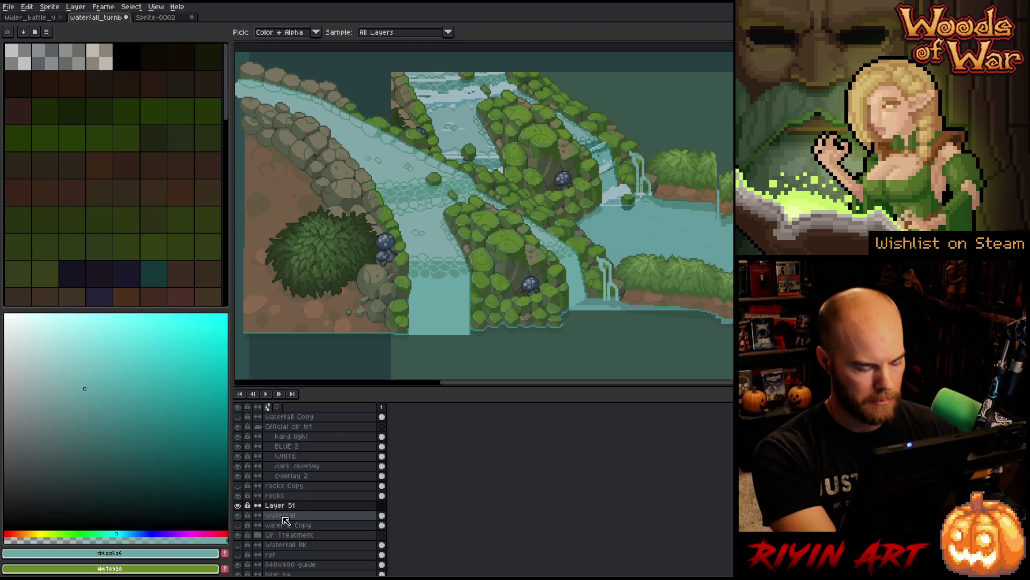
Step: Isolate Waterfall again and select its pixels by the sampled rock colour
left_click(277, 516, "ctrl")
left_click(238, 515, "alt")
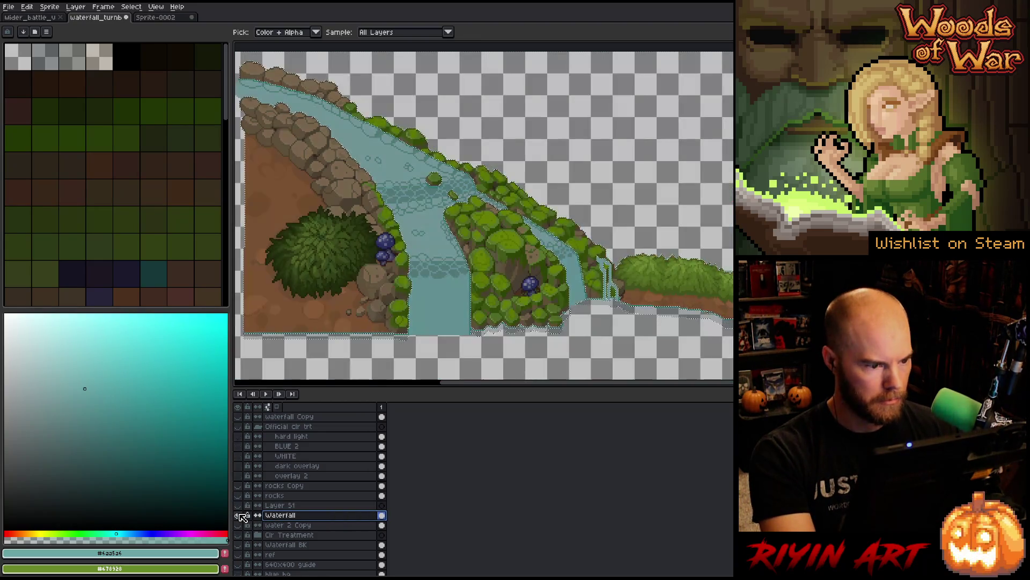
scroll(355, 281, "down", 2)
scroll(354, 281, "up", 1)
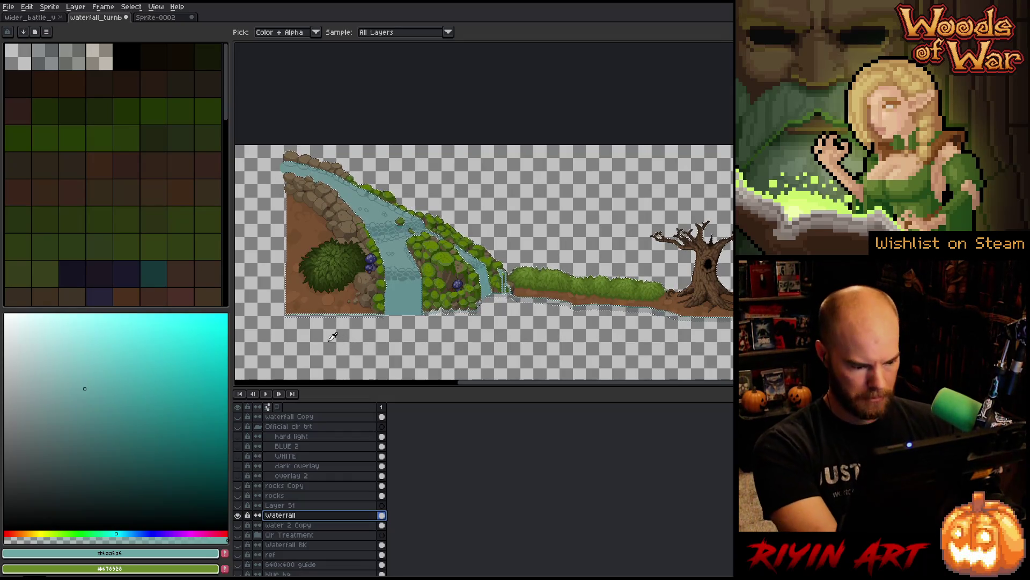
scroll(310, 315, "up", 2)
key("shift+c")
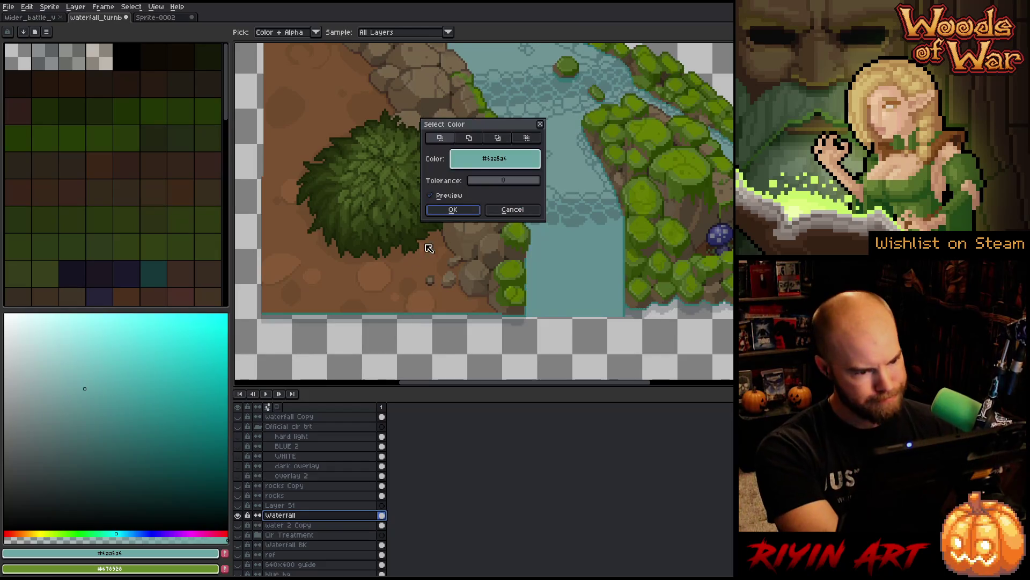
left_click(467, 294)
left_click(453, 210)
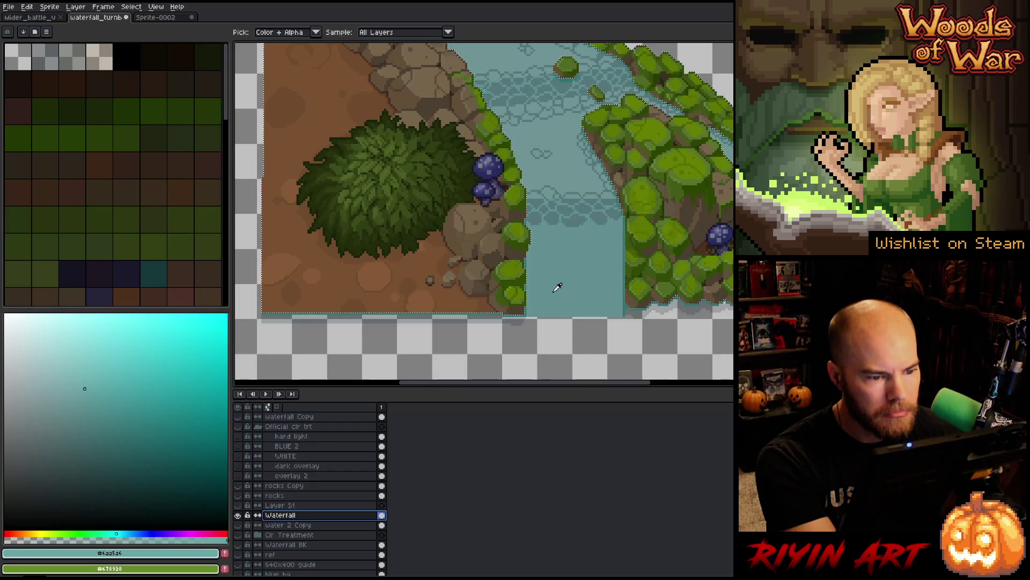
scroll(553, 269, "down", 1)
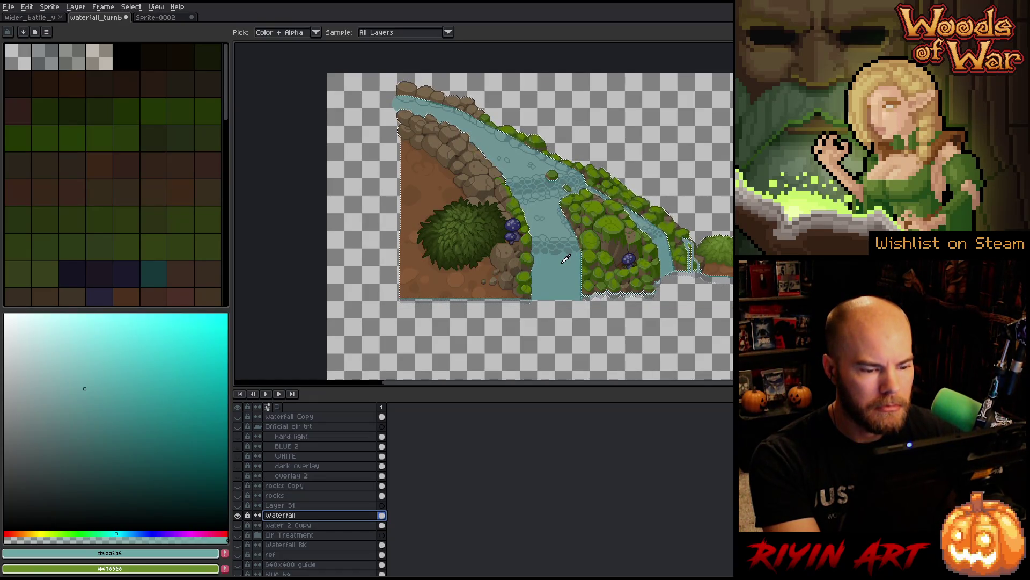
scroll(566, 259, "down", 1)
scroll(602, 271, "up", 2)
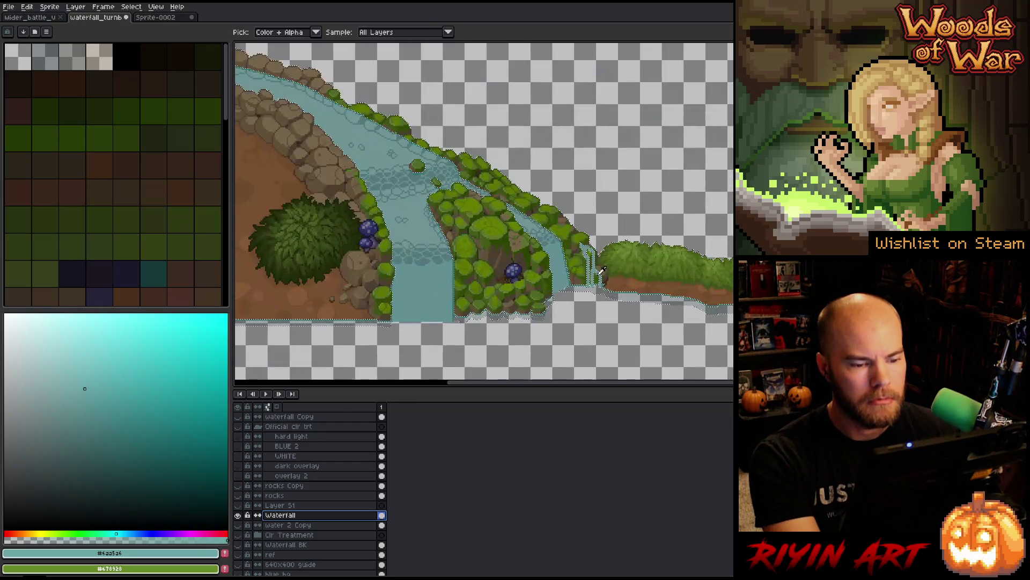
scroll(505, 301, "down", 1)
scroll(456, 309, "up", 2)
scroll(406, 316, "down", 2)
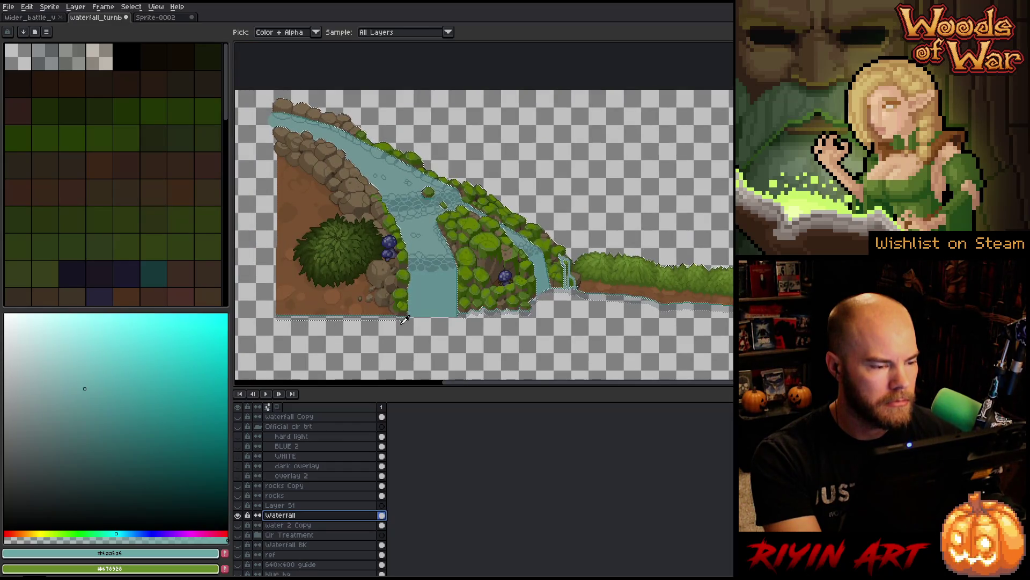
scroll(404, 320, "down", 1)
scroll(404, 321, "up", 1)
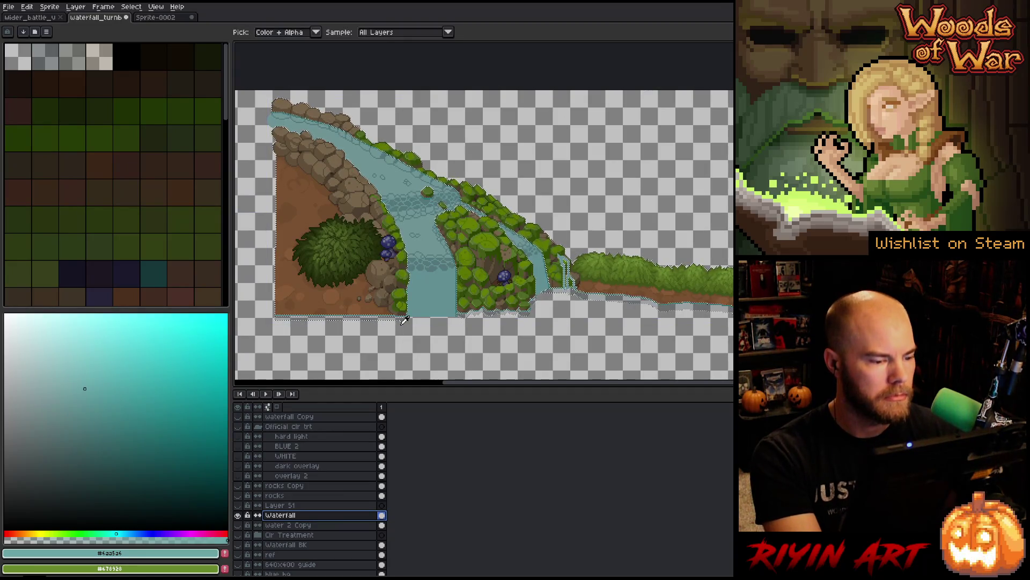
scroll(404, 320, "down", 1)
scroll(405, 320, "up", 1)
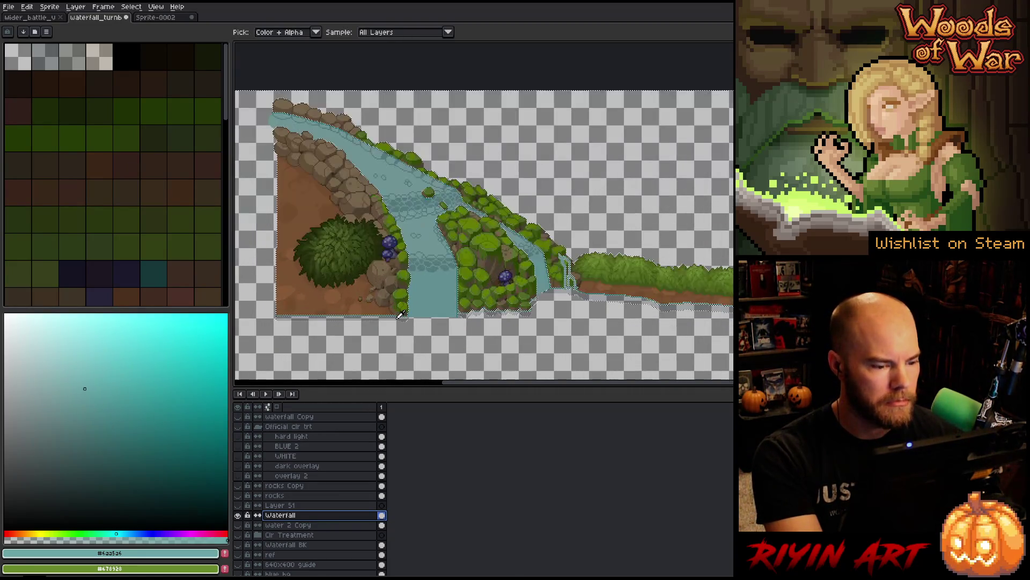
Step: Make Layer 51 active and visible over the scene, then drop the selection
left_click_drag(300, 521, 309, 510)
left_click(309, 509)
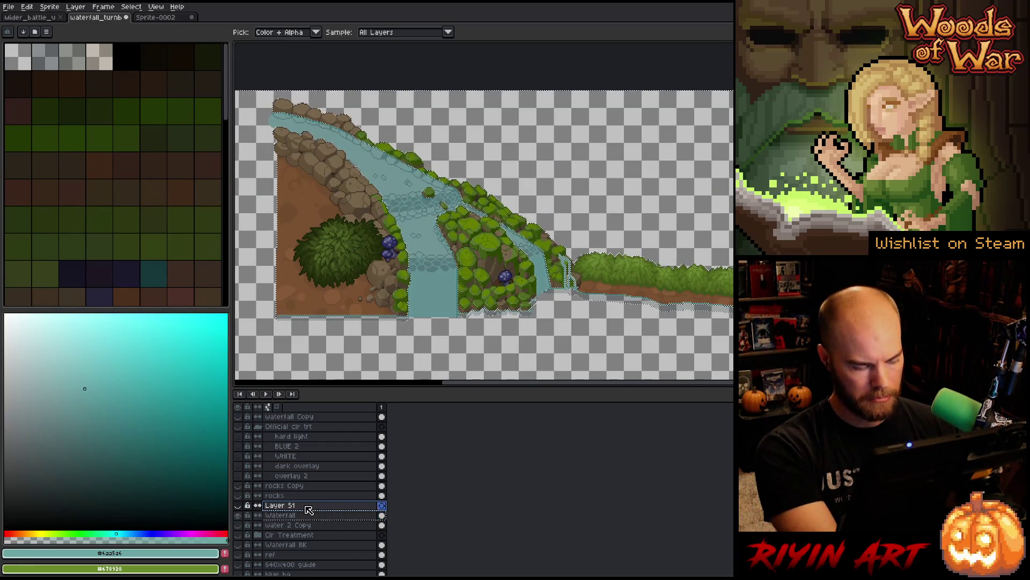
left_click(239, 516, "alt")
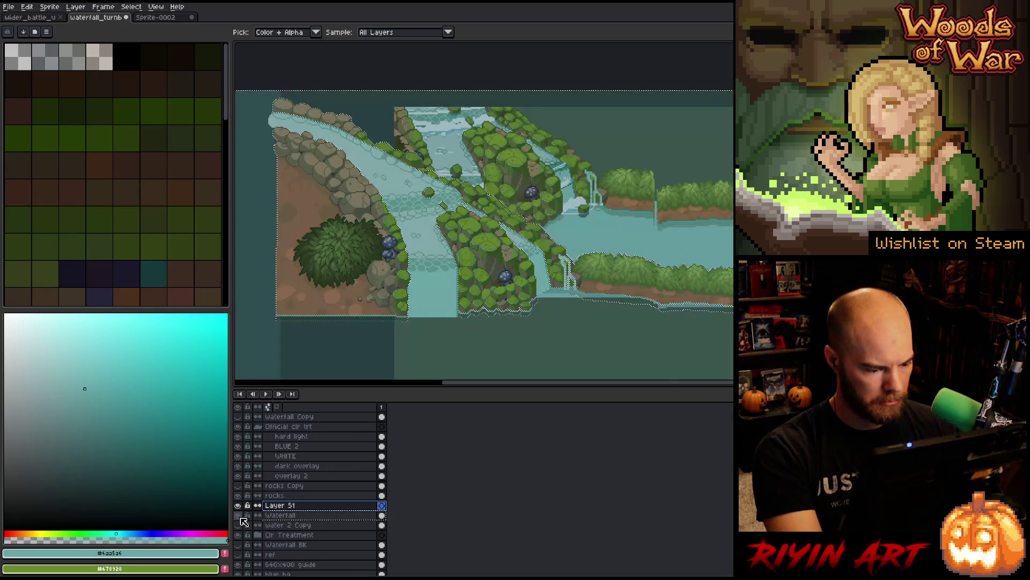
left_click(238, 515, "alt")
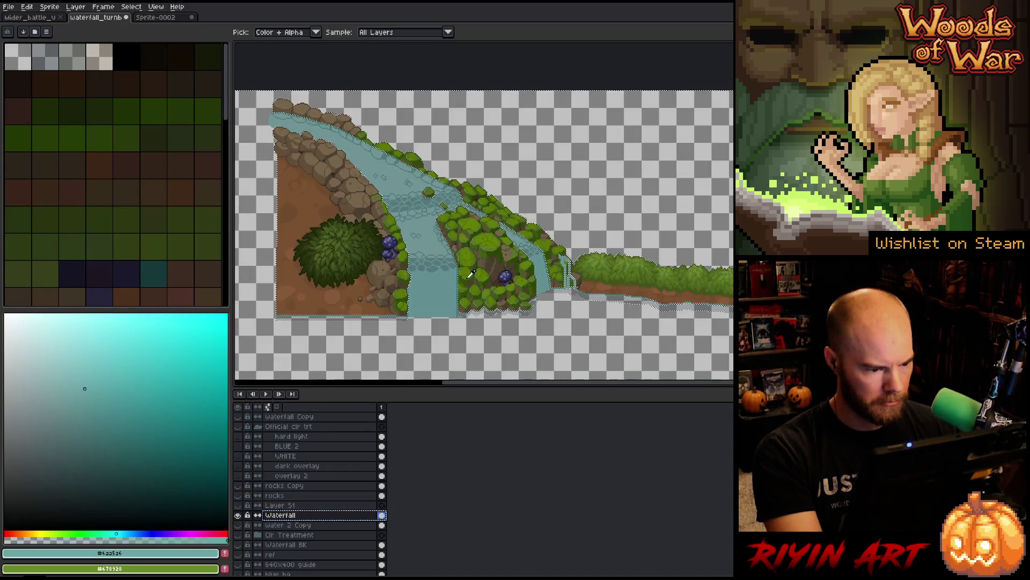
key("v")
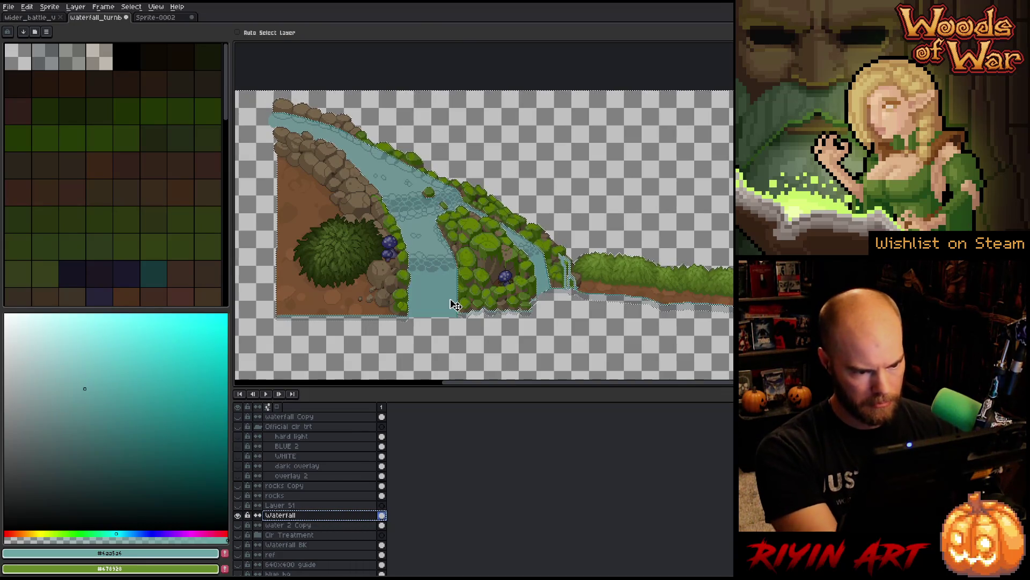
scroll(448, 308, "up", 4)
scroll(448, 308, "down", 3)
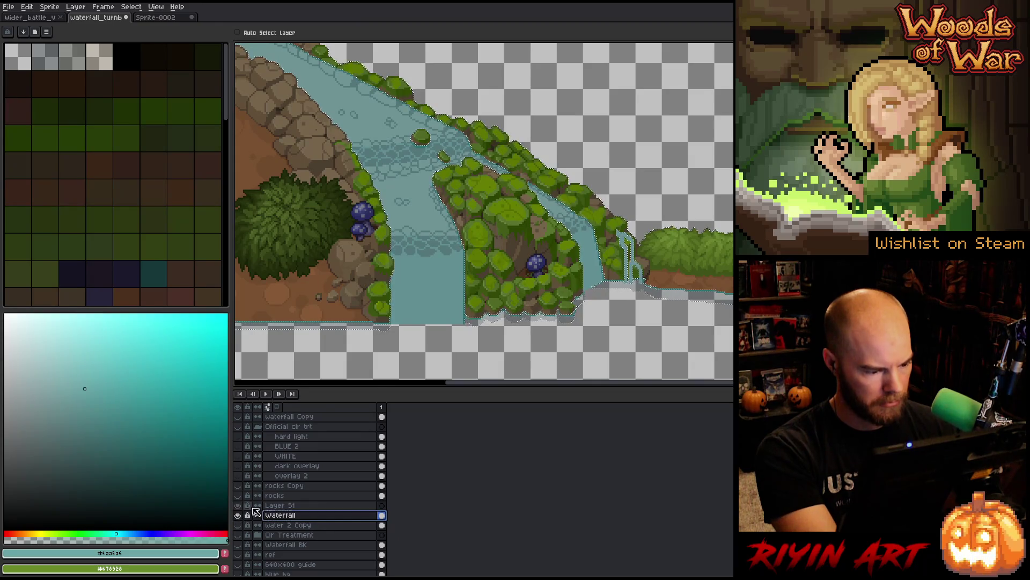
key("ctrl+a")
left_click(279, 505)
left_click(238, 505)
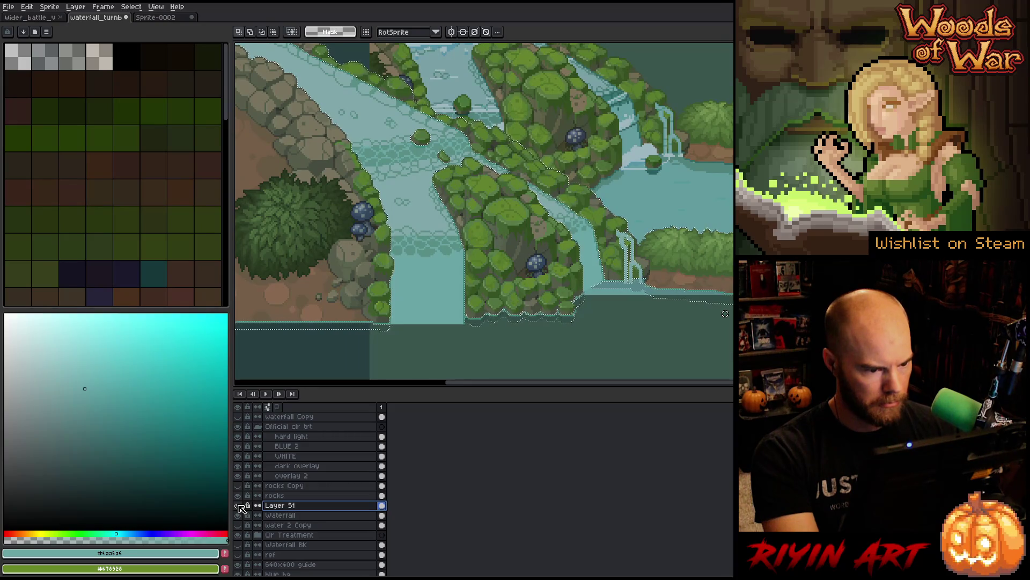
left_click(239, 505, "alt")
left_click(238, 505, "alt")
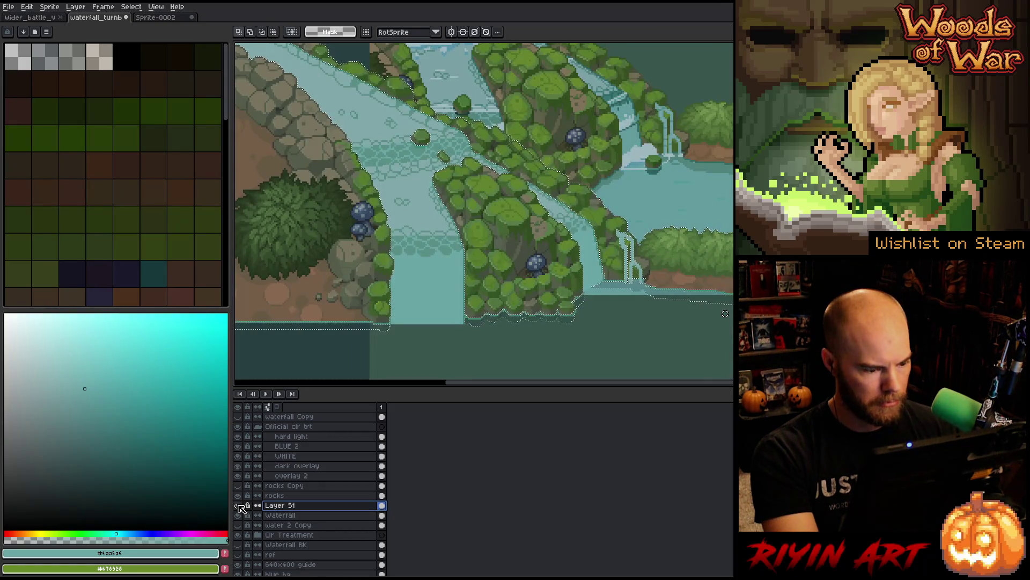
key("ctrl+d")
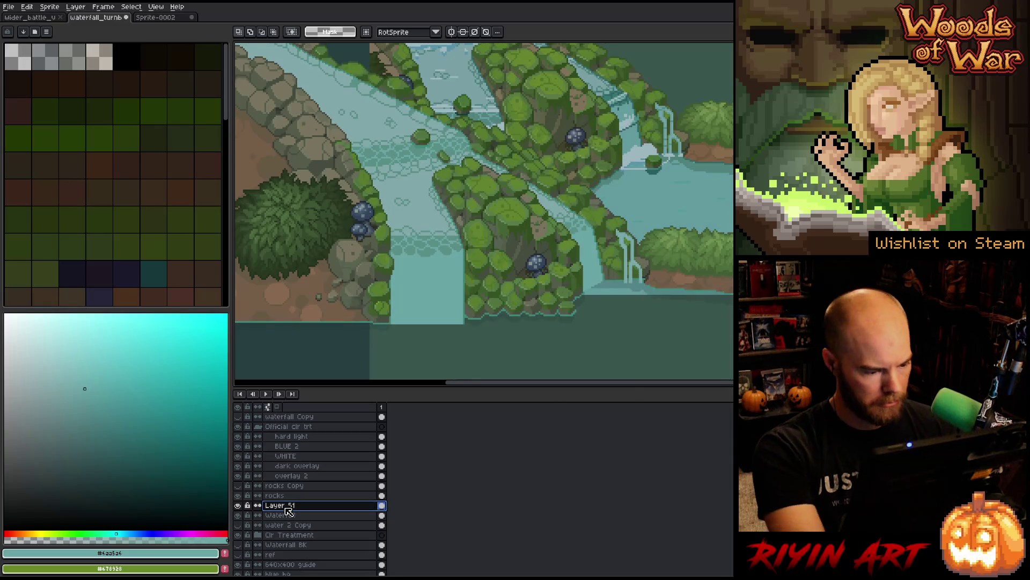
Step: Rename Layer 51 to Water
double_click(288, 507)
type("Water")
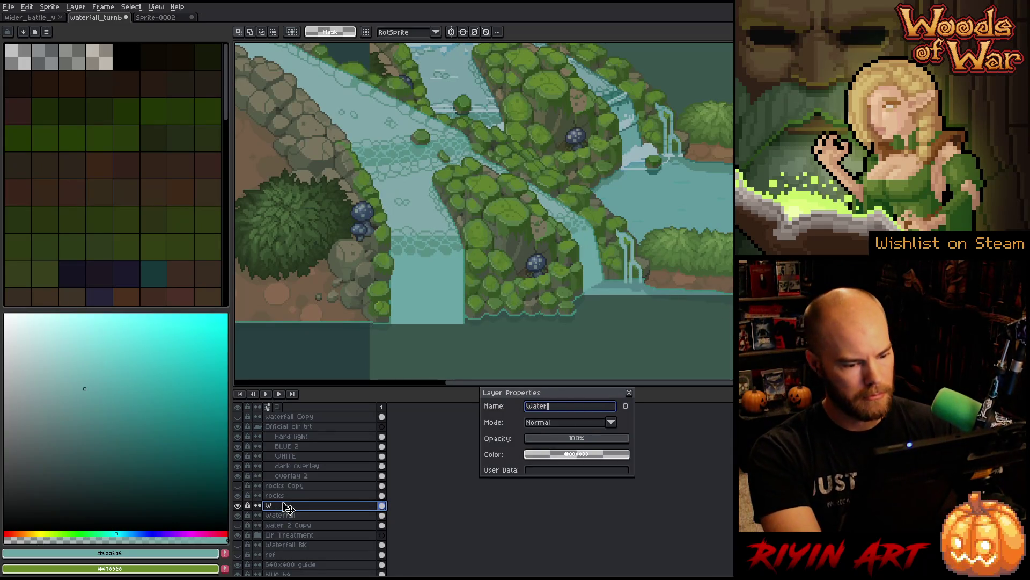
key("Return")
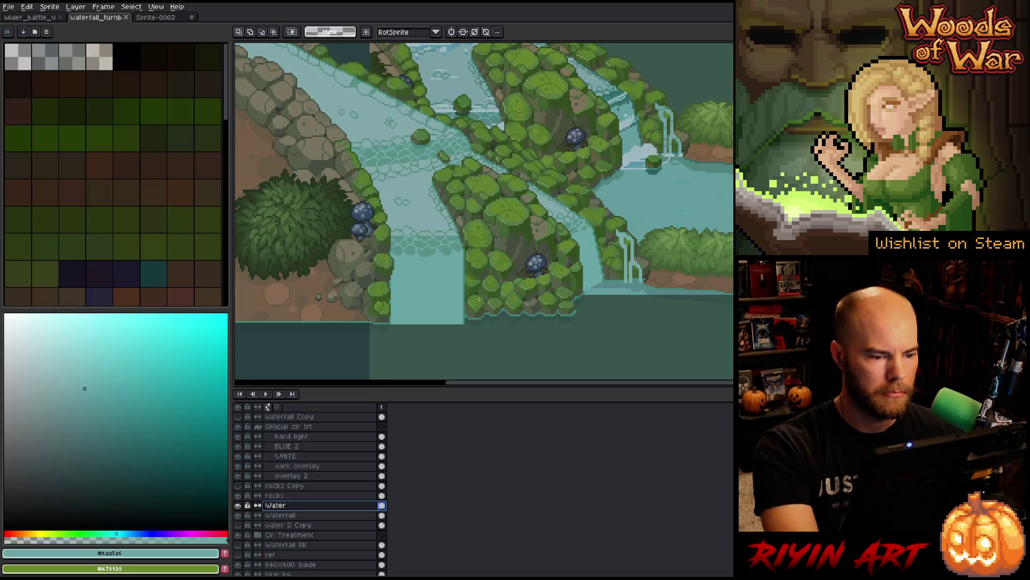
Step: Eyedrop a light sea-green water colour from the river
scroll(480, 299, "down", 2)
scroll(337, 258, "up", 4)
key("alt")
left_click(330, 260)
left_click(428, 208)
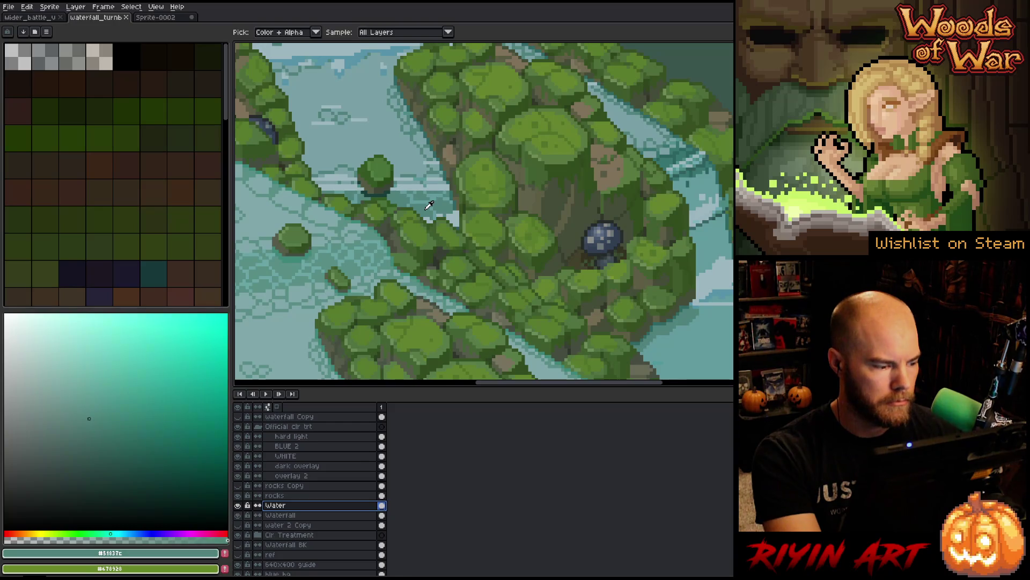
left_click(355, 267)
scroll(290, 496, "down", 2)
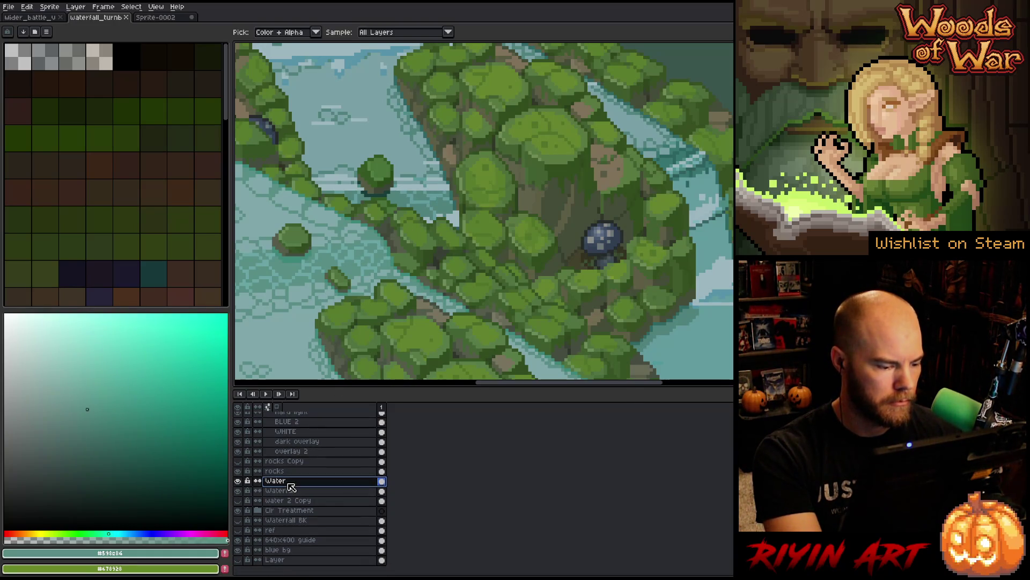
Step: Set the Water layer's blend mode to Multiply with 2% opacity
double_click(288, 482)
left_click(611, 422)
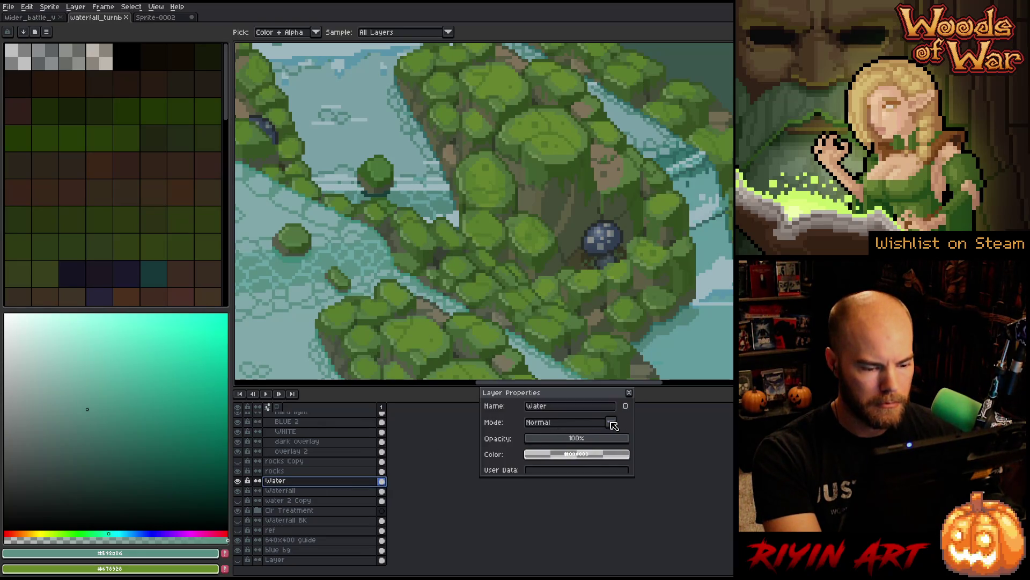
left_click(538, 264)
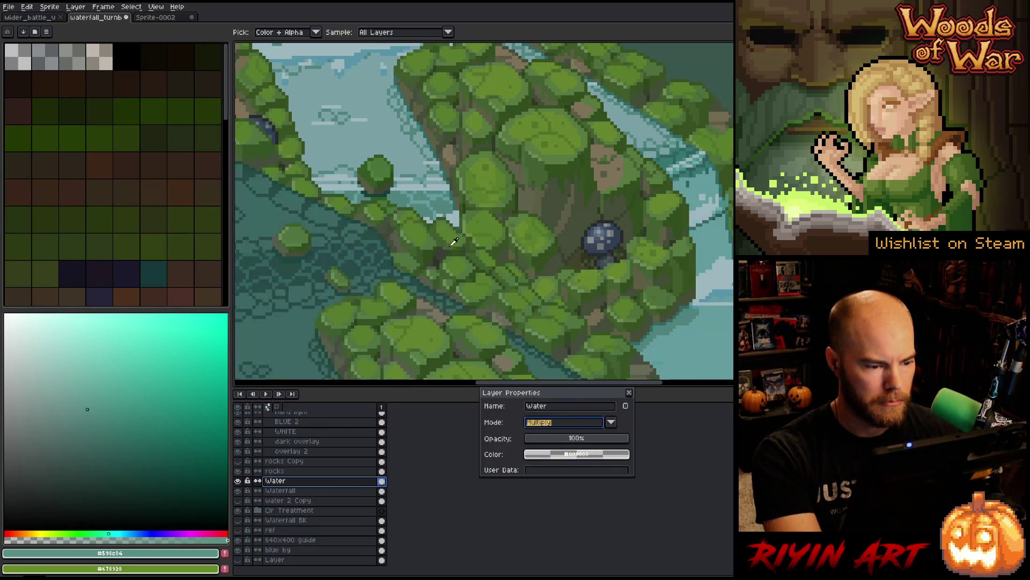
scroll(429, 233, "down", 2)
left_click_drag(537, 439, 516, 439)
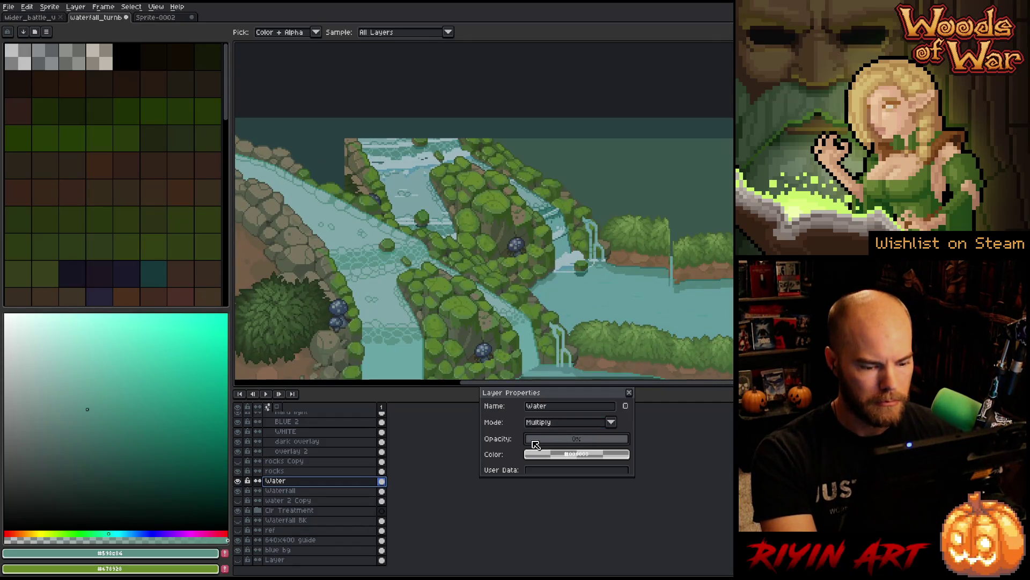
left_click_drag(538, 442, 539, 442)
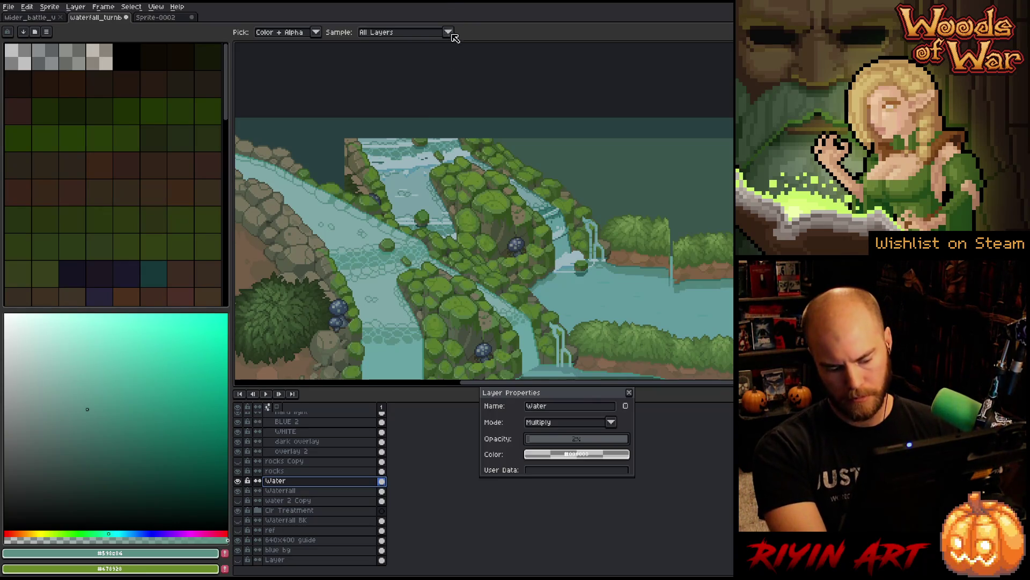
scroll(403, 246, "up", 2)
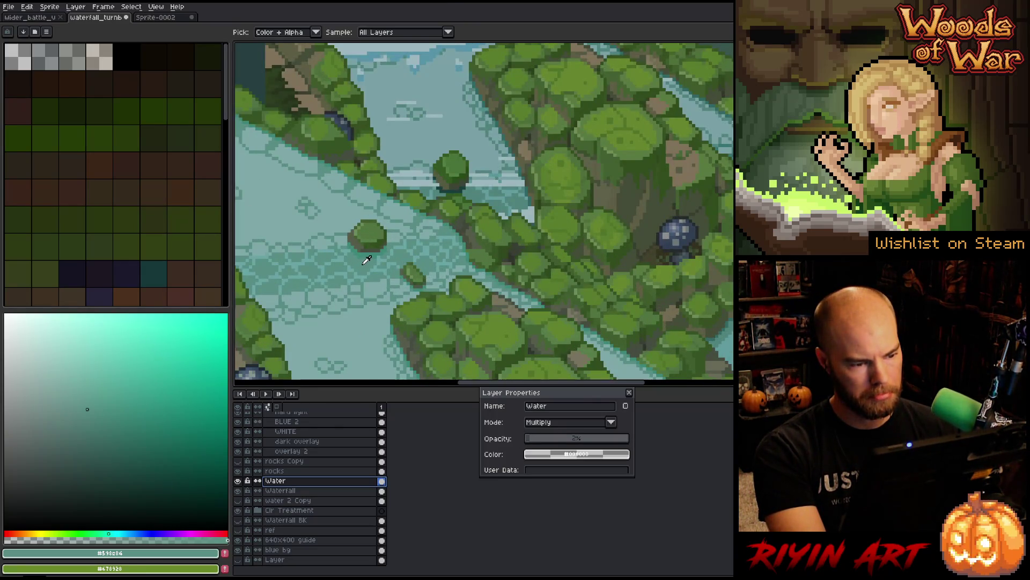
Step: Eyedrop the water shades around the tree to compare them
left_click(480, 191)
left_click(372, 263)
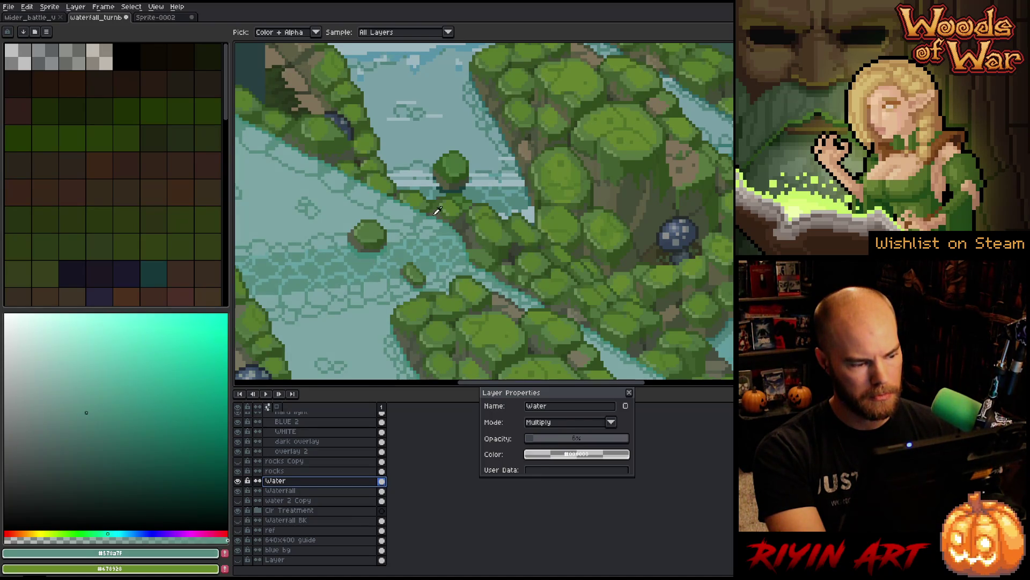
left_click(481, 191)
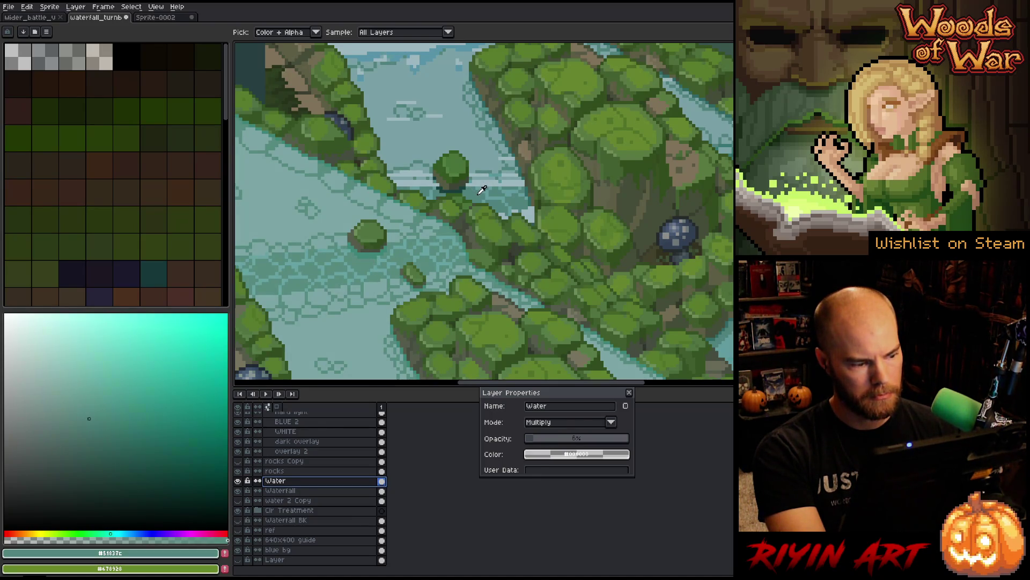
left_click(367, 263)
scroll(546, 437, "up", 1)
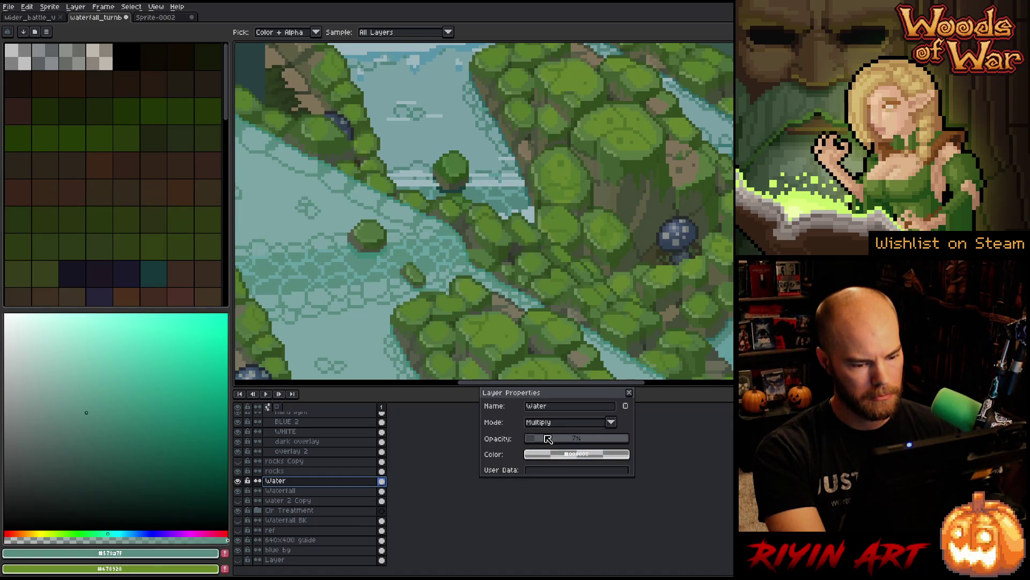
left_click(369, 259)
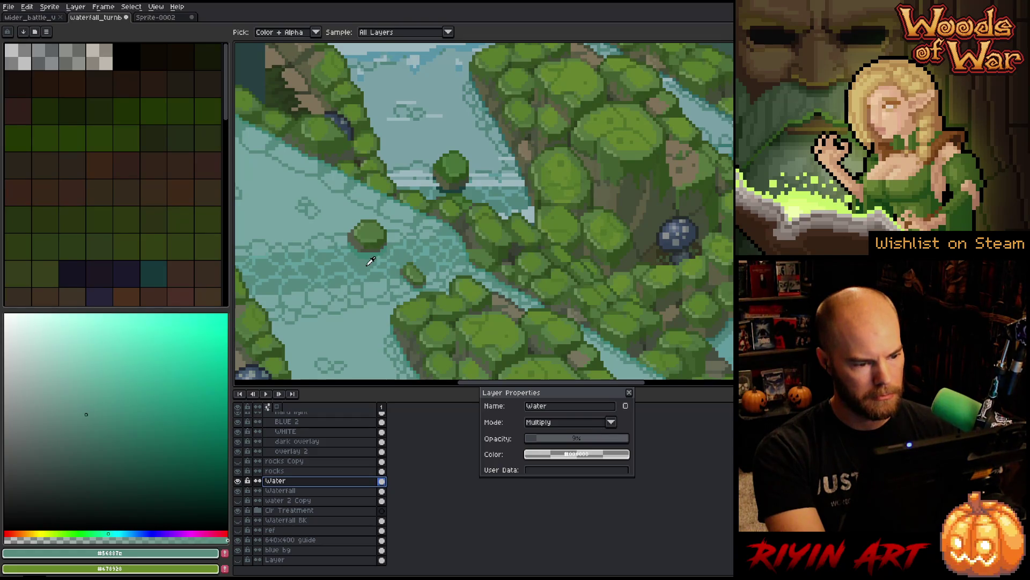
left_click(477, 194)
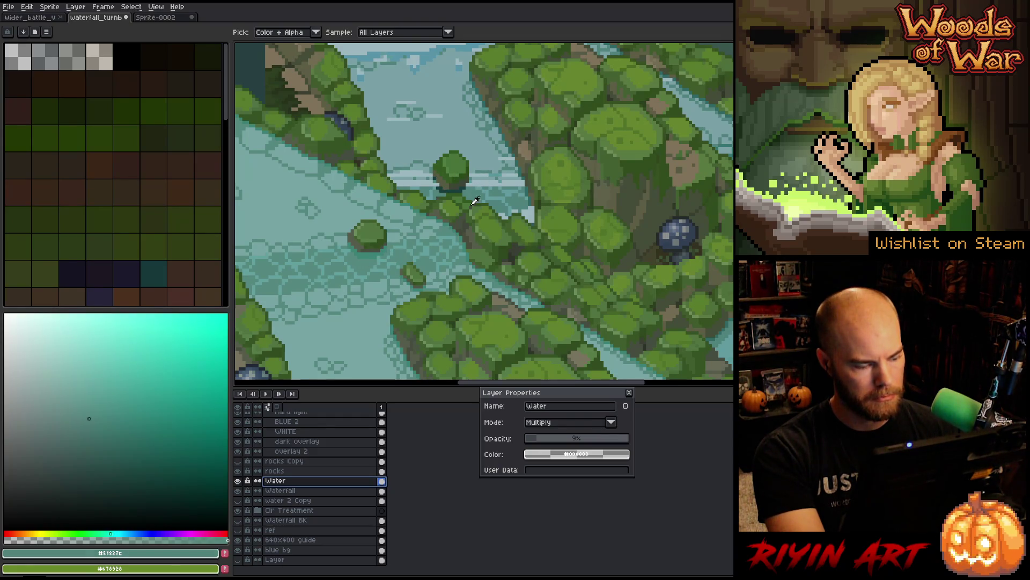
left_click(366, 260)
scroll(545, 439, "up", 3)
scroll(545, 440, "up", 1)
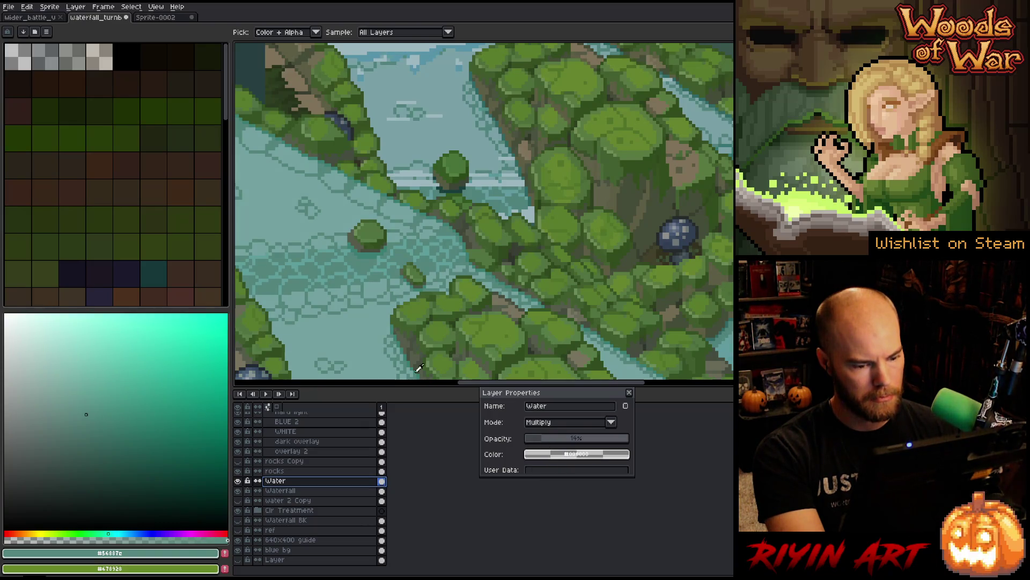
left_click(474, 181)
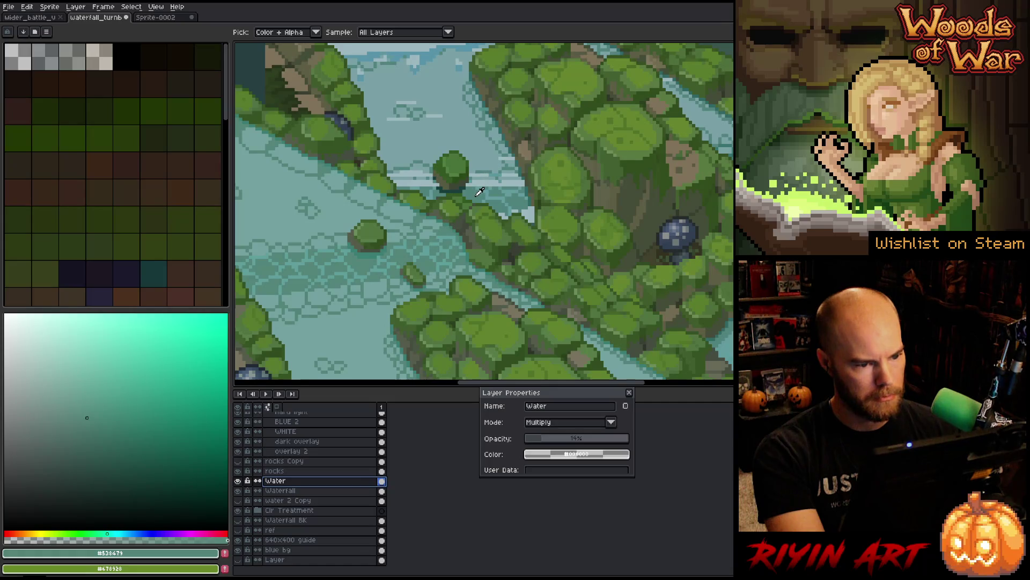
left_click(369, 264)
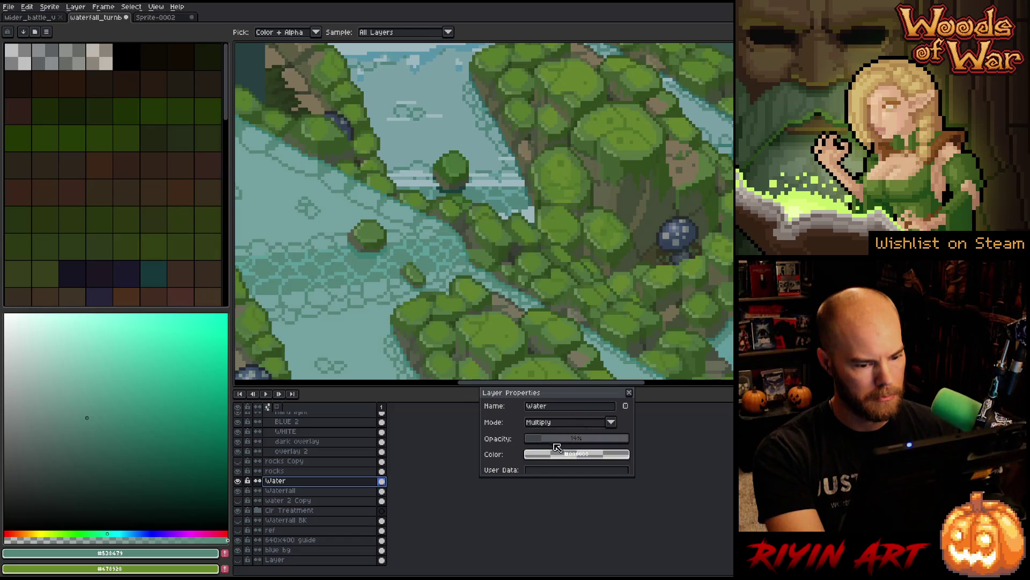
scroll(556, 444, "up", 1)
left_click(374, 263)
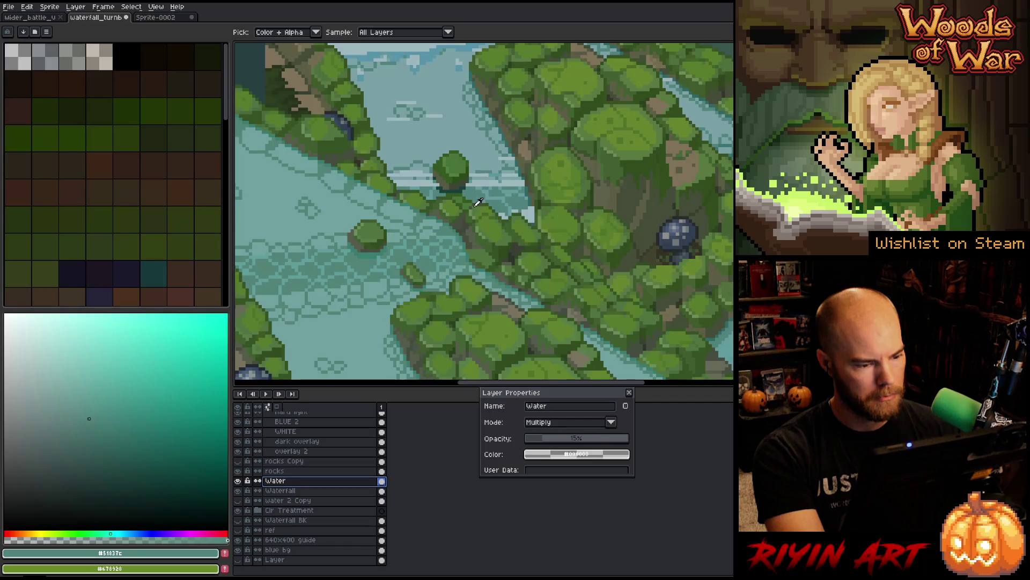
Step: Eyedrop the light and river water colours at several spots to compare
scroll(479, 191, "down", 2)
left_click(691, 286)
scroll(665, 292, "down", 1)
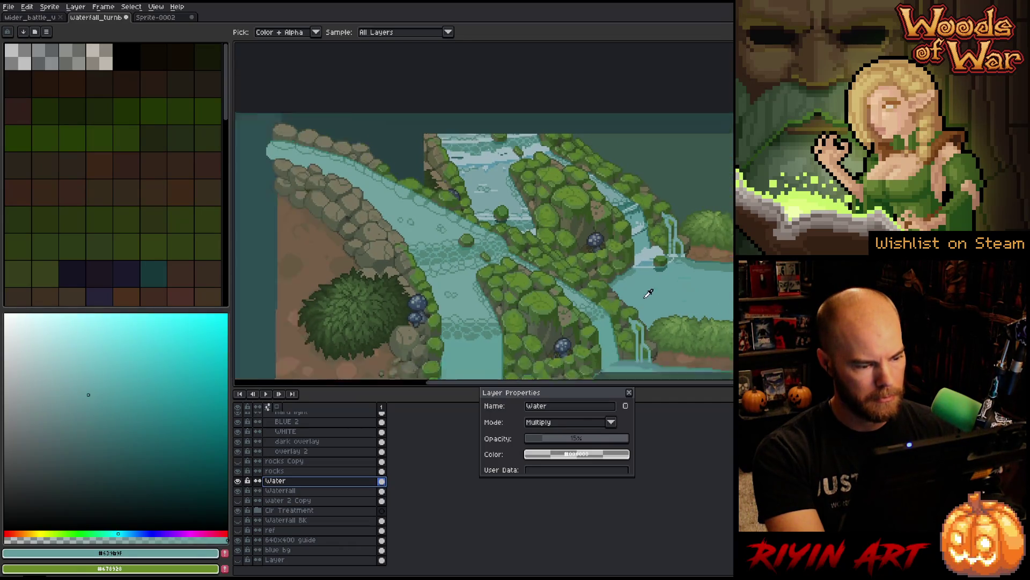
left_click(516, 353)
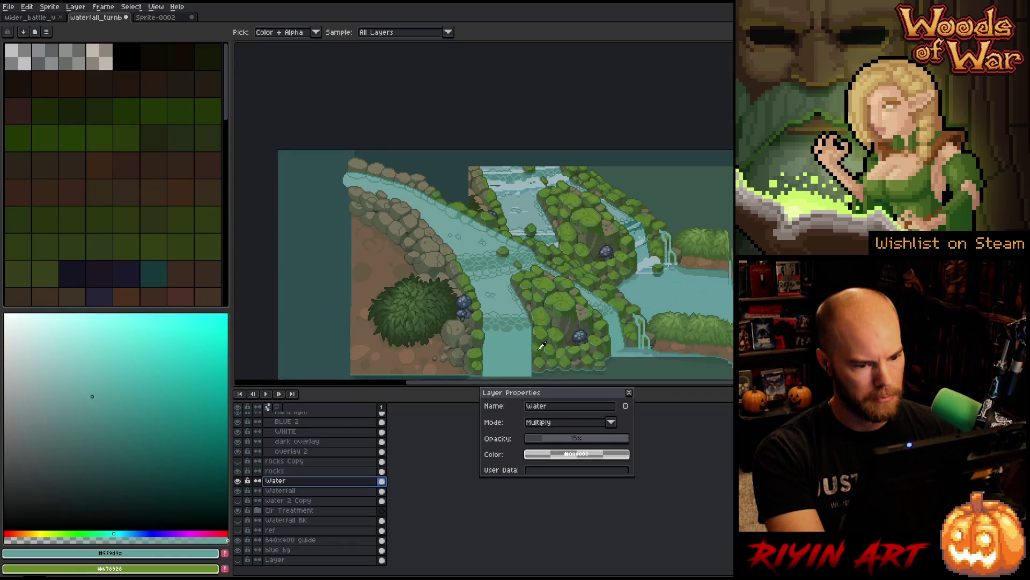
left_click(531, 216)
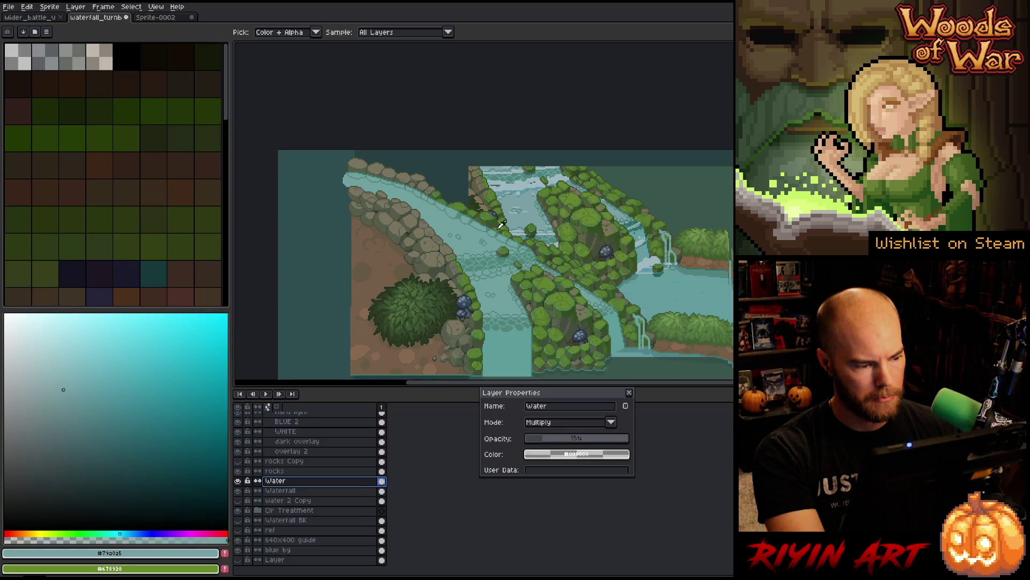
left_click(475, 240)
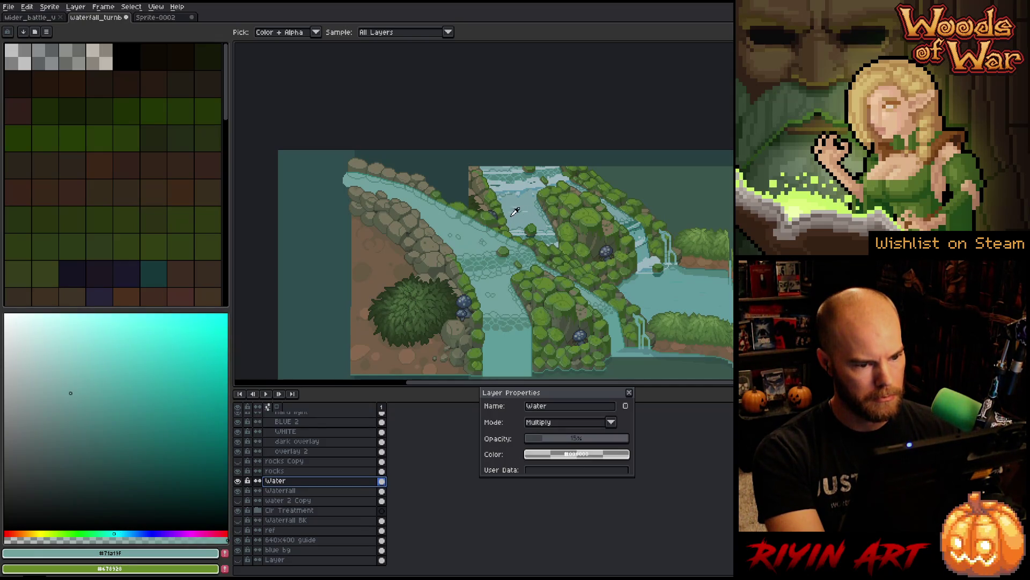
left_click(530, 215)
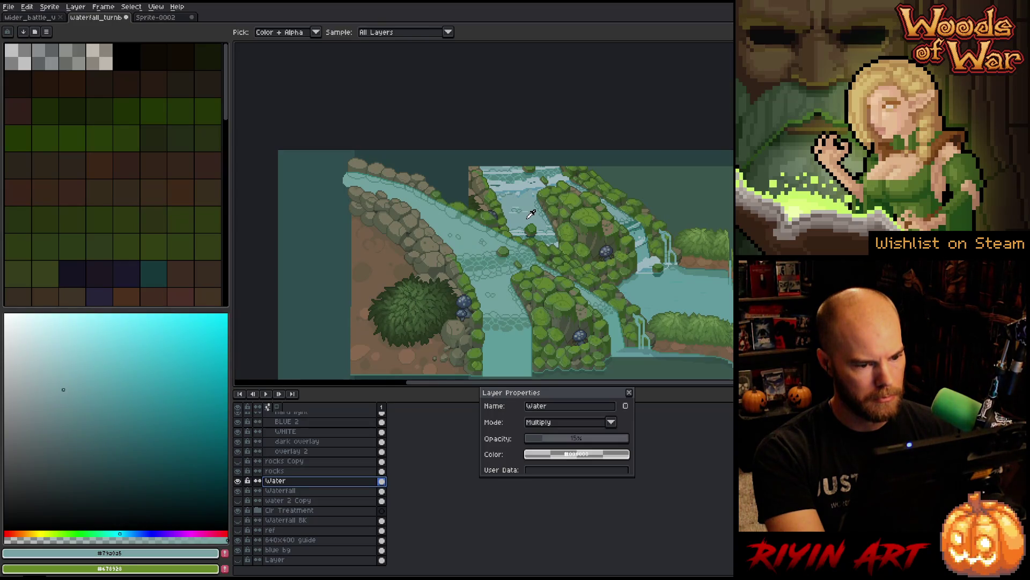
left_click(474, 245)
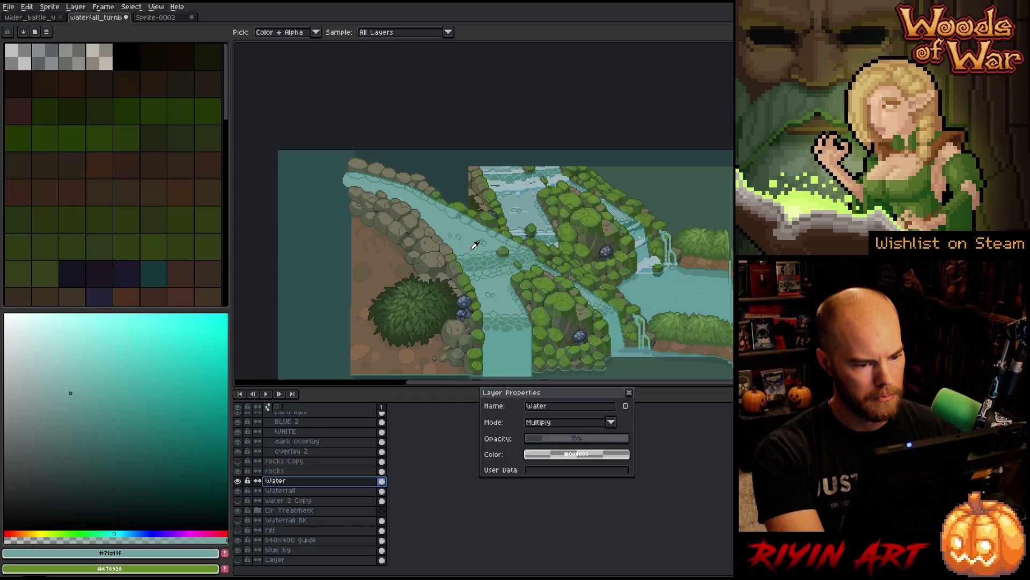
left_click(527, 218)
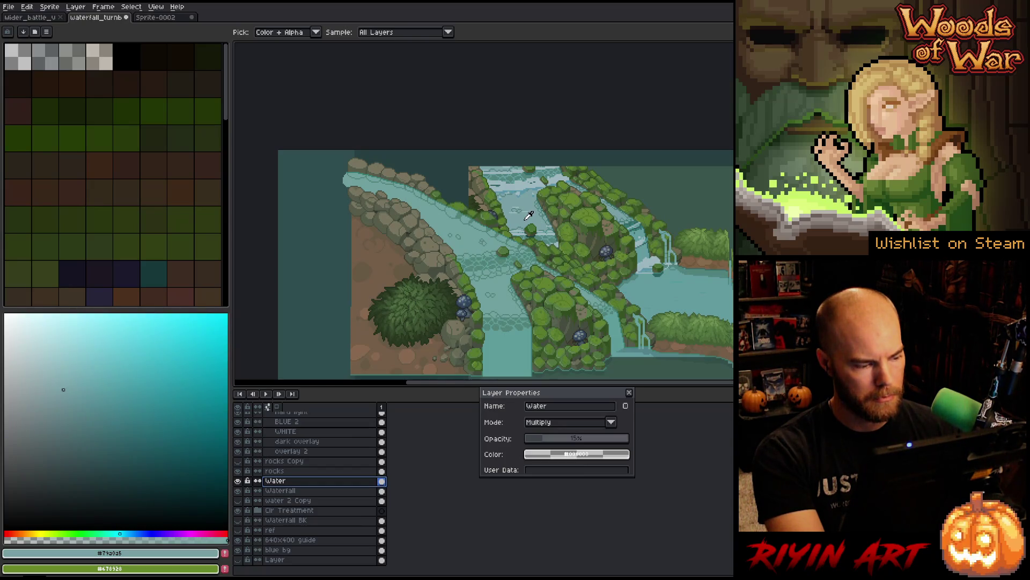
left_click(476, 242)
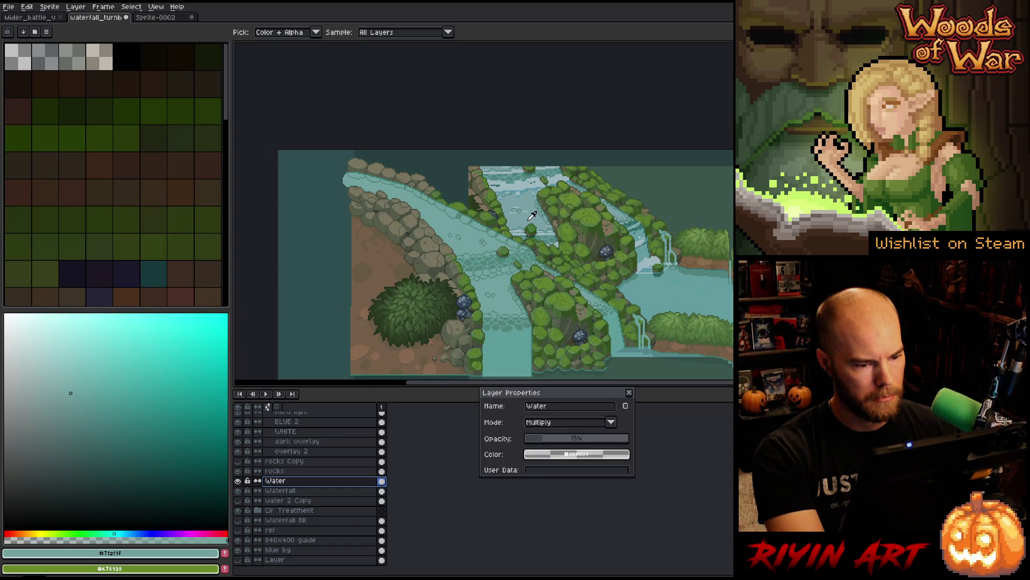
left_click(529, 218)
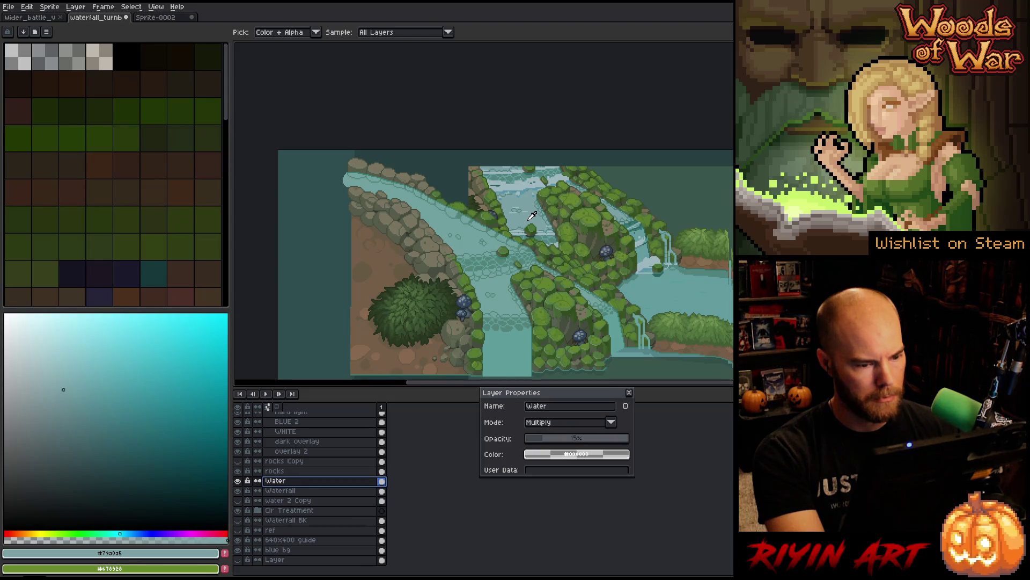
left_click(476, 242)
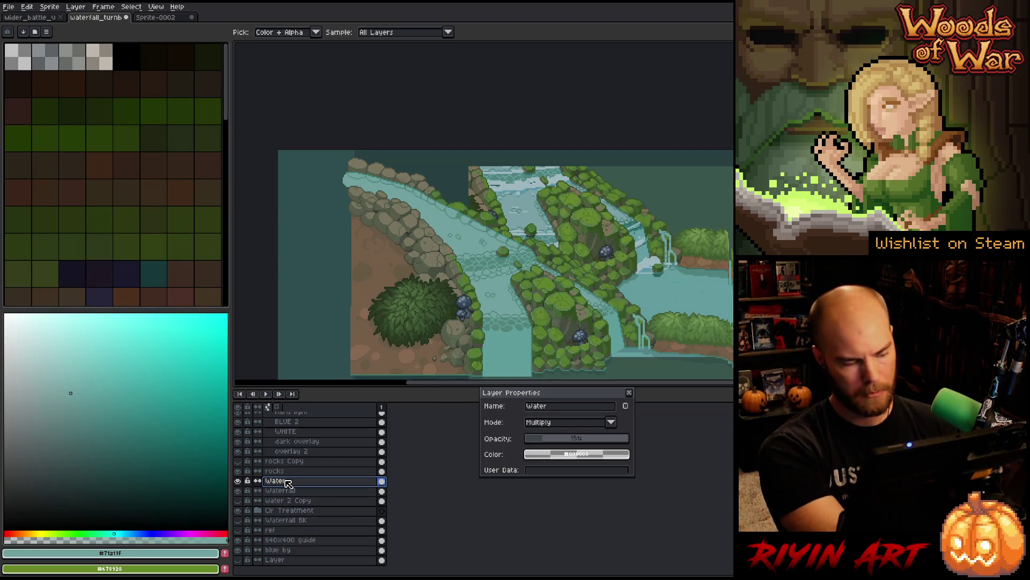
Step: Delete the Water layer and paste the copied scene as new Layer 51 above Waterfall
left_click(382, 471)
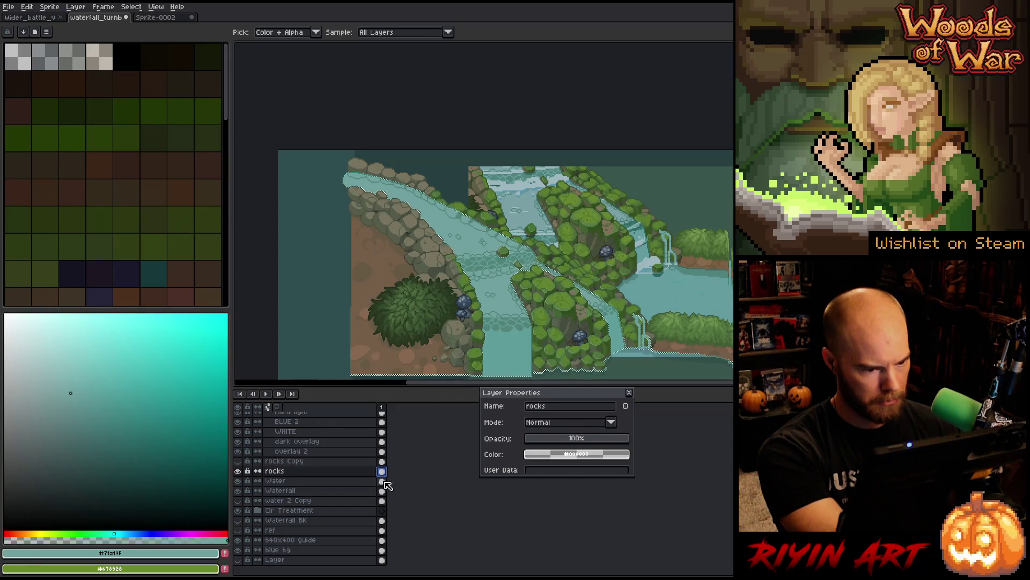
left_click(326, 482)
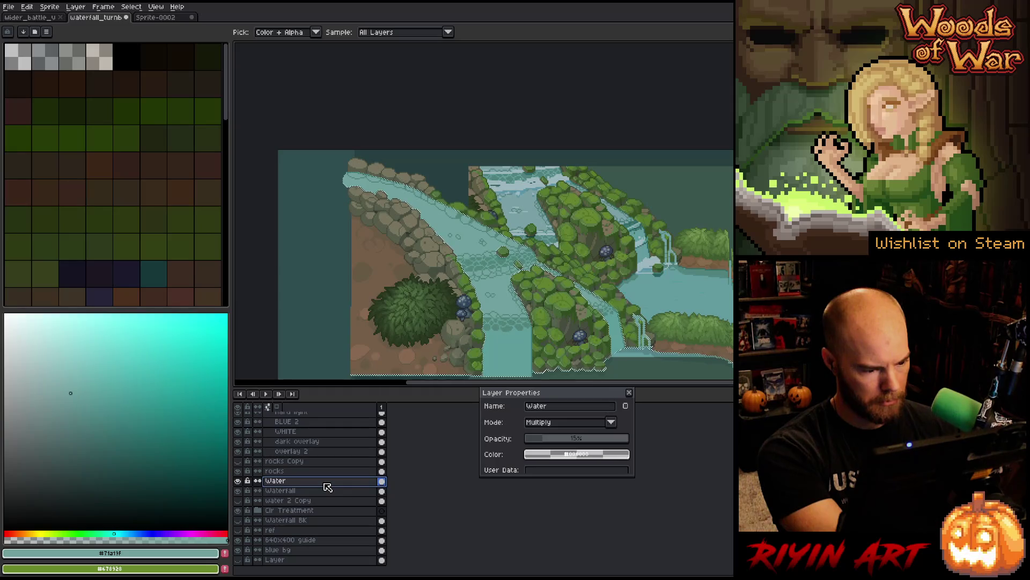
key("ctrl+e")
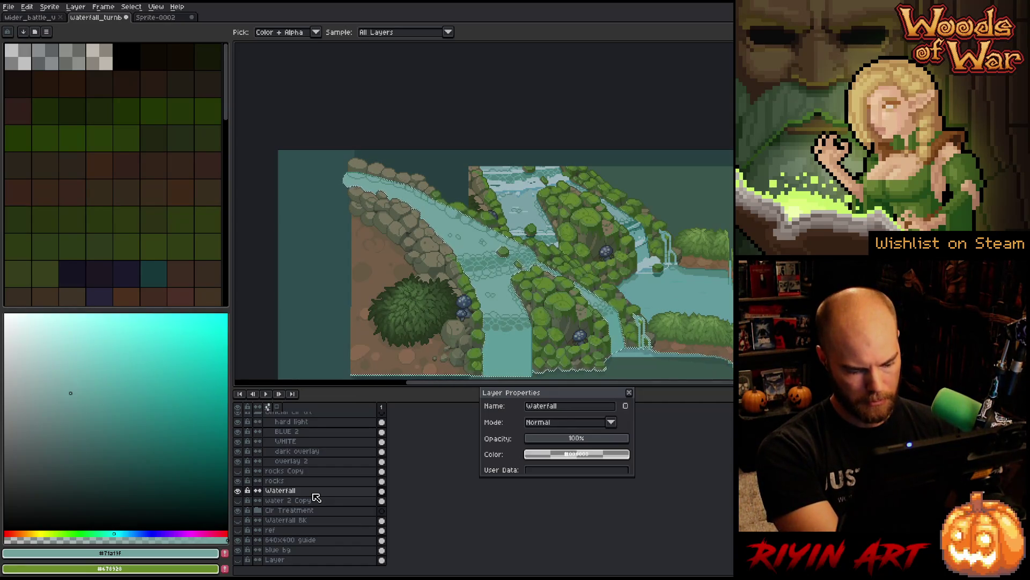
key("shift+n")
Step: Drop the pasted image onto Layer 51, clear the selection, and bring up Hue/Saturation
key("m")
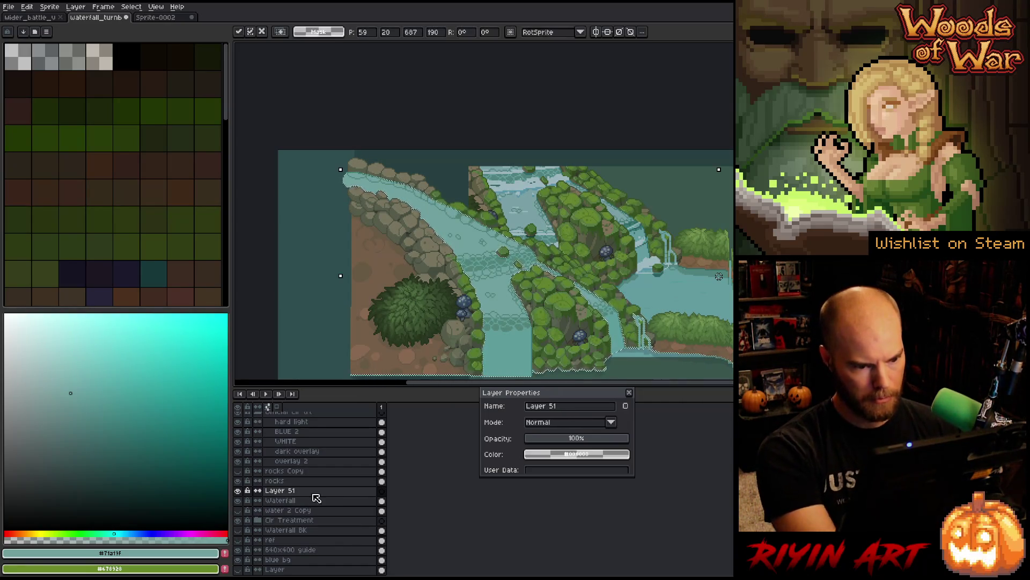
left_click(294, 500)
left_click(291, 492)
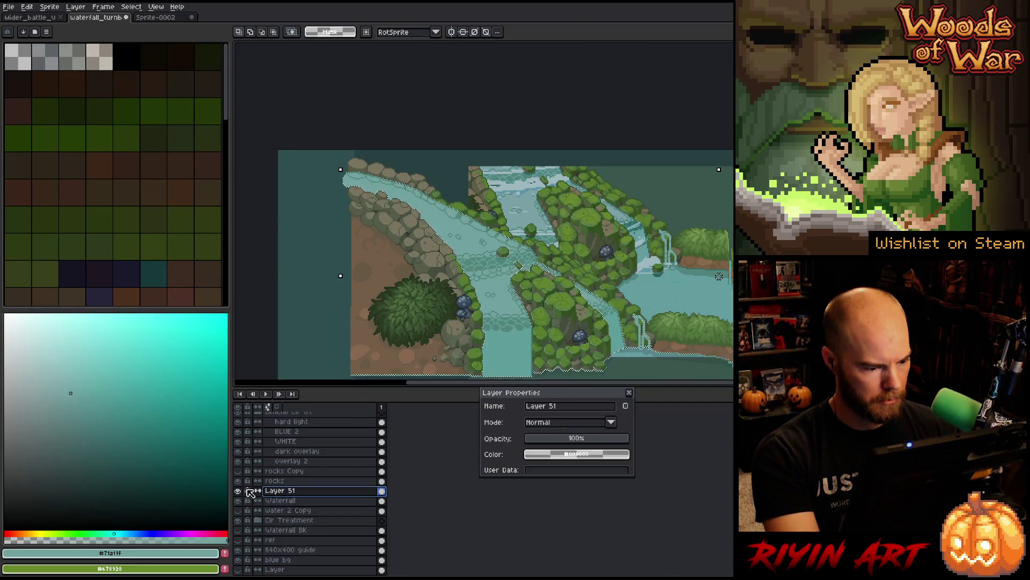
left_click(238, 491, "alt")
left_click(237, 491, "alt")
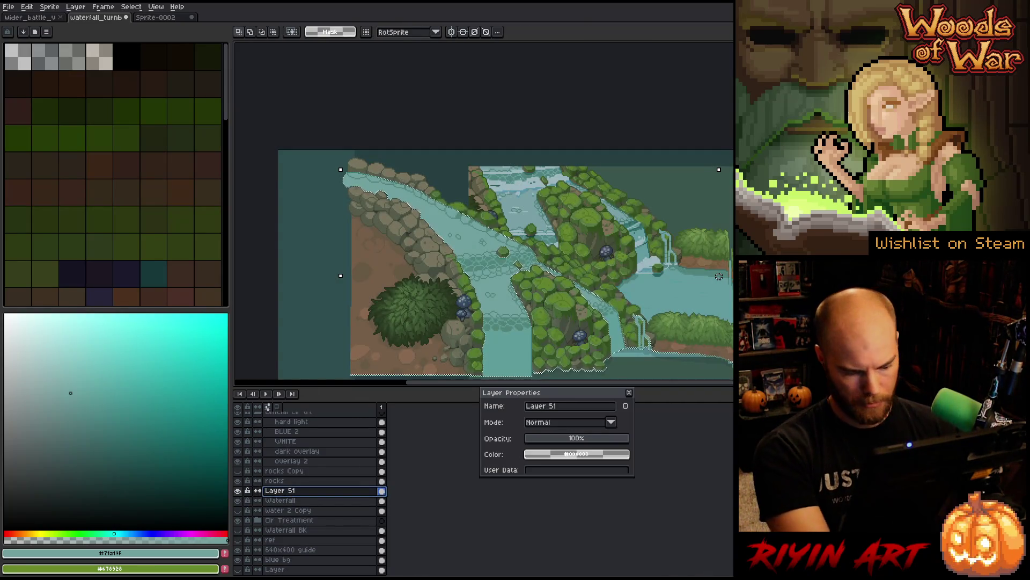
left_click(384, 337)
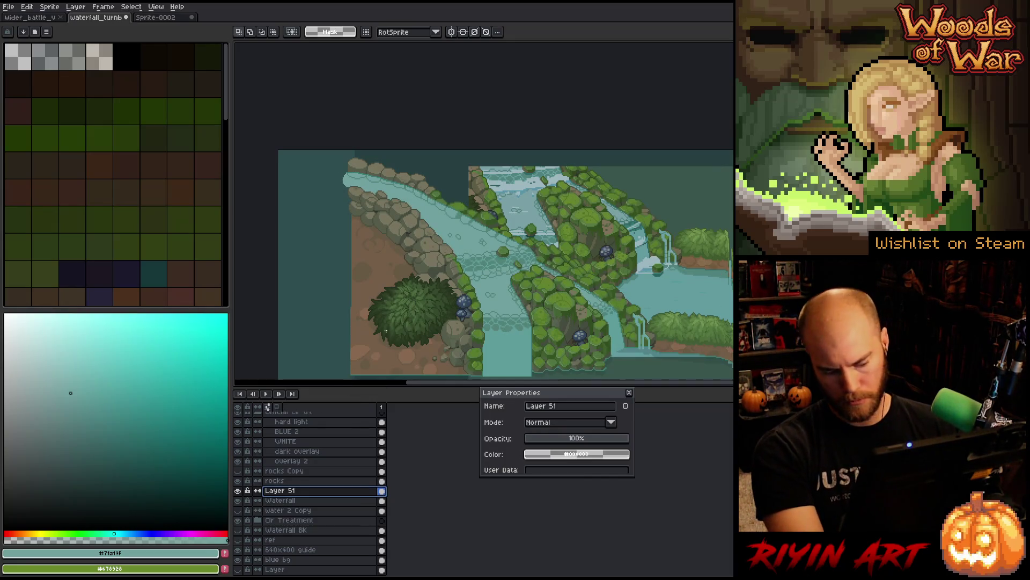
key("ctrl+u")
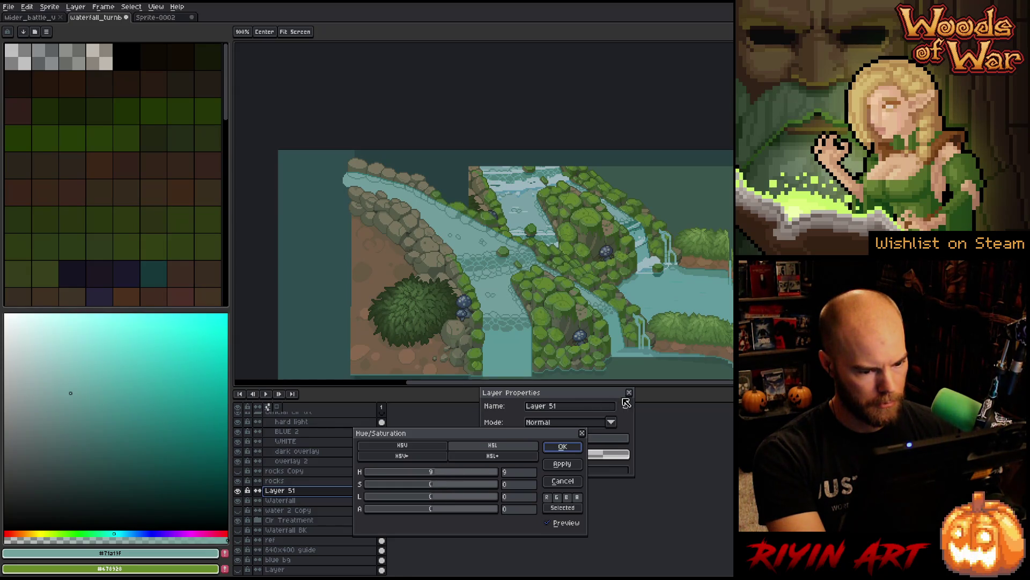
Step: Apply a Hue/Saturation change of hue 13 and lightness 1 to Layer 51
left_click(516, 476)
type("10")
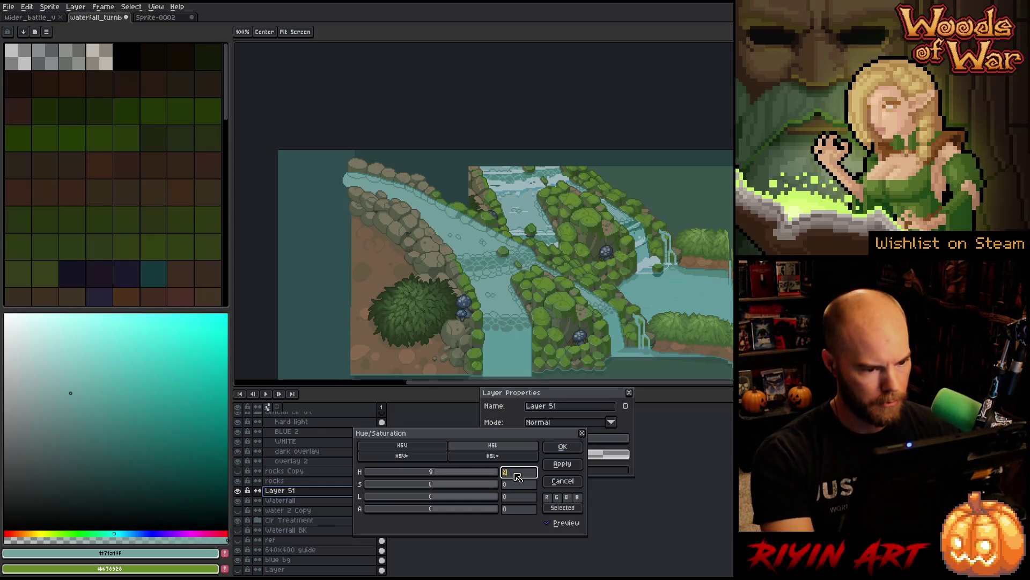
scroll(541, 205, "up", 1)
key("Up")
key("Up")
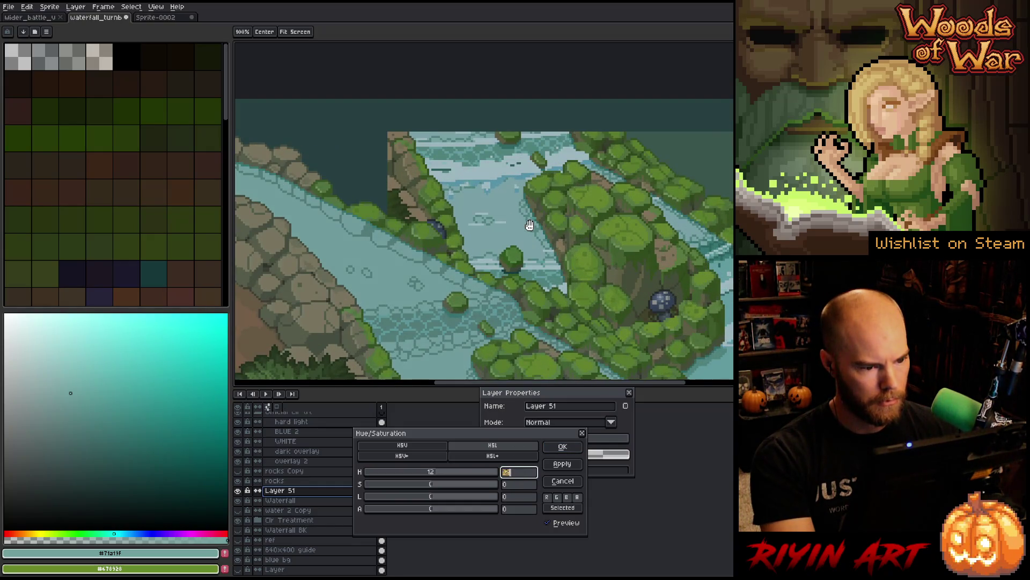
left_click(510, 497)
type("1")
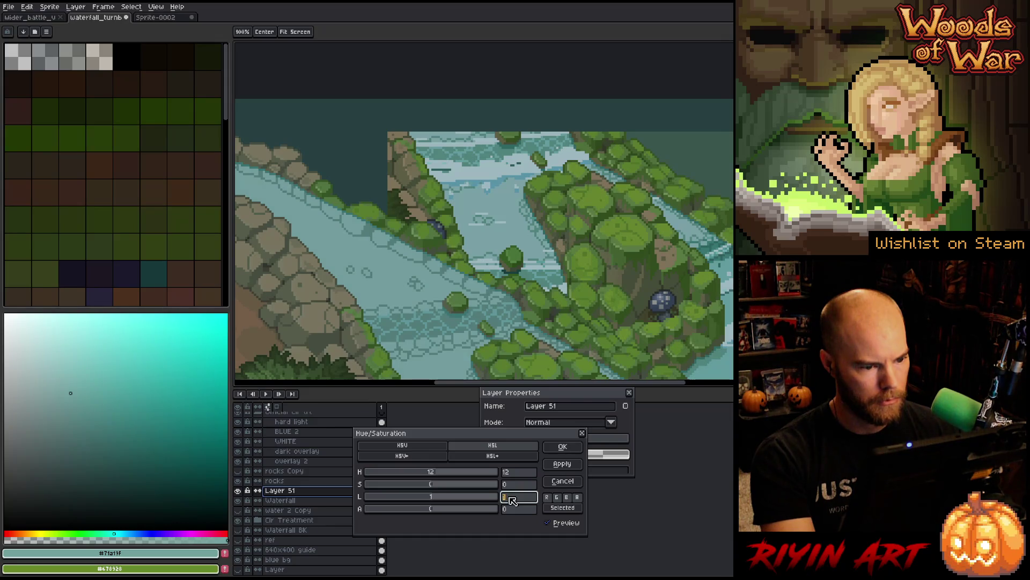
left_click(520, 475)
key("Down")
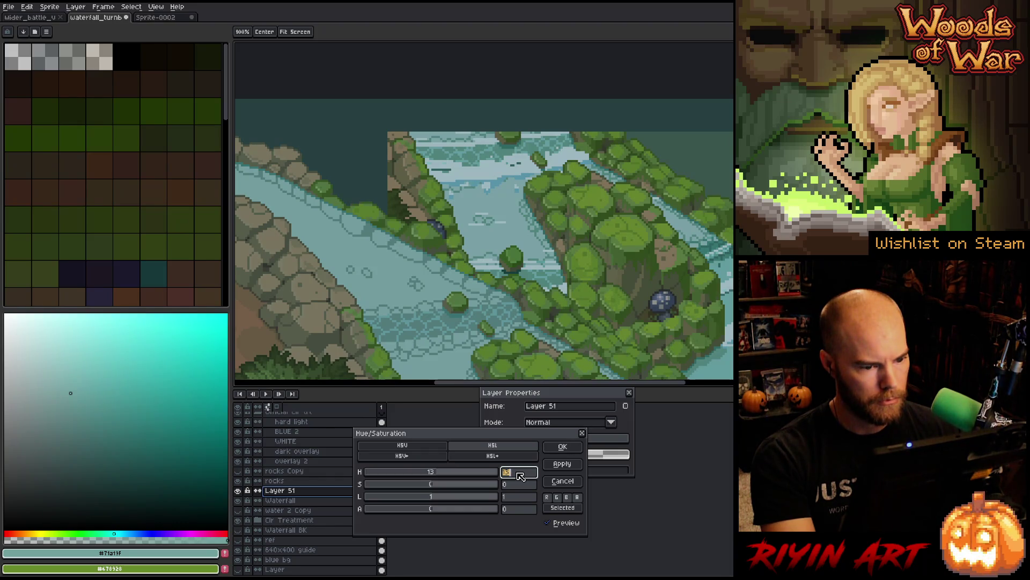
left_click(519, 498)
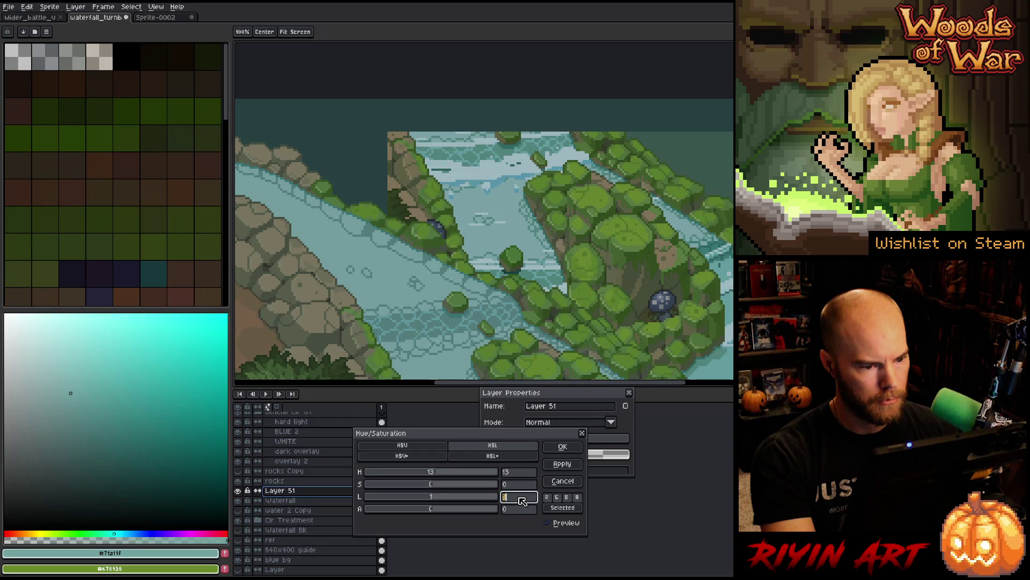
left_click(558, 452)
Step: Eyedrop the foliage and water colours to check the result
left_click(445, 287, "alt")
left_click(499, 238)
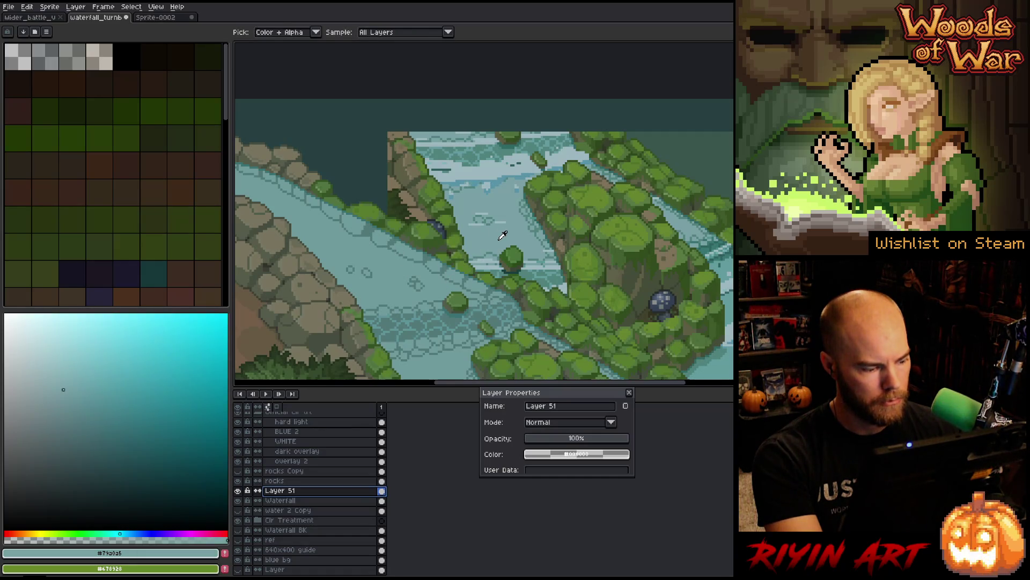
left_click(445, 285)
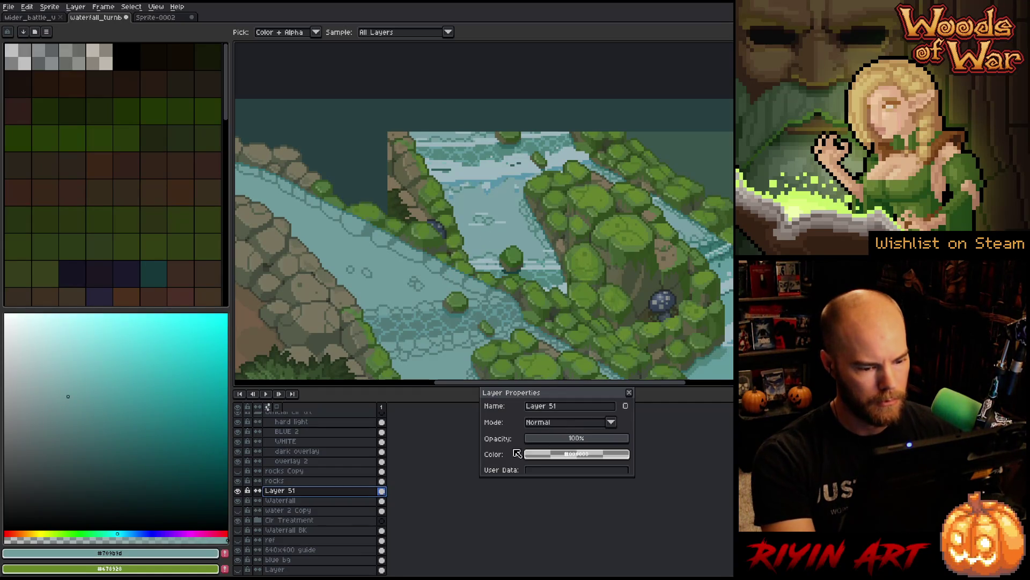
Step: Shift Layer 51's hue by 4 and eyedrop the darker and lighter water colours
key("ctrl+u")
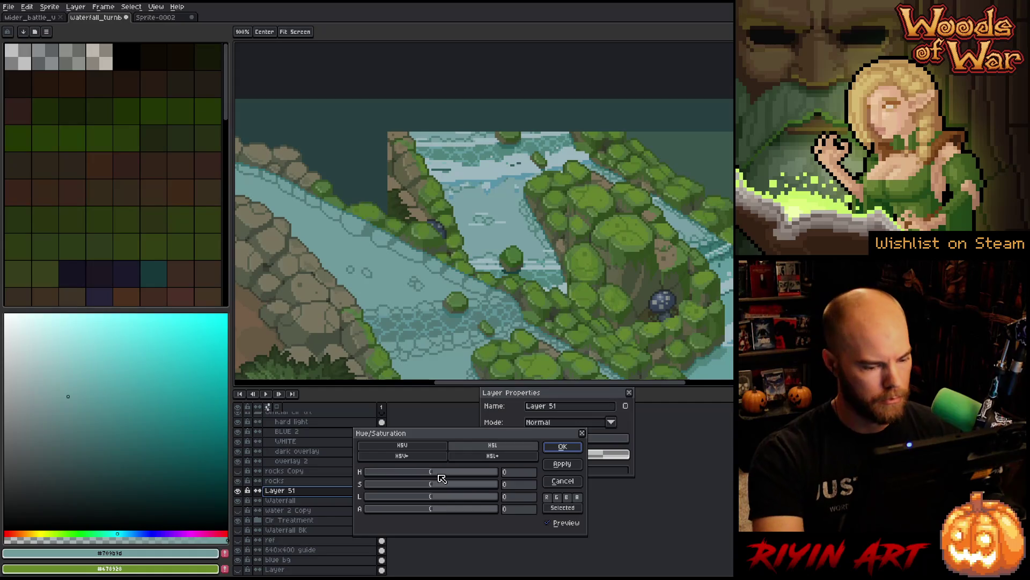
left_click(515, 474)
type("3")
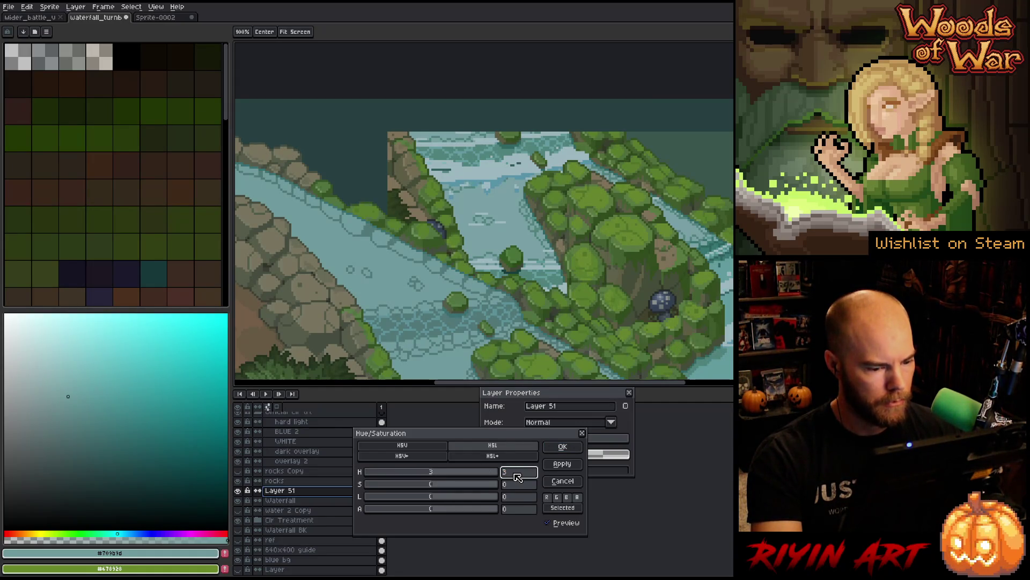
double_click(533, 472)
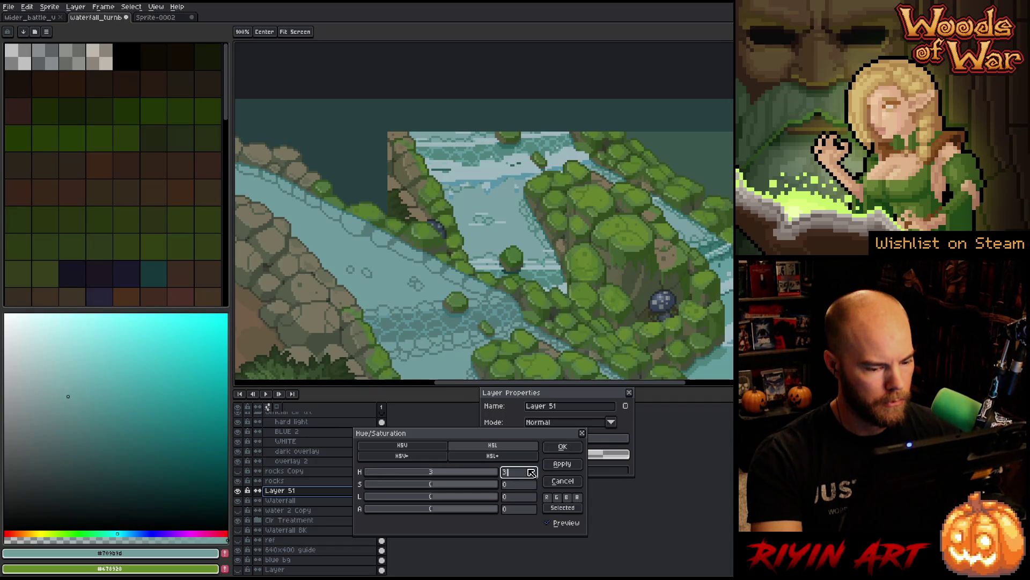
left_click(563, 447)
key("i")
left_click(446, 285)
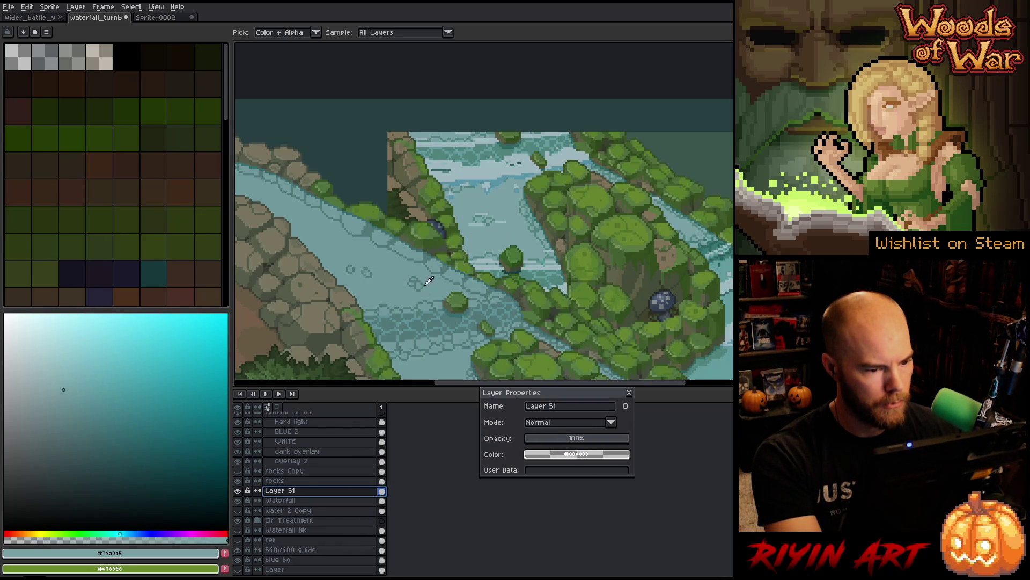
left_click(438, 285)
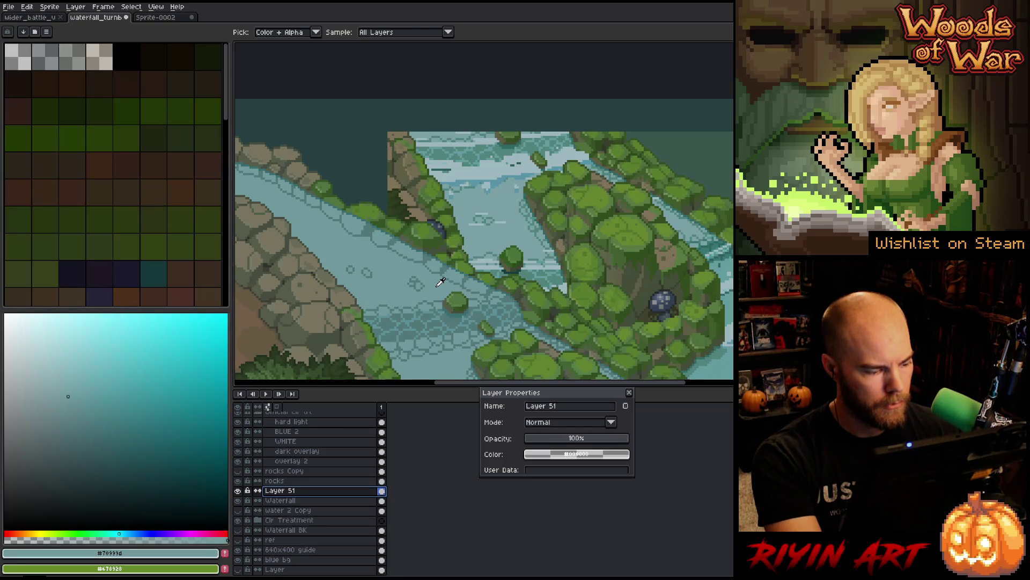
left_click(490, 233)
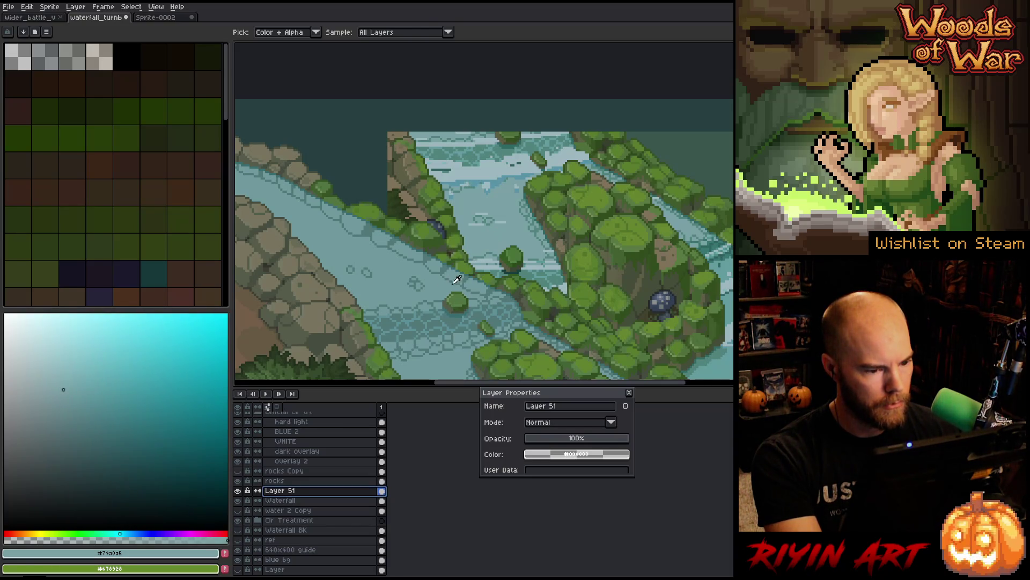
left_click(438, 286)
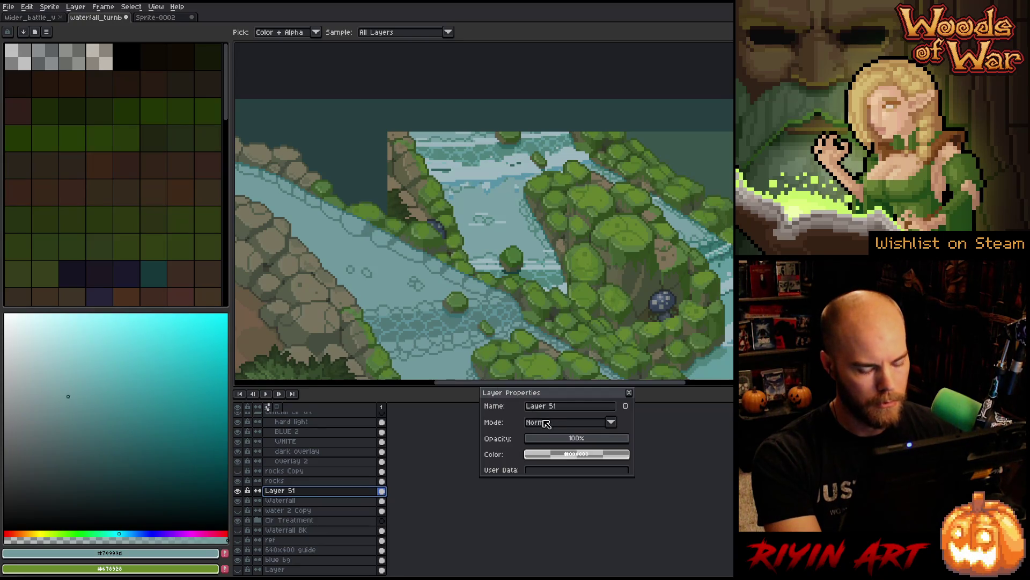
Step: Shift Layer 51's hue by a further 3 and compare water and foliage colours
key("ctrl+u")
left_click(519, 473)
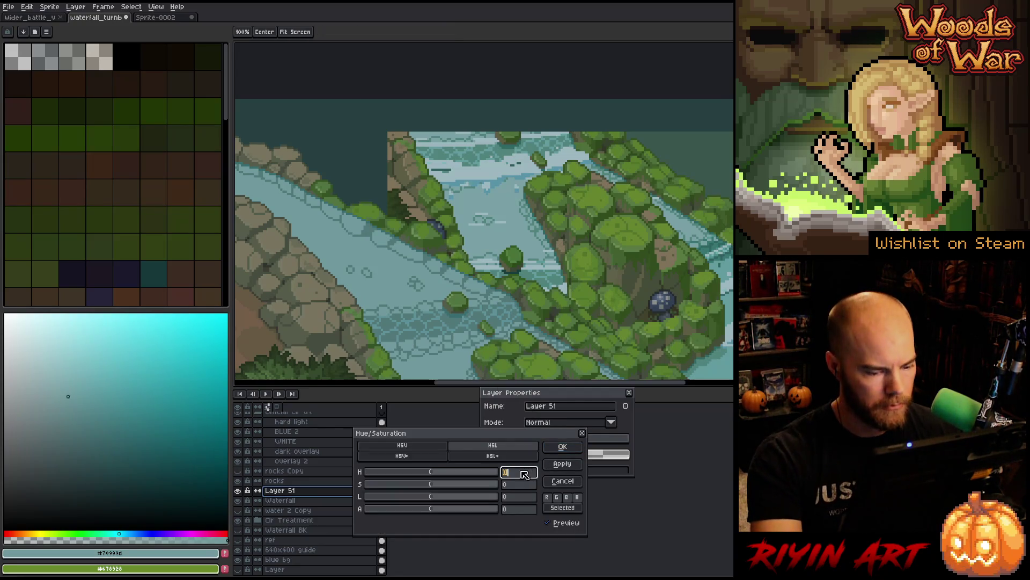
left_click(563, 446)
key("i")
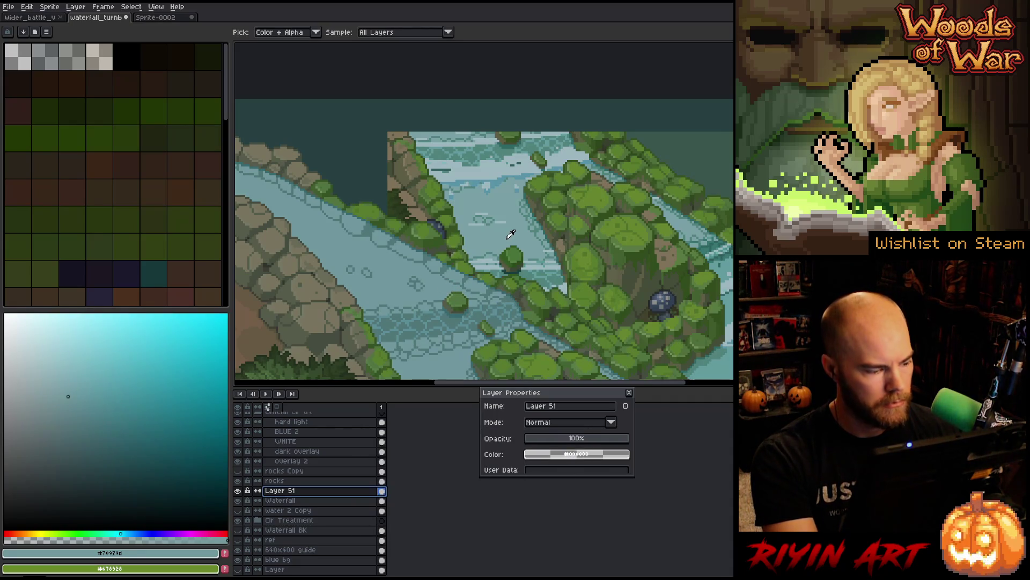
left_click(510, 234)
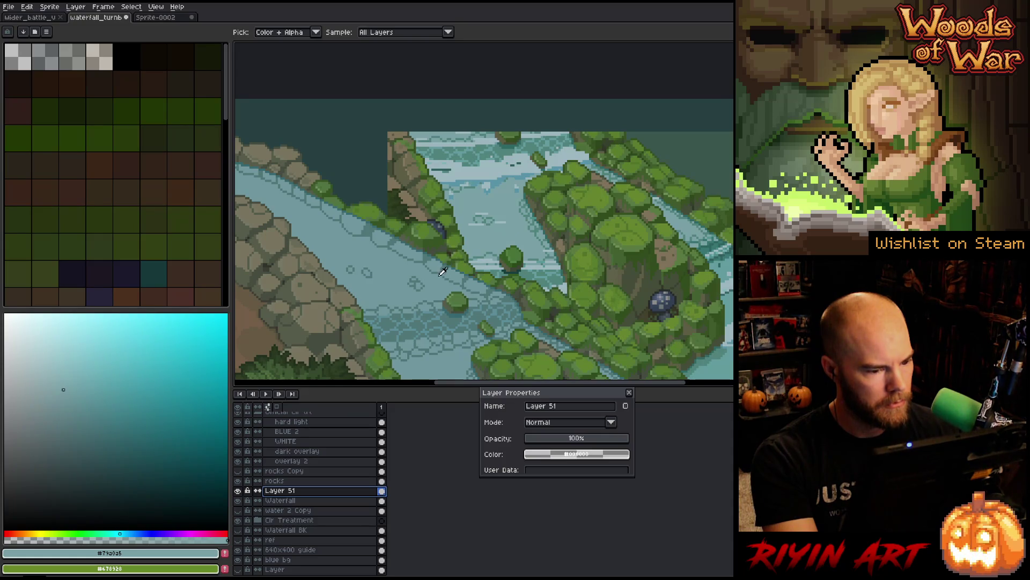
left_click(495, 238)
left_click(511, 240)
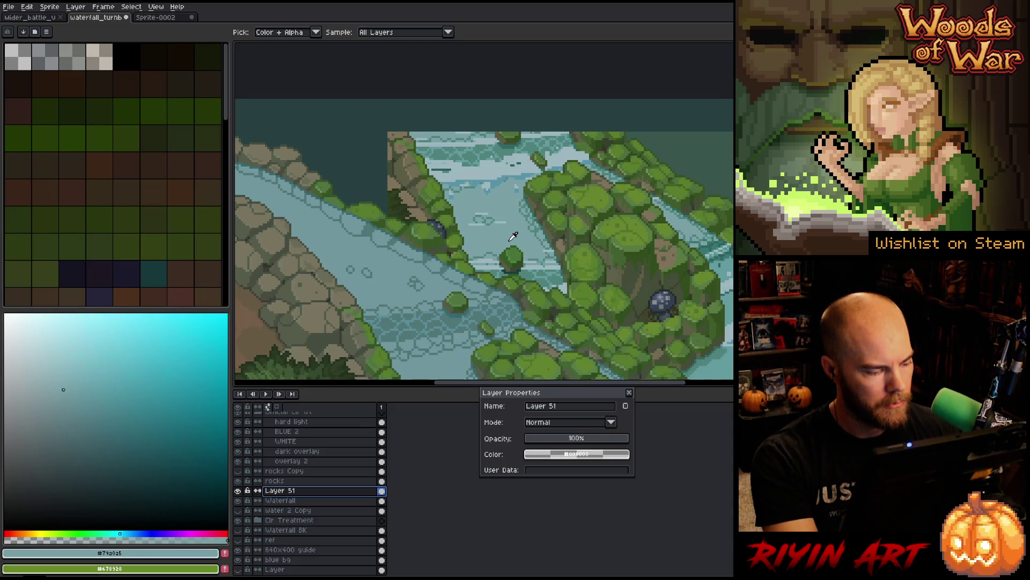
scroll(513, 237, "down", 3)
scroll(553, 276, "up", 1)
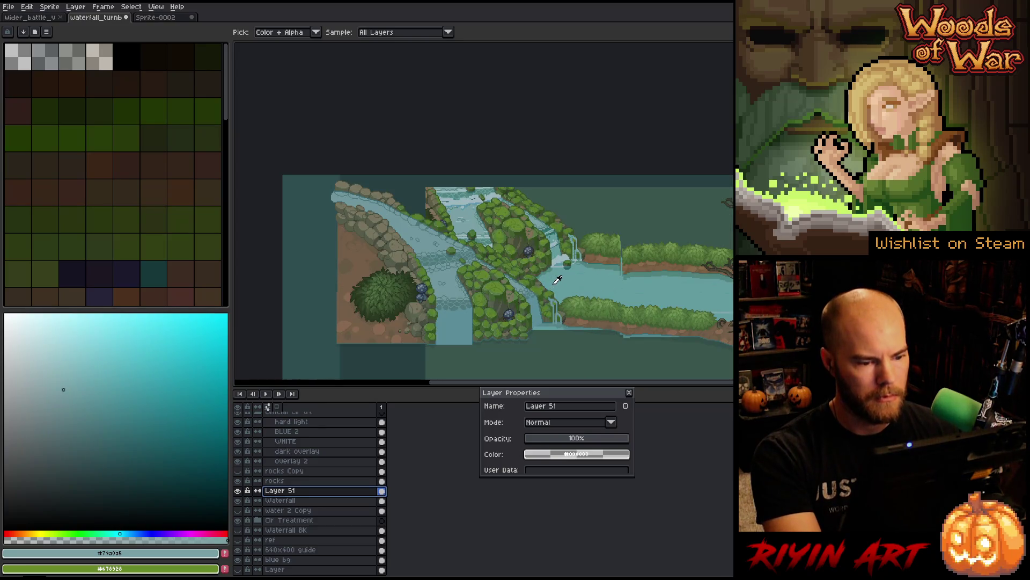
Step: Lighten Layer 51 by 3 via Hue/Saturation and sample the adjusted water
left_click_drag(567, 313, 534, 303)
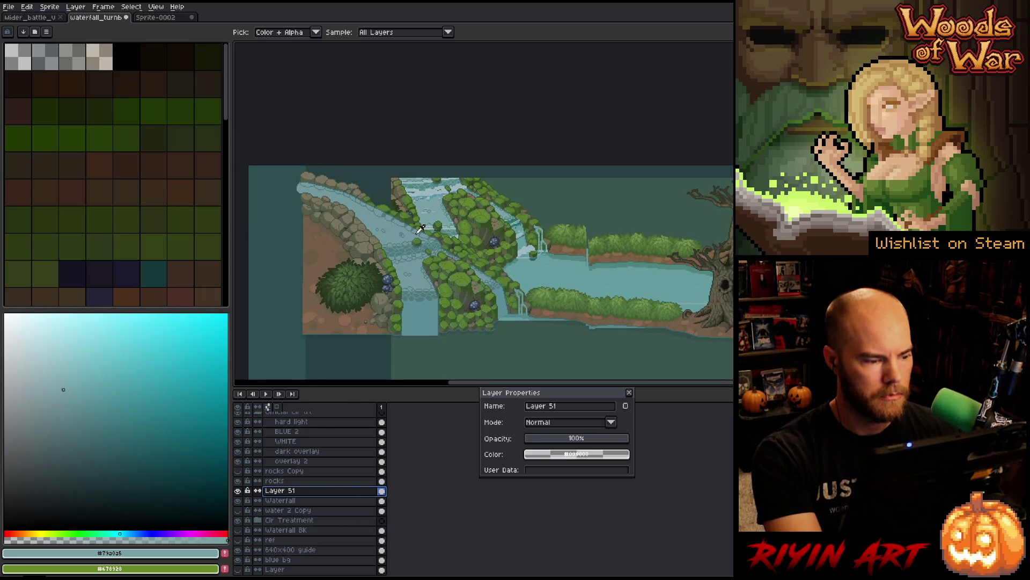
left_click(402, 227)
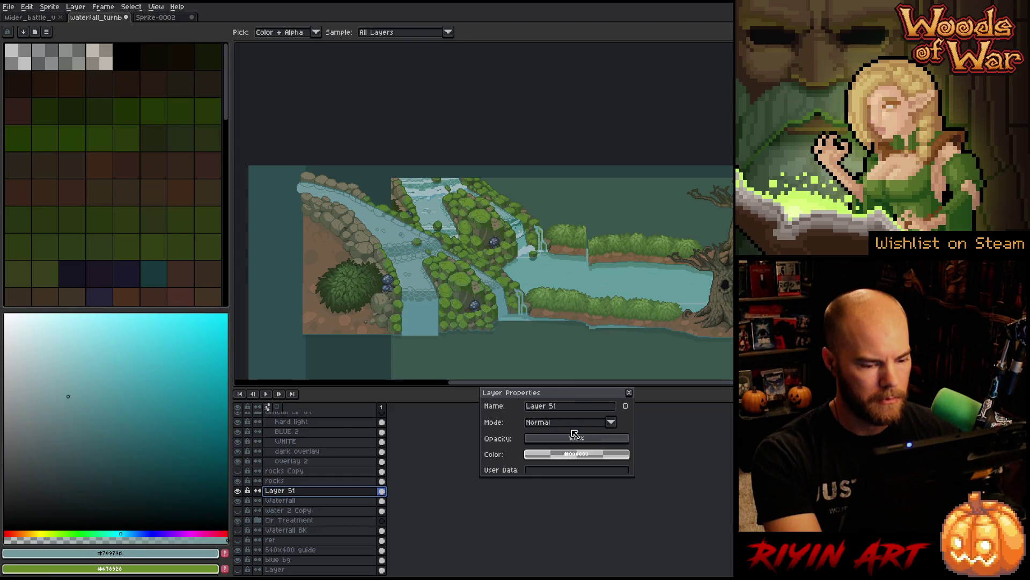
left_click(630, 393)
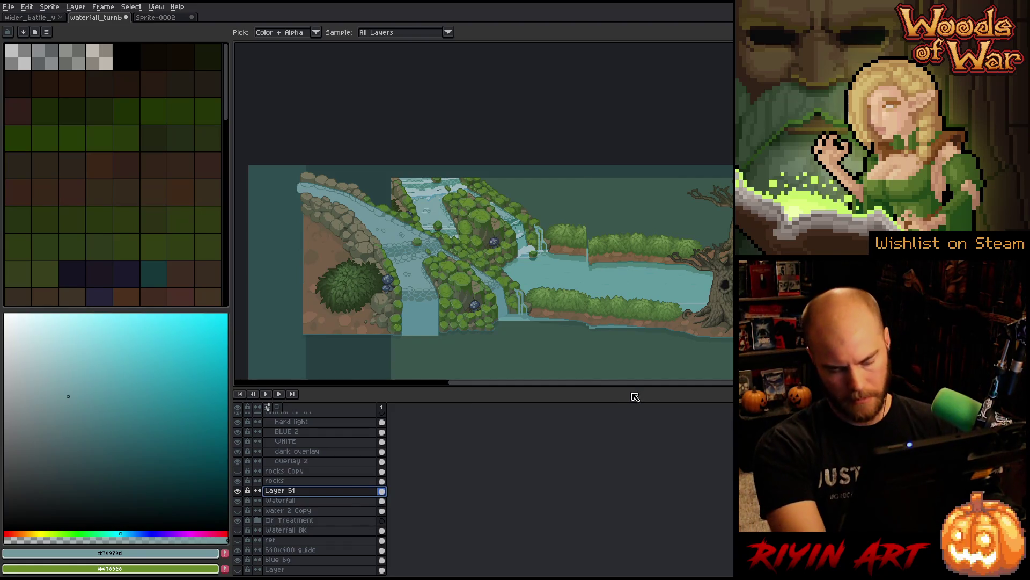
key("ctrl+u")
left_click(523, 497)
type("3")
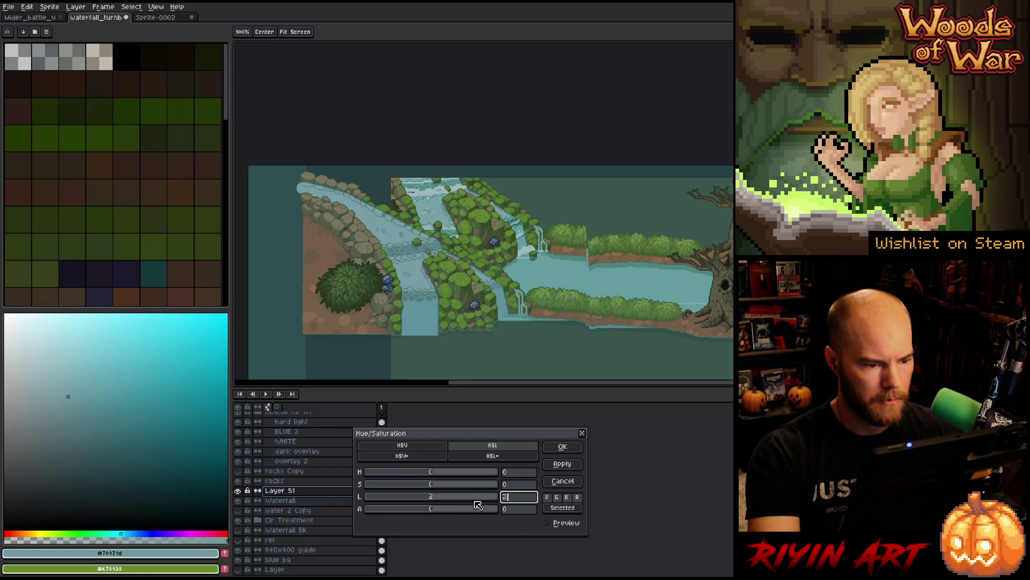
left_click(562, 446)
key("i")
left_click(395, 229)
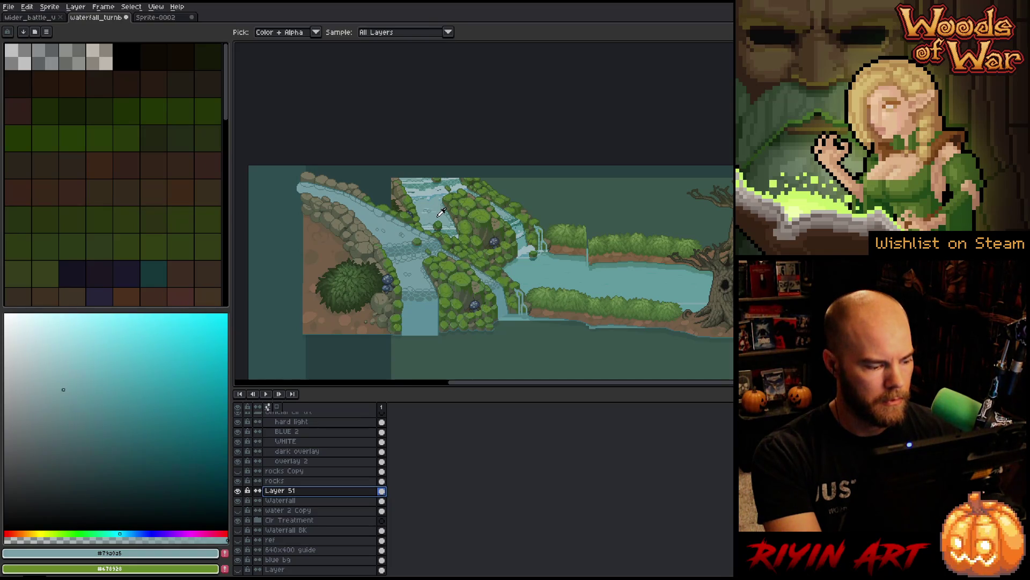
left_click(398, 226)
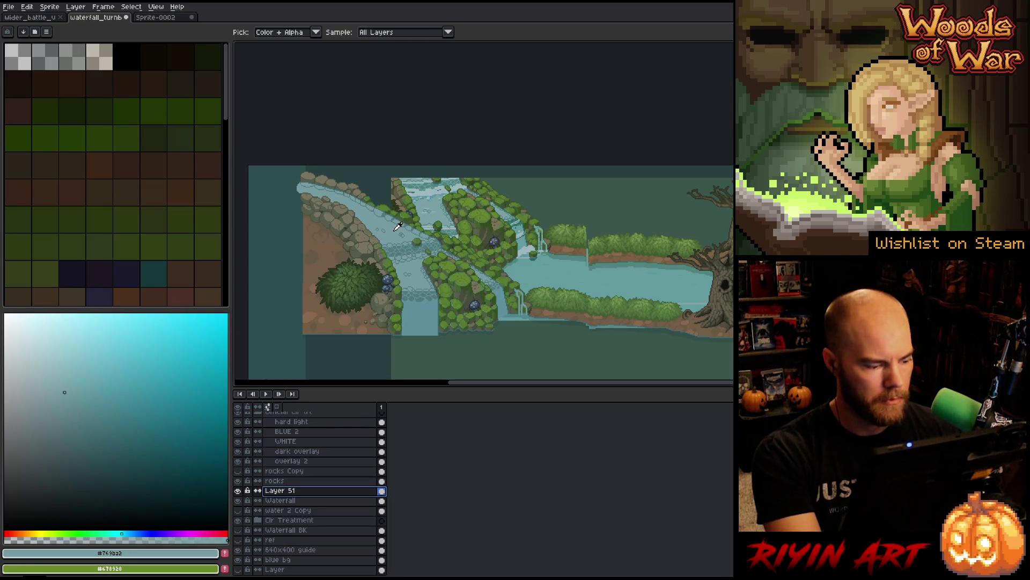
Step: Shift Layer 51's hue by -2, then eyedrop river and waterfall water to check
key("ctrl+u")
left_click(527, 474)
type("-2")
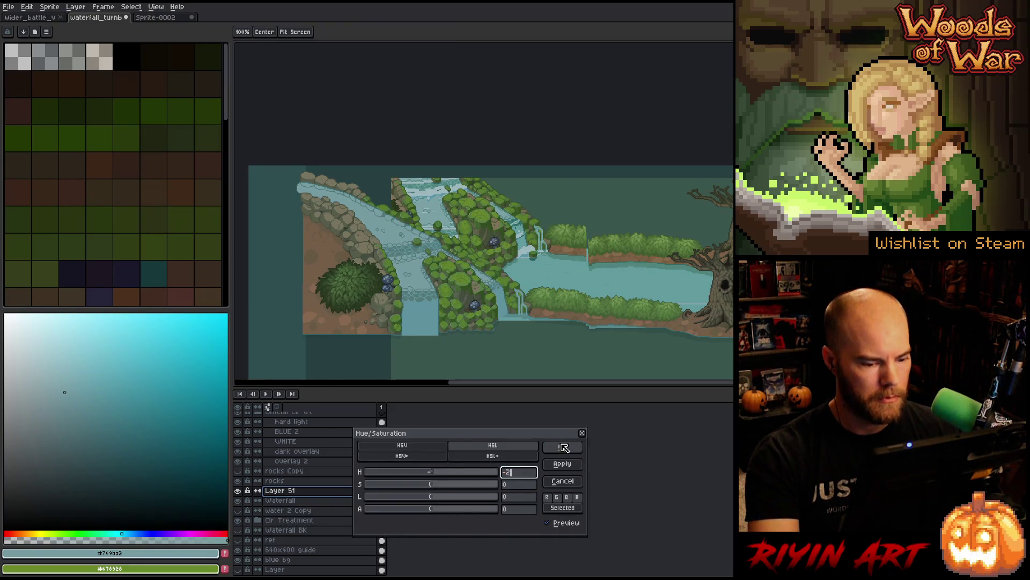
left_click(564, 449)
key("i")
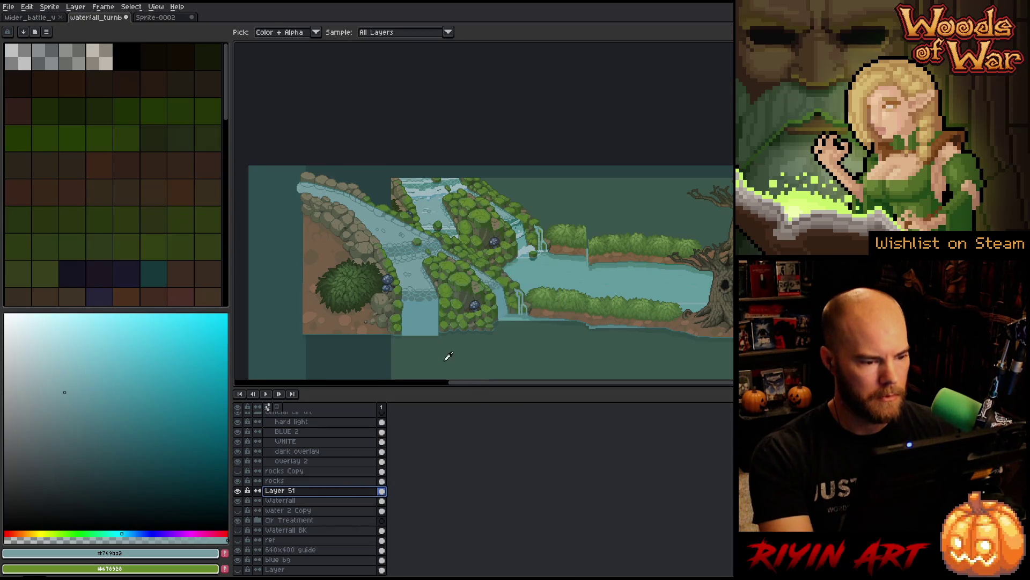
left_click(437, 214)
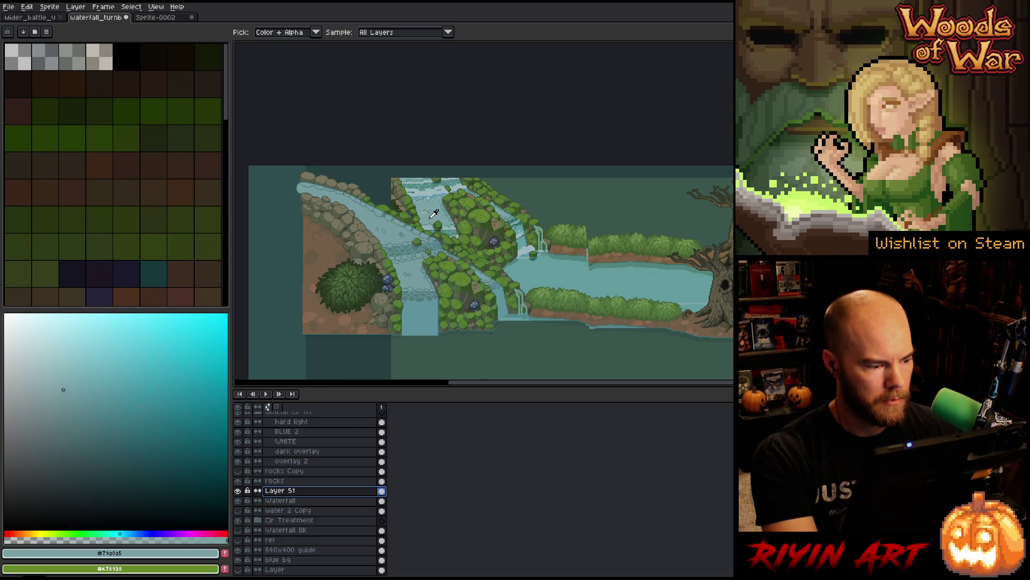
left_click(552, 270)
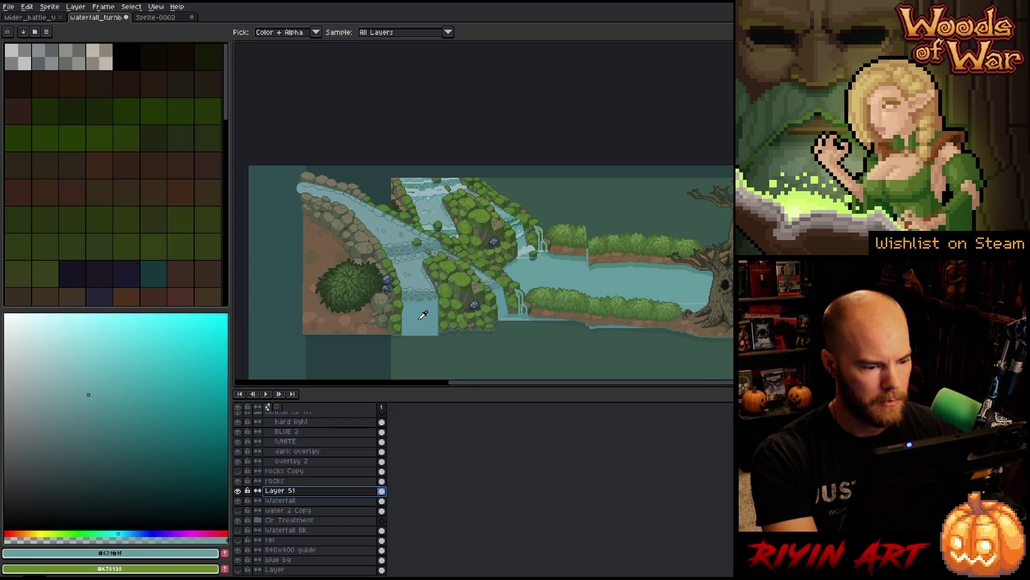
left_click(424, 316)
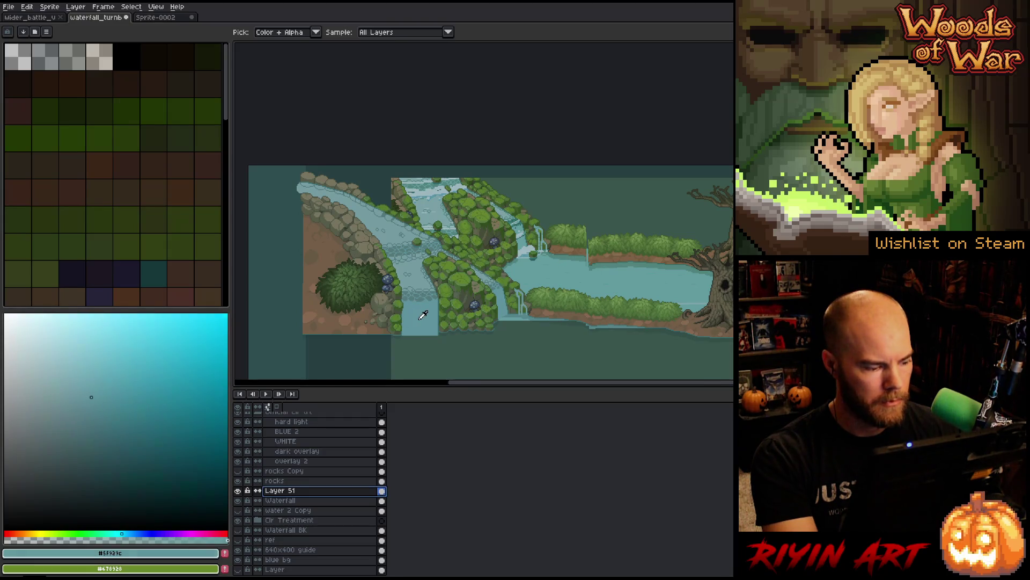
left_click(569, 272)
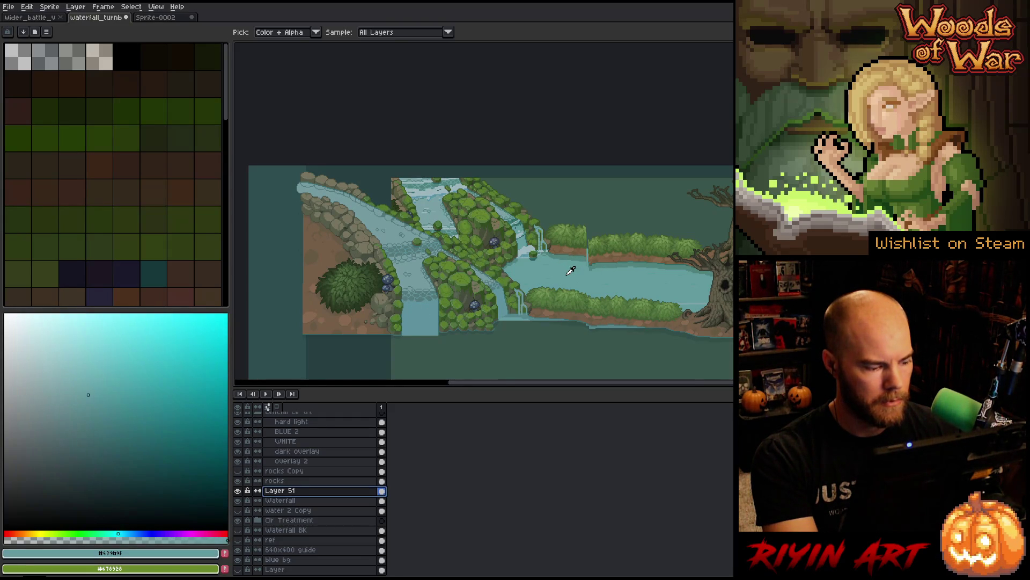
left_click(425, 310)
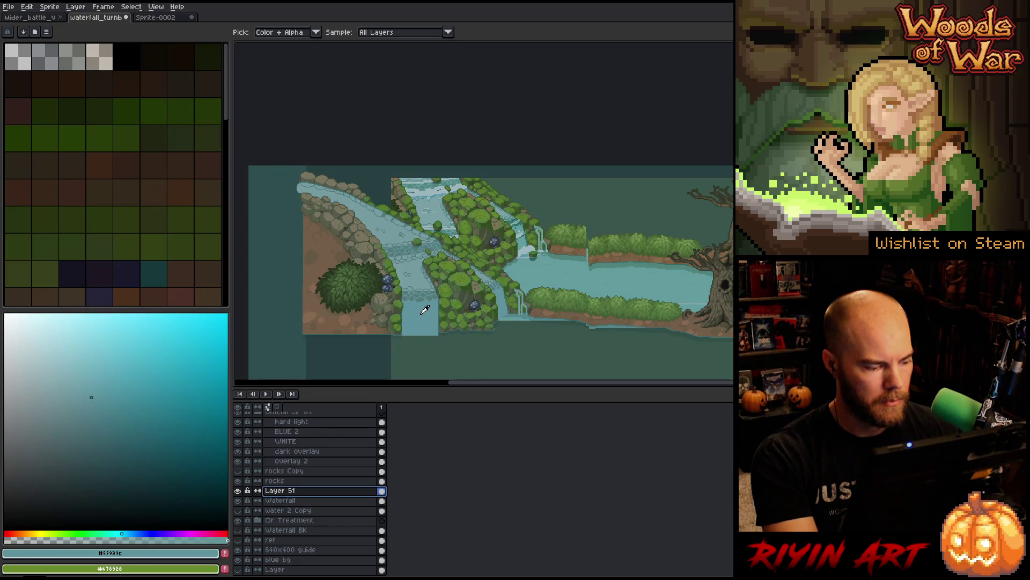
left_click(542, 271)
left_click(431, 313)
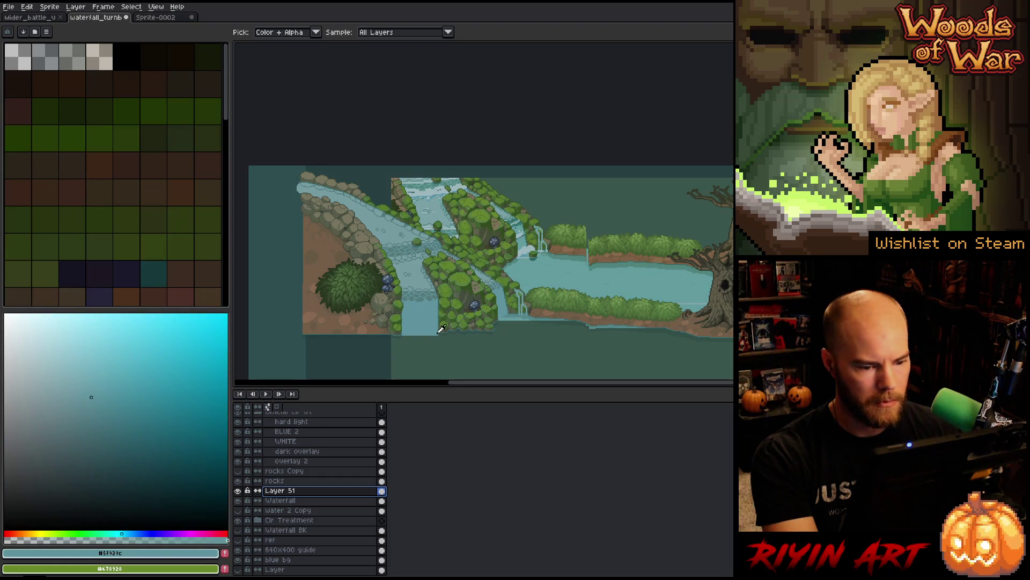
scroll(537, 317, "down", 3)
scroll(540, 295, "up", 2)
scroll(430, 306, "left", 2)
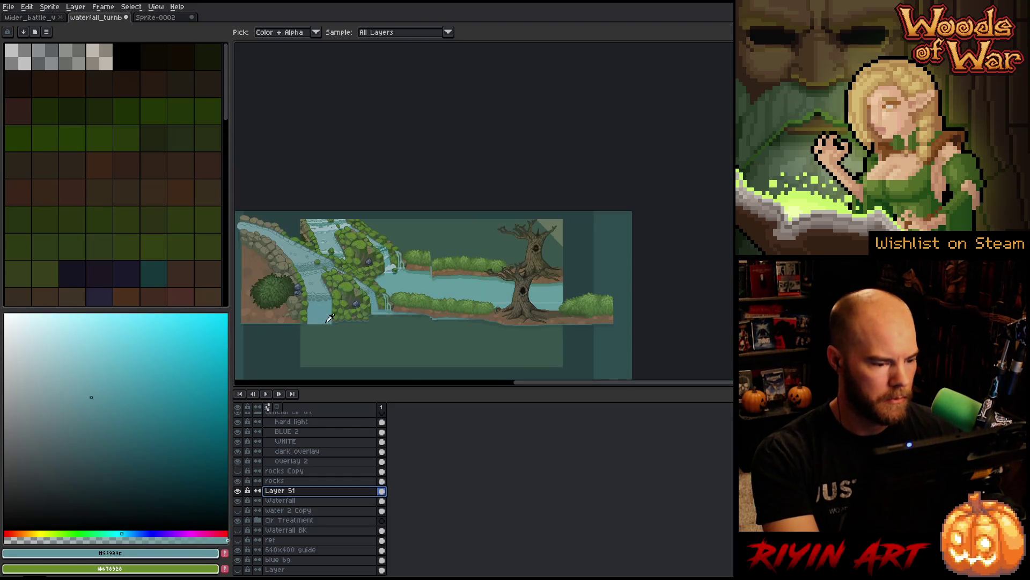
Step: Rename Layer 51 to 'water'
double_click(278, 494)
type("water")
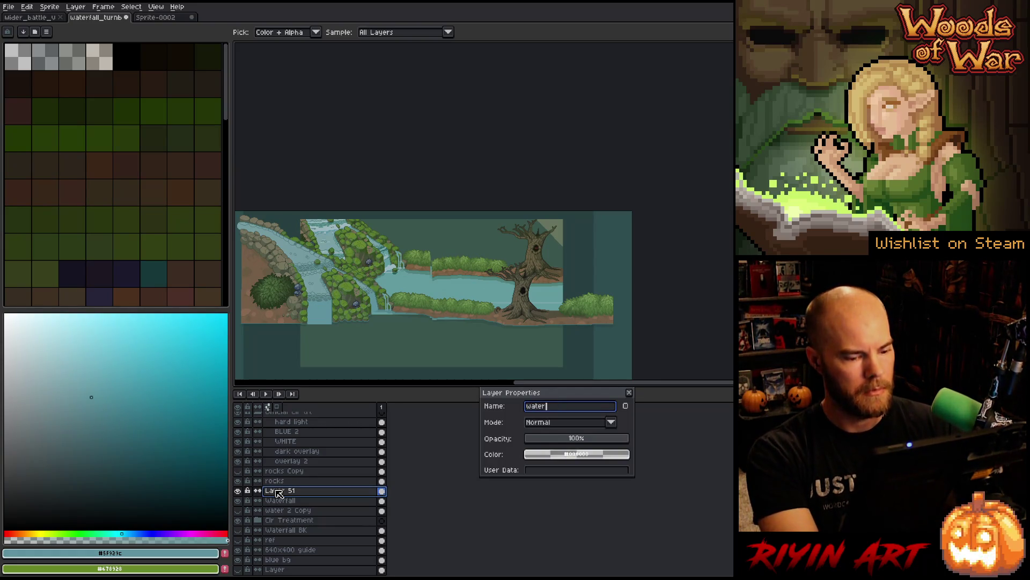
key("Return")
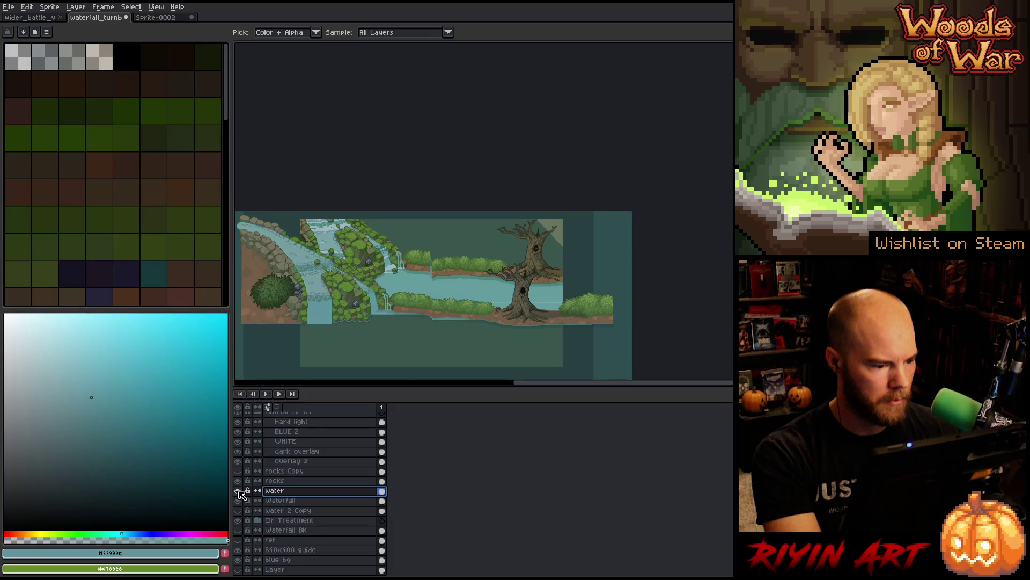
Step: Make the water layer visible and delete the waterfall Copy layer
left_click(238, 491)
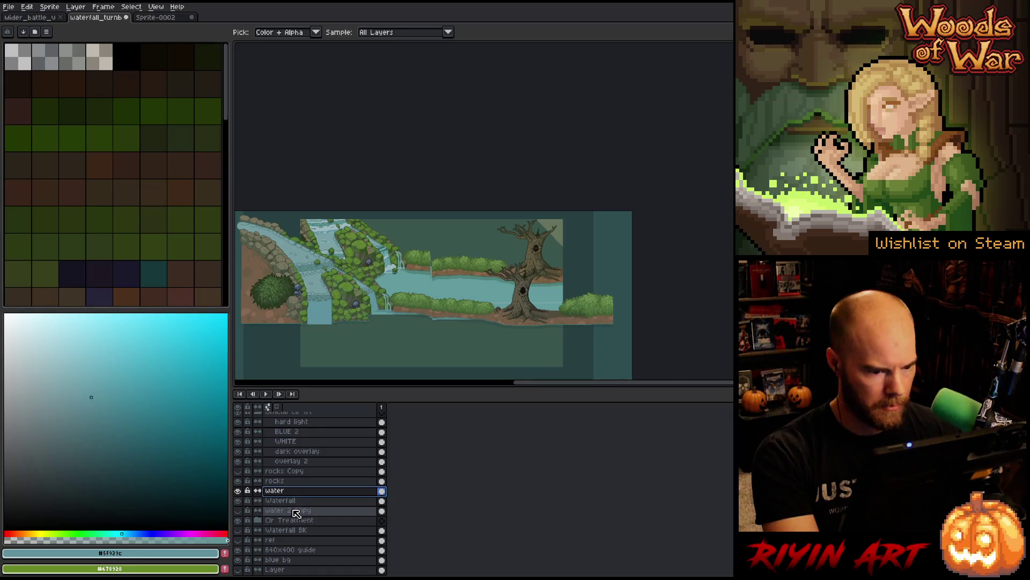
scroll(292, 510, "up", 1)
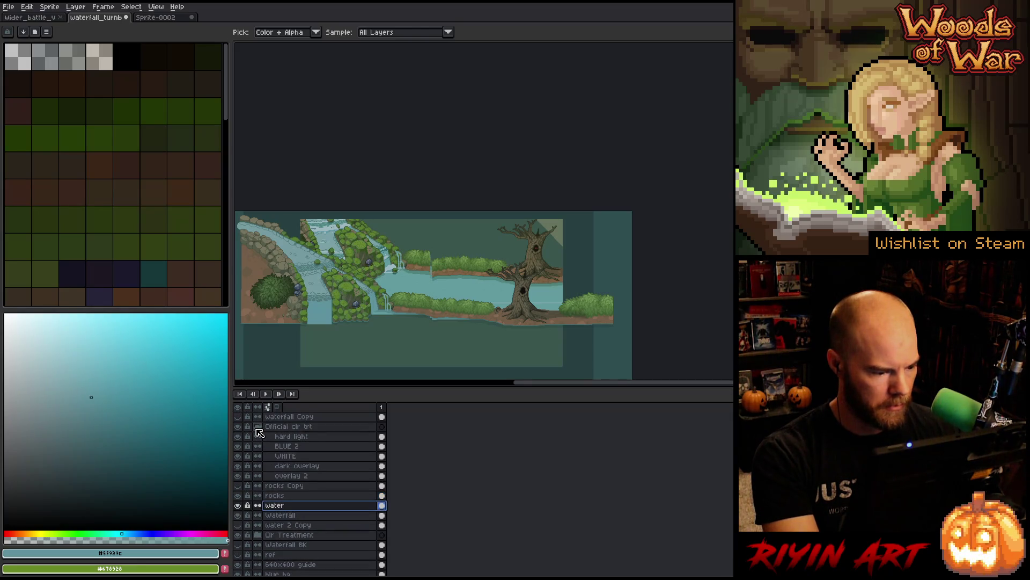
left_click(239, 417)
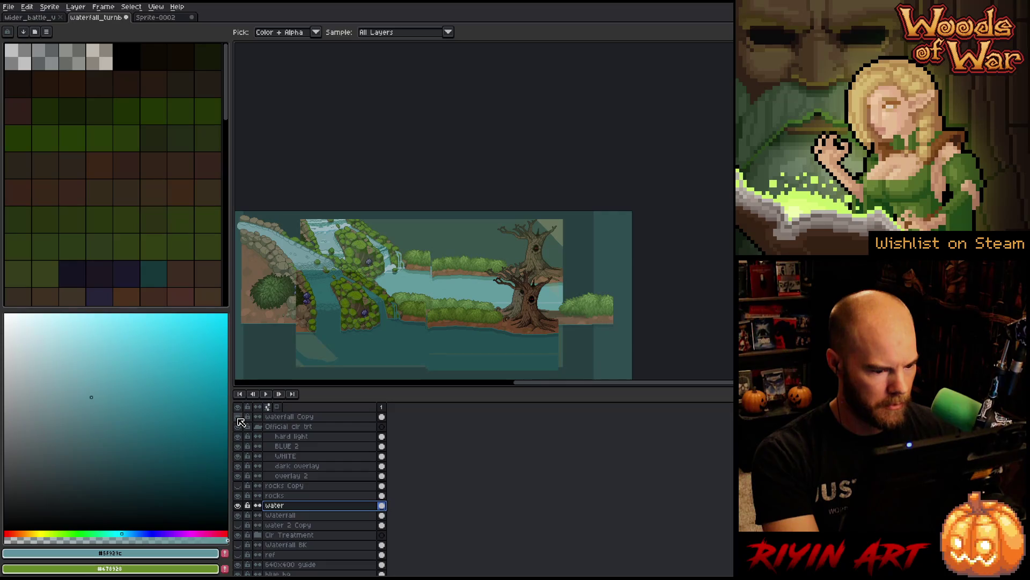
left_click(238, 418)
right_click(279, 417)
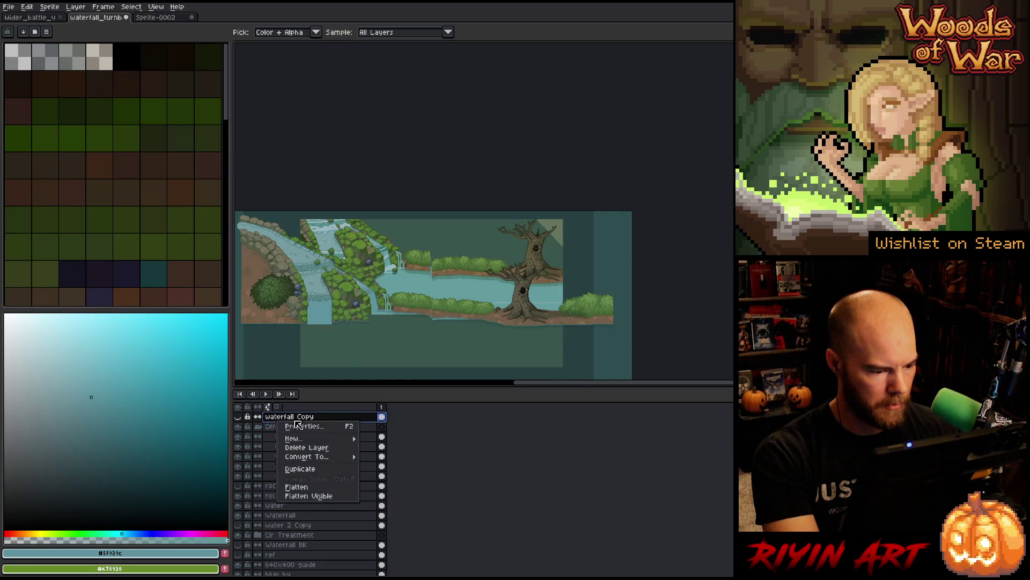
left_click(308, 454)
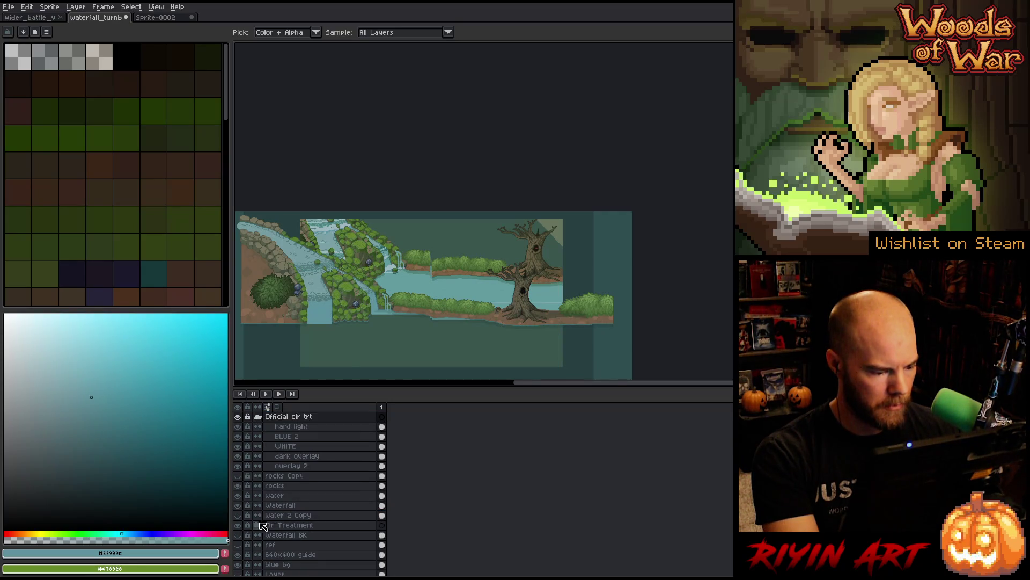
Step: Lock the 640x400 guide layer and hide the Clr Treatment group
scroll(269, 524, "down", 1)
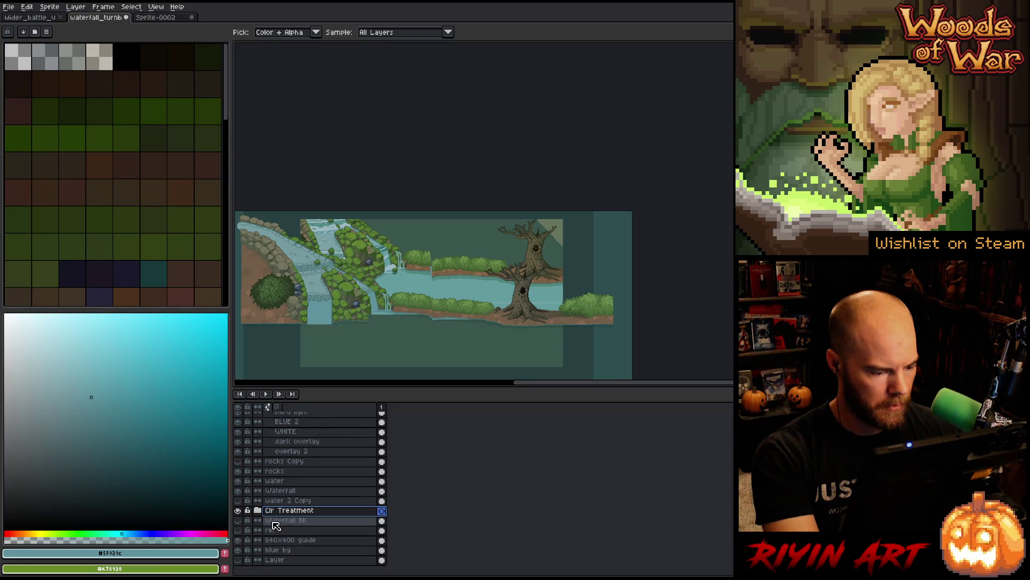
left_click(287, 532)
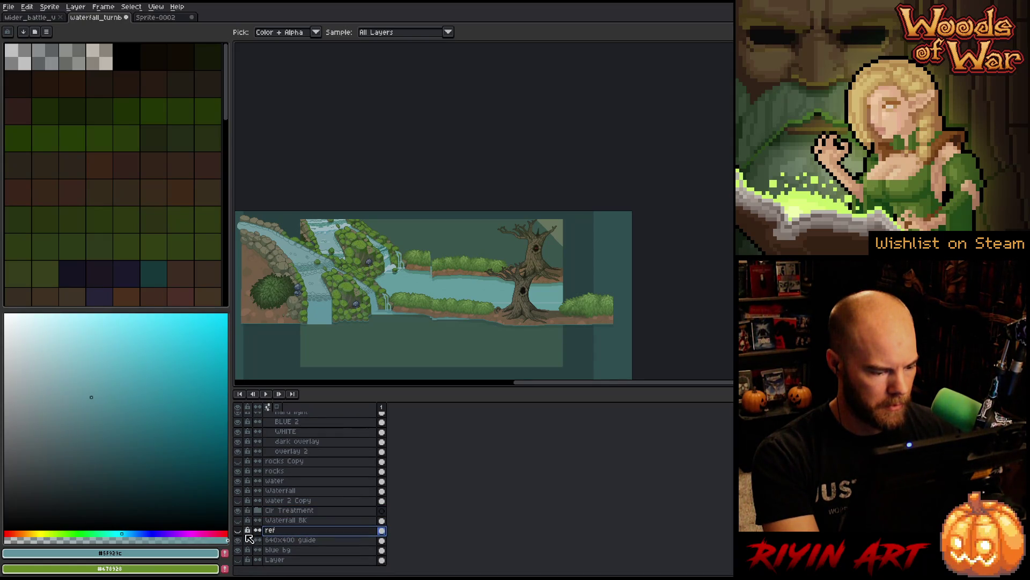
left_click(271, 543)
left_click(247, 541)
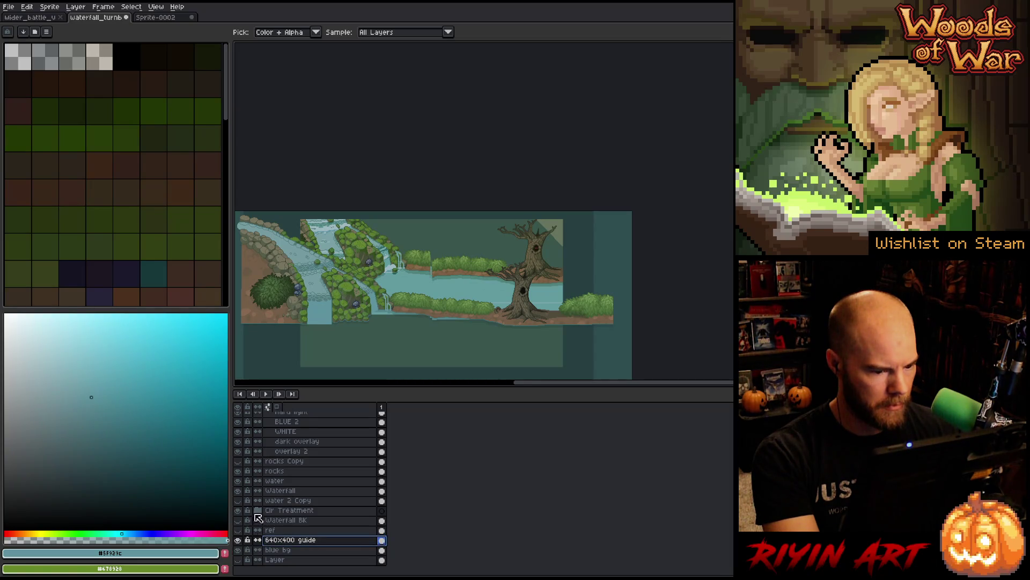
left_click(239, 551)
left_click(239, 551)
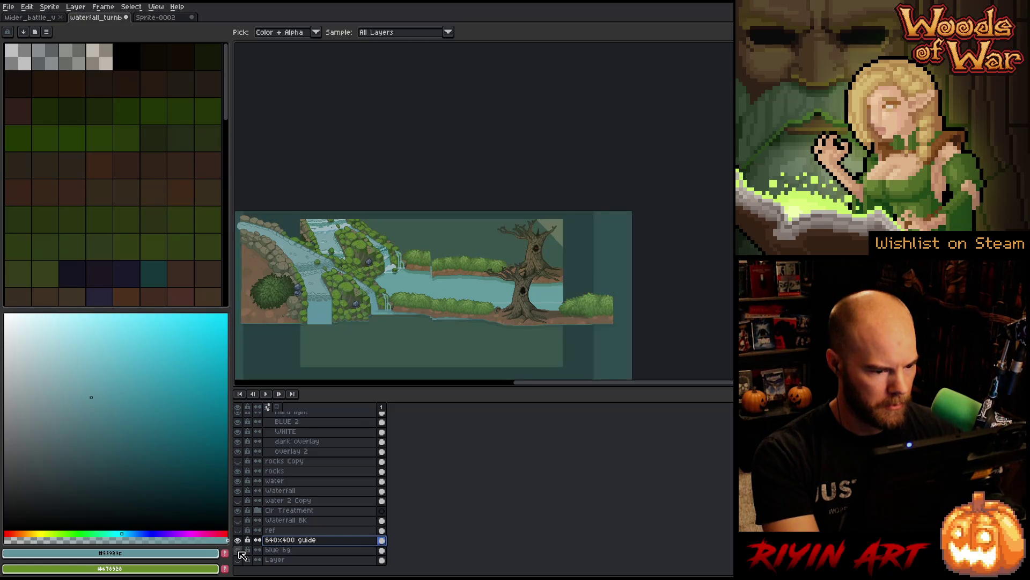
left_click(238, 510)
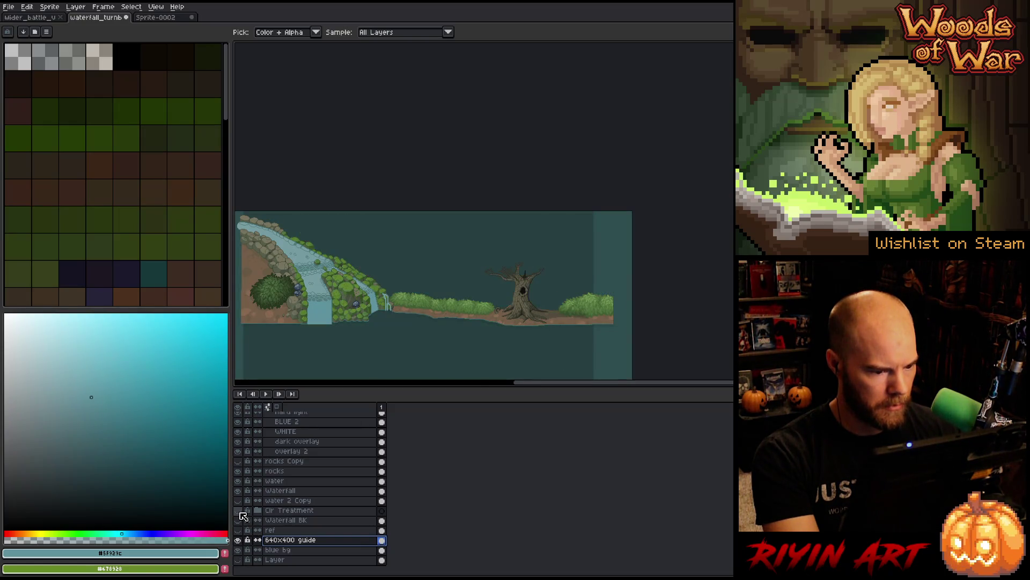
Step: Hide the blue bg and 640x400 guide layers in the waterfall scene
scroll(317, 319, "down", 3)
scroll(316, 319, "up", 3)
left_click_drag(338, 317, 376, 228)
key("i")
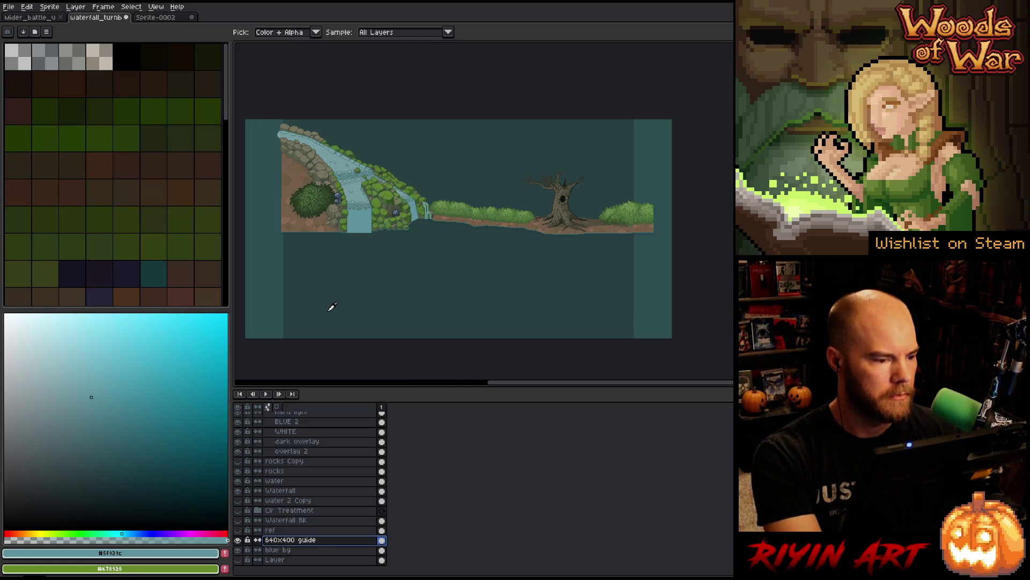
left_click(238, 550)
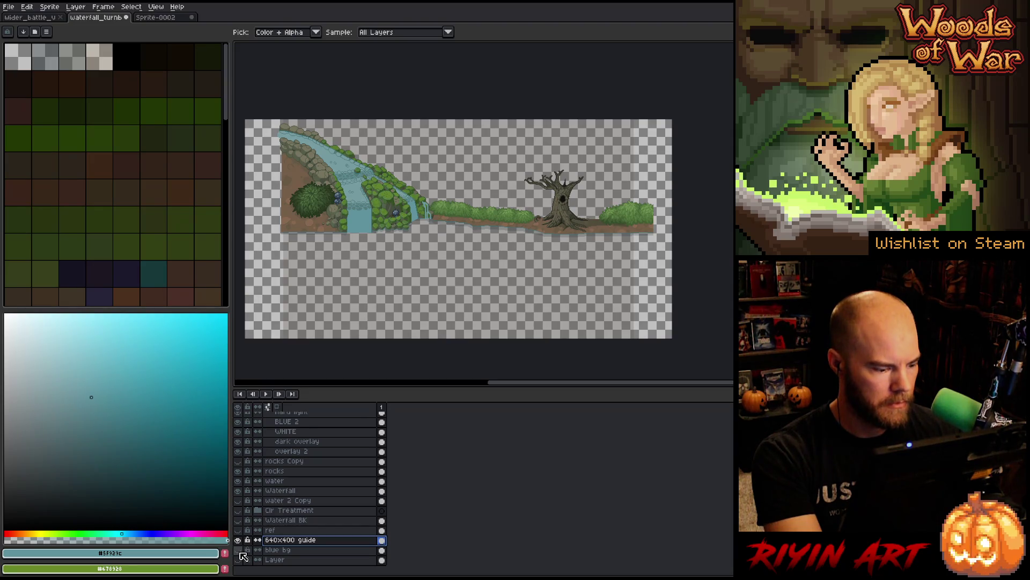
key("v")
left_click(271, 32)
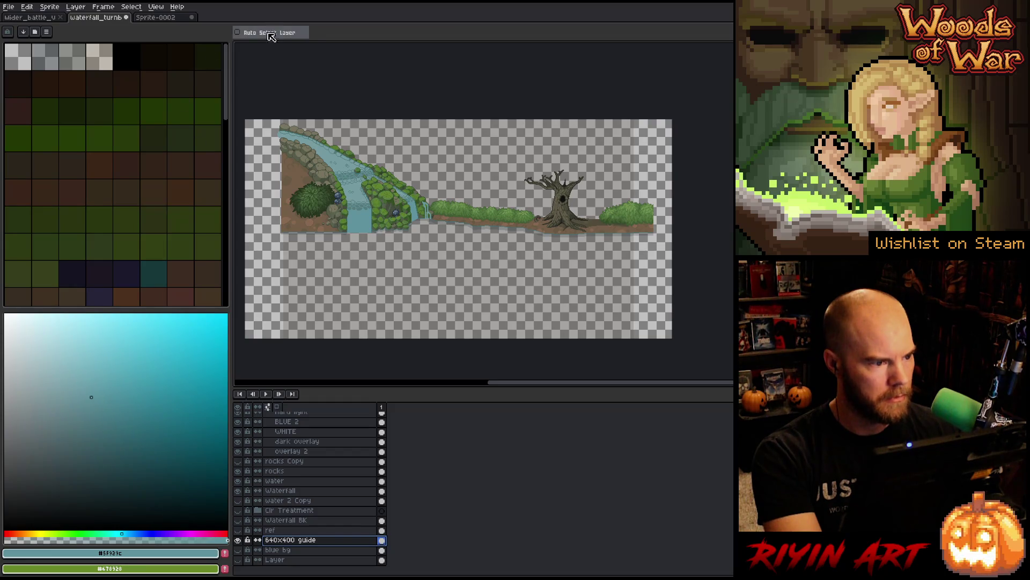
left_click(377, 306)
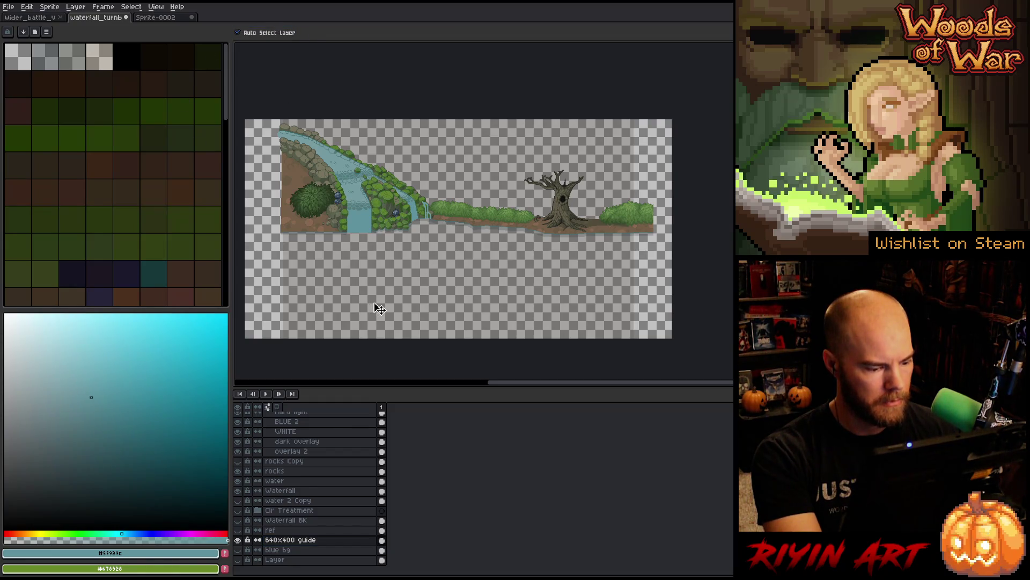
left_click(238, 540)
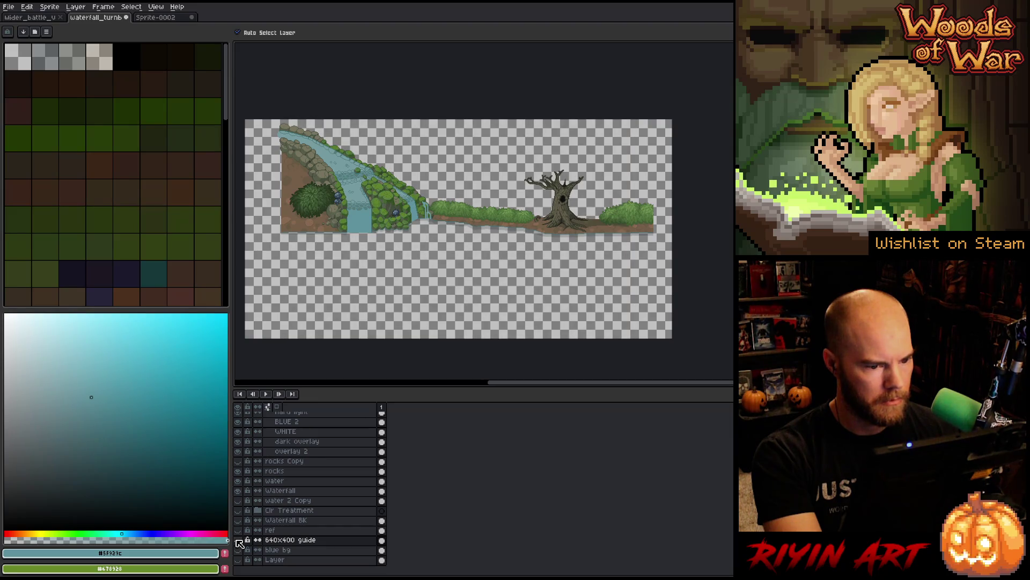
Step: Recentre the waterfall view and switch to the Mider_battle sprite
scroll(399, 232, "down", 2)
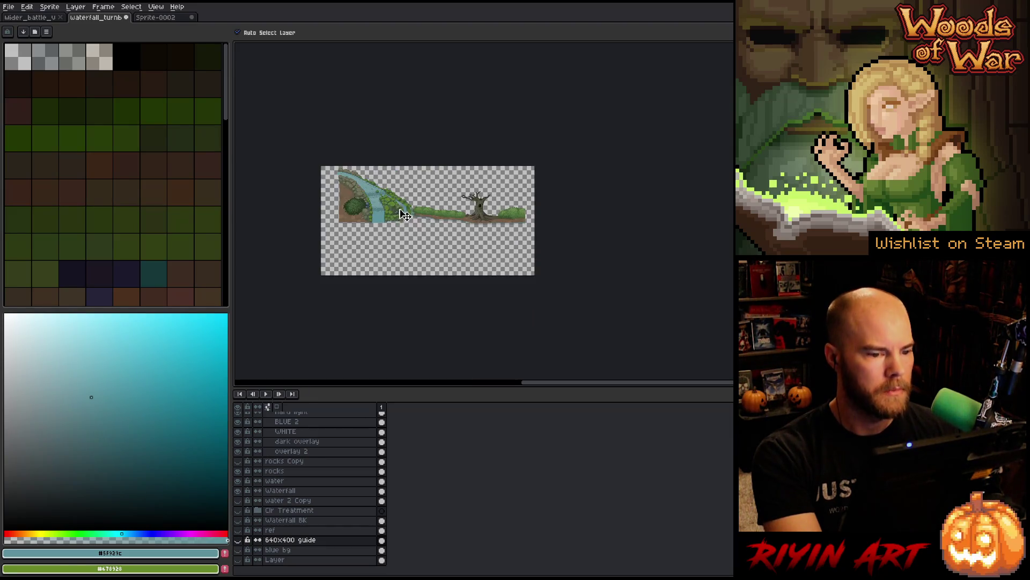
scroll(413, 214, "up", 2)
key("space")
left_click_drag(436, 236, 448, 227)
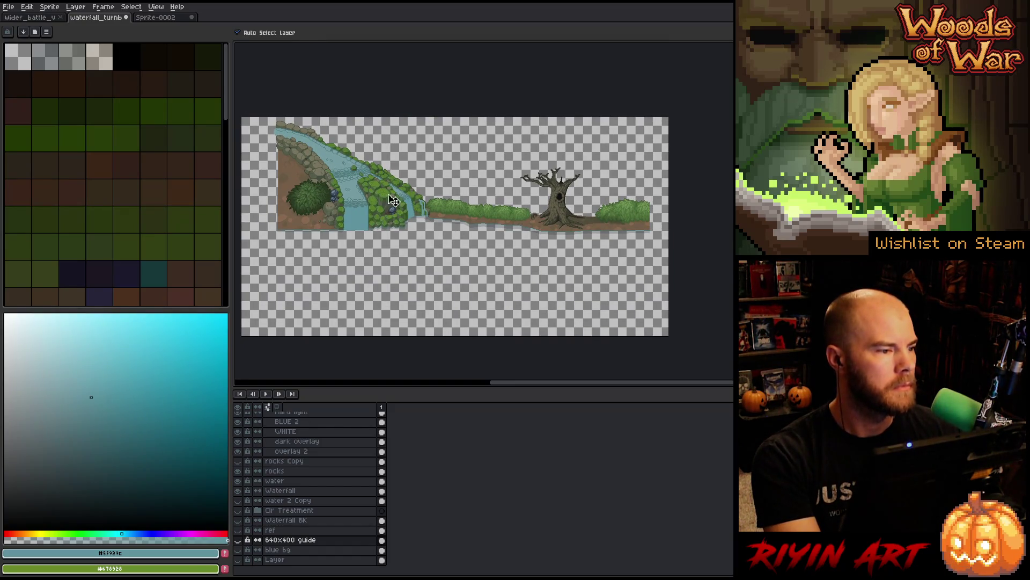
key("ctrl")
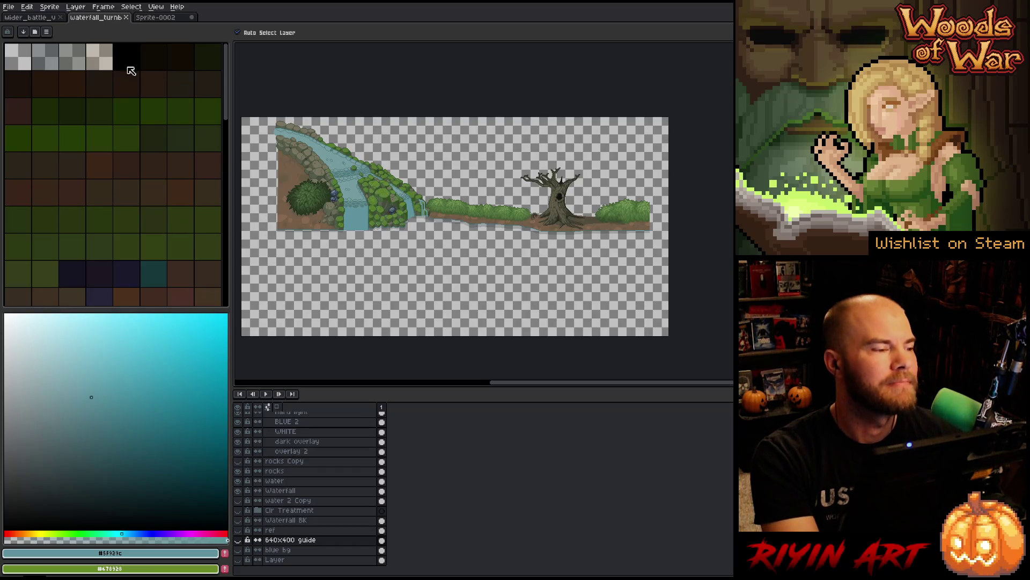
left_click(39, 20)
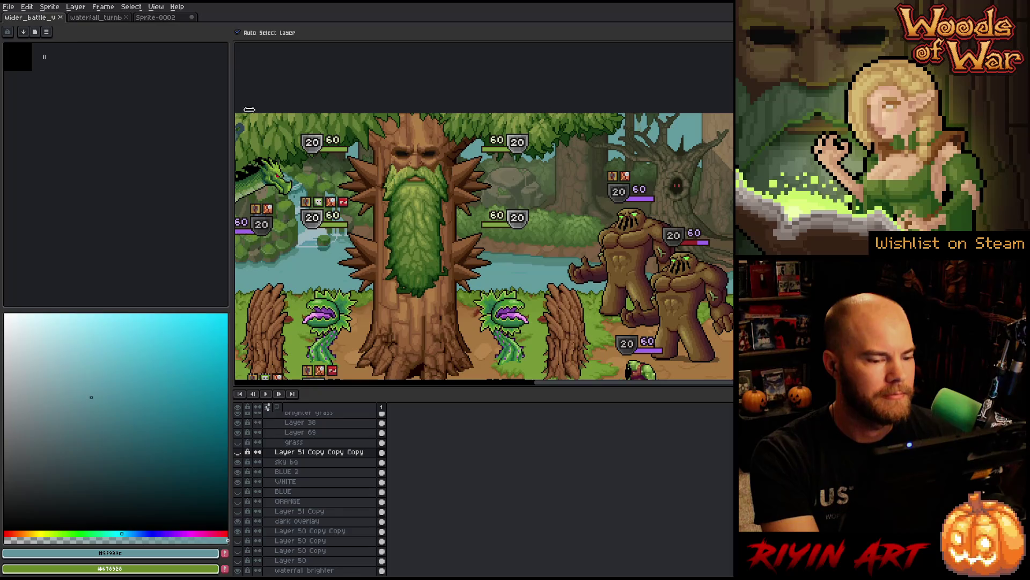
Step: Switch to the battle scene sprite and select the Layer 51 Copy Copy Copy layer
left_click(109, 20)
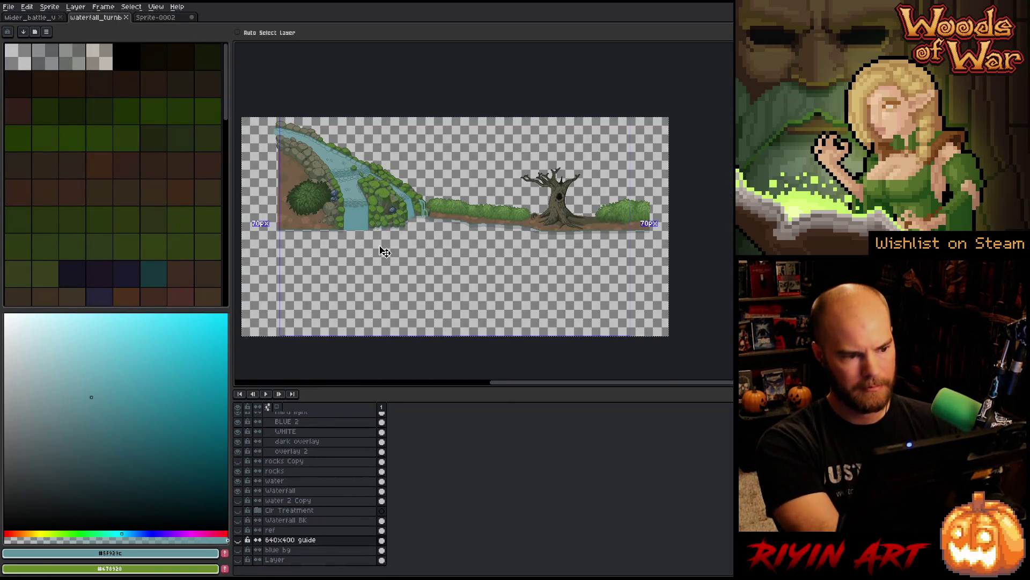
left_click(32, 17)
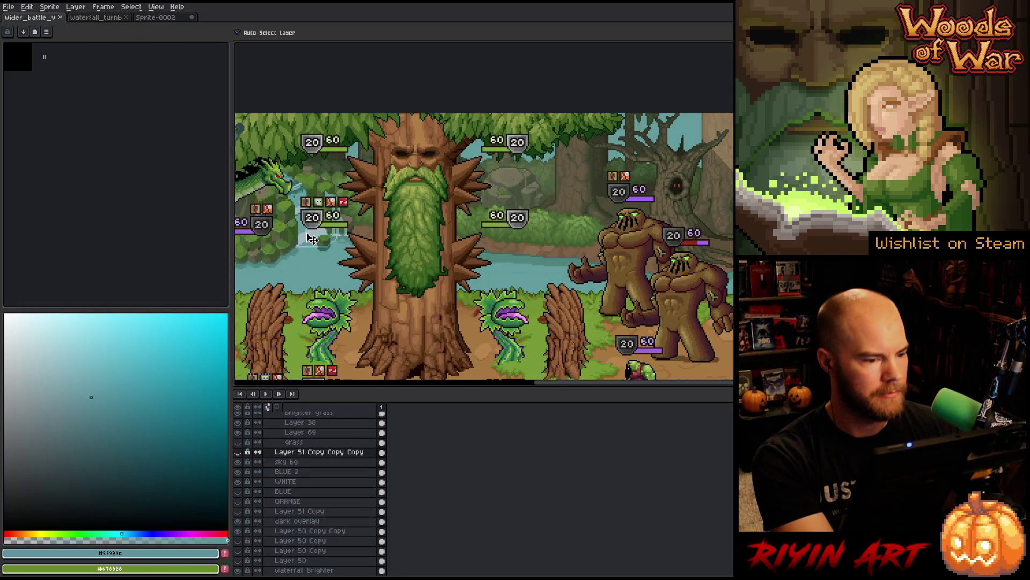
scroll(333, 238, "down", 1)
scroll(333, 239, "up", 2)
left_click(290, 471)
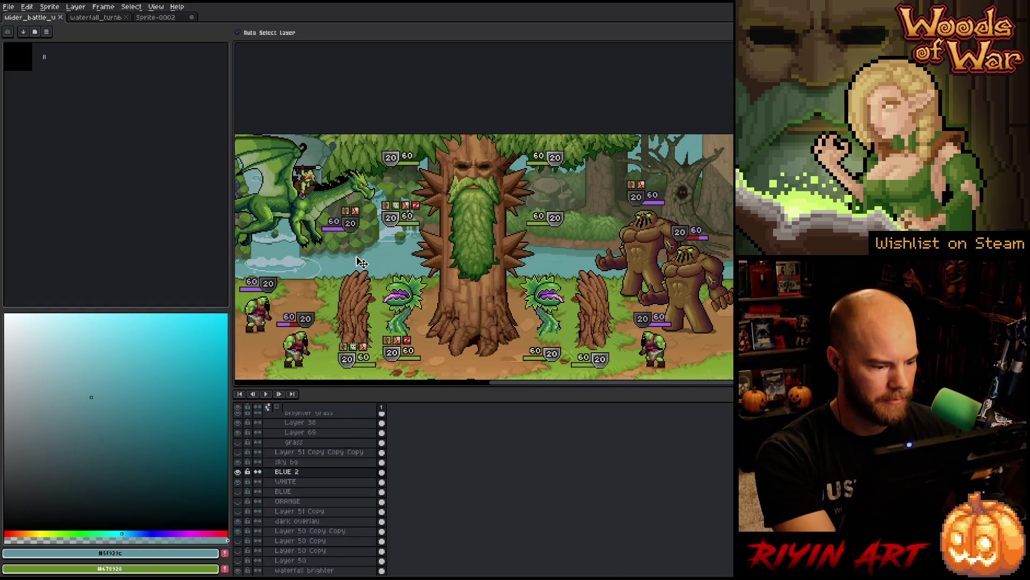
scroll(303, 469, "up", 2)
scroll(304, 469, "up", 1)
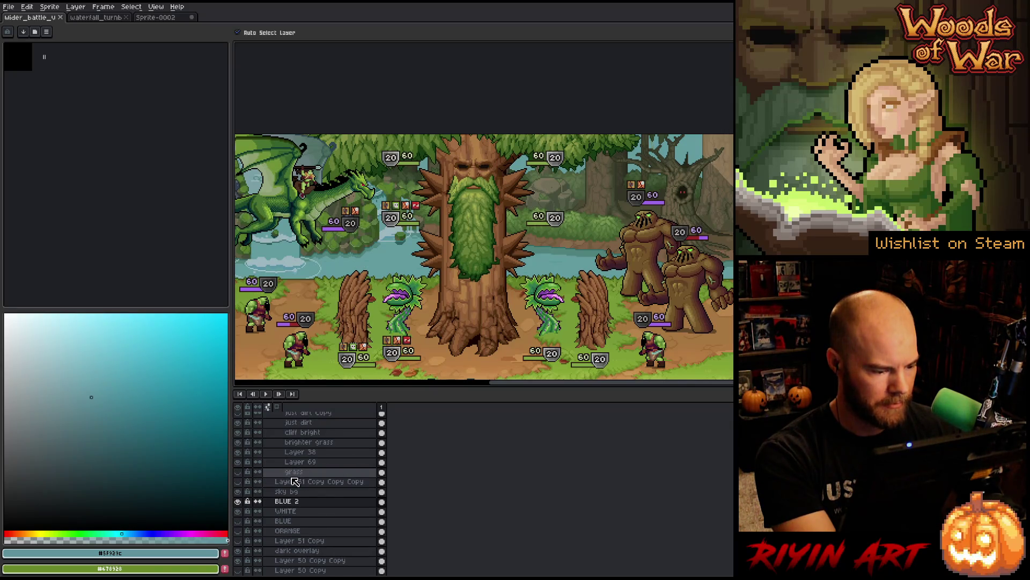
left_click(295, 482)
Step: Add a new layer above it named 'final waterfall'
key("shift+n")
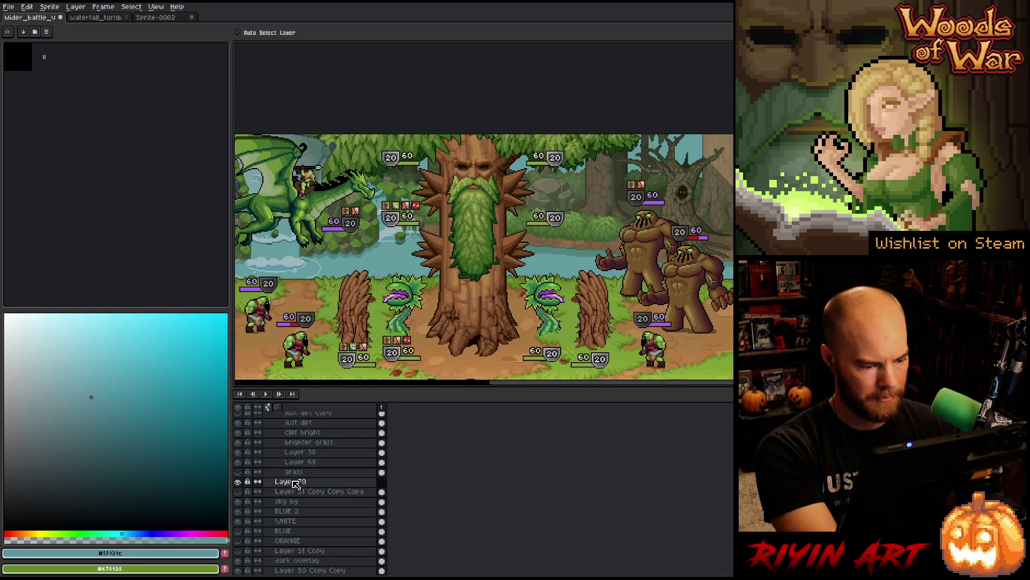
double_click(295, 482)
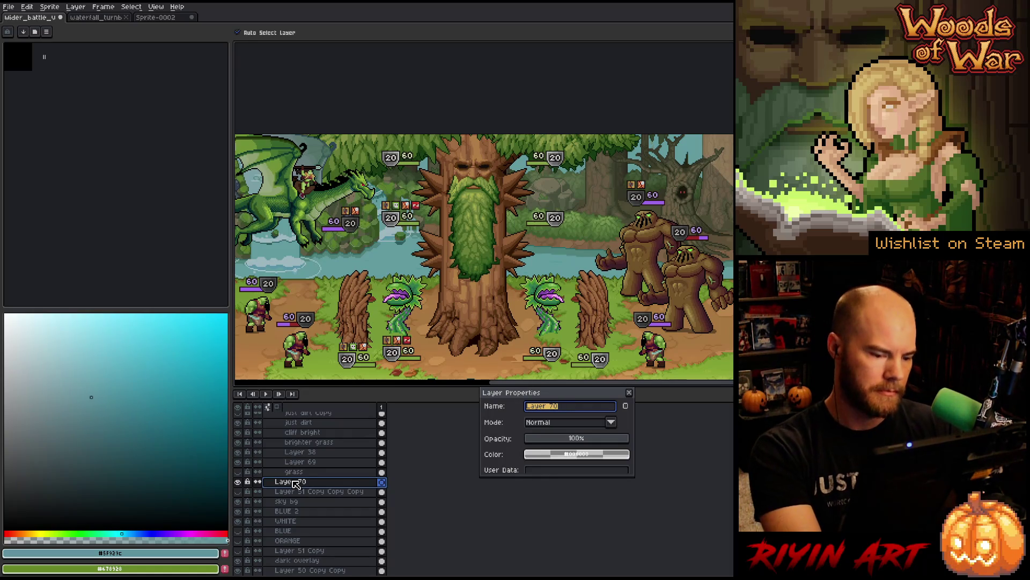
type("final water")
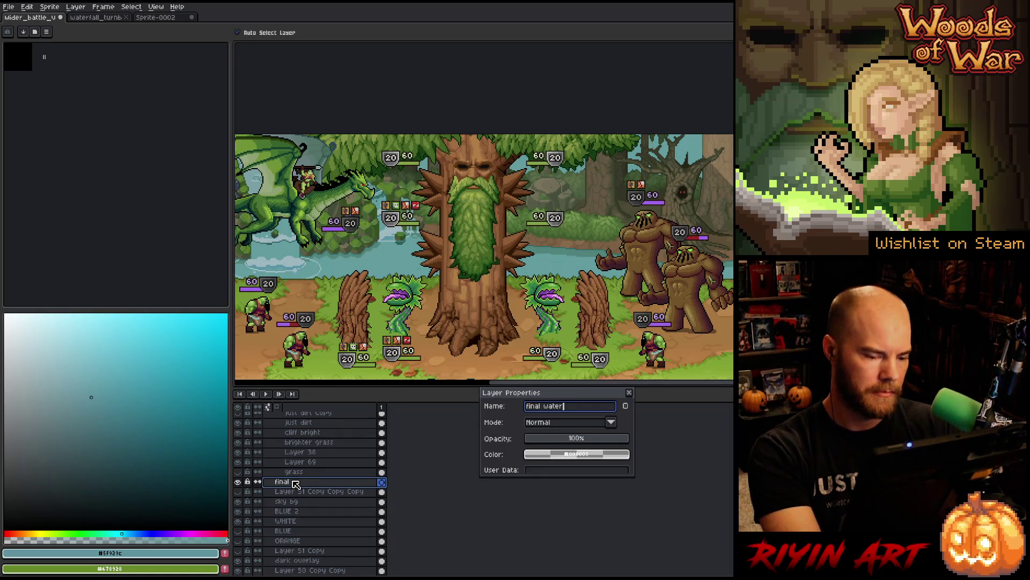
key("Return")
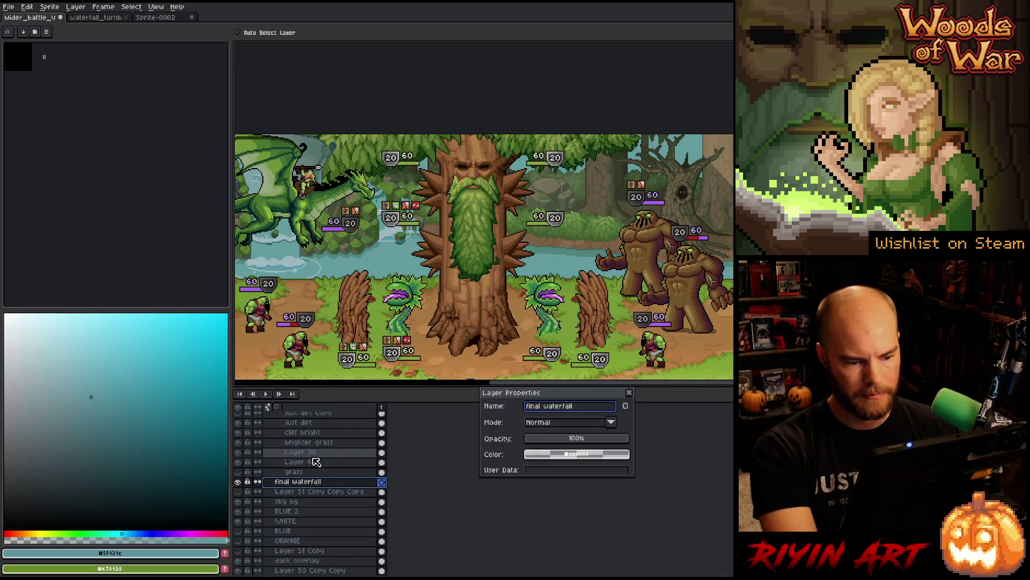
key("Return")
Step: Paste the waterfall artwork, move it up-left over the river, and clear the selection
key("ctrl+t")
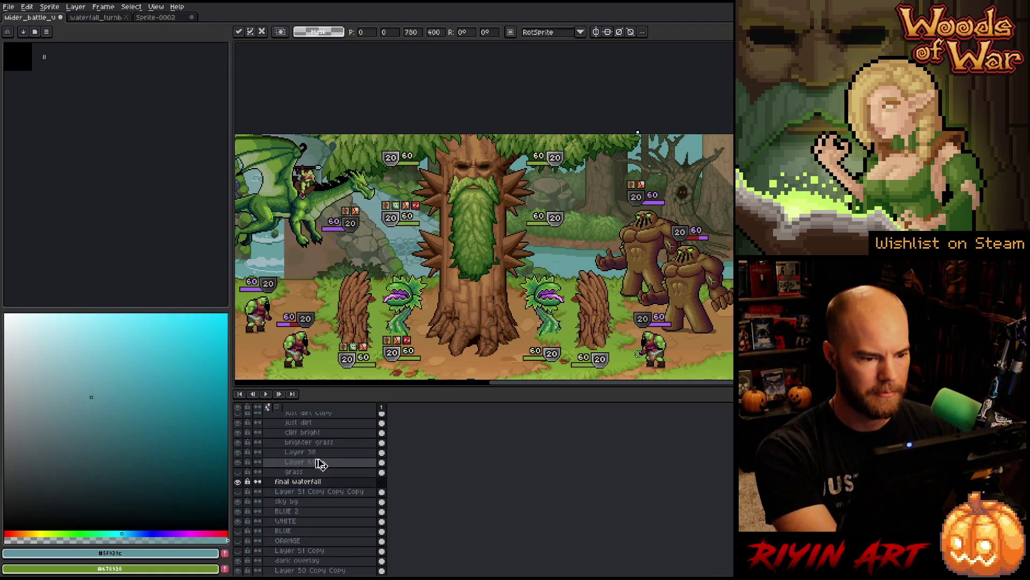
scroll(397, 253, "down", 1)
left_click_drag(366, 235, 280, 186)
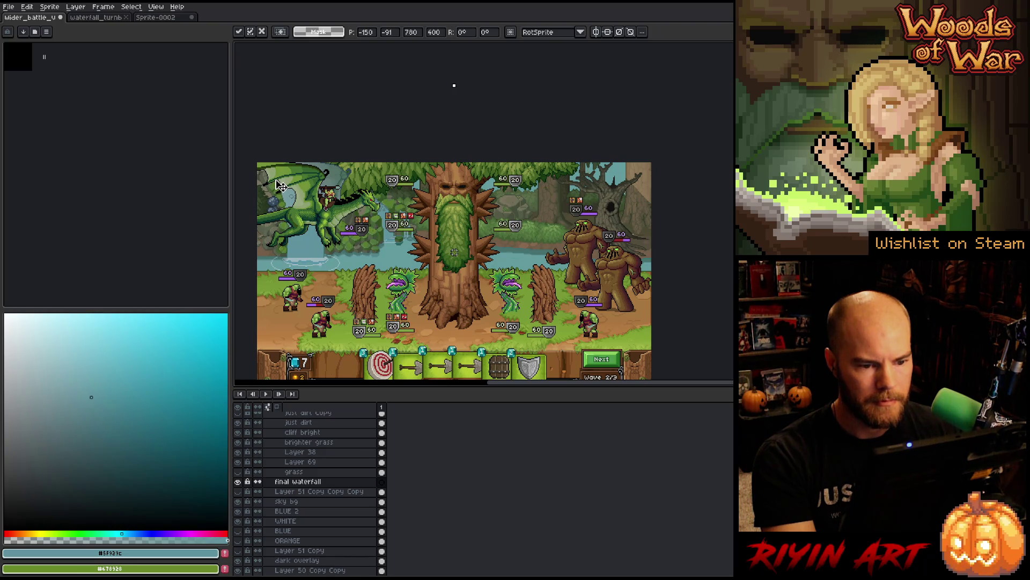
key("Return")
left_click(238, 482)
left_click(238, 482)
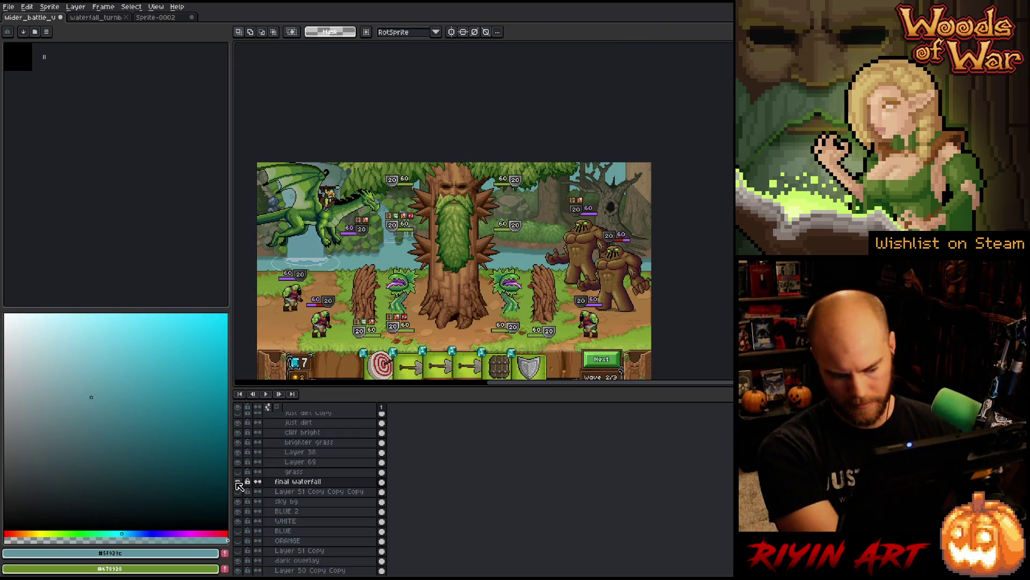
key("ctrl+d")
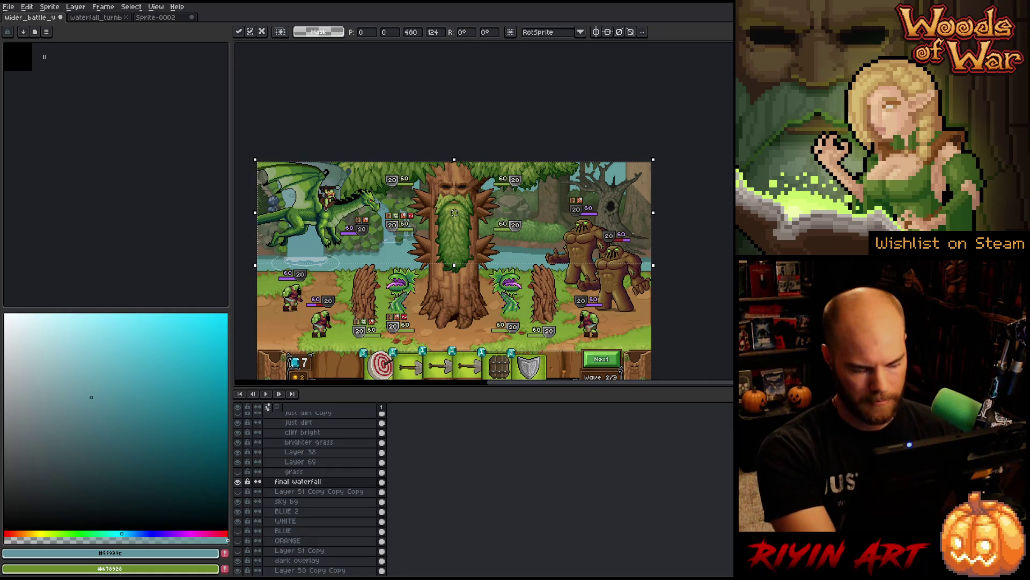
Step: Toggle the final waterfall layer's visibility repeatedly to compare the scene with and without it
left_click(238, 483)
left_click(238, 482)
left_click(238, 483)
left_click(239, 483)
left_click(238, 482)
left_click(239, 482)
left_click(238, 483)
left_click(238, 482)
left_click(238, 482)
left_click(238, 483)
left_click(239, 482)
left_click(238, 483)
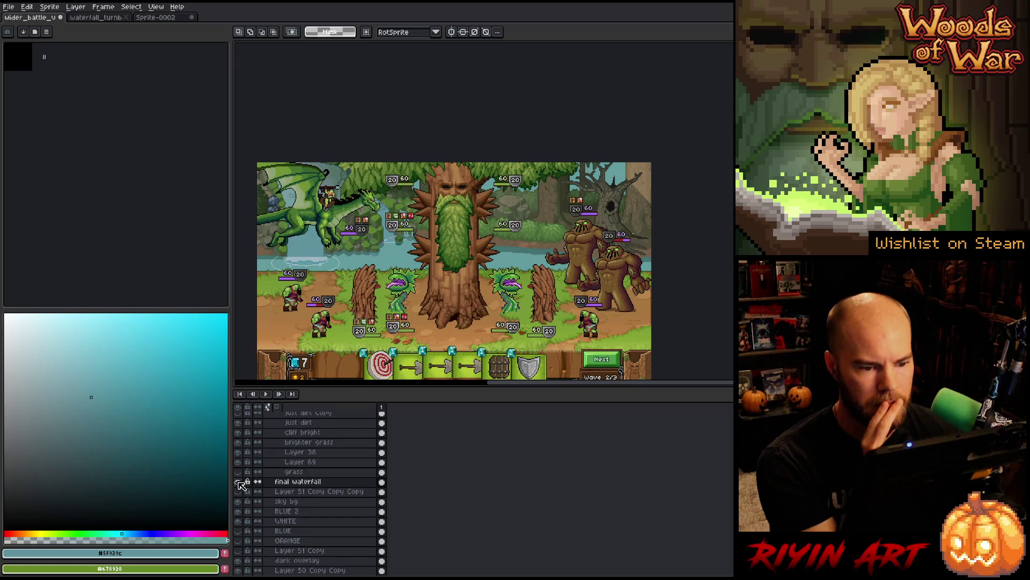
left_click(238, 483)
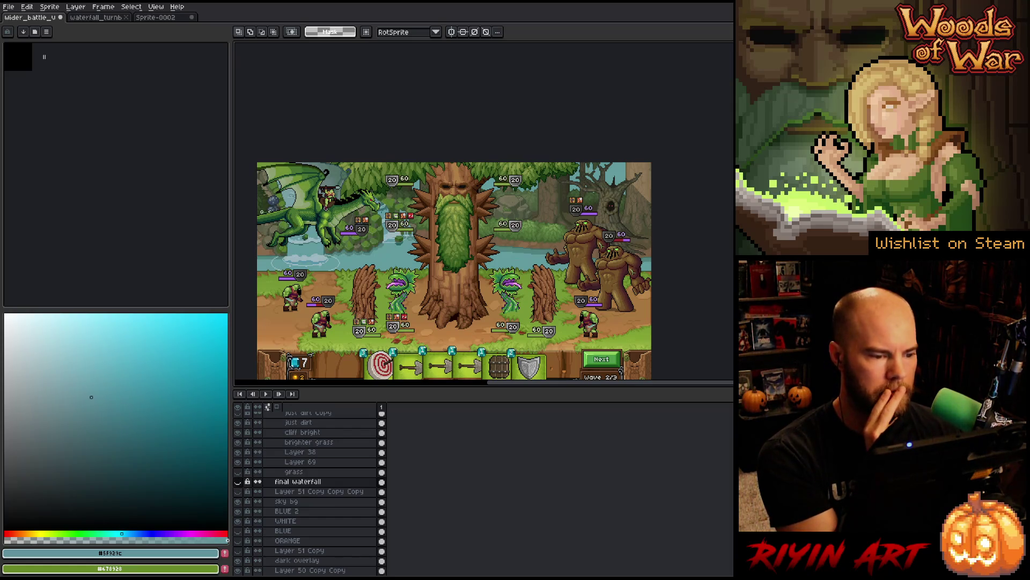
left_click(238, 483)
left_click(238, 483)
left_click(238, 483)
left_click(238, 482)
left_click(238, 482)
left_click(238, 483)
left_click(239, 482)
left_click(239, 483)
scroll(302, 202, "up", 1)
key("alt")
Step: Sample light and dark teal from the pasted waterfall as colours, then go back to waterfall_turbo
left_click(315, 290)
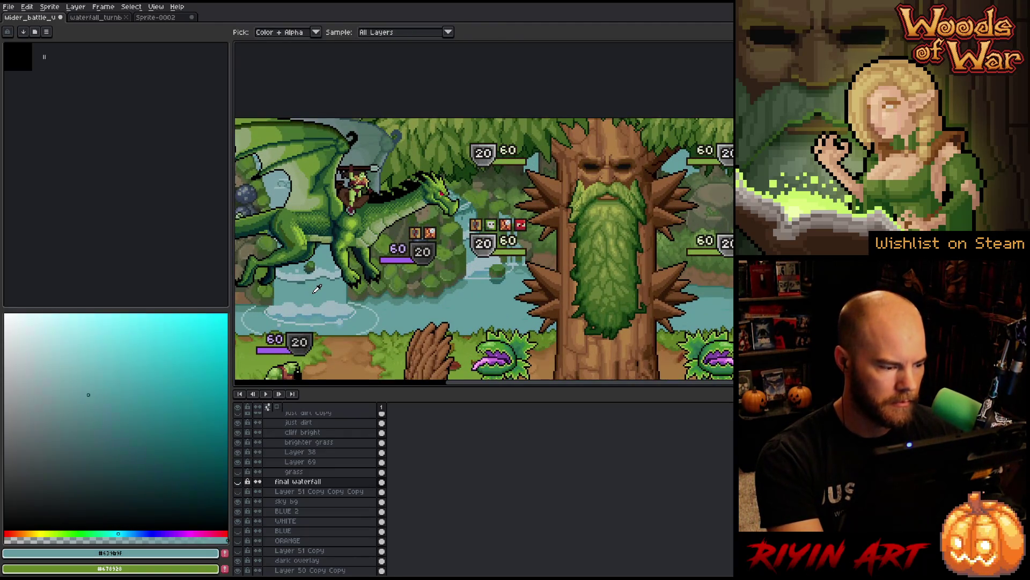
key("x")
left_click(315, 290)
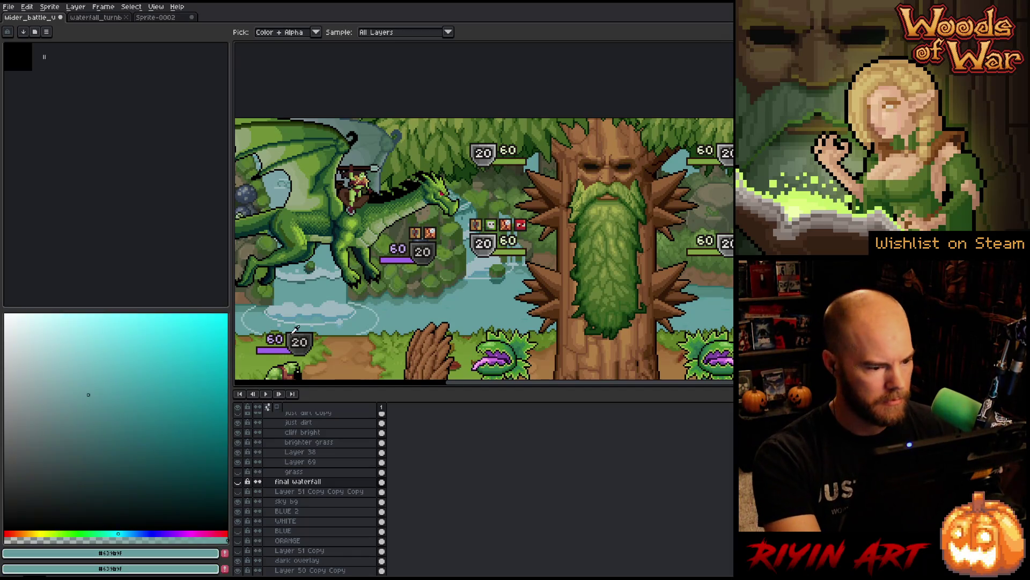
left_click(238, 482)
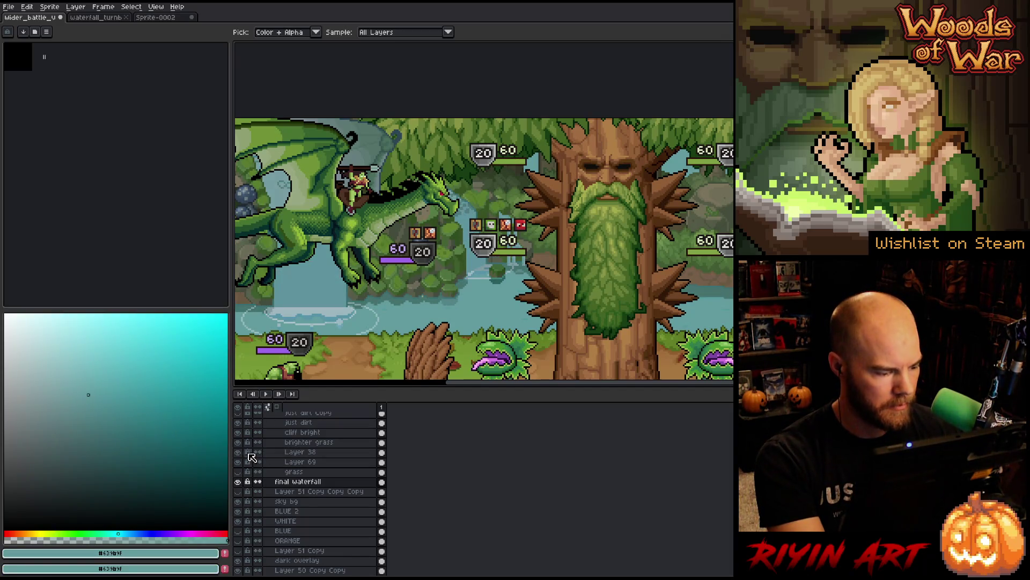
left_click(314, 283)
key("x")
key("x")
key("x")
key("x")
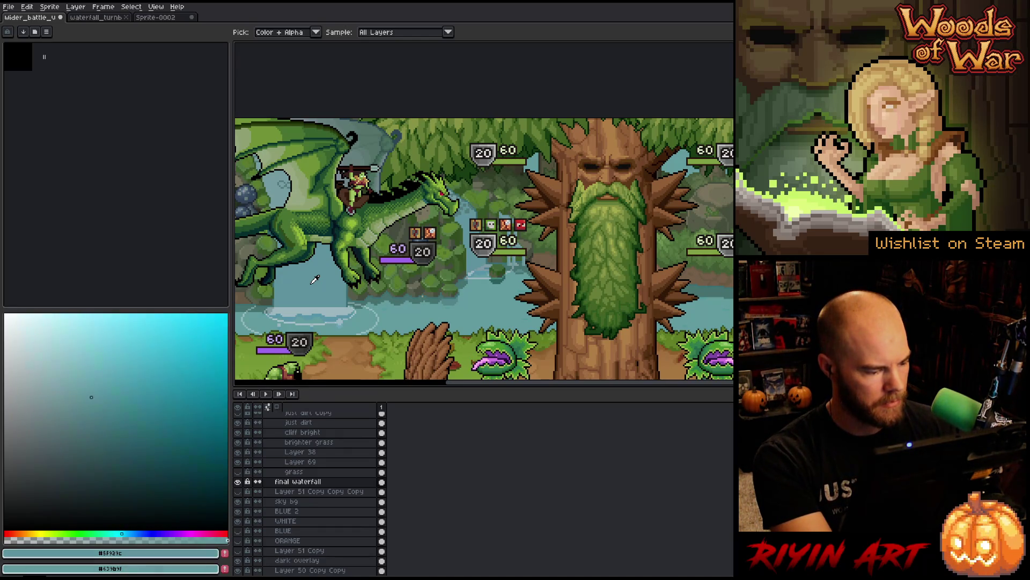
key("x")
key("x")
key("x")
key("x")
key("x")
key("x")
key("x")
key("x")
key("x")
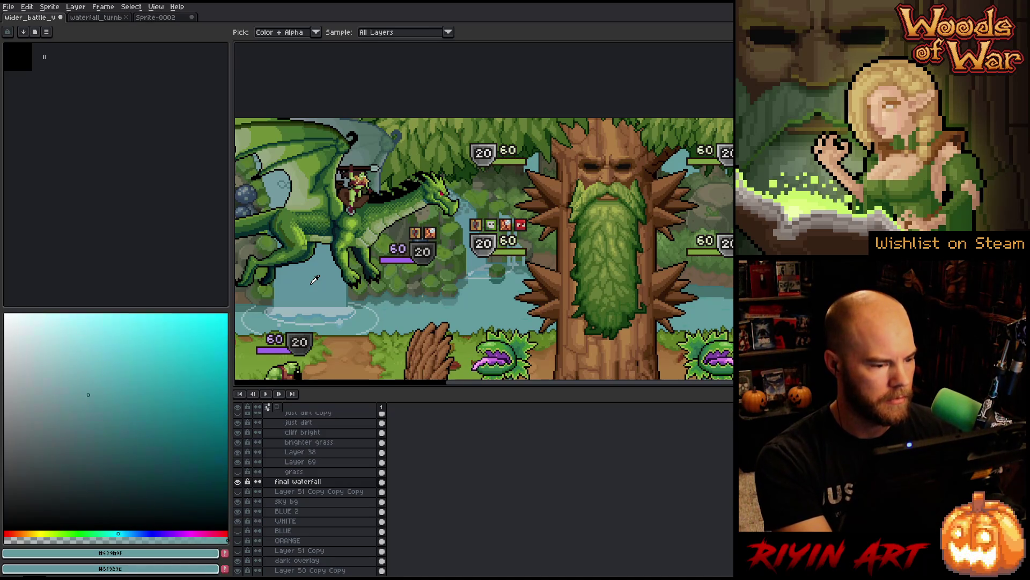
left_click(95, 19)
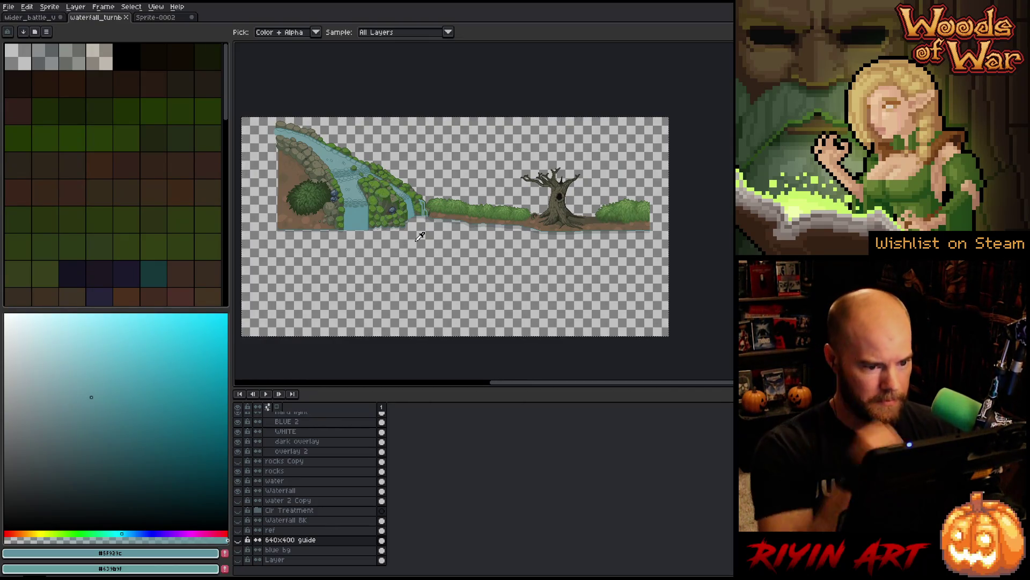
Step: Collapse the Official clr trt group in the layer stack
scroll(321, 465, "up", 1)
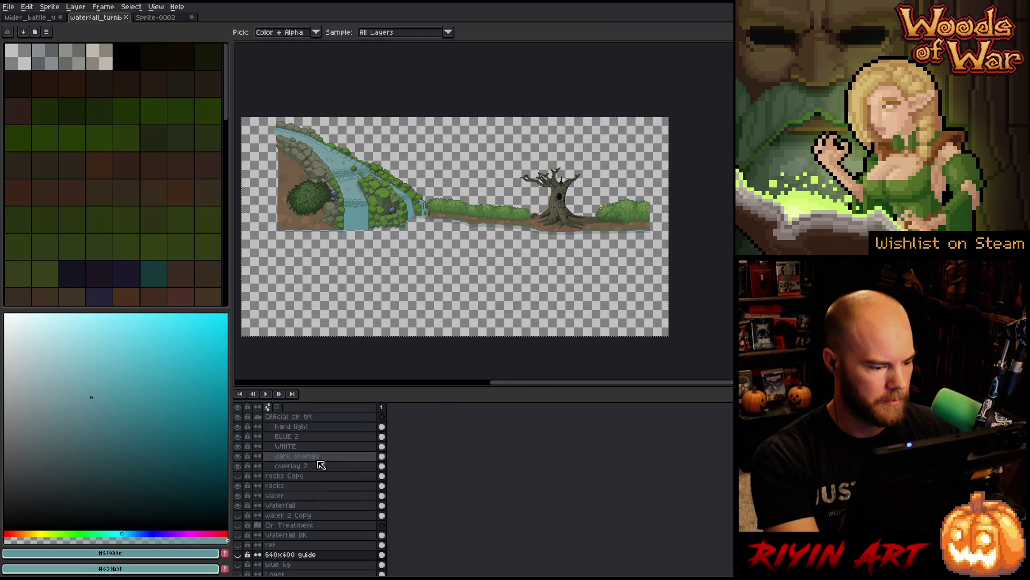
left_click(259, 417)
left_click(278, 418)
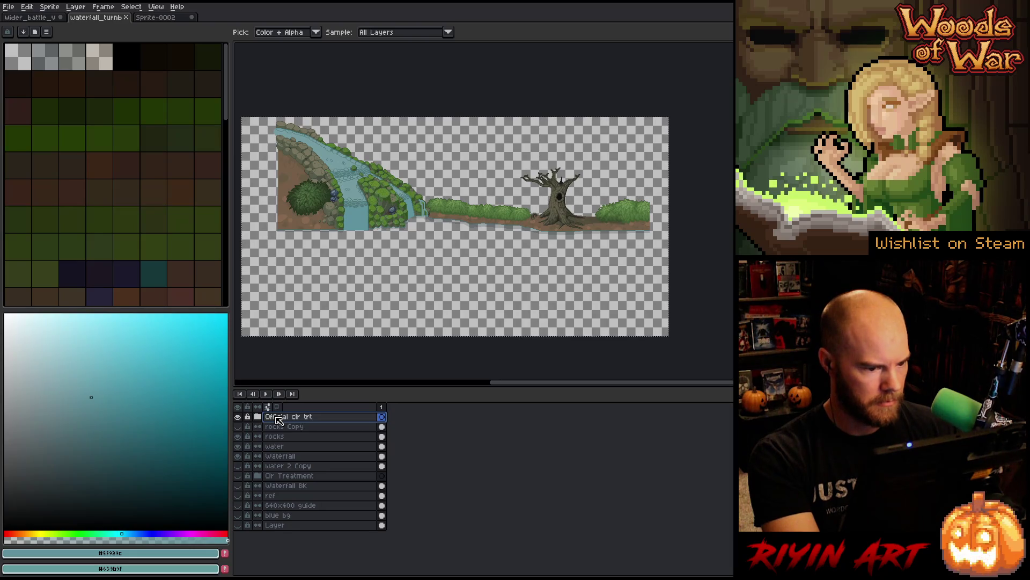
Step: Select all pixels on the rocks layer and add a new Layer 51 at the top
left_click(285, 436)
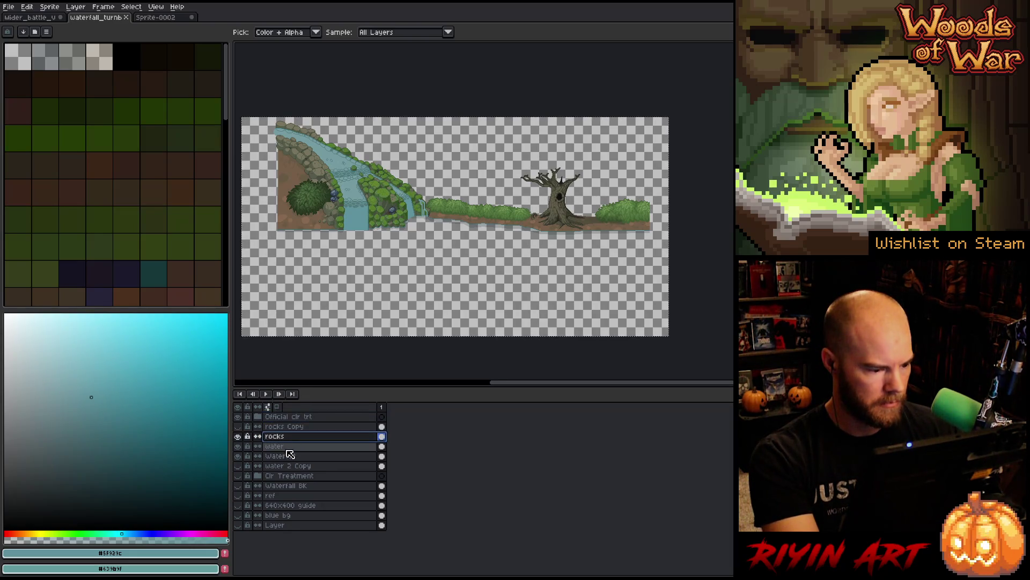
left_click(382, 436, "ctrl")
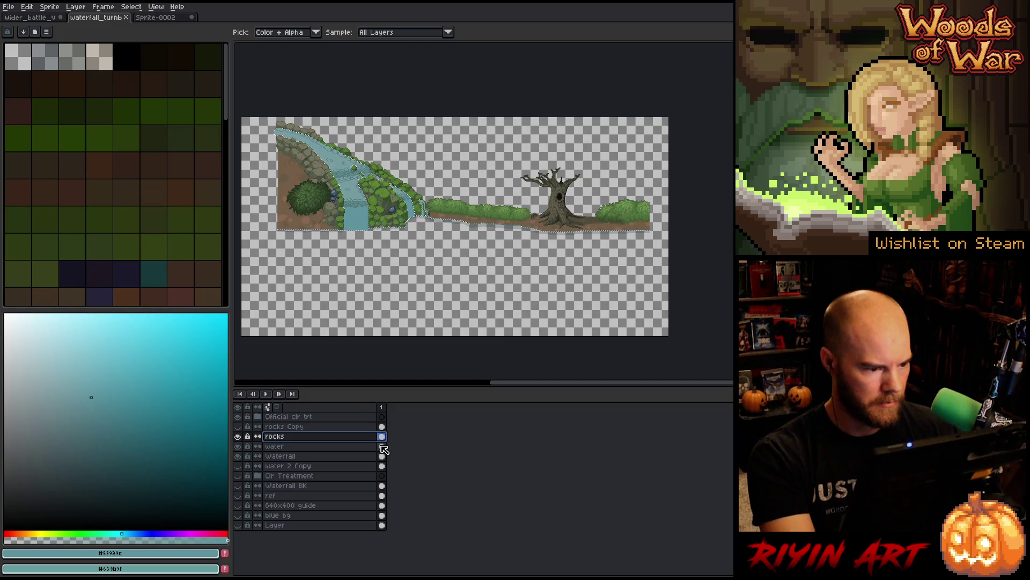
key("shift+n")
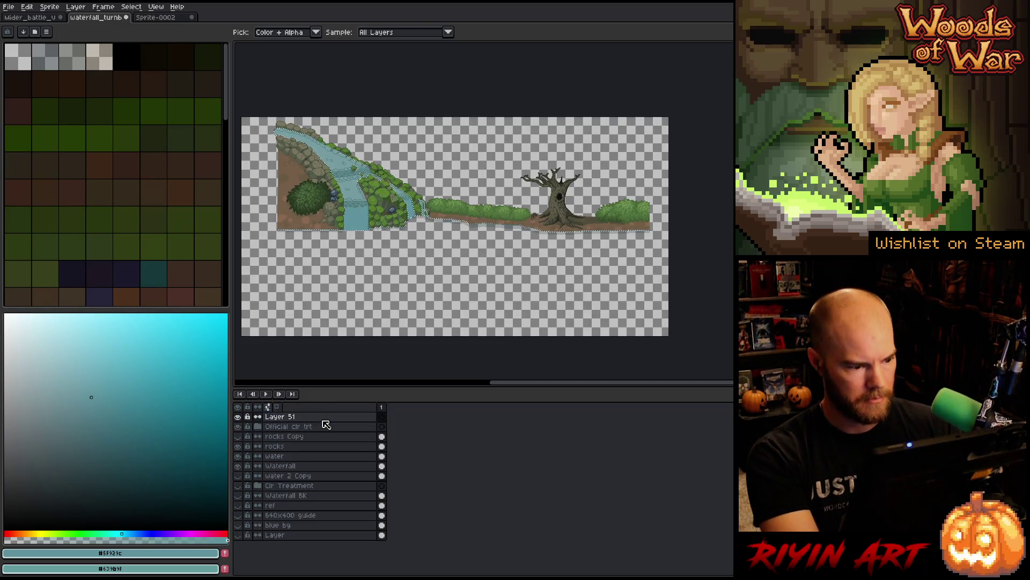
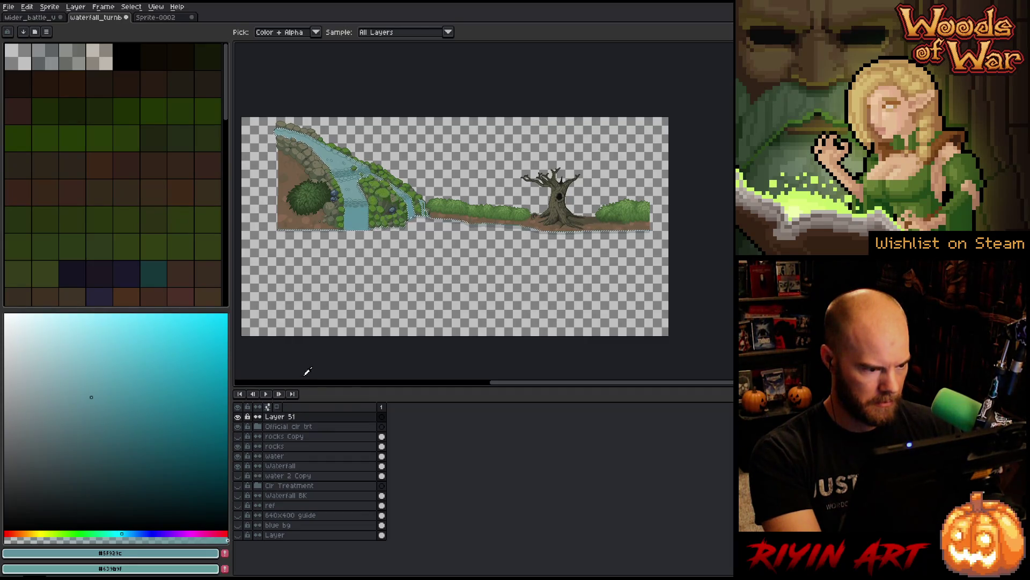
Step: Solo Layer 51 to check its water, then rename it to 'water final'
scroll(322, 204, "up", 3)
scroll(324, 207, "down", 3)
scroll(324, 207, "up", 1)
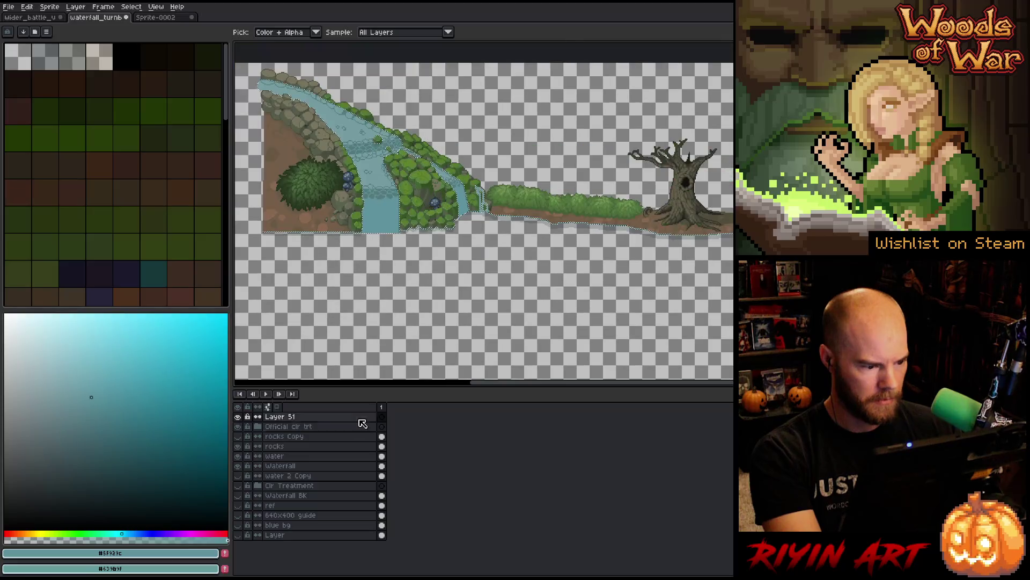
key("ctrl+t")
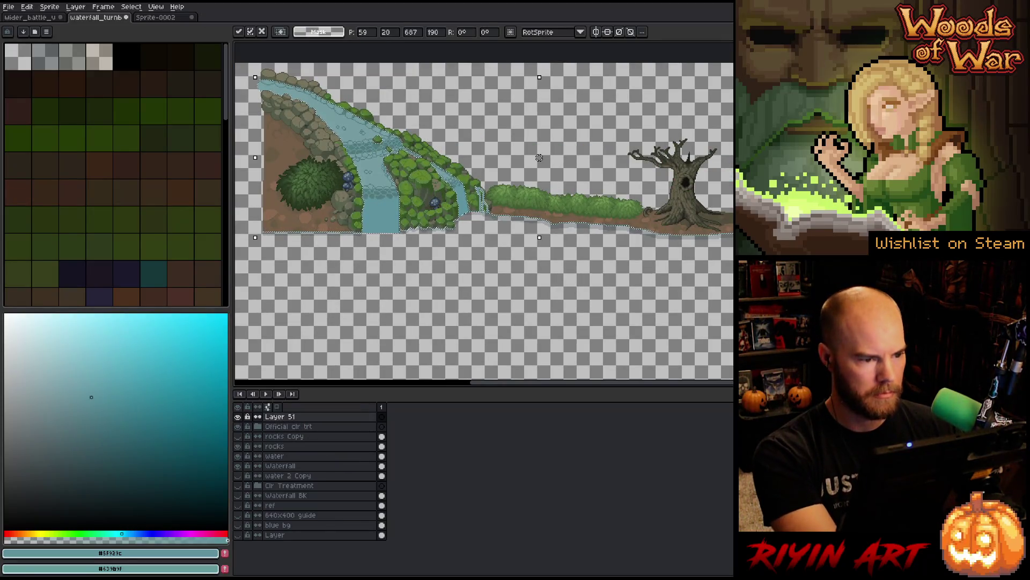
left_click(276, 416)
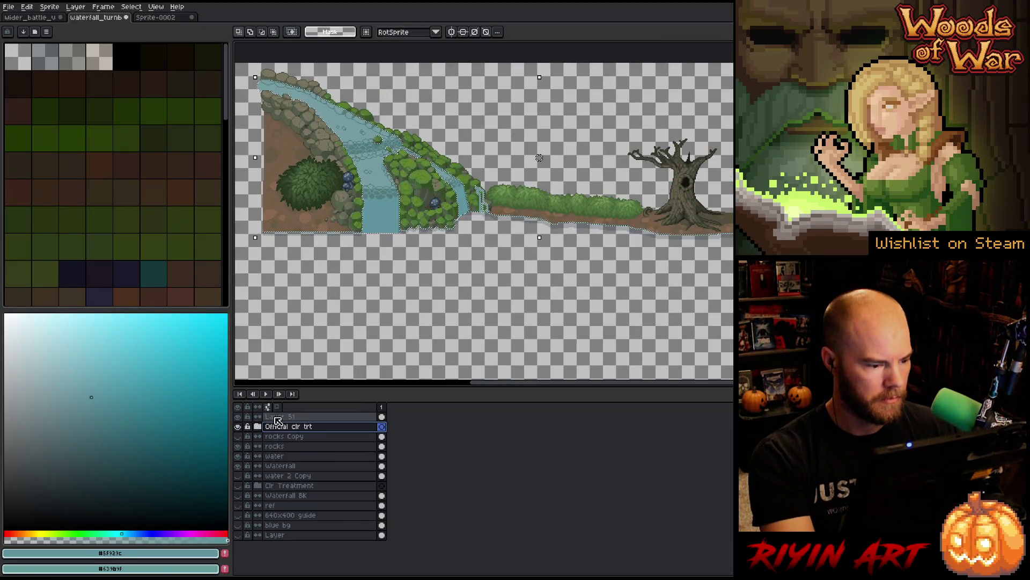
left_click(238, 417, "alt")
left_click(238, 417, "alt")
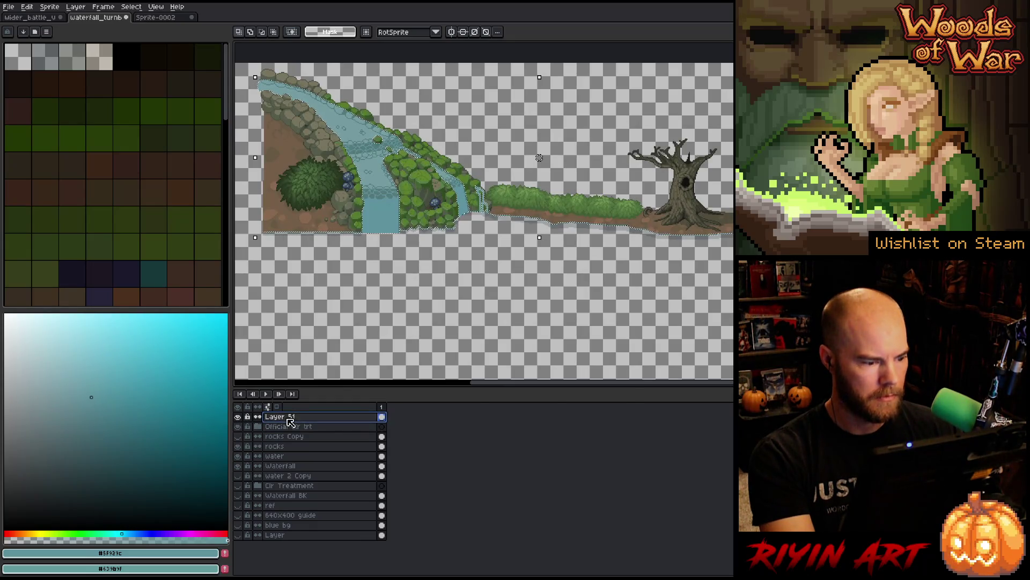
double_click(287, 417)
type("water final")
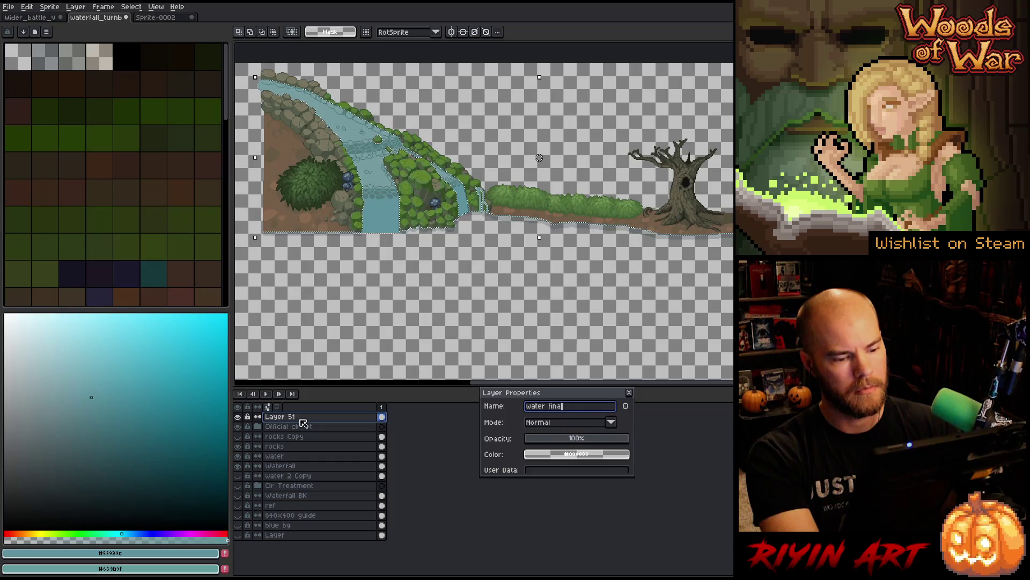
key("Return")
Step: Deselect and show the Clr Treatment reference with its tan background
key("ctrl+d")
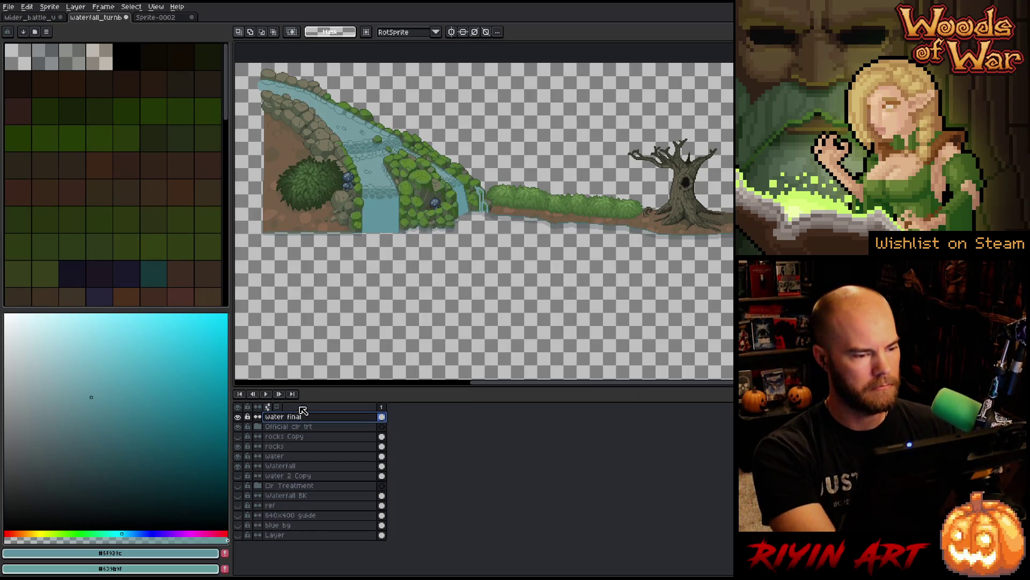
left_click(239, 486)
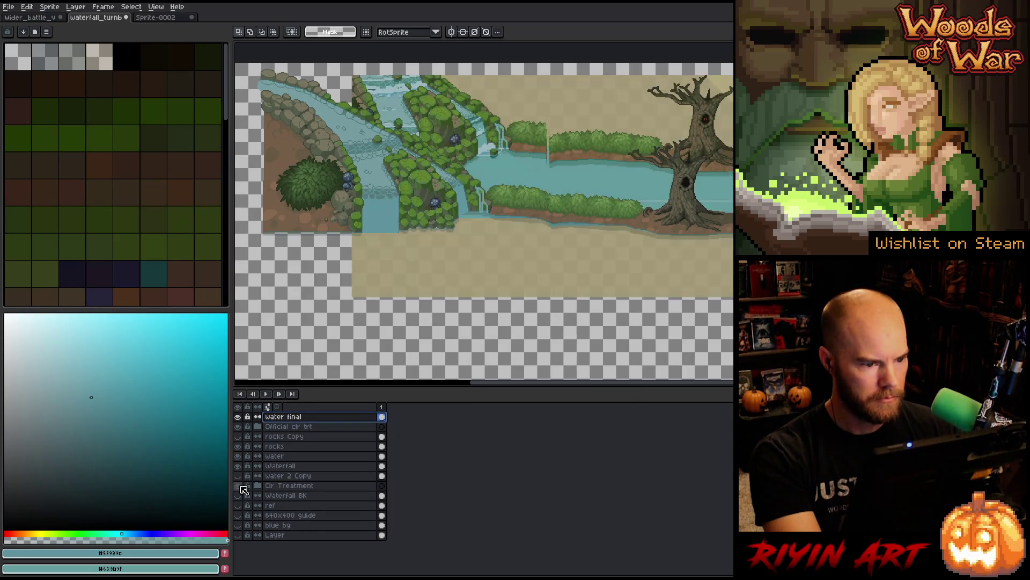
scroll(398, 171, "up", 3)
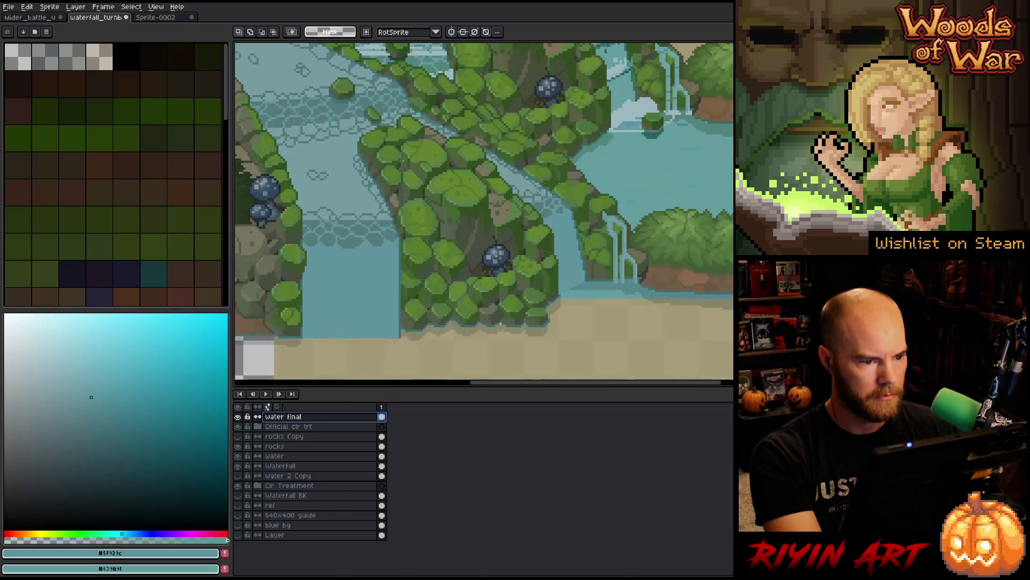
key("space")
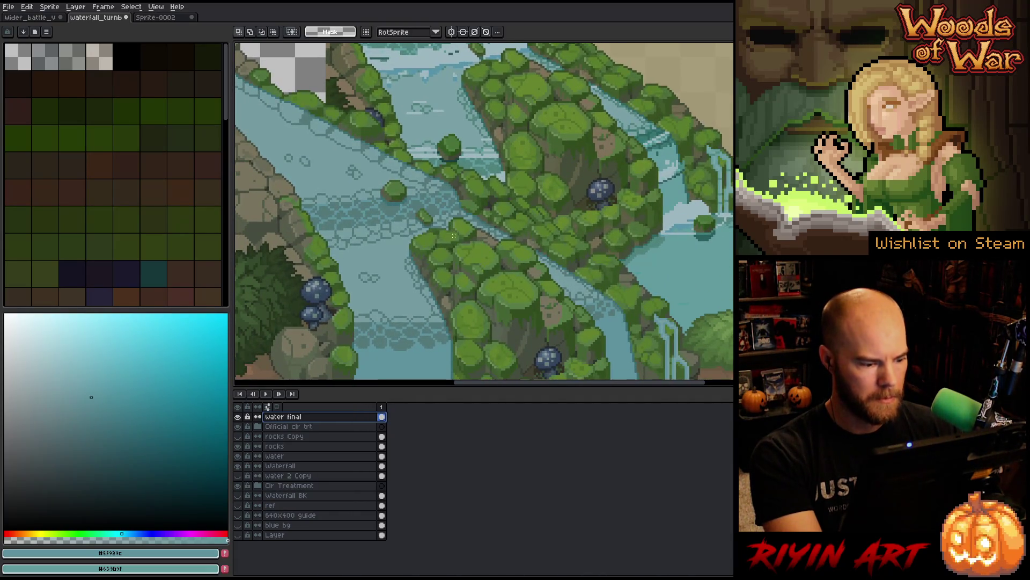
Step: Replace the dark ripple, water and a third colour on water final with teal shades from the reference
key("shift+r")
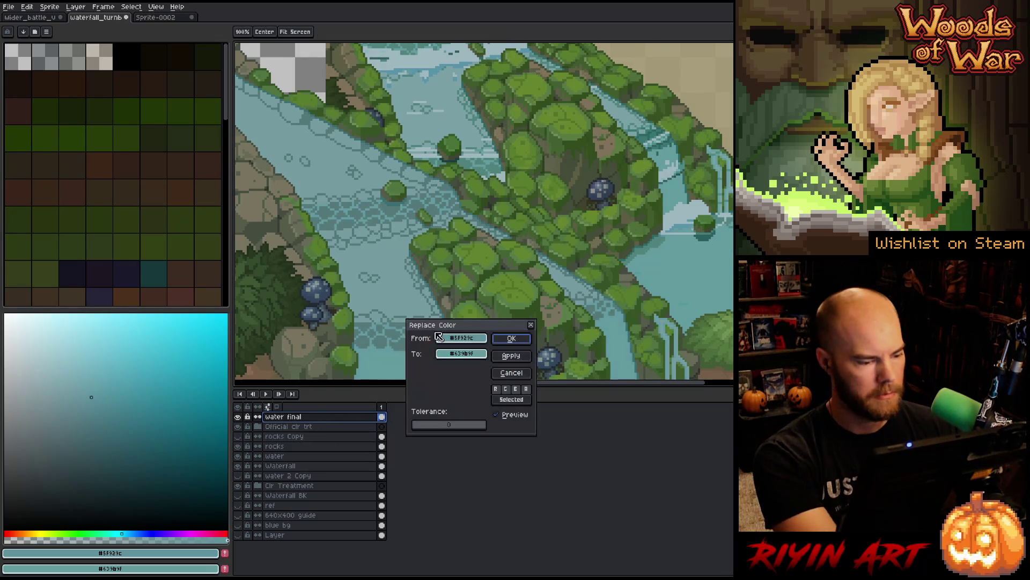
left_click(404, 342)
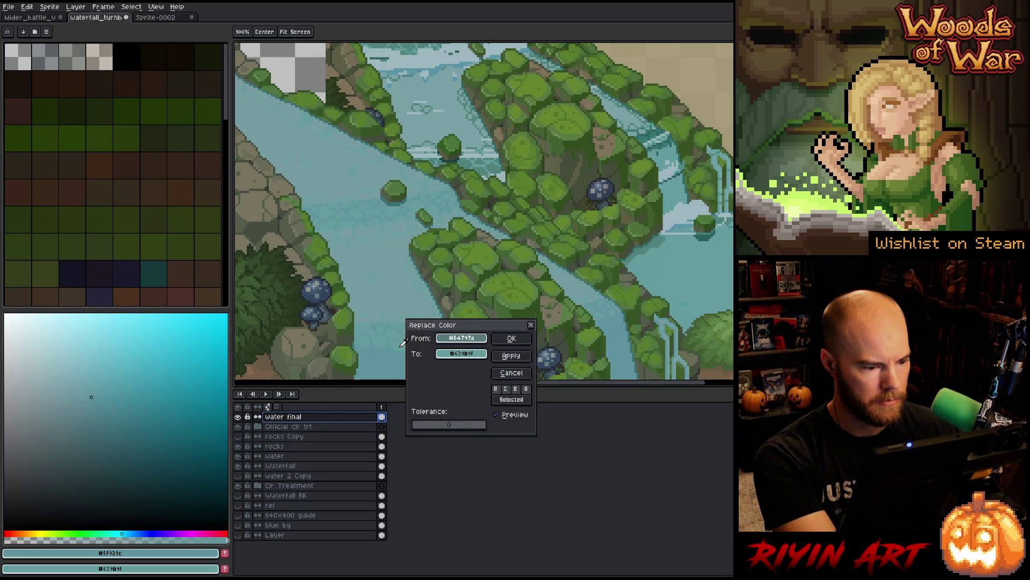
left_click_drag(460, 355, 485, 167)
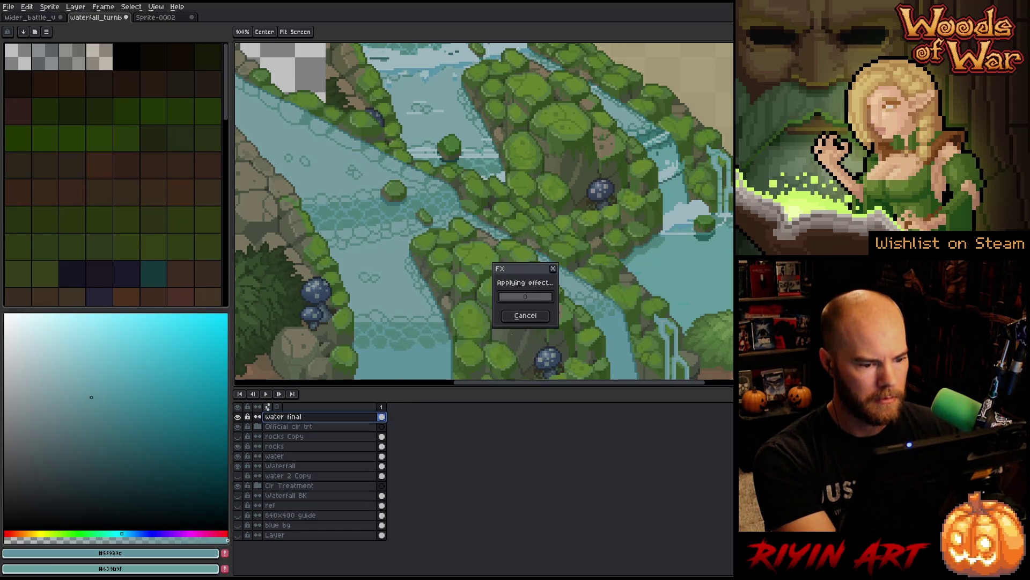
left_click(512, 339)
key("shift+r")
left_click(405, 285)
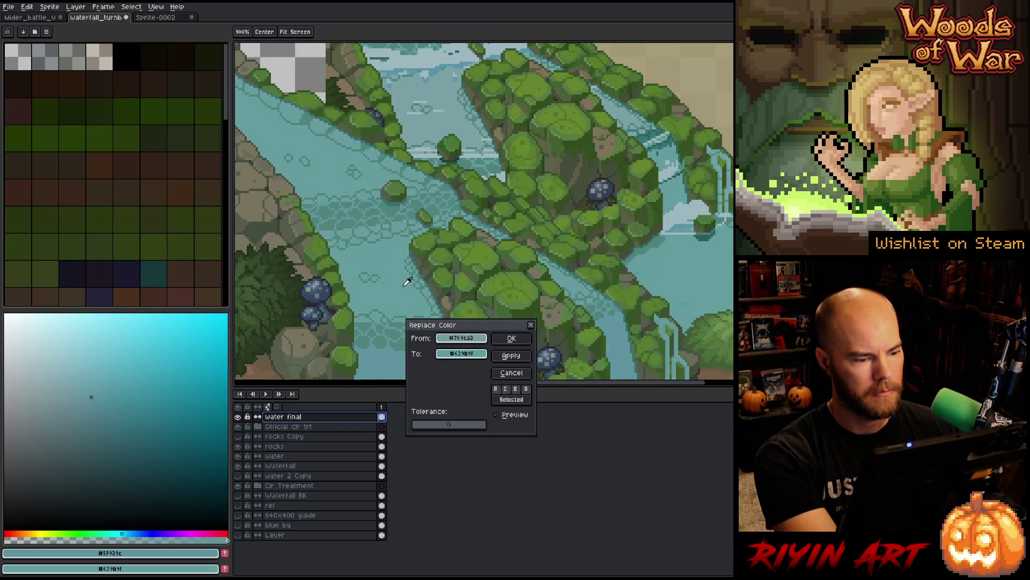
mouse_move(436, 349)
left_mouse_down()
mouse_move(428, 202)
mouse_move(440, 118)
left_mouse_up()
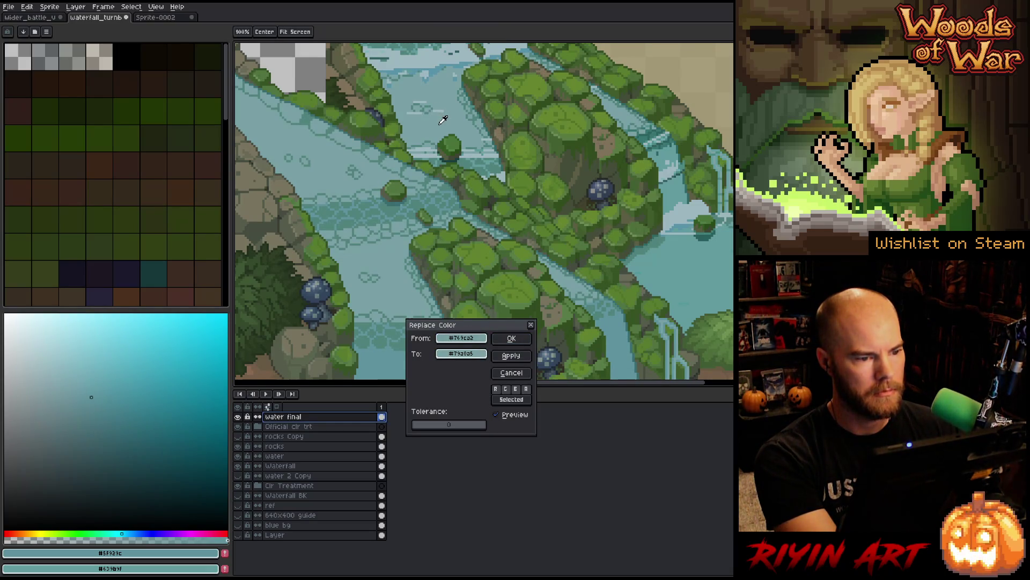
left_click(511, 338)
key("shift+r")
left_click_drag(458, 339, 392, 362)
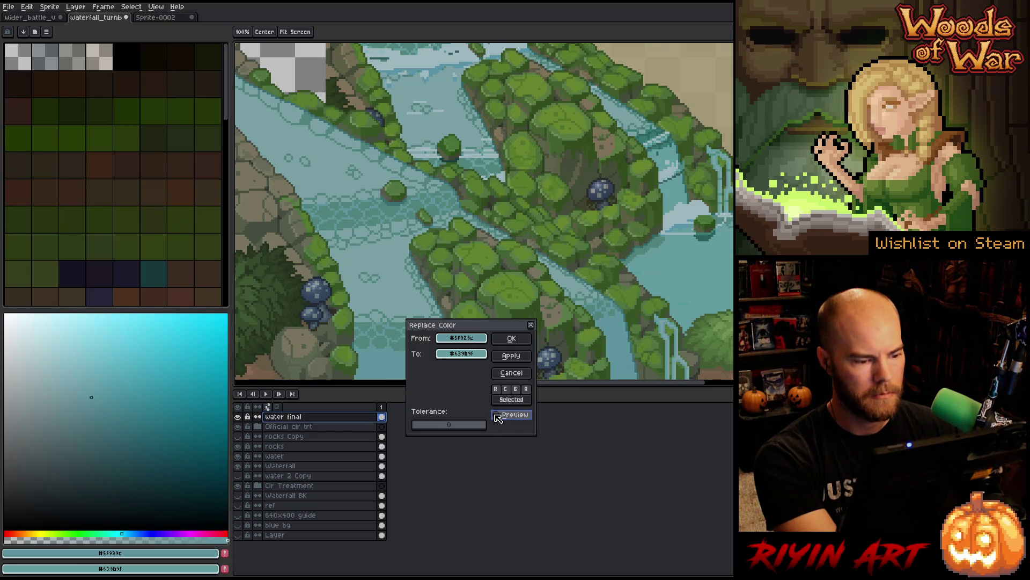
left_click(512, 339)
scroll(515, 349, "down", 3)
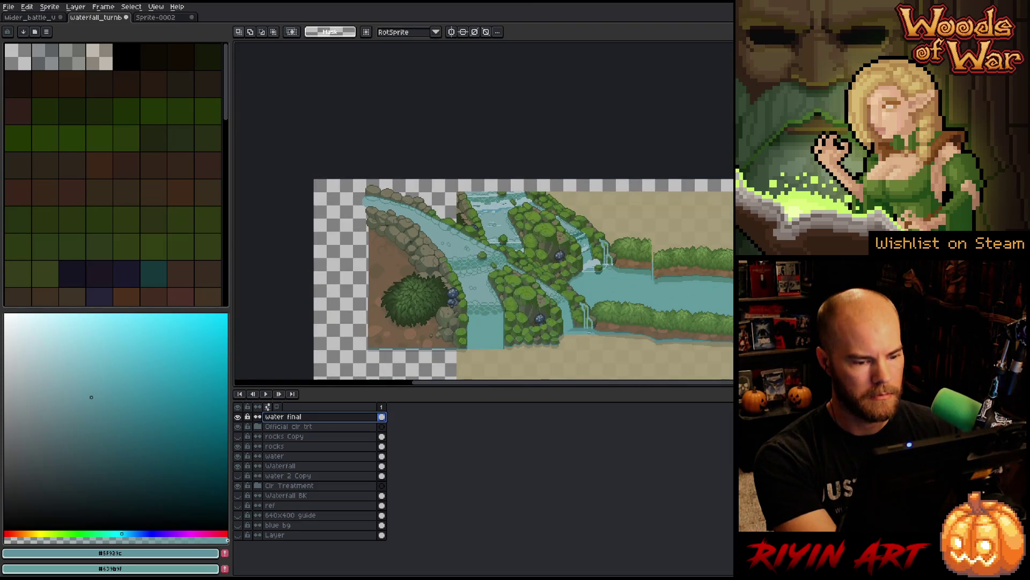
Step: Hide Clr Treatment, select the whole recoloured waterfall, and switch to the wider_battle_u document
scroll(589, 333, "up", 2)
scroll(505, 301, "down", 1)
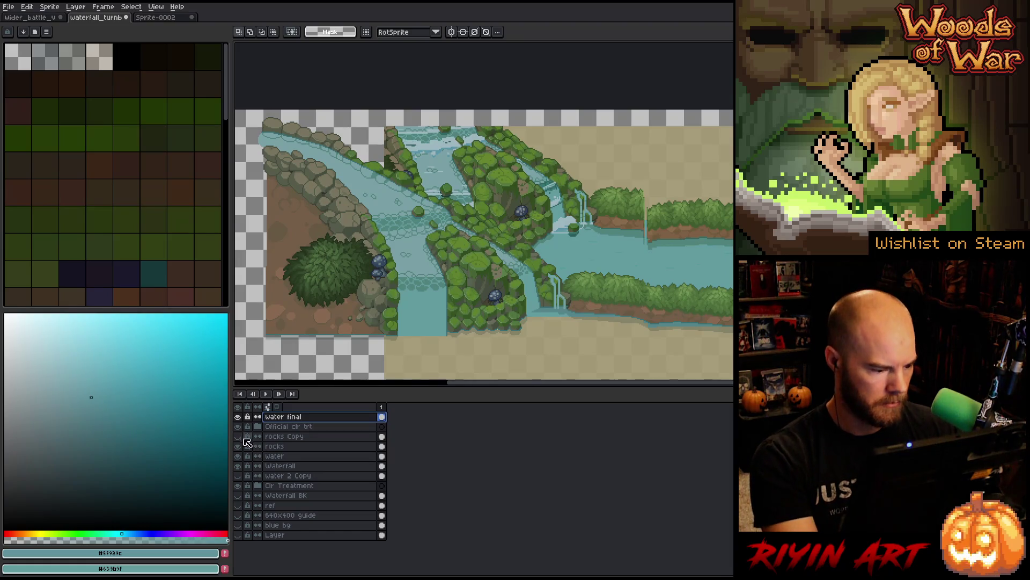
left_click(239, 487)
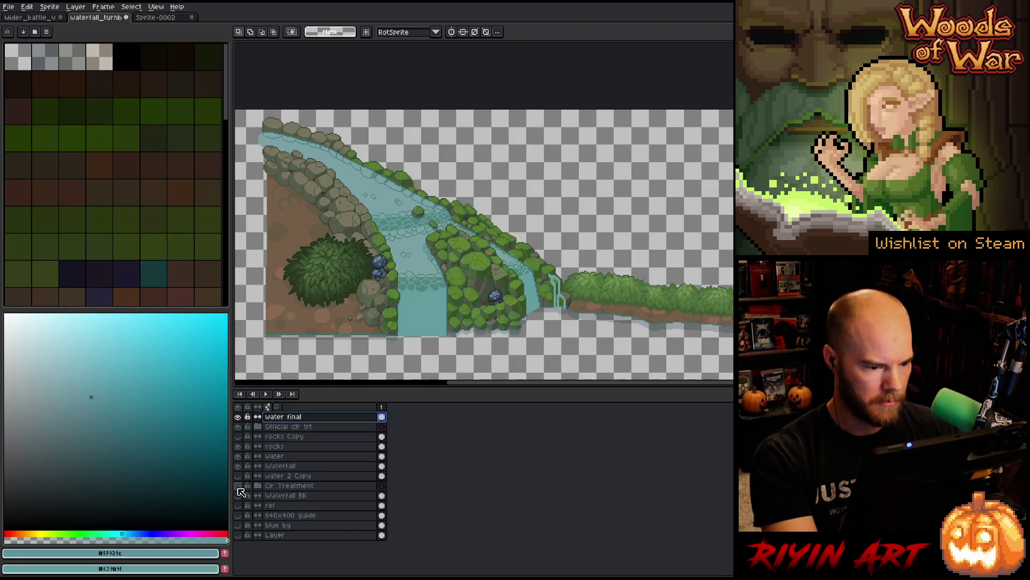
scroll(389, 293, "down", 1)
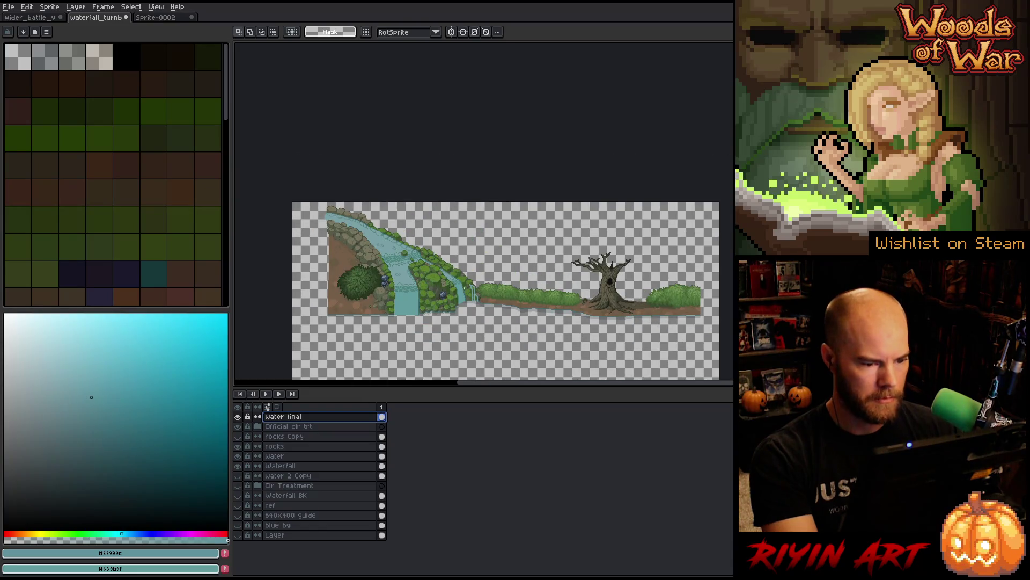
scroll(465, 287, "up", 1)
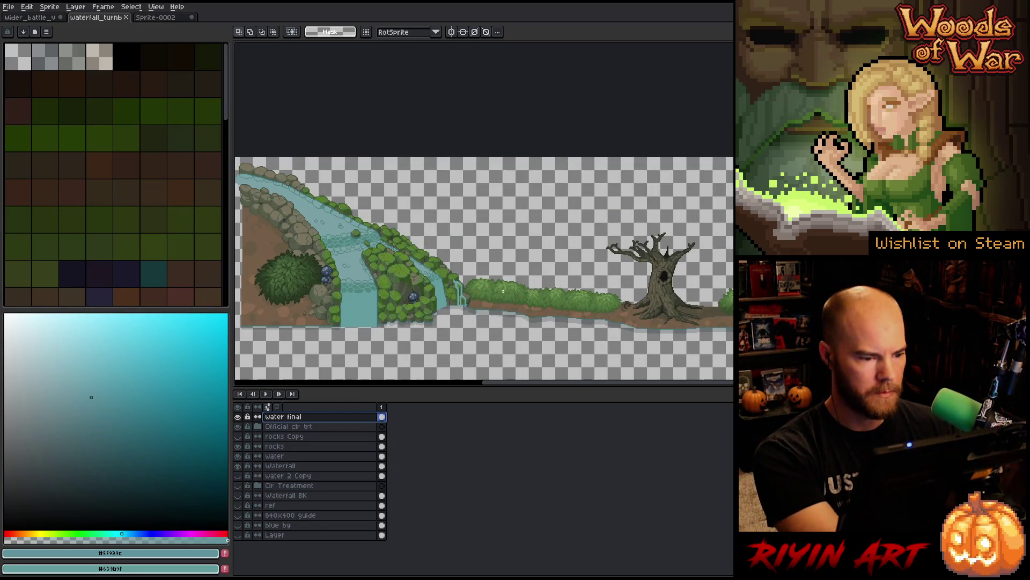
key("ctrl+a")
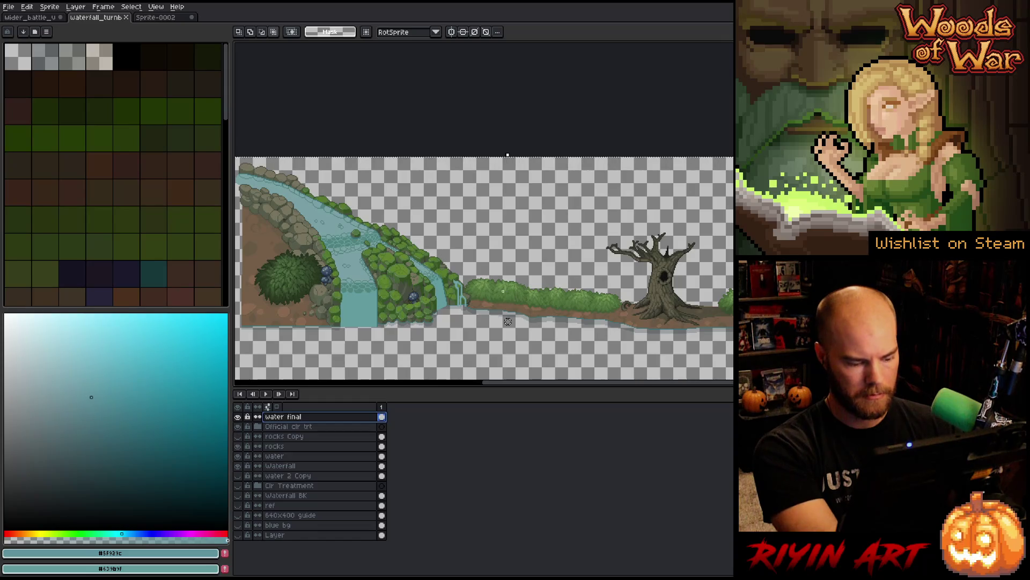
left_click(33, 18)
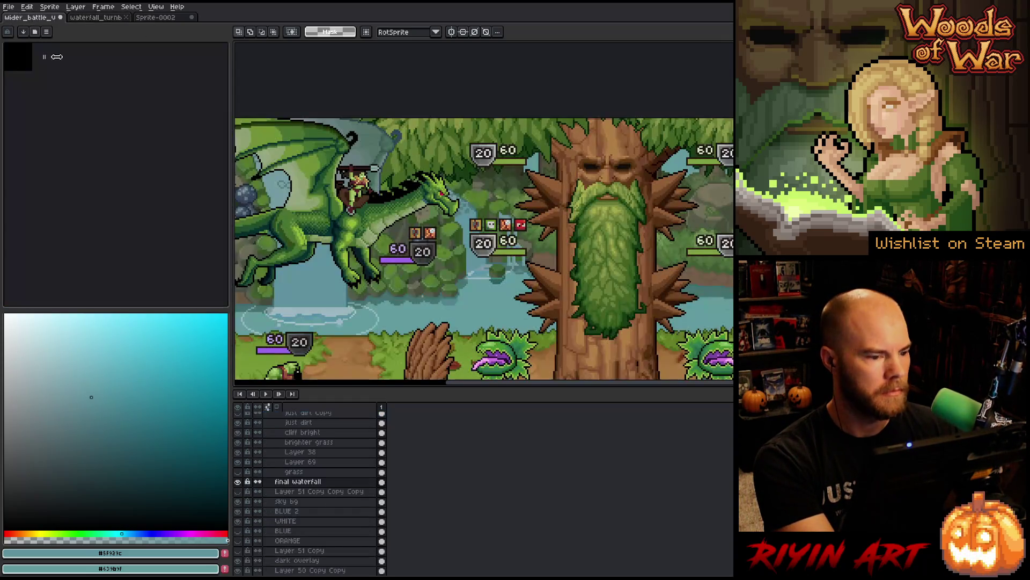
Step: Paste the recoloured waterfall into the final waterfall layer and align it with the river
left_click(382, 479)
scroll(437, 282, "down", 2)
scroll(438, 281, "up", 1)
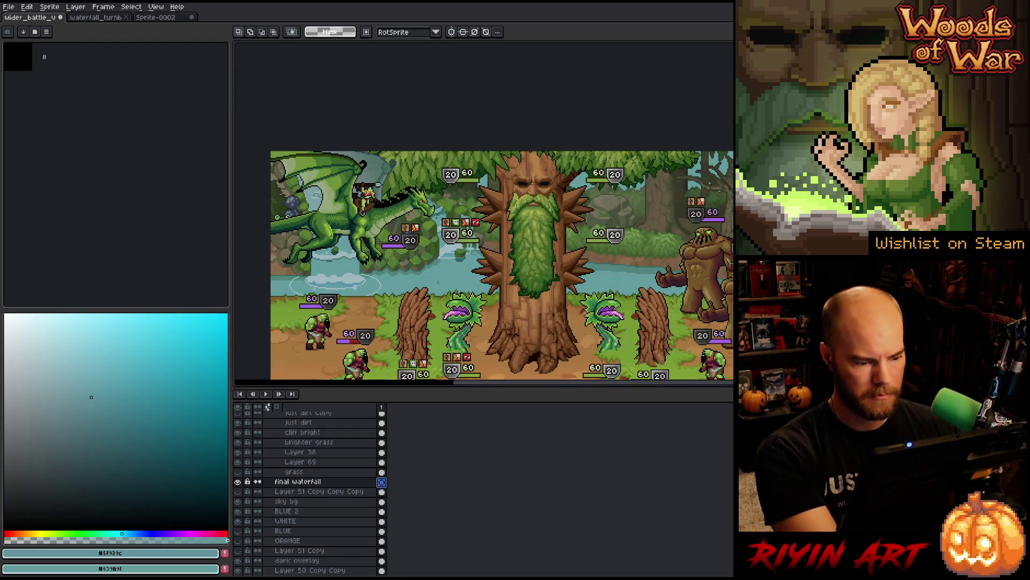
key("ctrl+v")
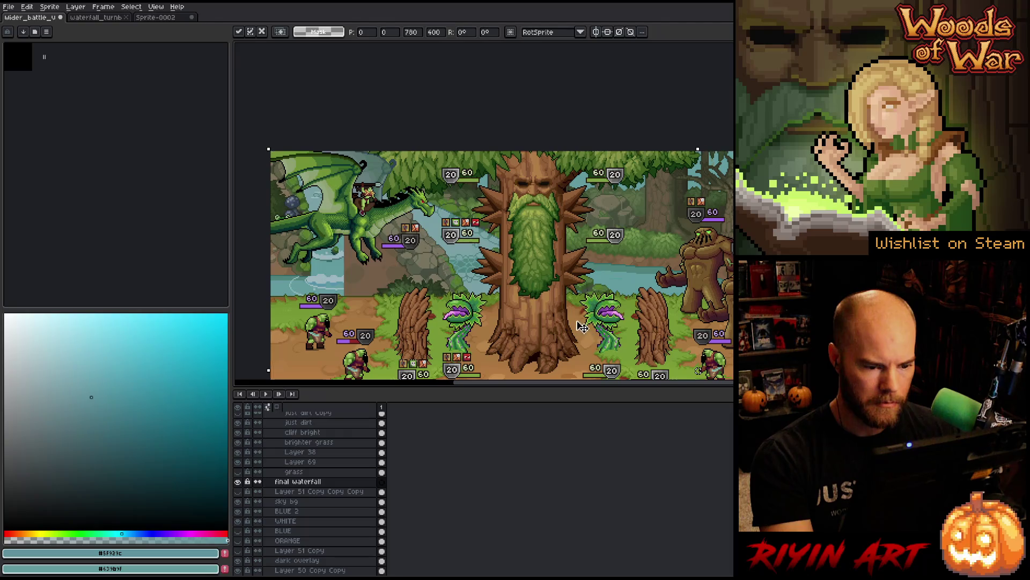
mouse_move(553, 295)
left_mouse_down()
mouse_move(483, 255)
mouse_move(416, 249)
mouse_move(432, 236)
left_mouse_up()
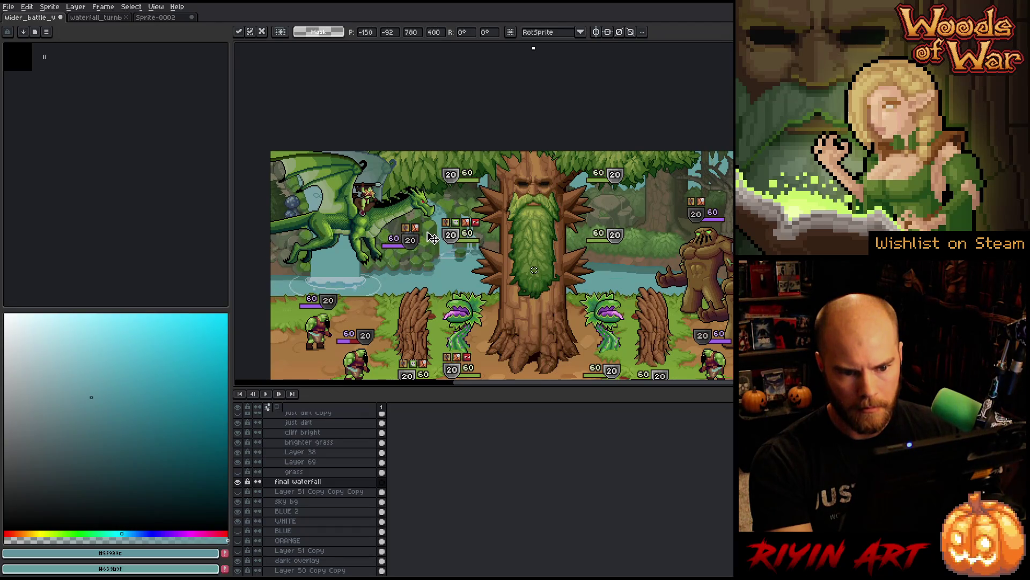
left_click(238, 481)
Step: Flip the final waterfall layer on and off to compare, leave it visible, then go to Sprite-0002
left_click(239, 481)
left_click(238, 482)
left_click(239, 481)
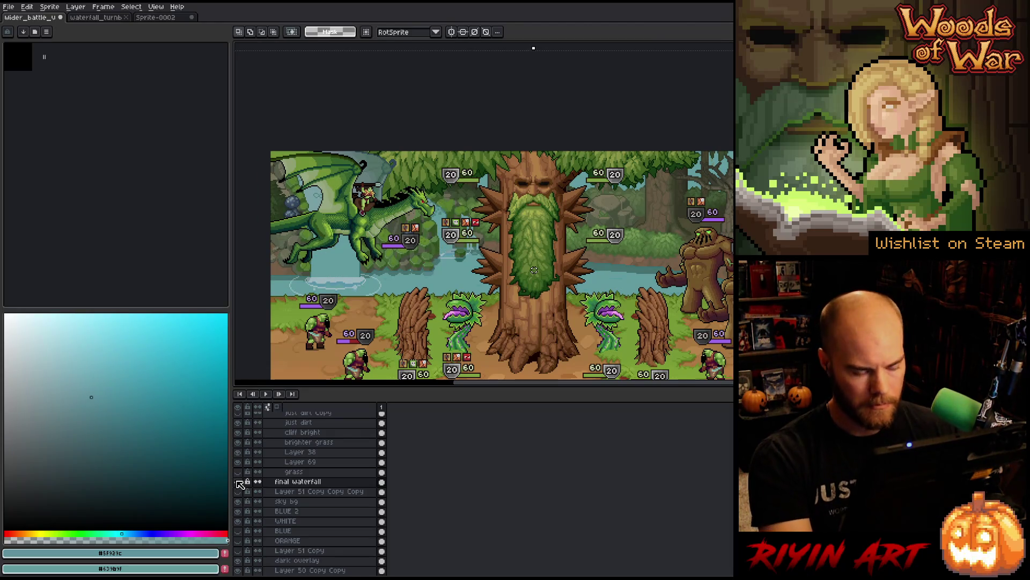
left_click(238, 481)
left_click(238, 481)
left_click(238, 481)
left_click(239, 481)
left_click(239, 481)
left_click(238, 482)
left_click(238, 482)
left_click(239, 482)
left_click(239, 482)
left_click(239, 482)
left_click(238, 481)
left_click(238, 481)
left_click(238, 481)
left_click(239, 482)
left_click(238, 481)
left_click(238, 482)
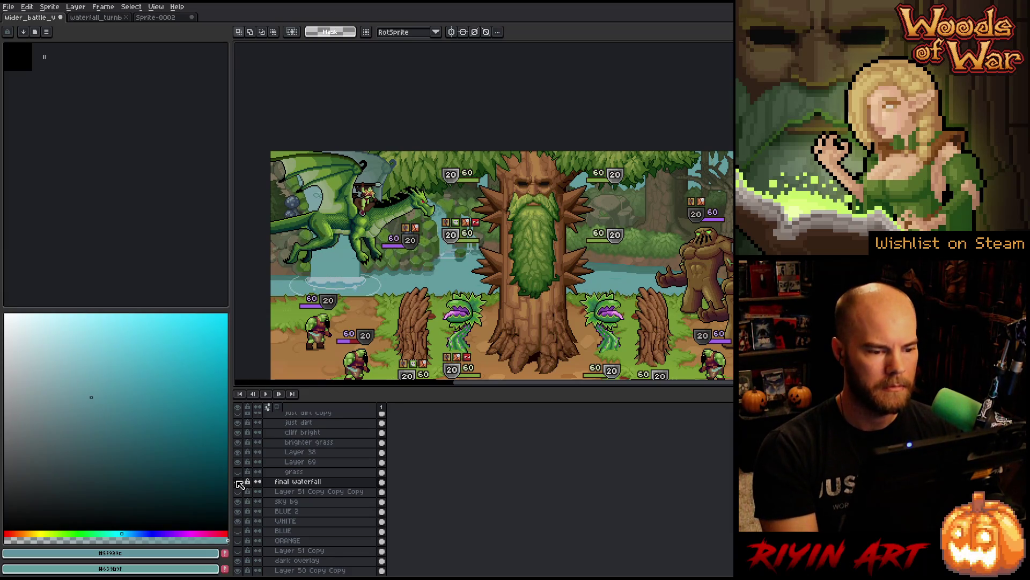
left_click(239, 481)
left_click(239, 481)
left_click(238, 482)
left_click(239, 482)
left_click(238, 481)
left_click(238, 481)
left_click(239, 482)
left_click(238, 482)
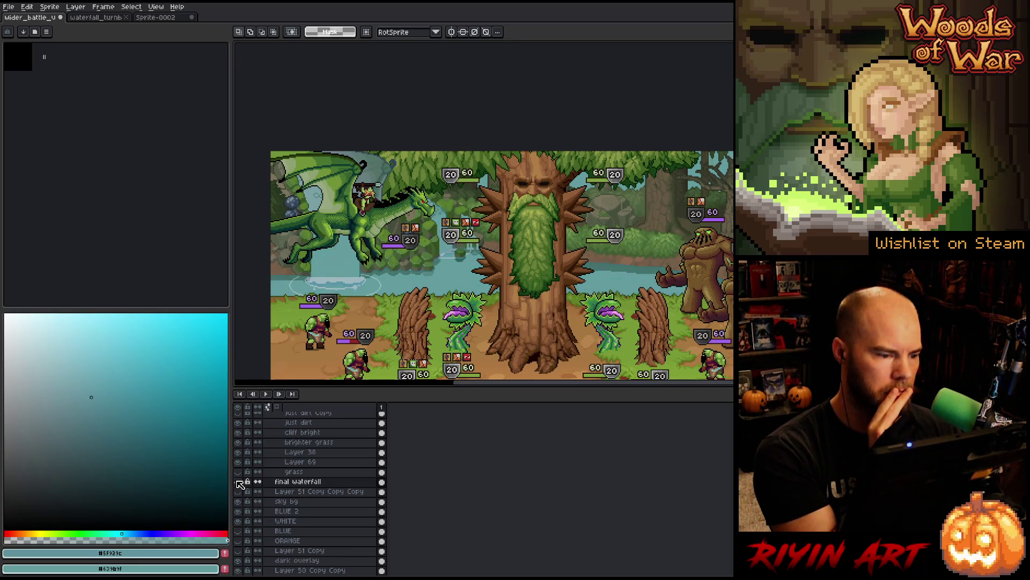
left_click(238, 482)
left_click(238, 481)
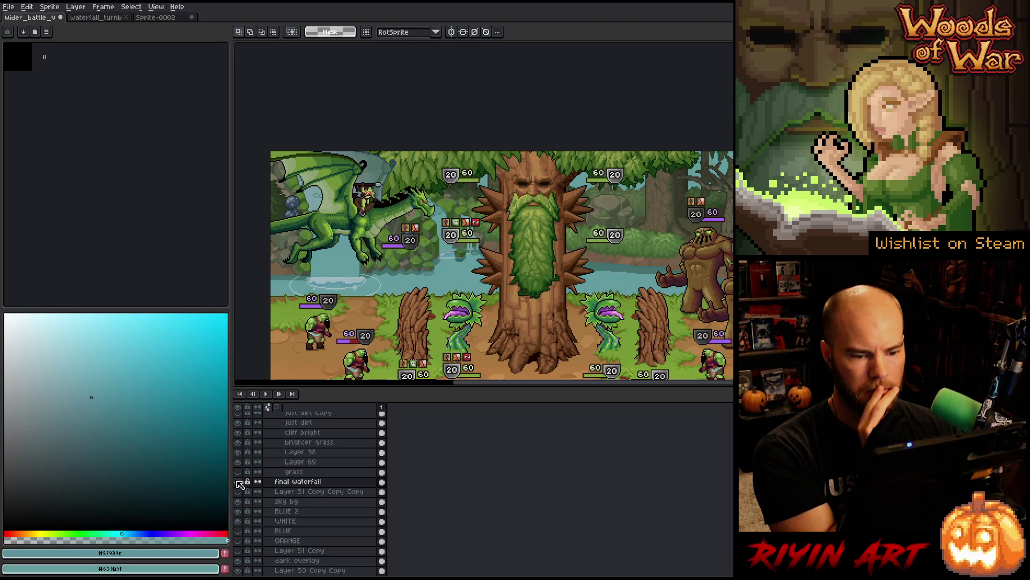
left_click(239, 481)
left_click(239, 481)
left_click(238, 481)
left_click(239, 481)
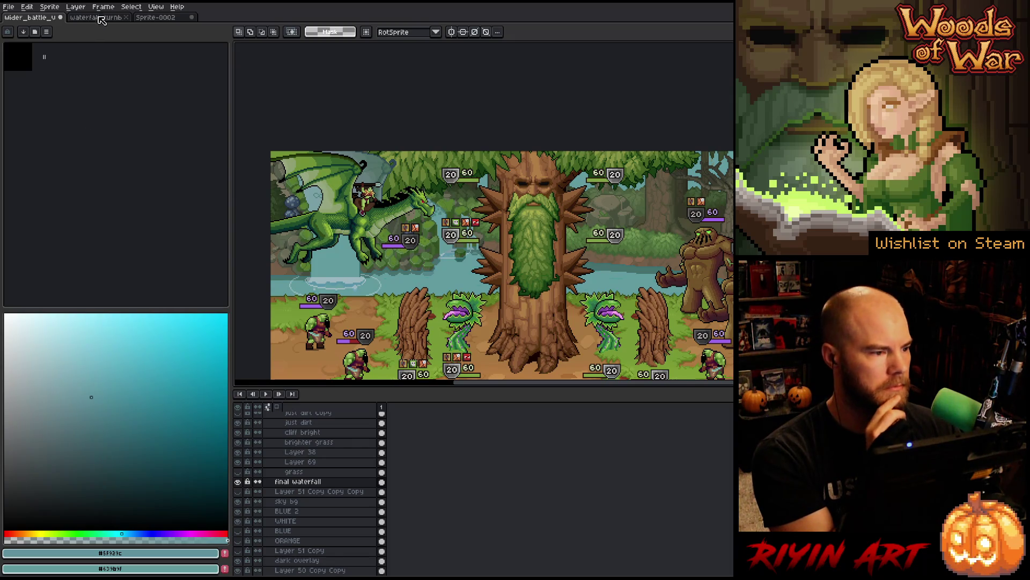
left_click(156, 18)
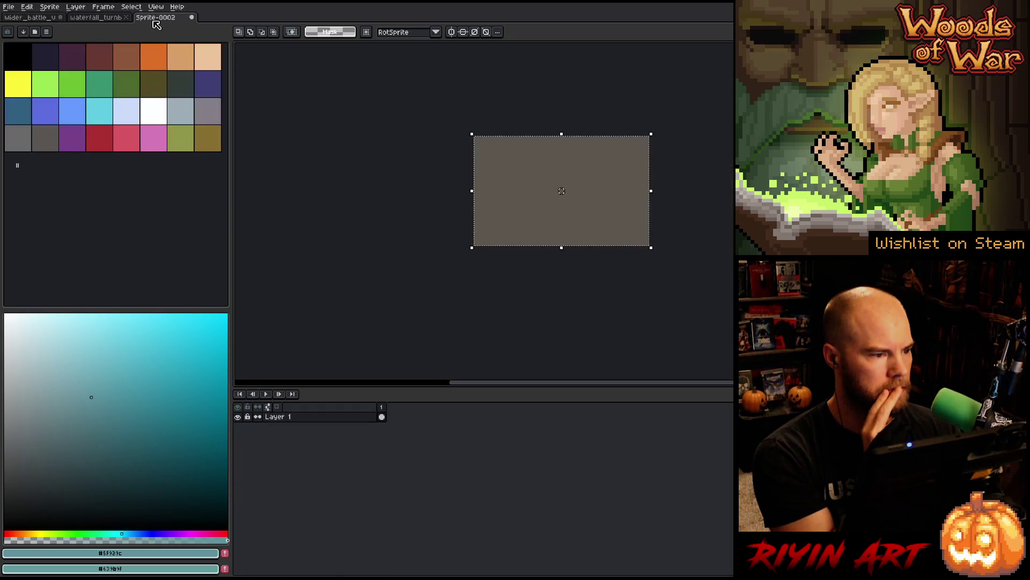
Step: Close Sprite-0002 without saving and show the beige Clr Treatment ground background
left_click(190, 18)
left_click(528, 316)
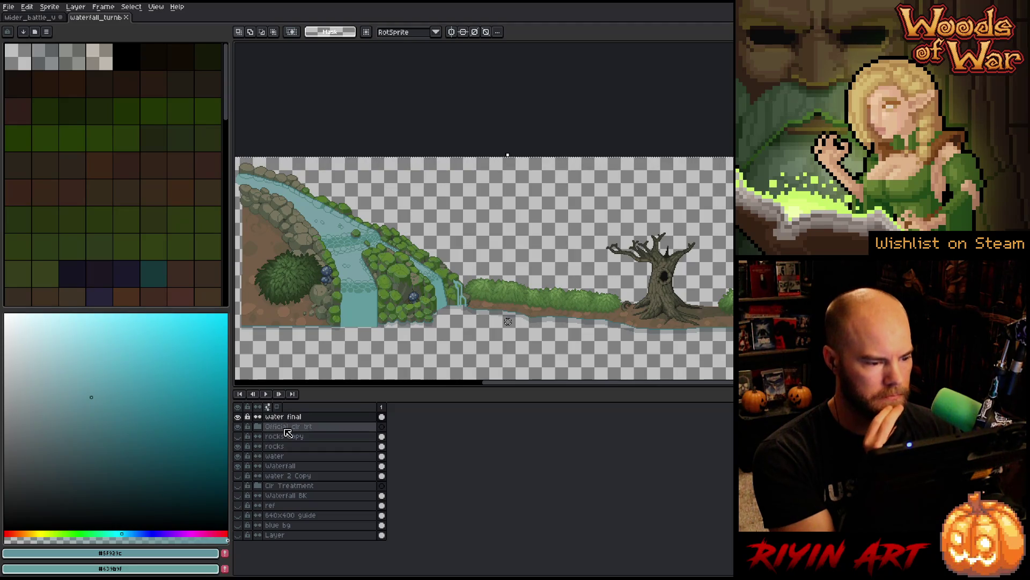
left_click(238, 477)
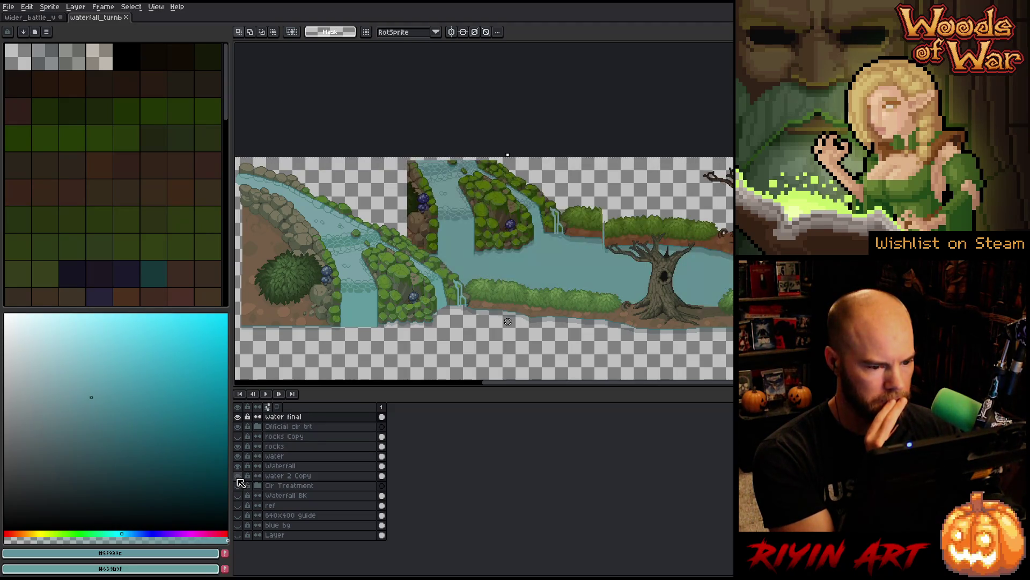
left_click(237, 477)
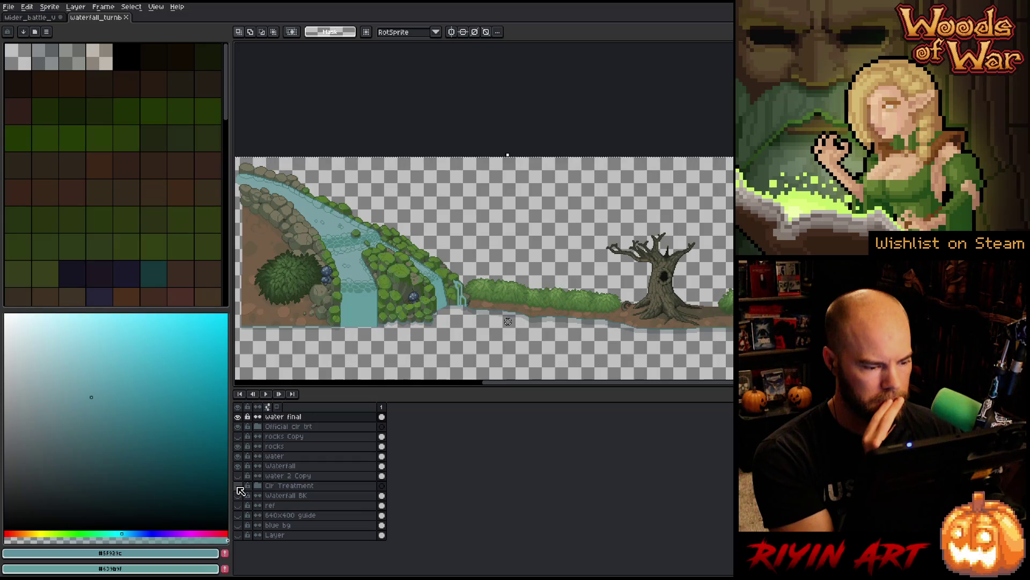
left_click(239, 489)
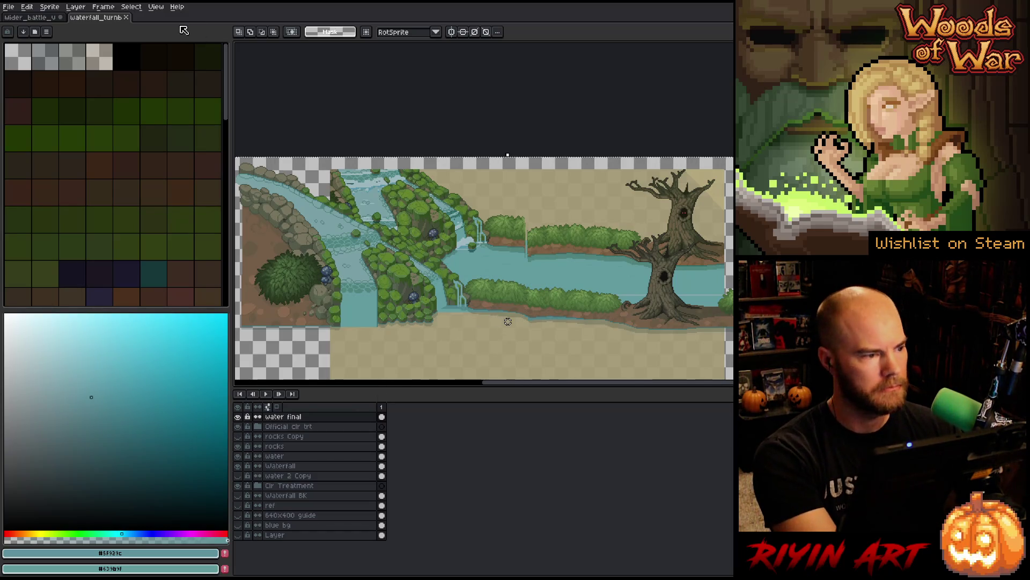
Step: Eyedrop the ground's brown as the drawing colour and select the rocks layer
key("i")
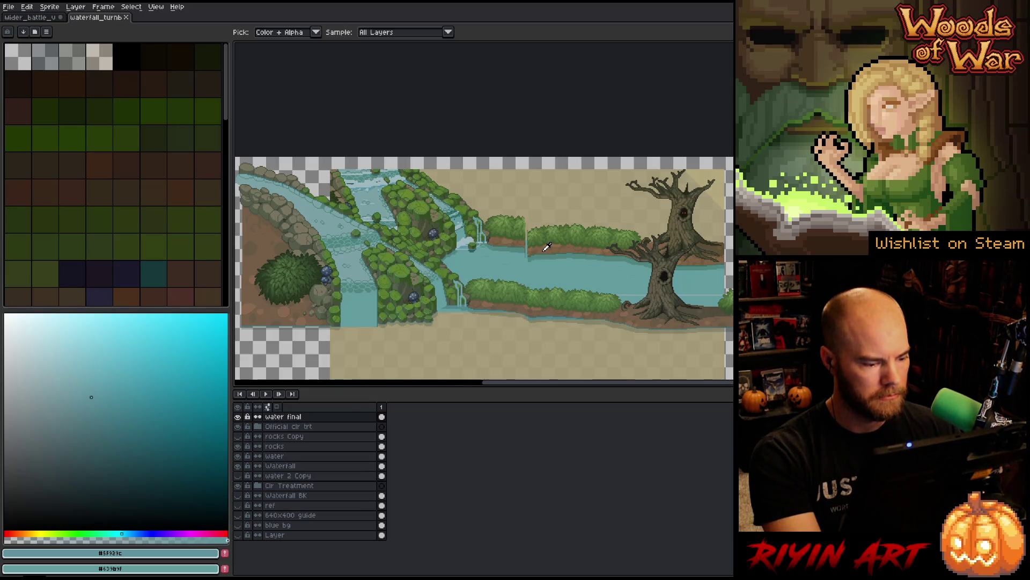
left_click(544, 249)
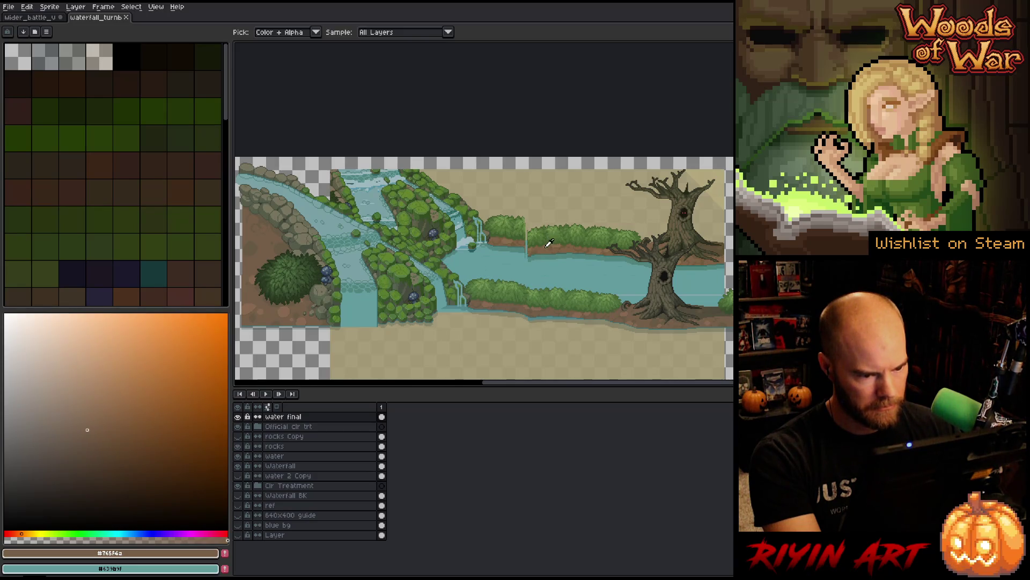
left_click(526, 304)
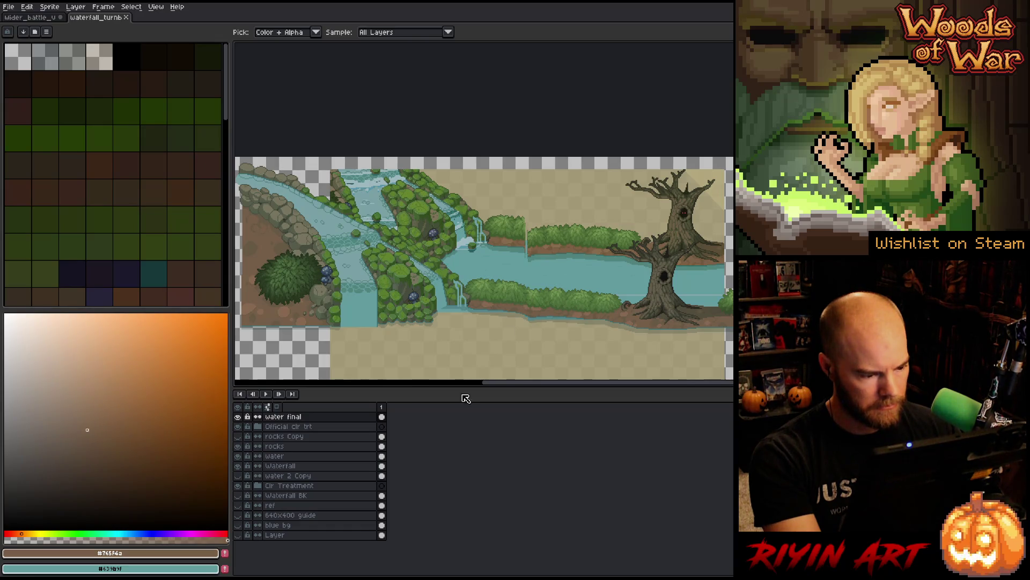
left_click(316, 448)
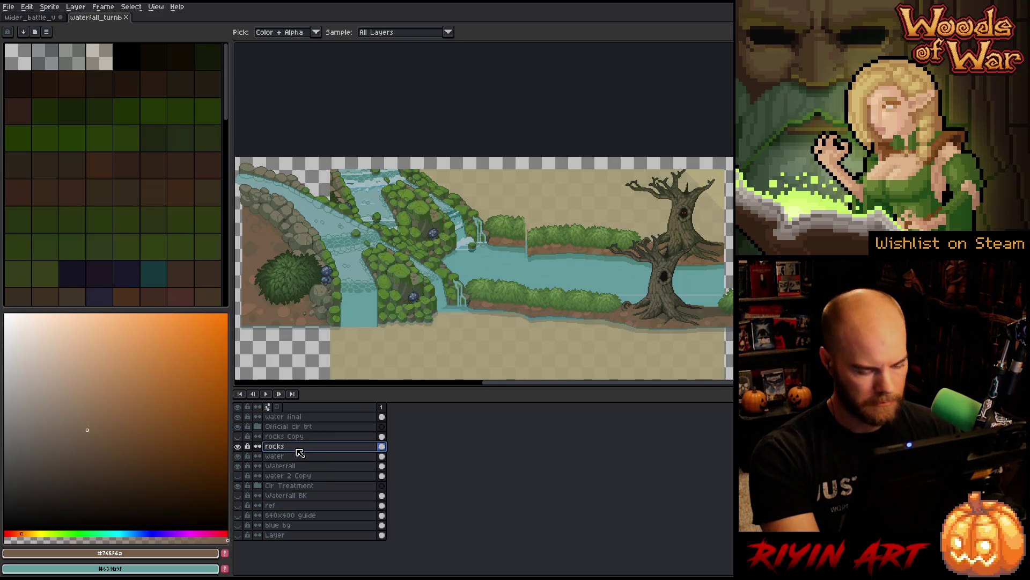
key("ctrl+u")
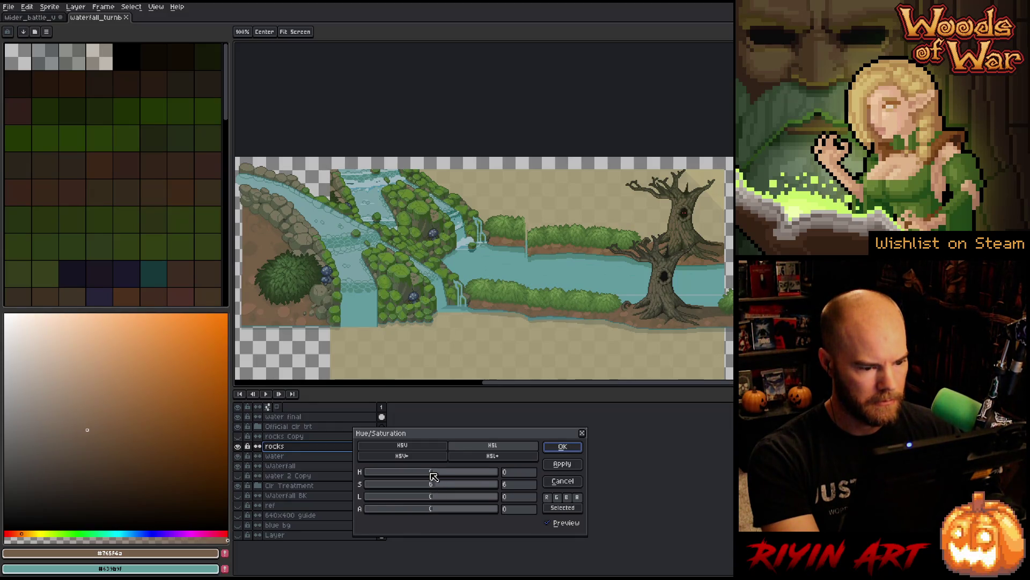
Step: Try a hue shift of -20 on the rocks layer, cancel it, and sample the bushes' dark green
left_click_drag(437, 476, 433, 478)
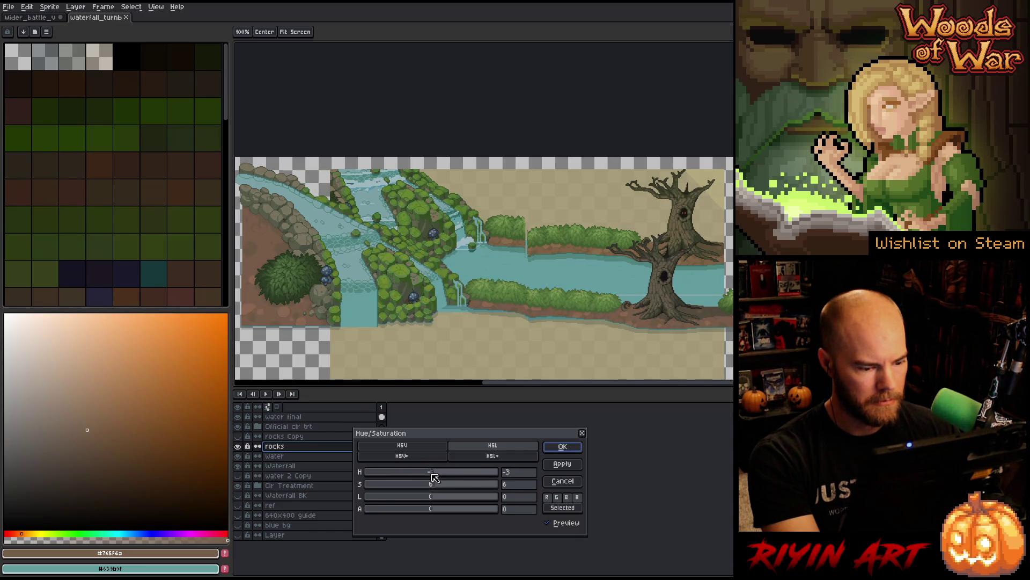
left_click(556, 486)
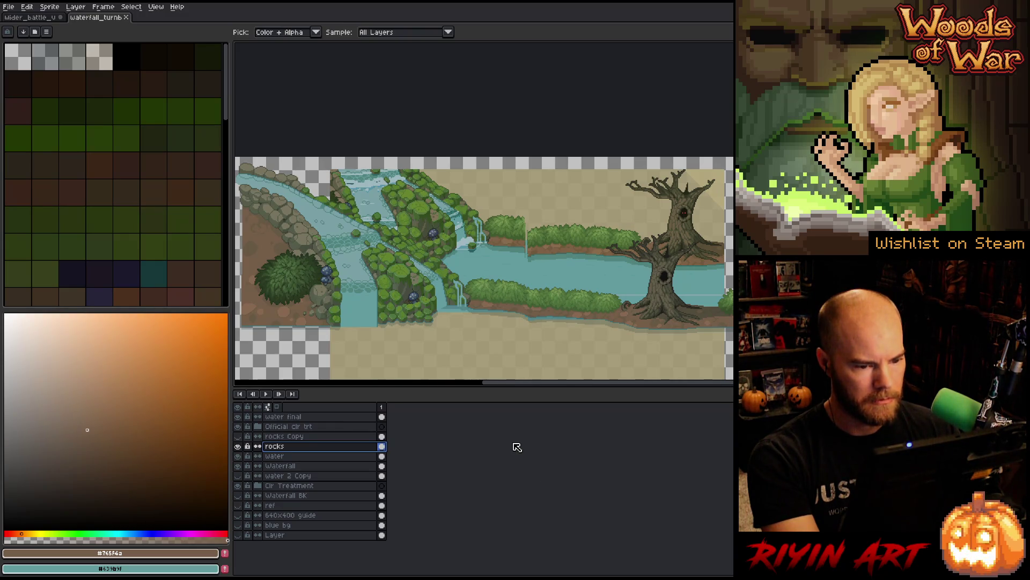
scroll(587, 250, "up", 3)
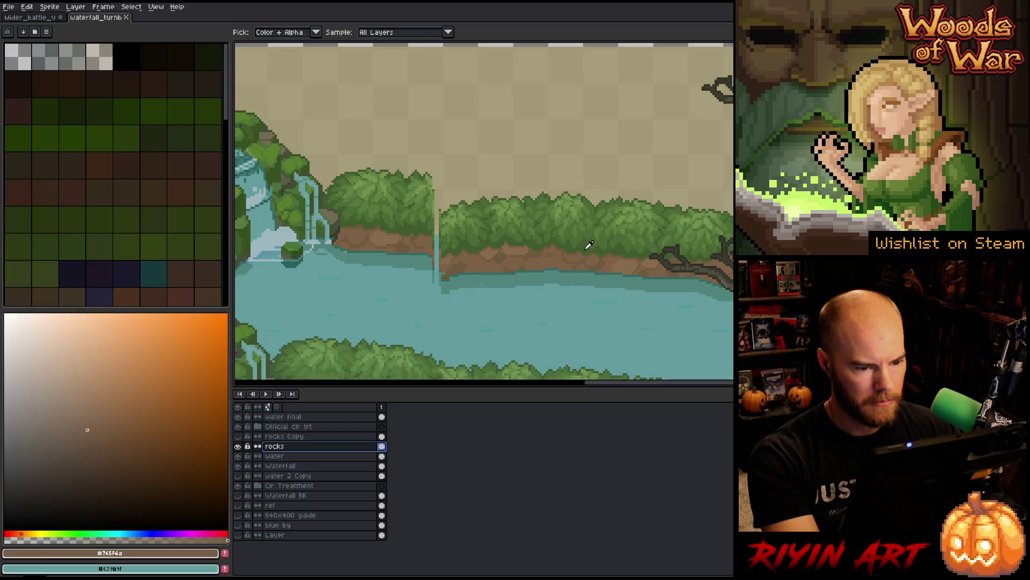
left_click(588, 245)
Step: Bring the waterfall's left side into view and toggle the beige Clr Treatment background to compare
scroll(534, 310, "down", 2)
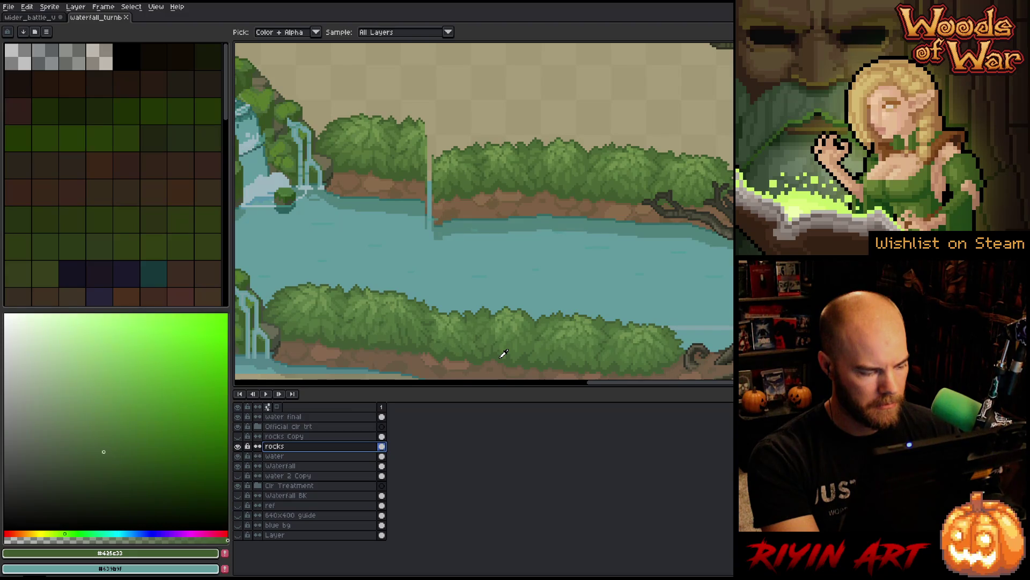
scroll(504, 354, "down", 2)
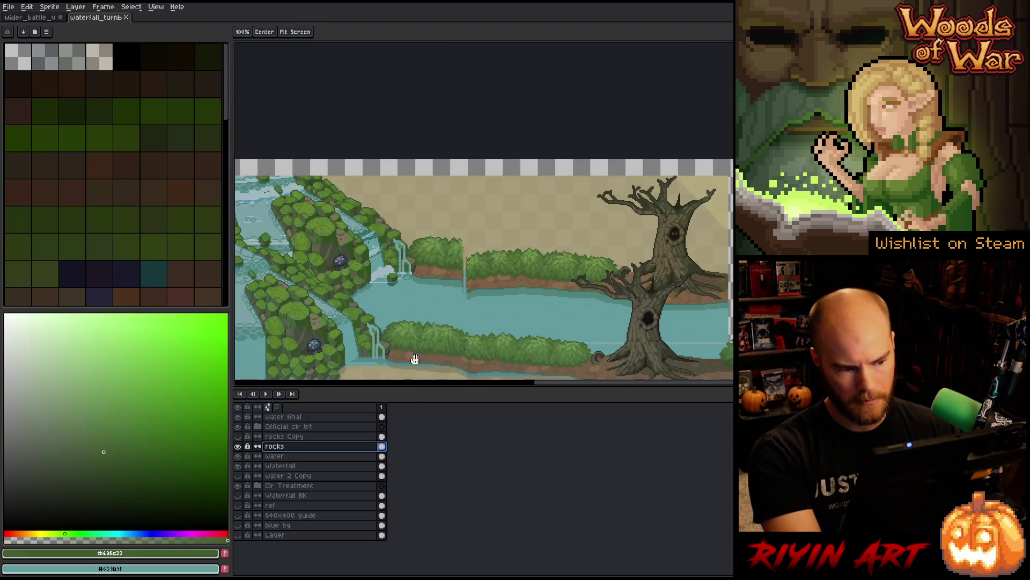
left_click_drag(397, 316, 487, 265)
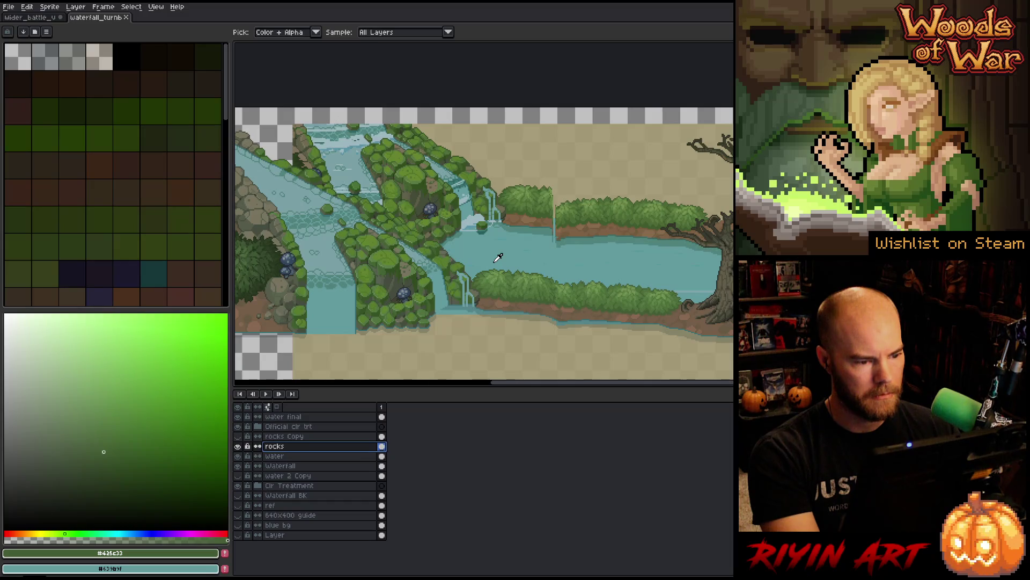
scroll(486, 263, "down", 2)
scroll(475, 286, "up", 2)
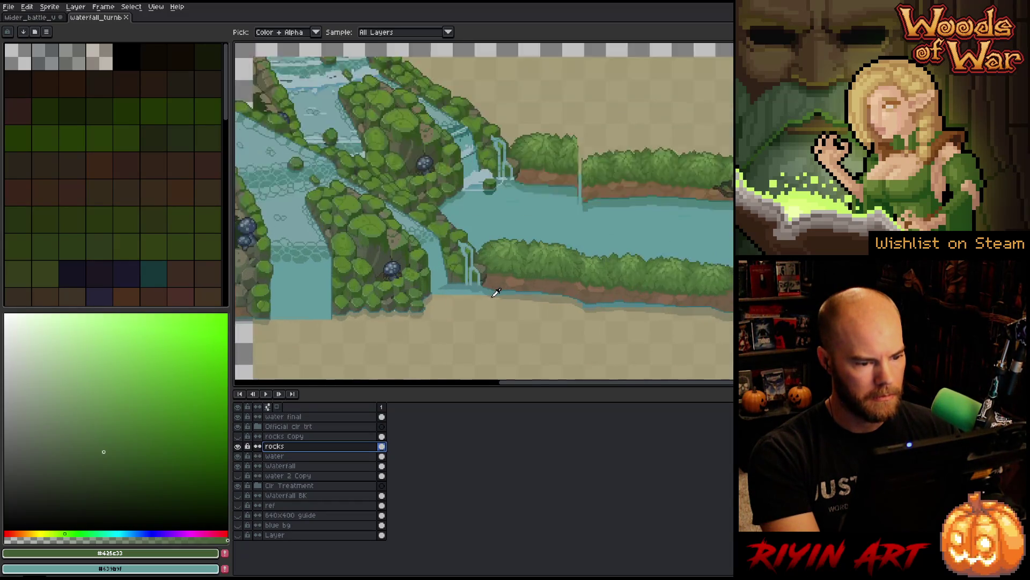
scroll(492, 288, "up", 1)
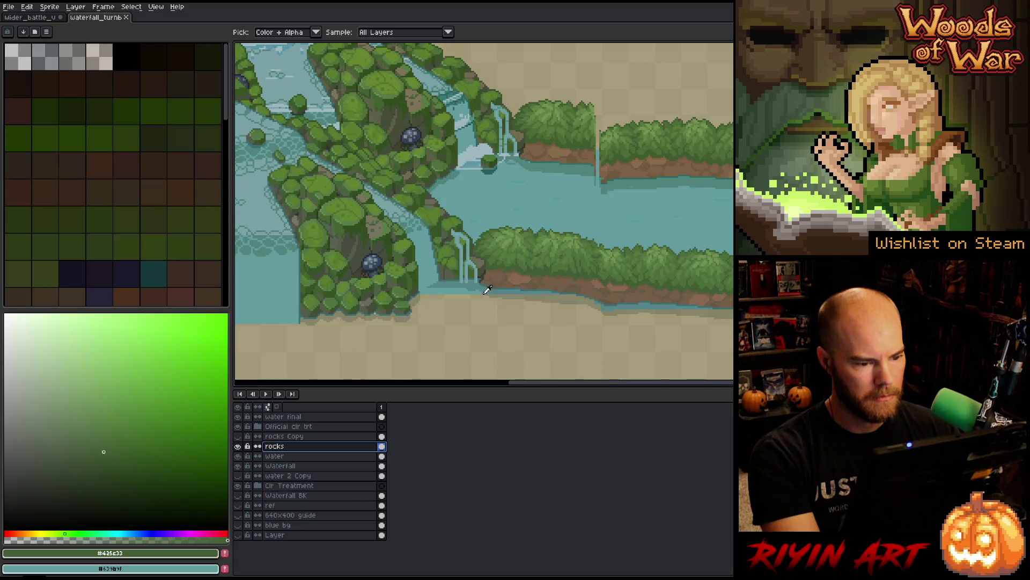
scroll(510, 278, "up", 2)
scroll(510, 278, "down", 1)
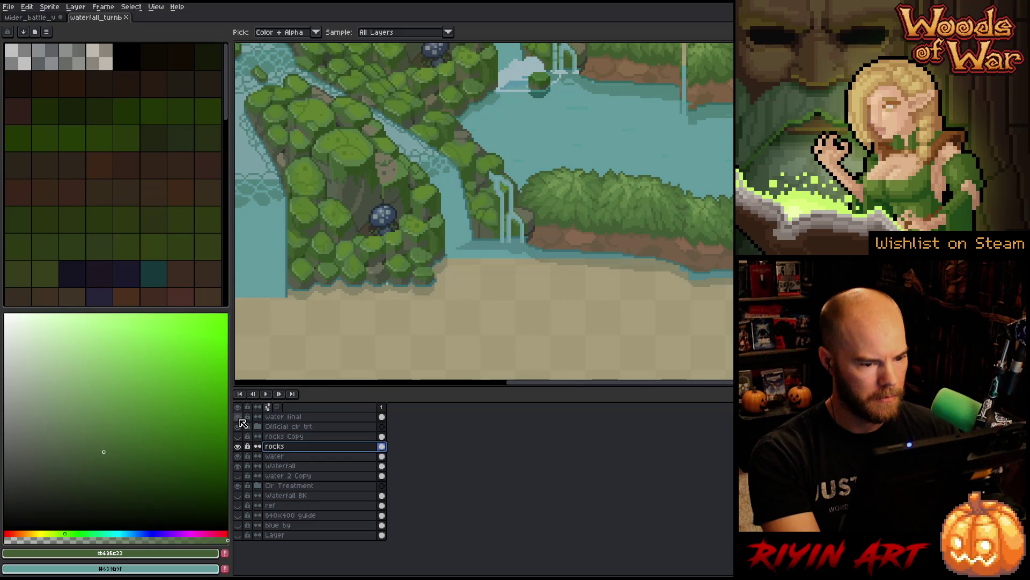
left_click(239, 488)
left_click(240, 489)
left_click(239, 488)
left_click(239, 488)
scroll(455, 268, "down", 2)
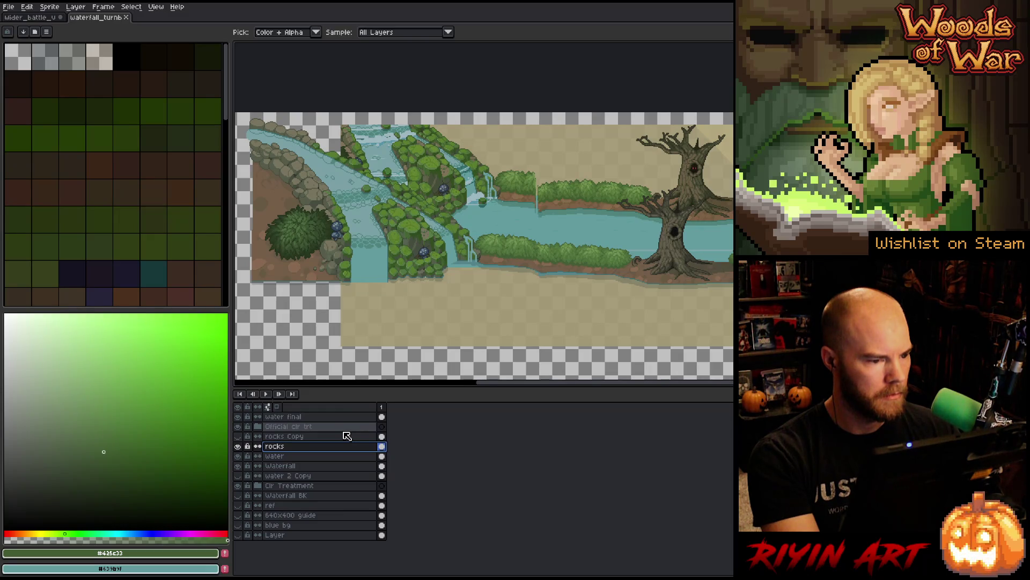
scroll(340, 111, "up", 5)
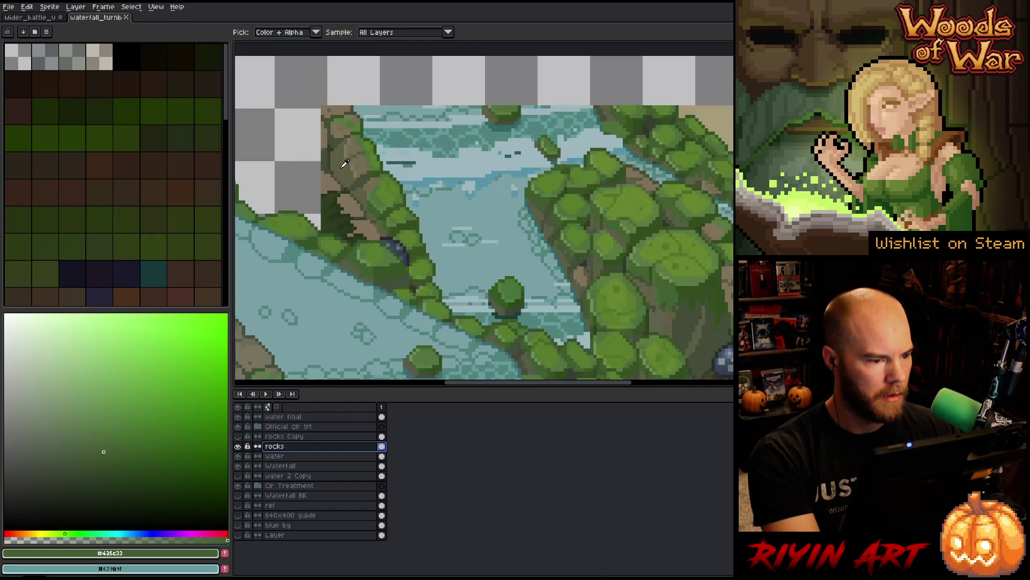
Step: Sample the bank rocks' grey-green and a moss tone, then open BLUE 2's properties in Official clr trt
left_click(343, 161)
key("space")
left_click_drag(321, 267, 517, 188)
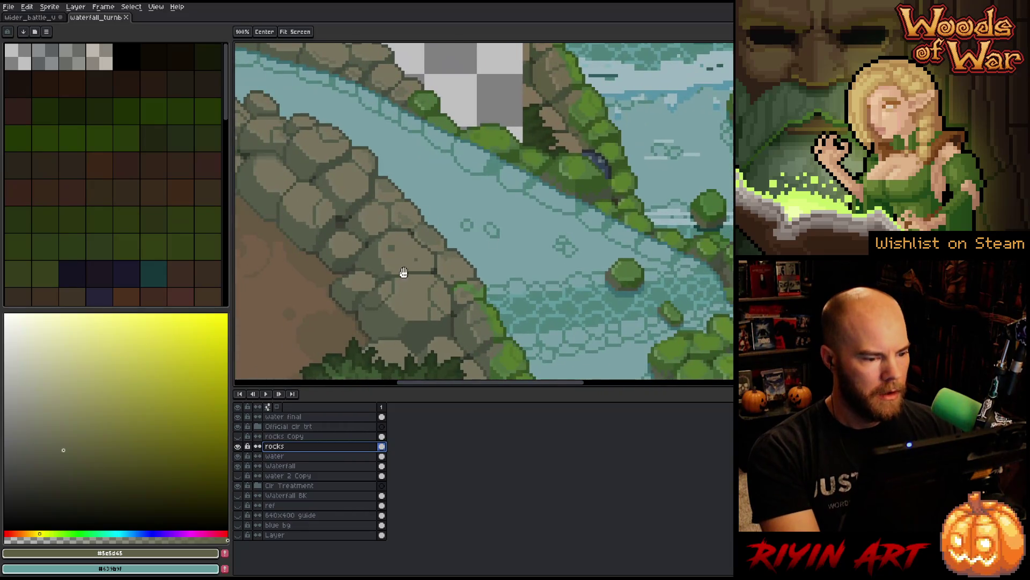
left_click(374, 257)
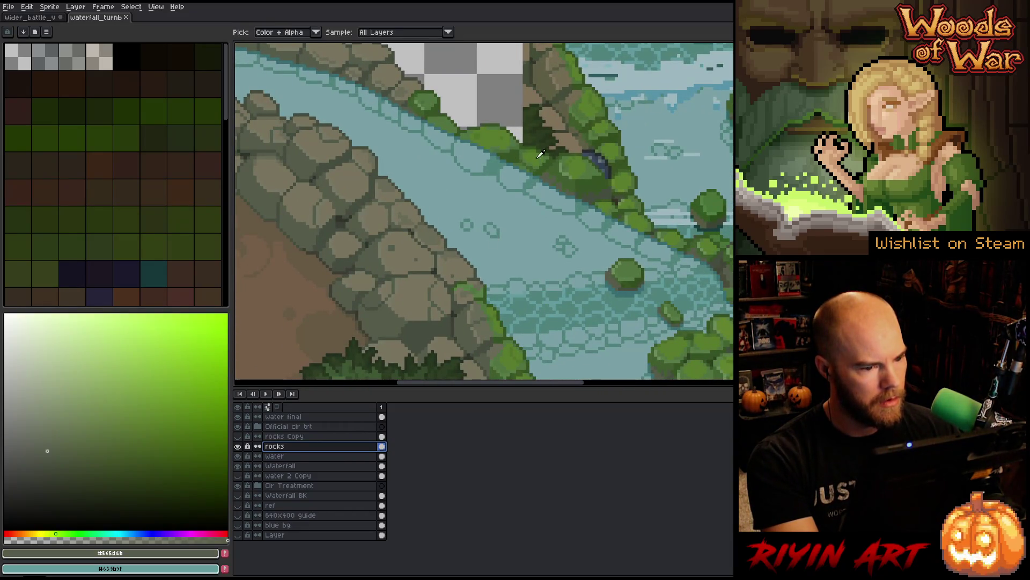
scroll(563, 171, "down", 3)
mouse_move(575, 236)
left_mouse_down()
mouse_move(470, 226)
mouse_move(403, 263)
left_mouse_up()
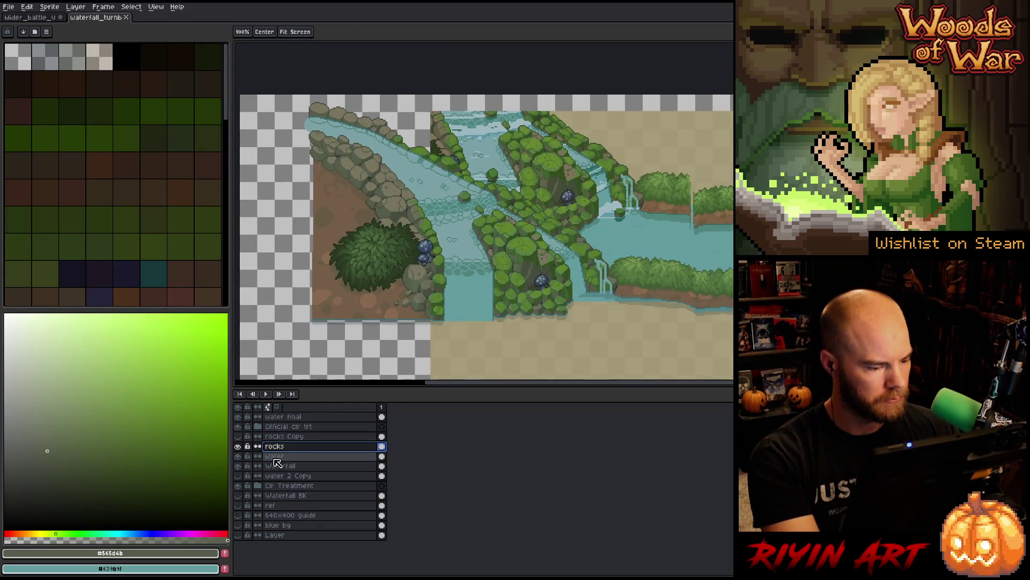
left_click(258, 426)
double_click(287, 446)
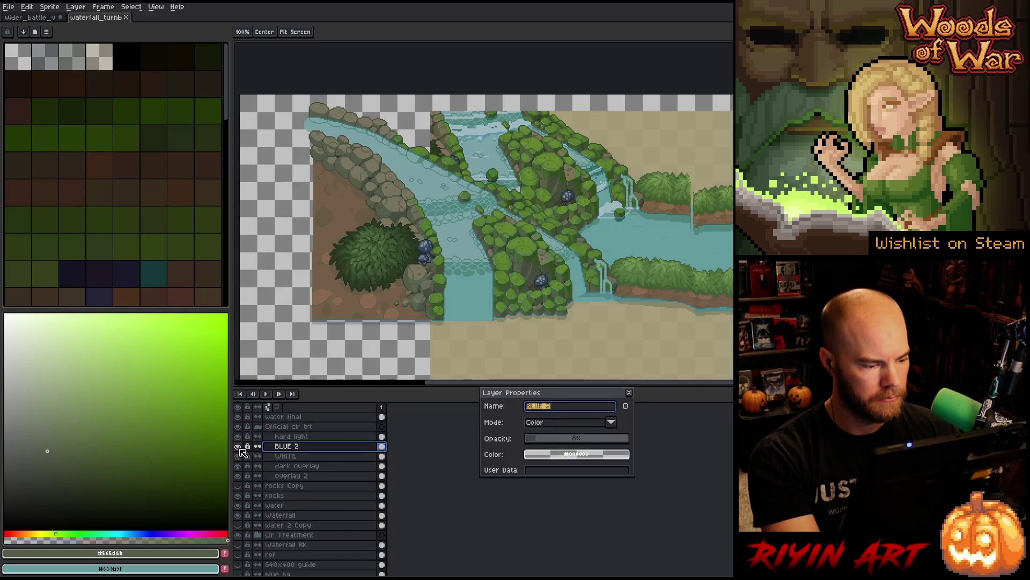
Step: Compare the WHITE layer on and off, then lower its opacity
left_click(287, 456)
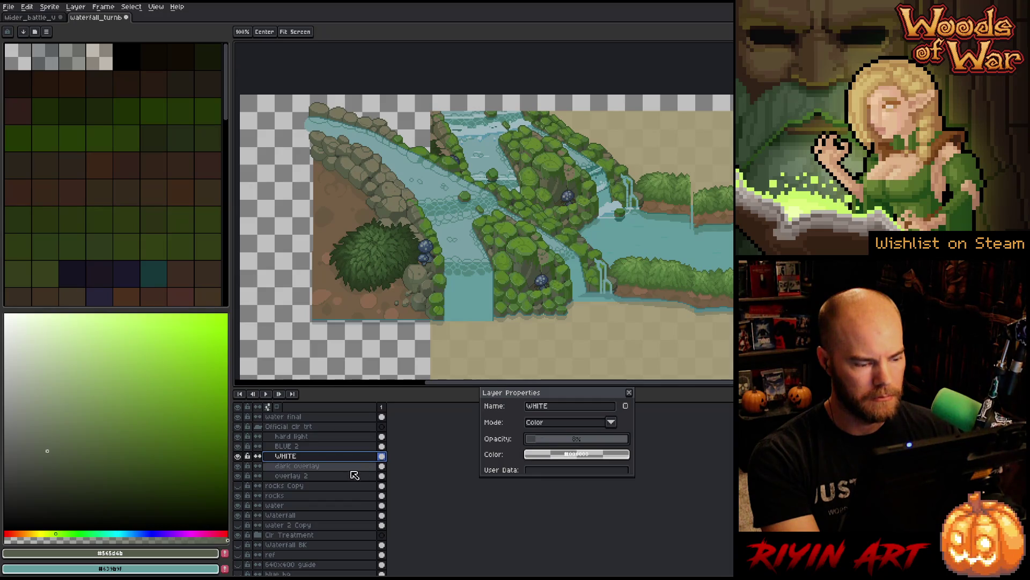
left_click(239, 457)
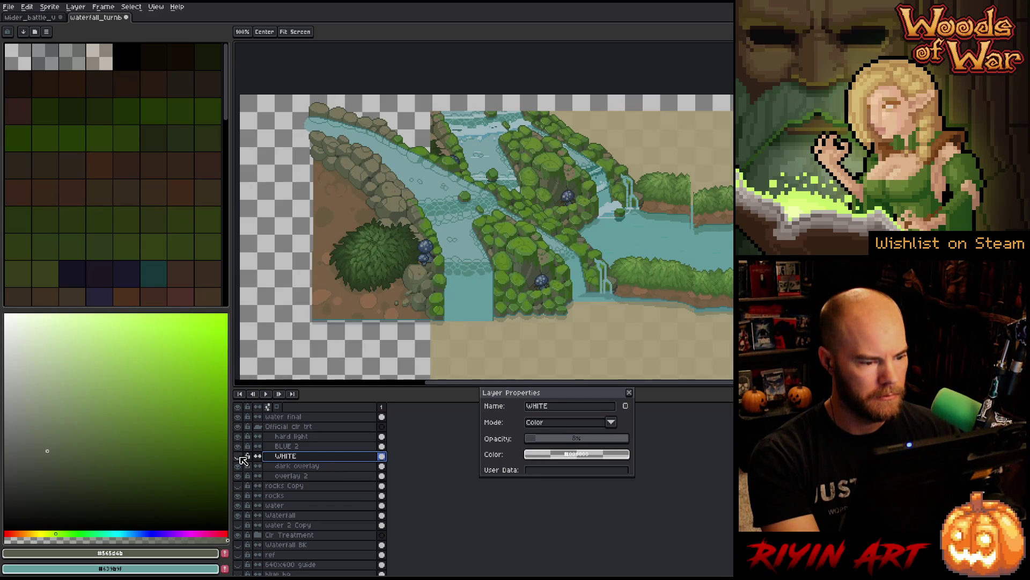
left_click(239, 456)
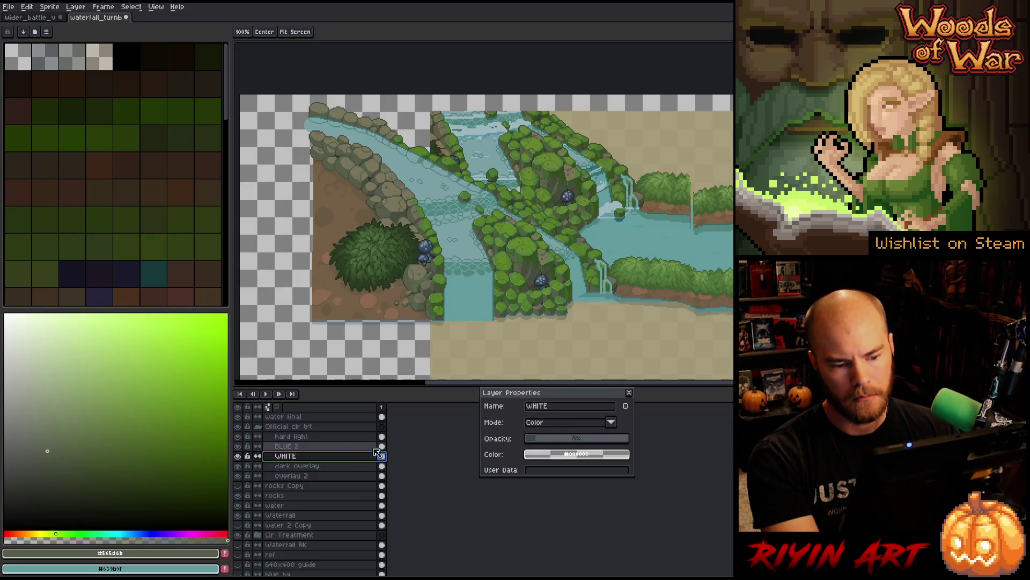
left_click(536, 444)
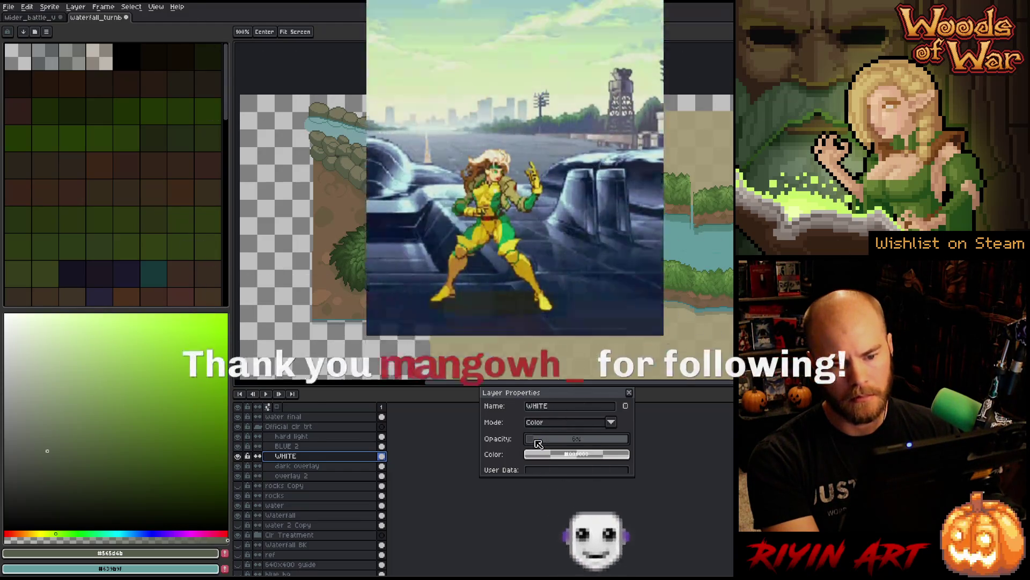
Step: Eyedrop the tan ground brown as the drawing colour
key("i")
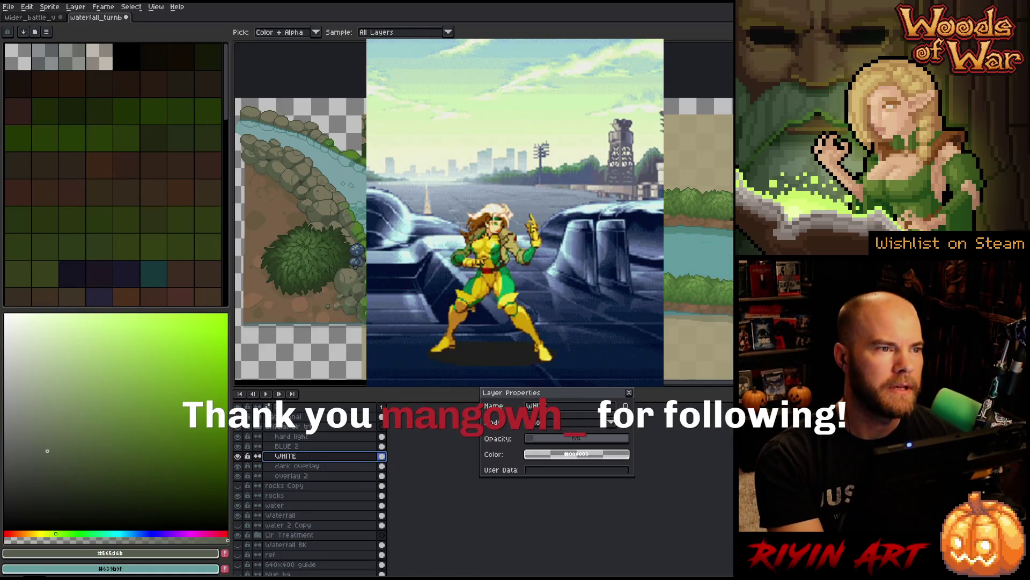
scroll(532, 230, "down", 1)
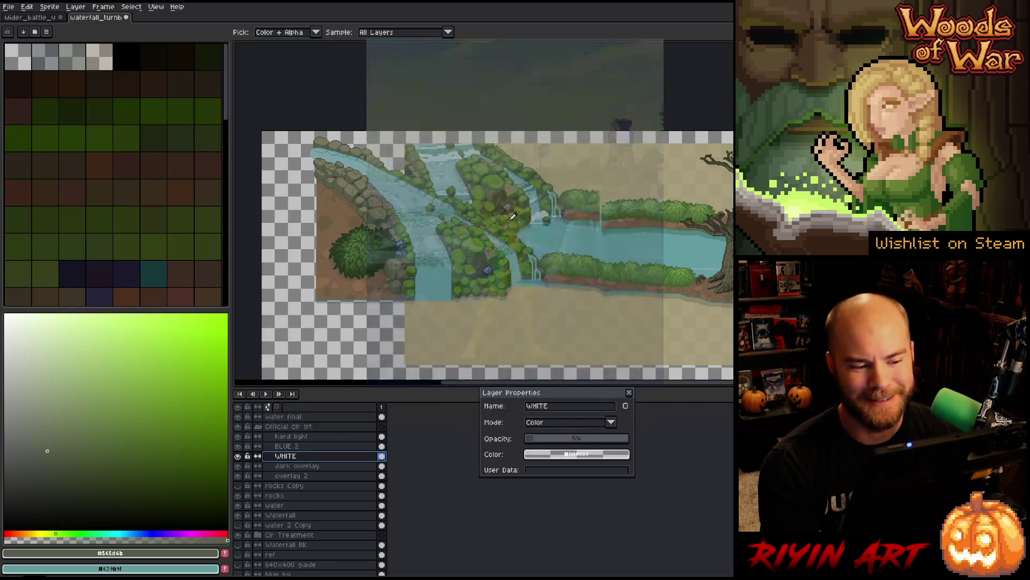
scroll(707, 244, "up", 1)
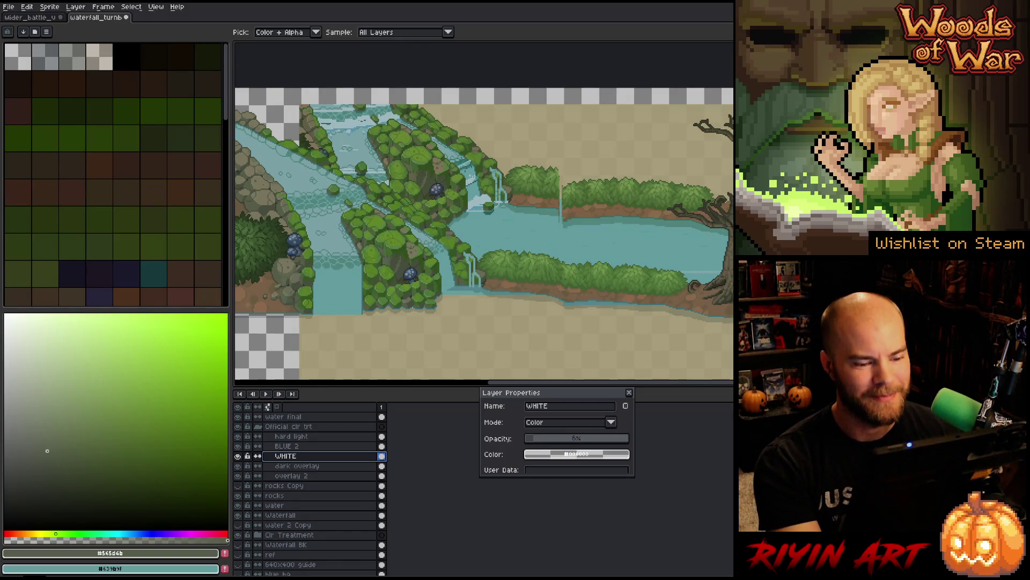
left_click(591, 291)
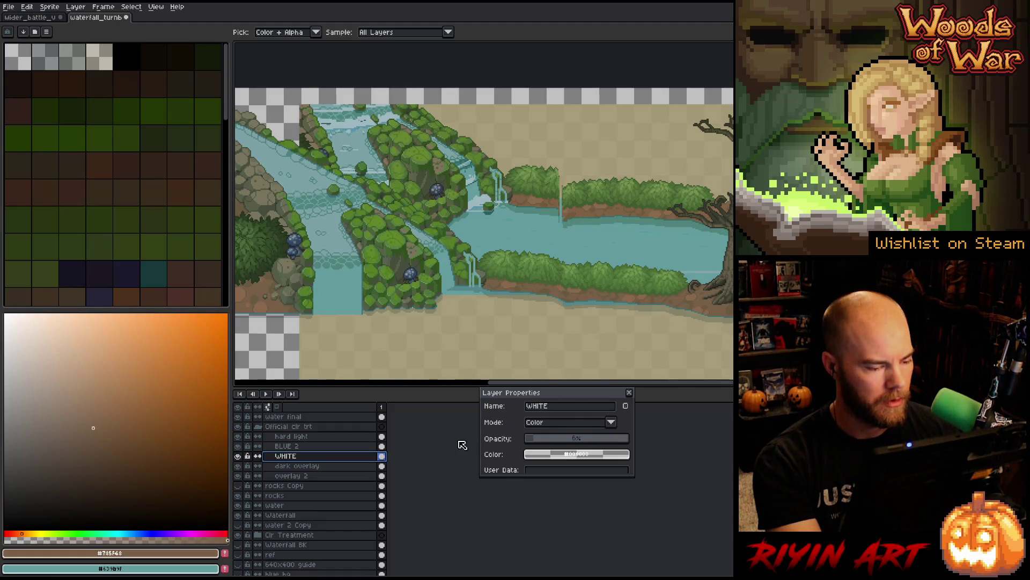
Step: Set overlay 2's opacity to 68% and dark overlay's opacity to 75%
left_click(309, 466)
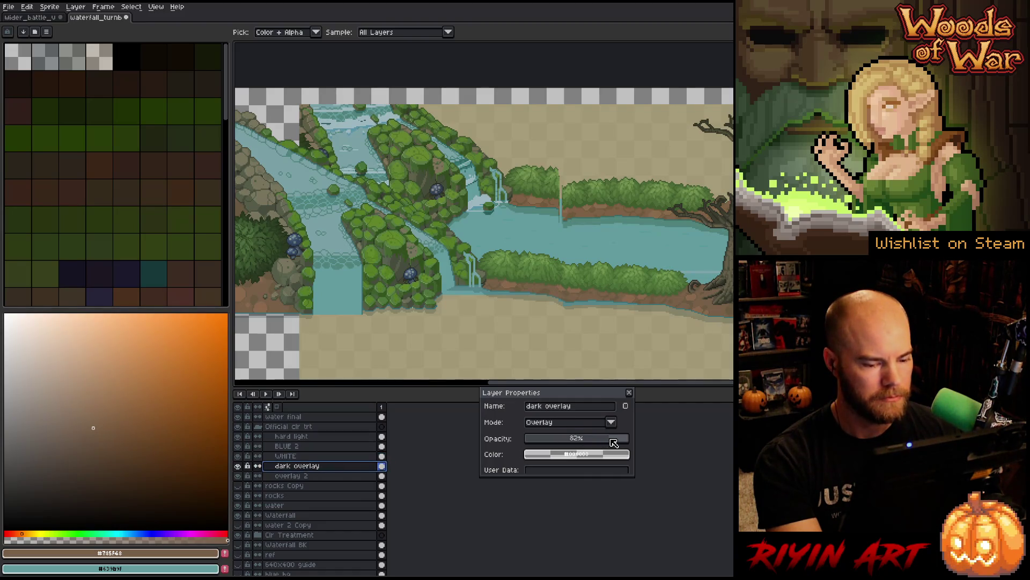
left_click(332, 476)
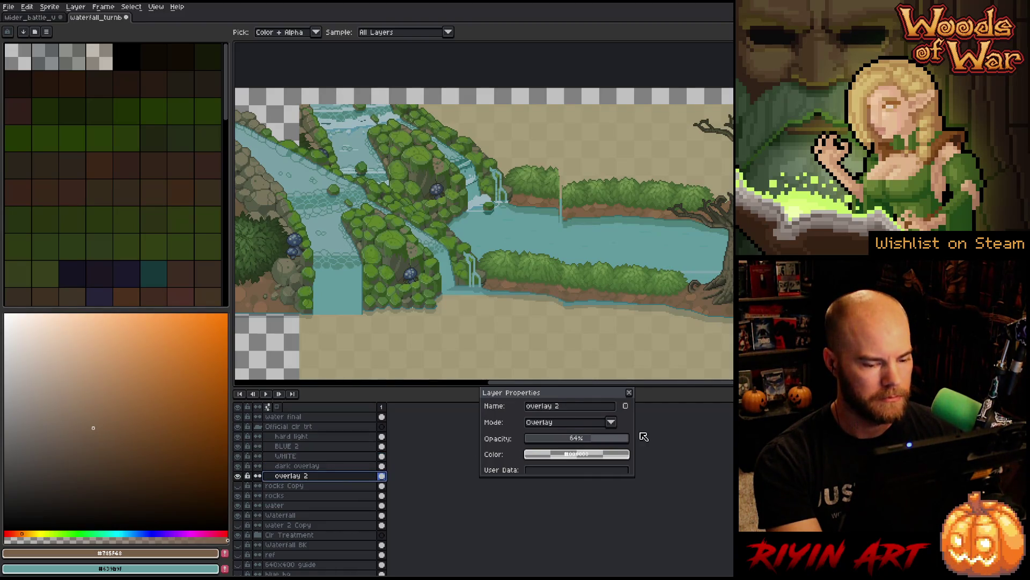
left_click(607, 438)
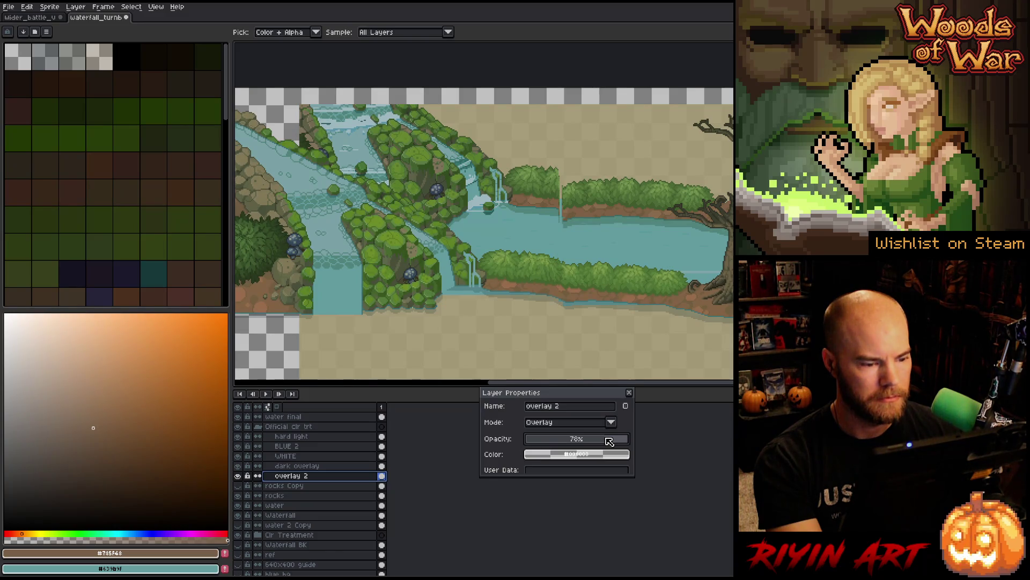
left_click_drag(608, 441, 600, 444)
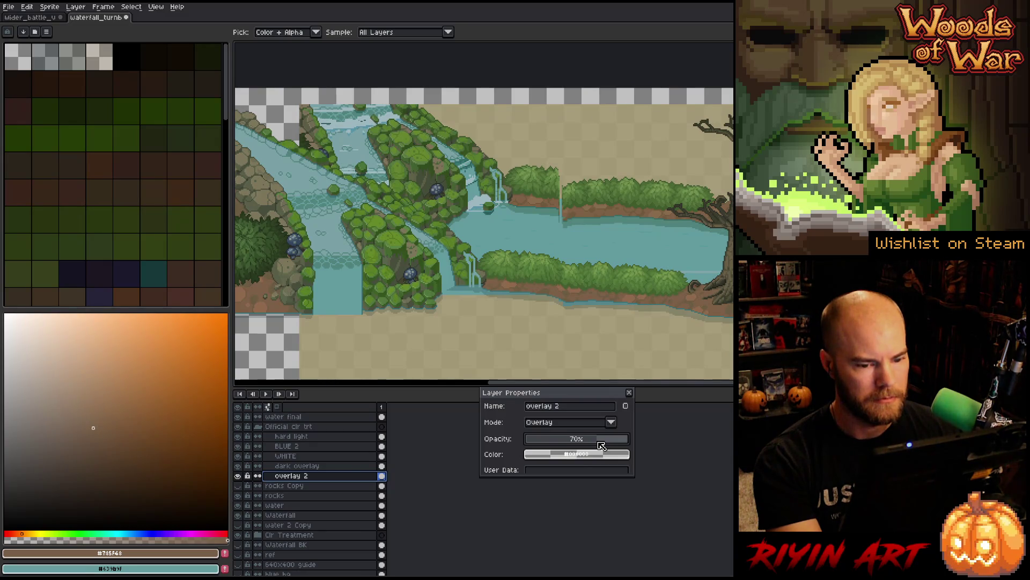
left_click_drag(601, 445, 599, 446)
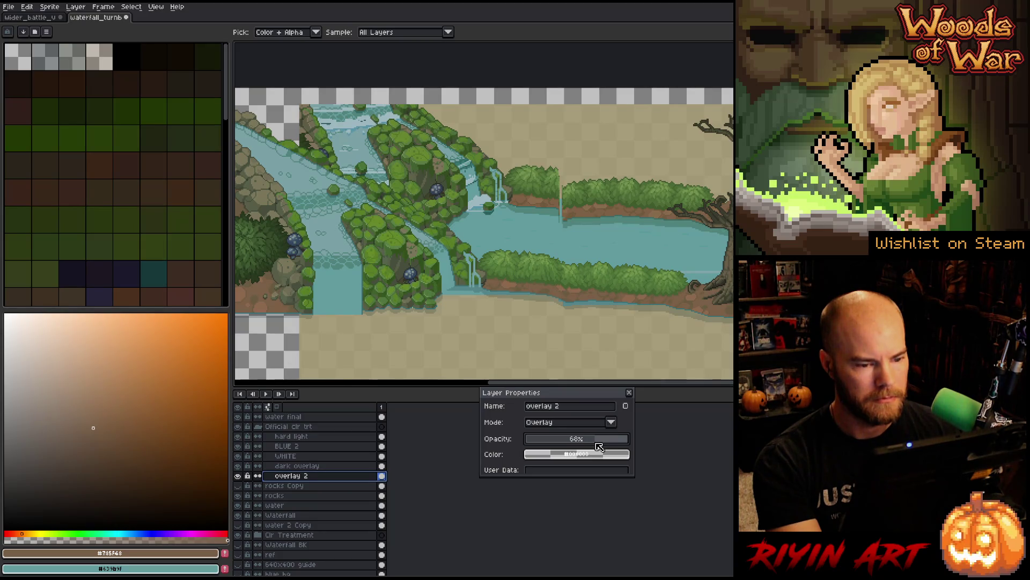
left_click(350, 467)
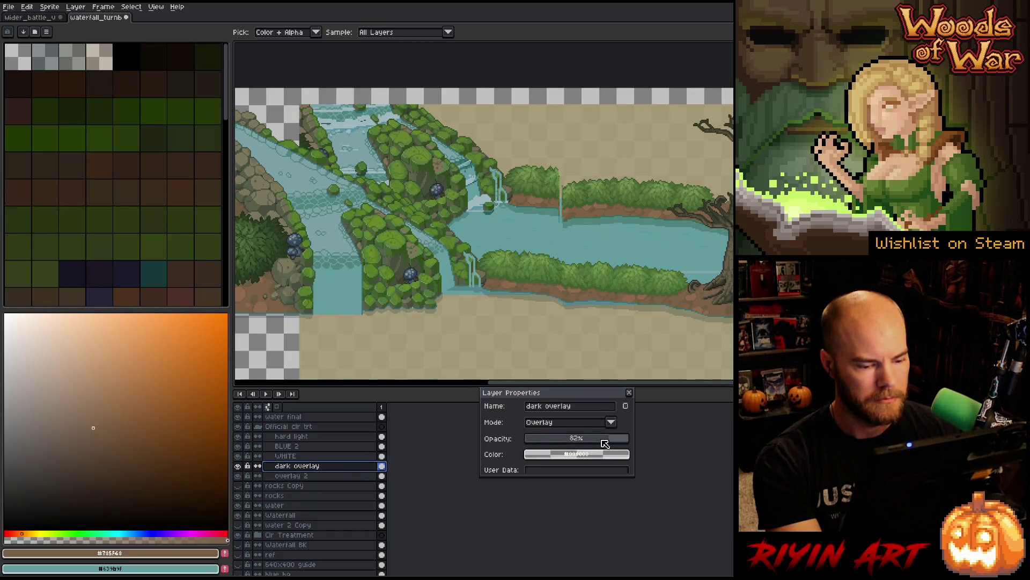
left_click_drag(603, 442, 605, 442)
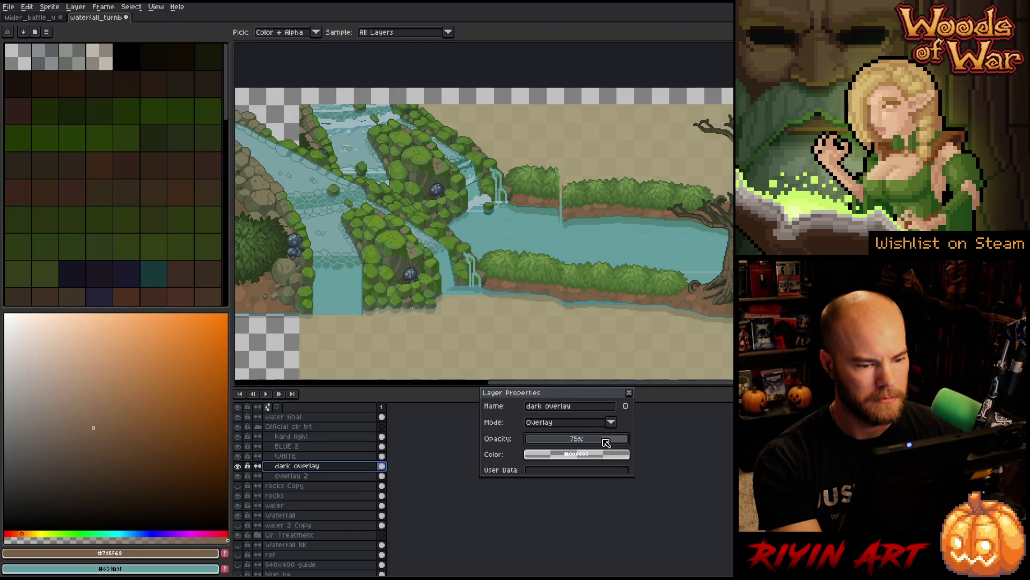
Step: Select WHITE and BLUE 2, eyedrop the dirt bank colour, and select the rocks layer
left_click(323, 456)
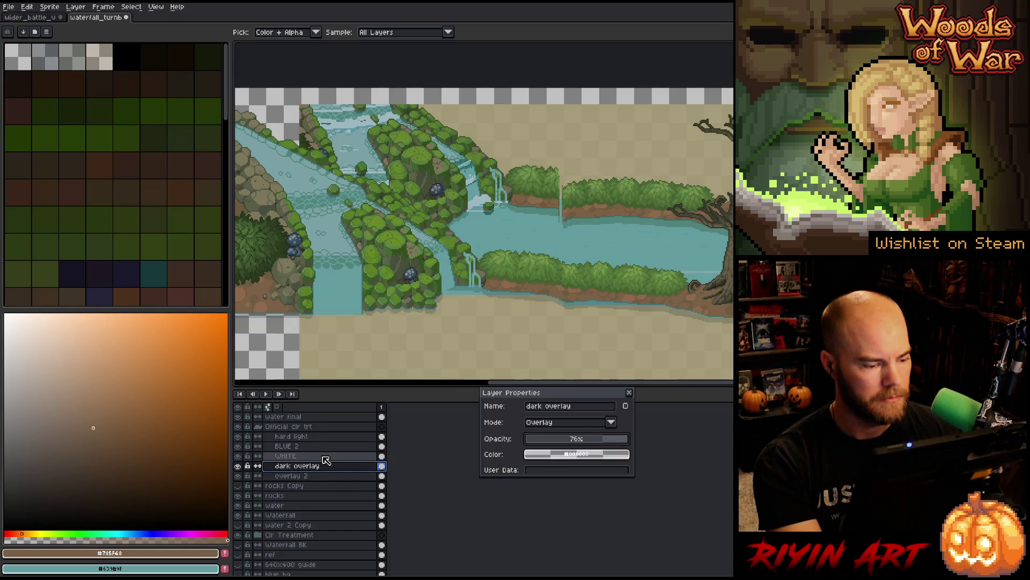
scroll(543, 442, "up", 6)
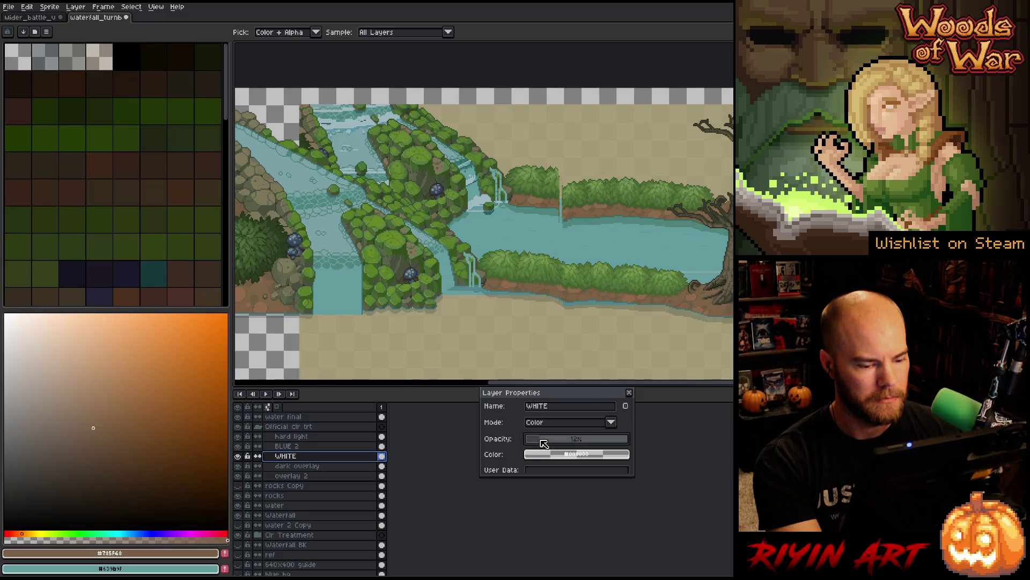
scroll(543, 441, "down", 3)
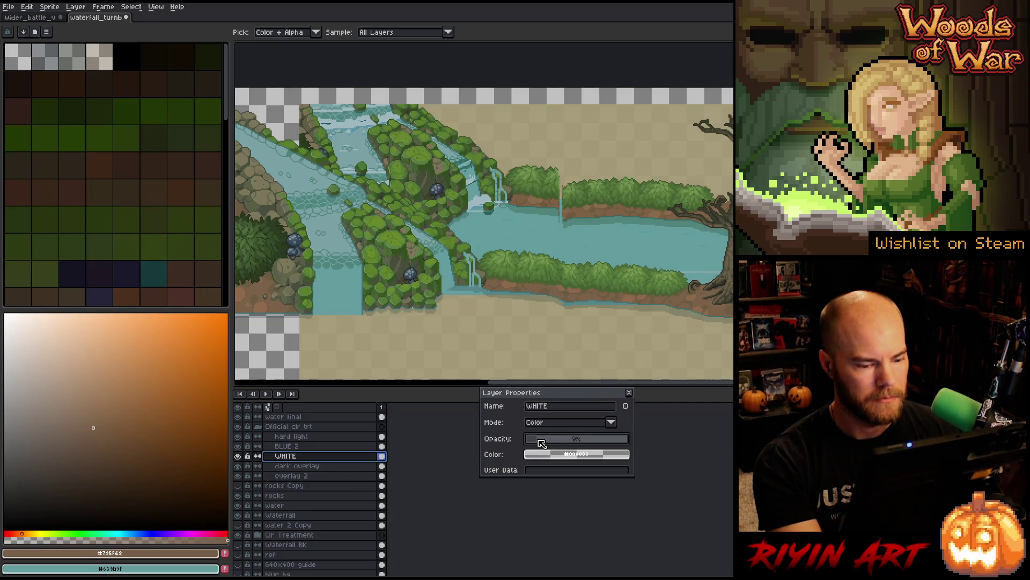
left_click(344, 447)
scroll(543, 442, "up", 3)
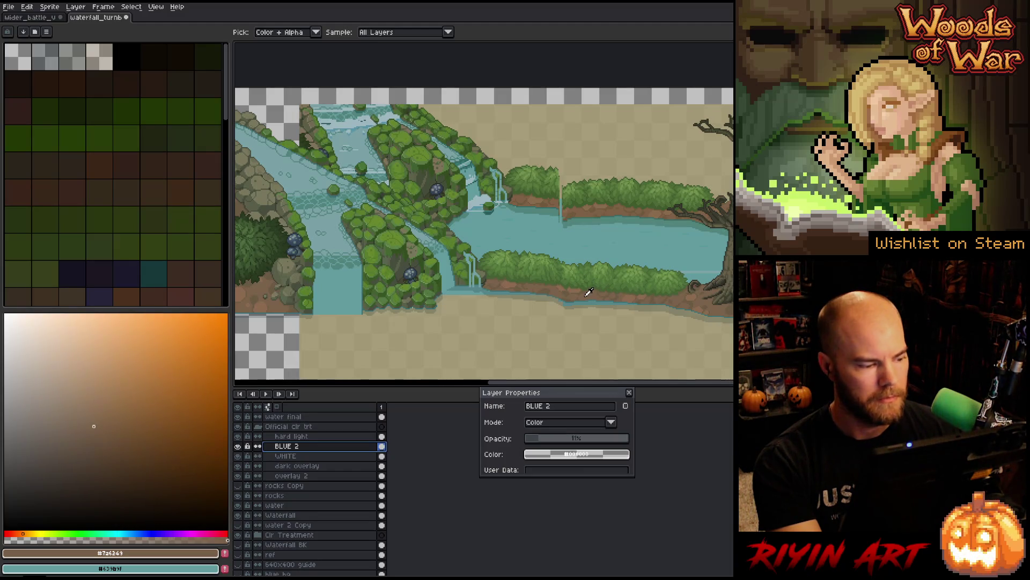
left_click(620, 207)
left_click(620, 207)
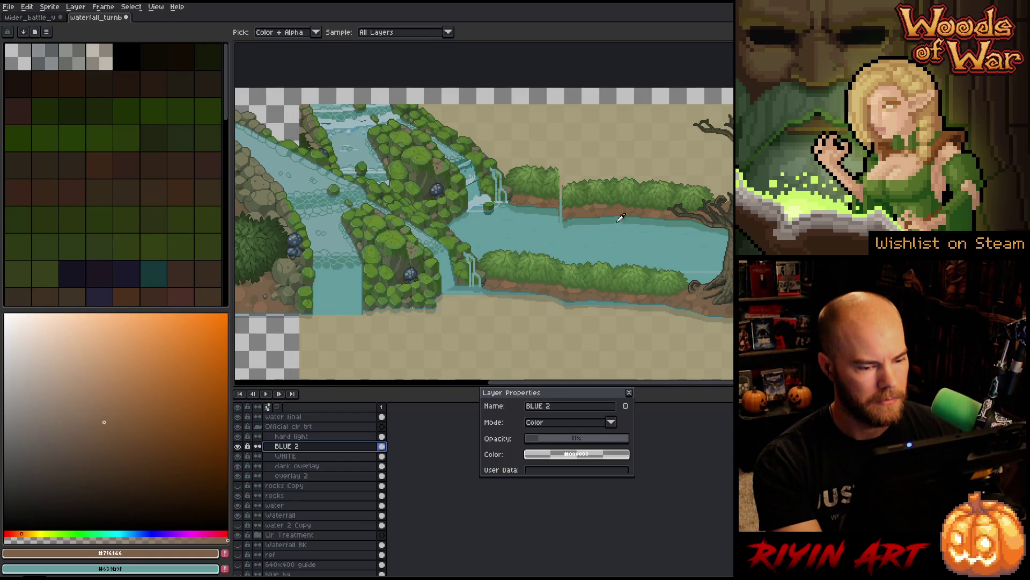
left_click(310, 497)
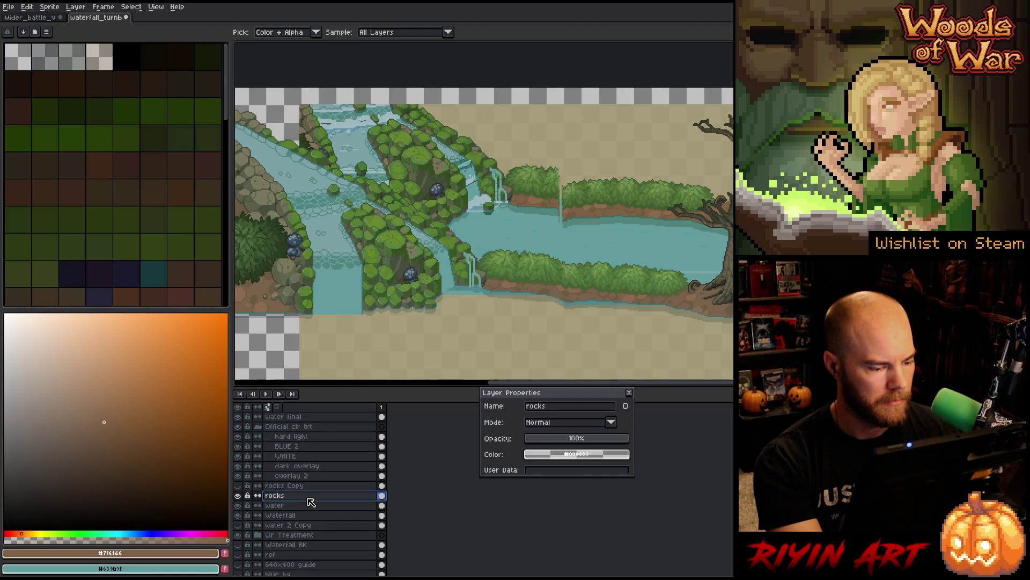
Step: Set overlay 2 to 71% opacity and nudge dark overlay slightly above 71%
left_click(306, 476)
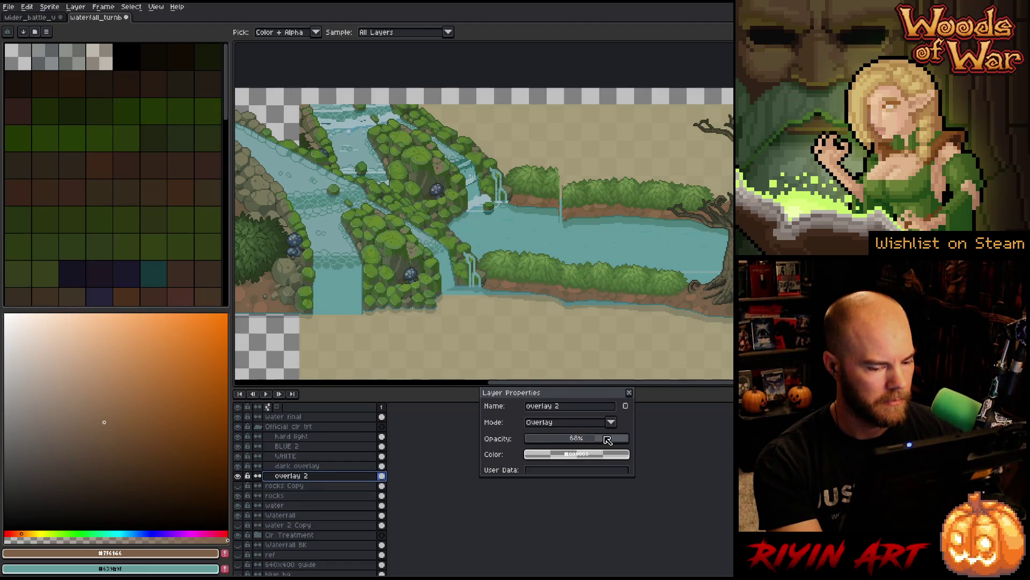
left_click(312, 466)
left_click(314, 476)
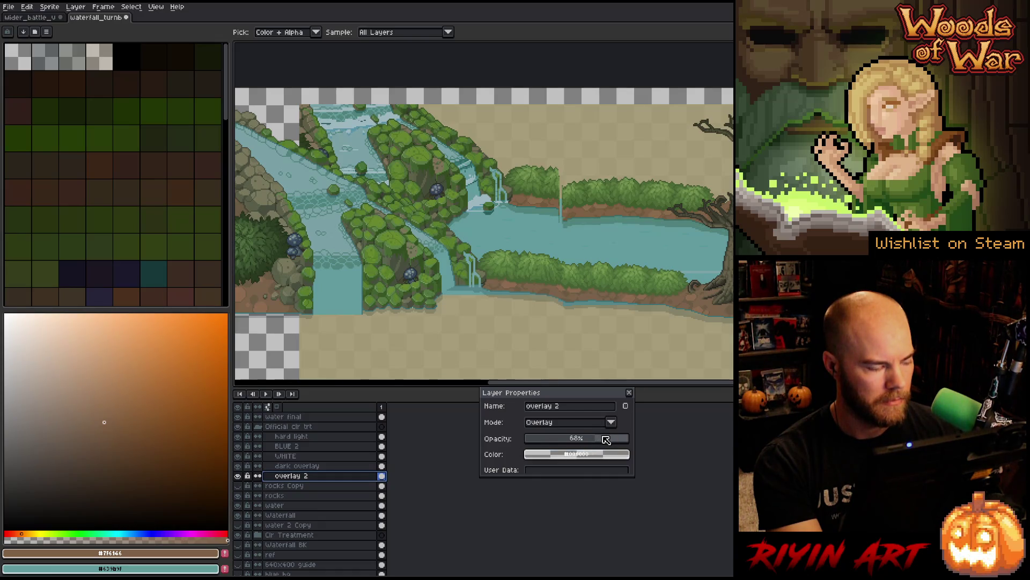
left_click(607, 439)
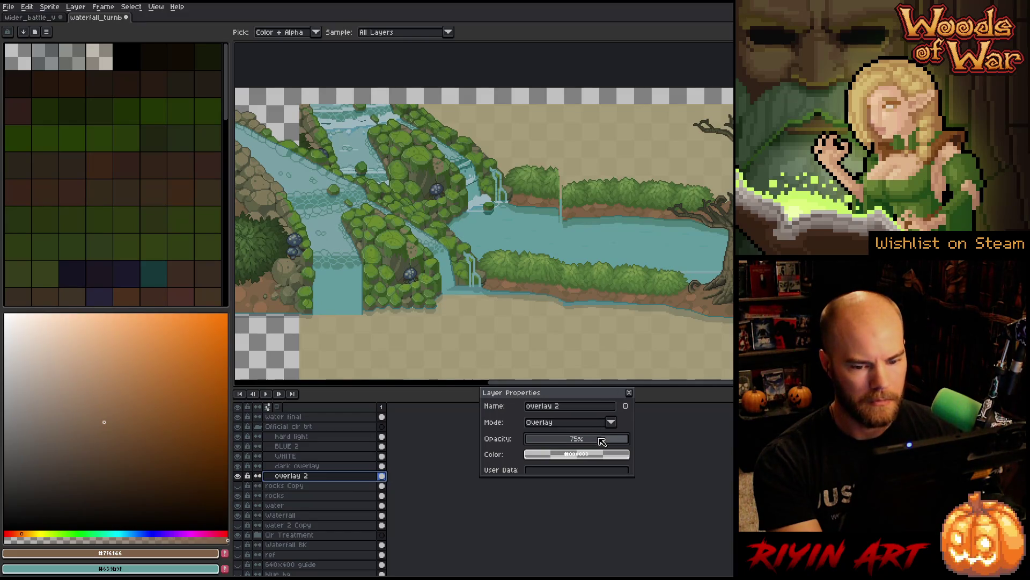
left_click(603, 444)
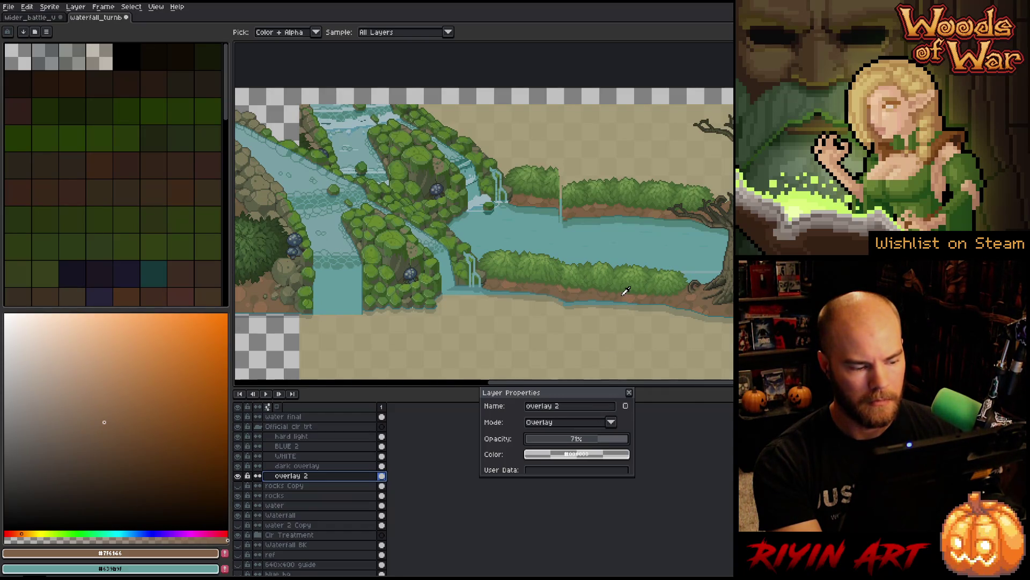
left_click(321, 466)
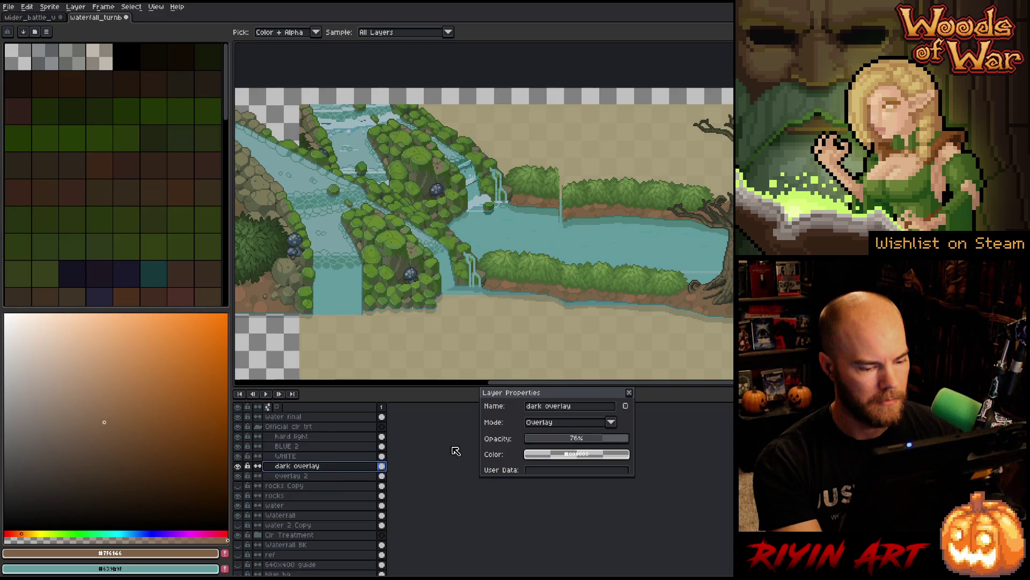
left_click(603, 440)
left_click_drag(602, 440, 605, 440)
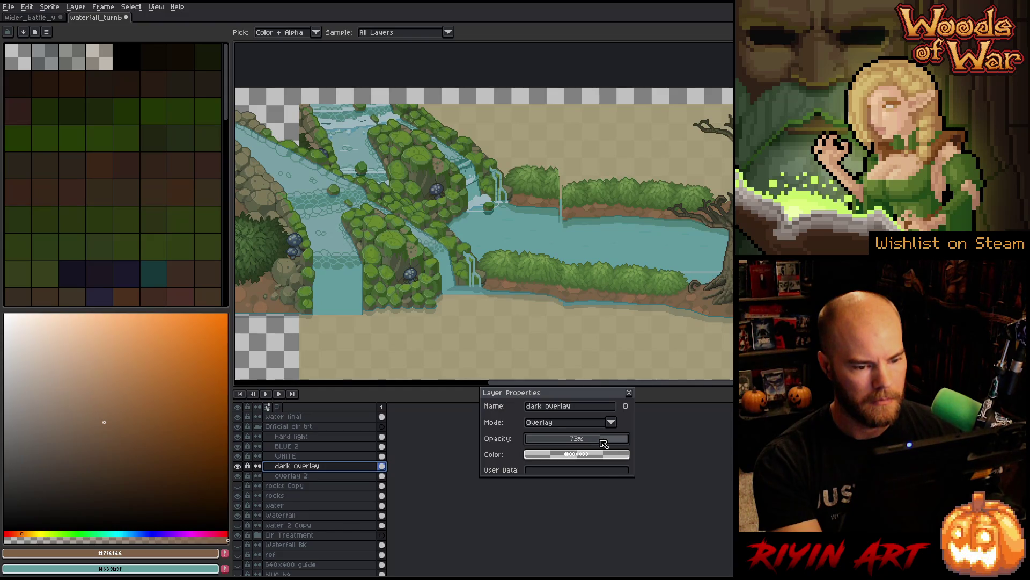
Step: Lower BLUE 2's opacity to 12% and select the WHITE layer
left_click(310, 447)
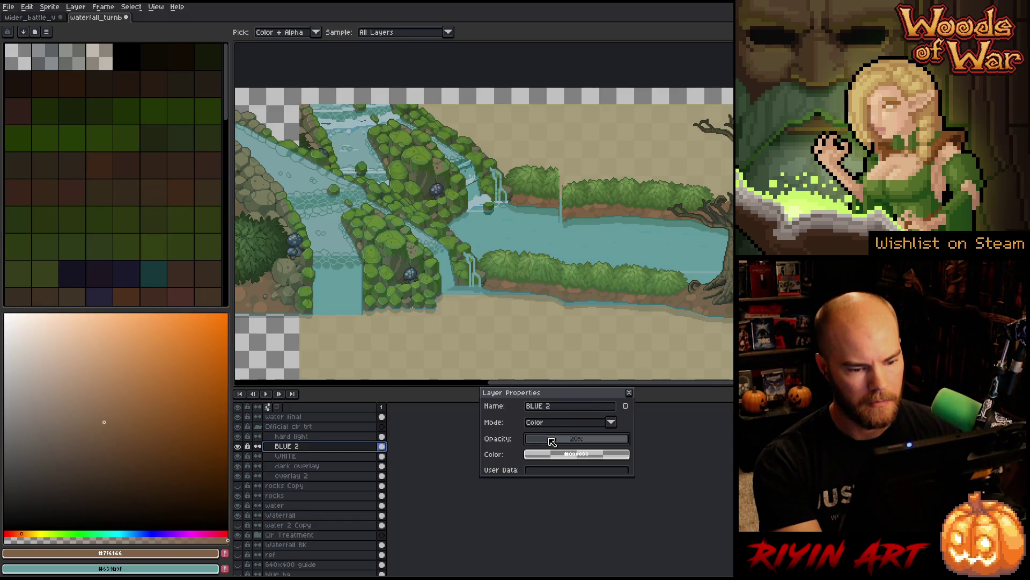
left_click_drag(547, 441, 545, 442)
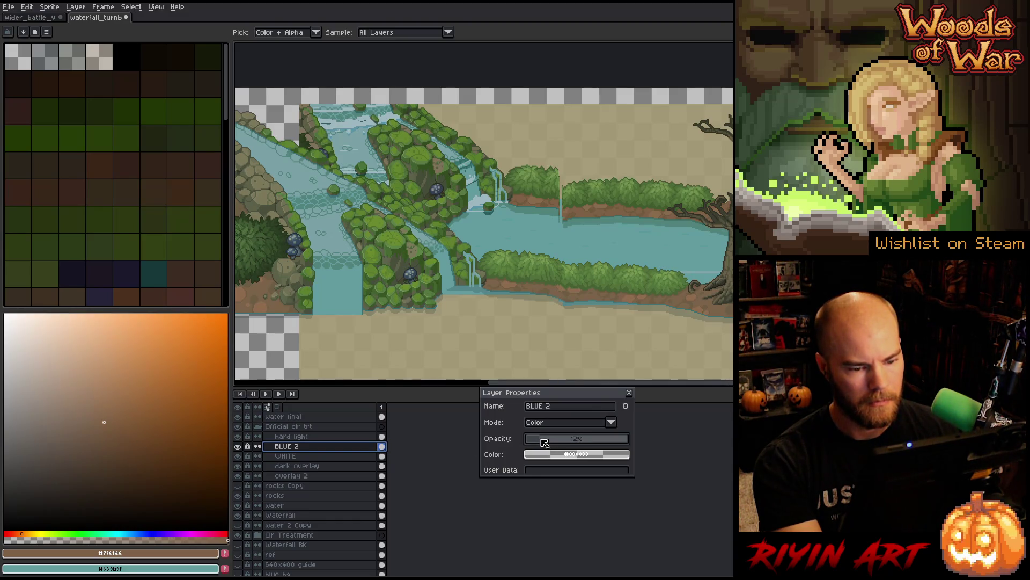
left_click(299, 456)
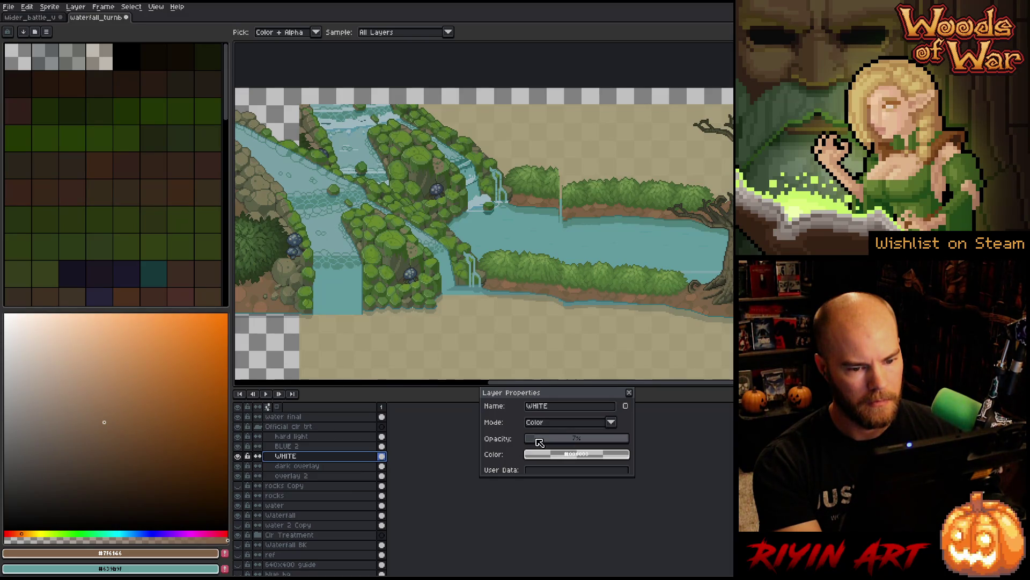
scroll(520, 344, "down", 1)
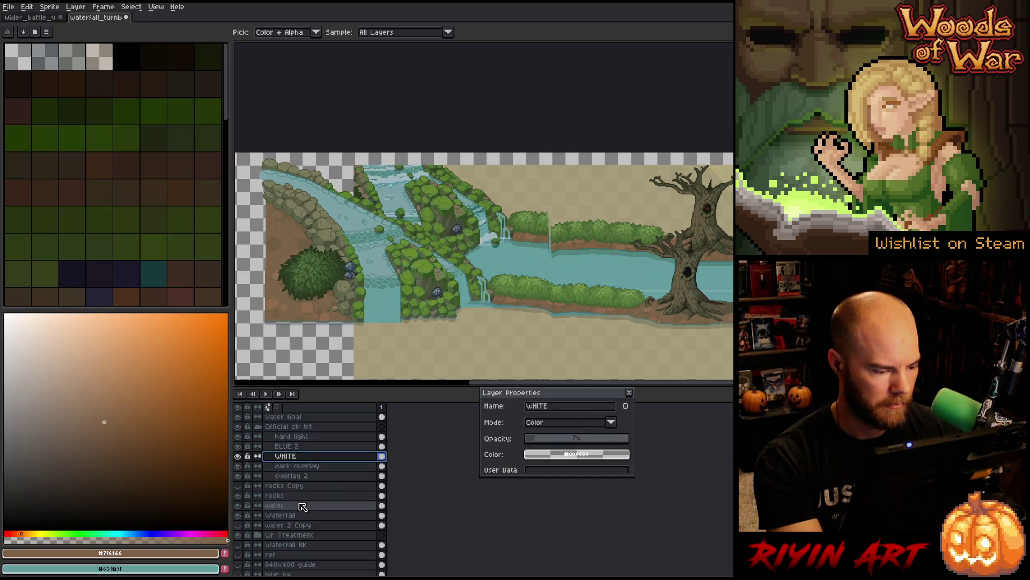
Step: Move the Clr Treatment layer's artwork about 150 px right and 36 px up
left_click(317, 534)
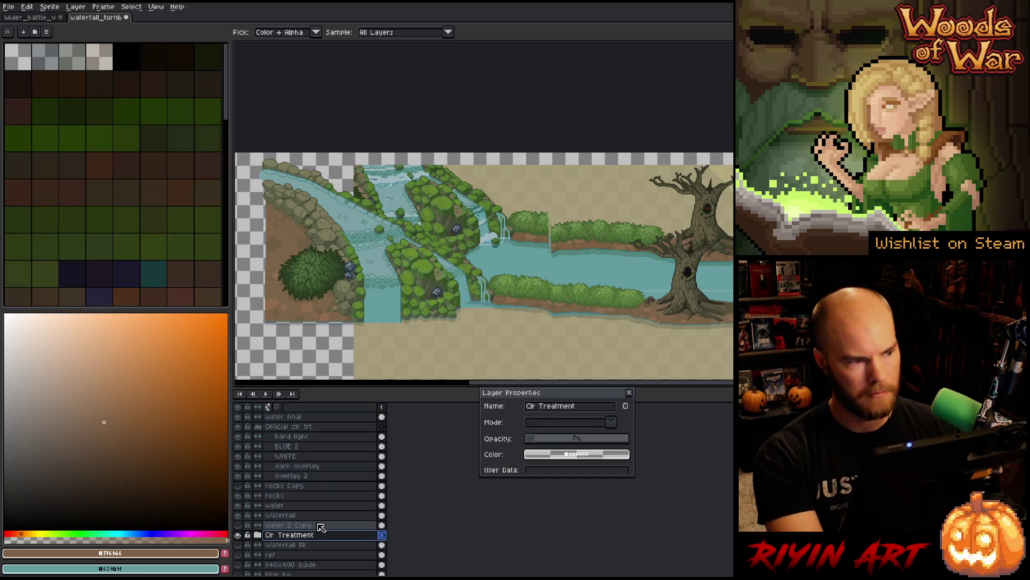
key("v")
left_click_drag(567, 247, 648, 228)
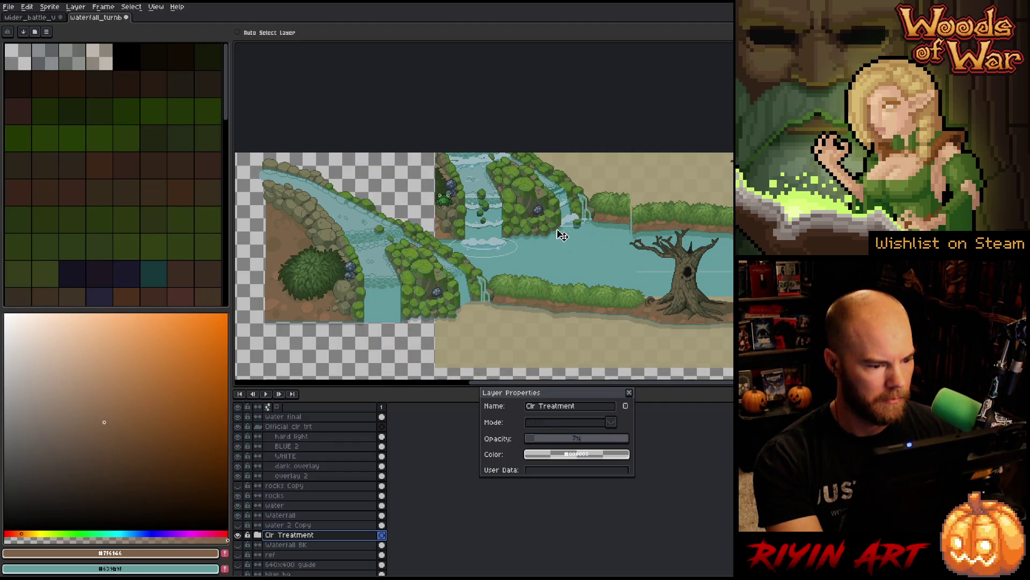
Step: Eyedrop rock and foliage greens from the canvas, then select the hard light layer
key("i")
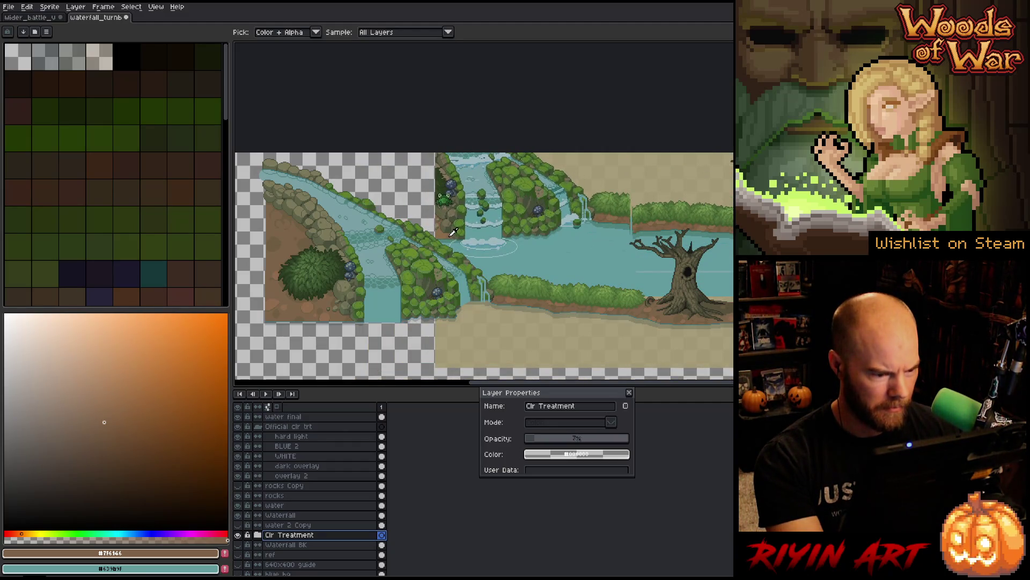
left_click(343, 314)
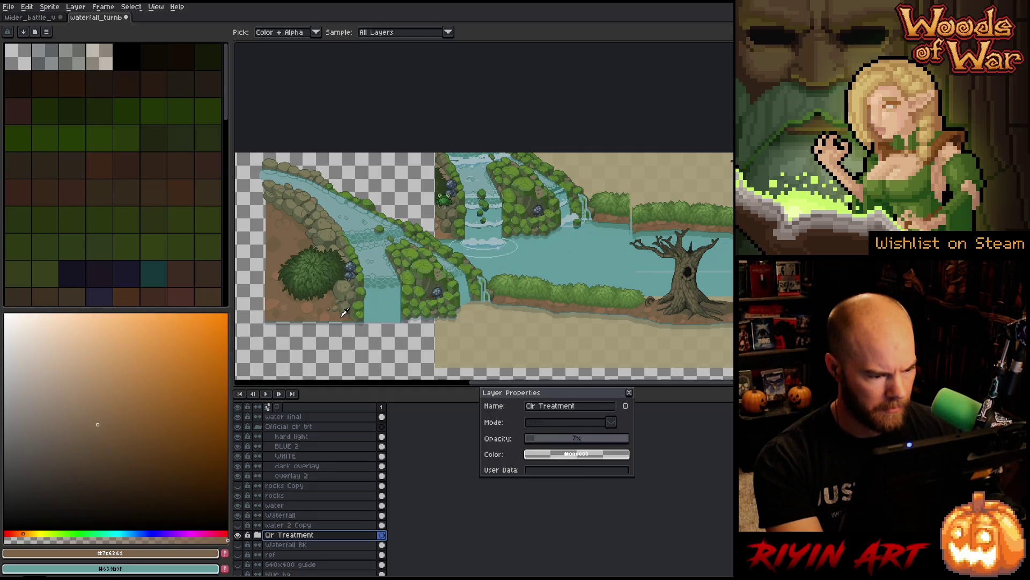
left_click(342, 289)
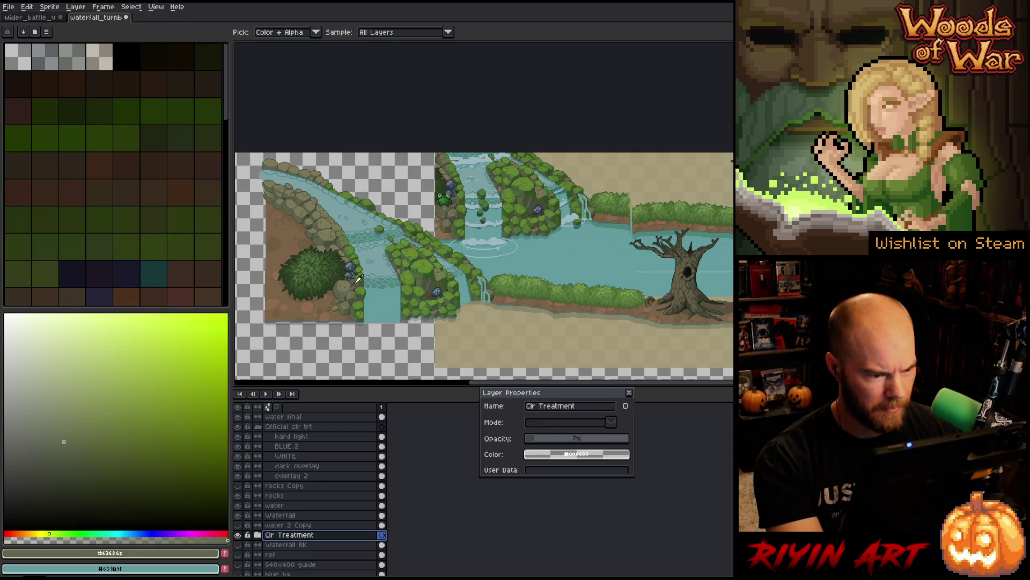
left_click(447, 210)
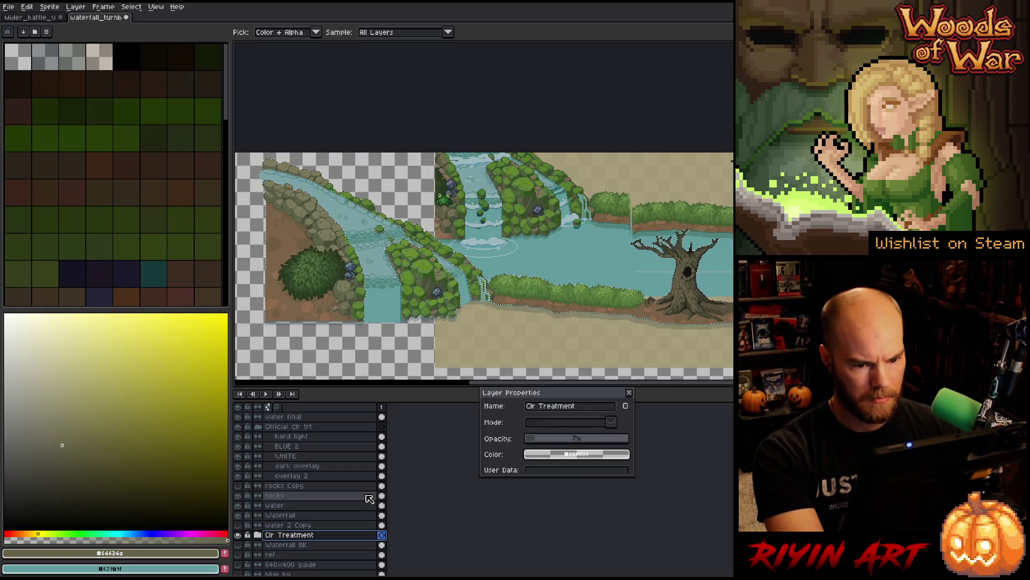
left_click(344, 496)
left_click(317, 437)
Step: Toggle the hard light layer and inspect the BLUE 2, dark overlay and overlay 2 layers
left_click(239, 436)
left_click(239, 436)
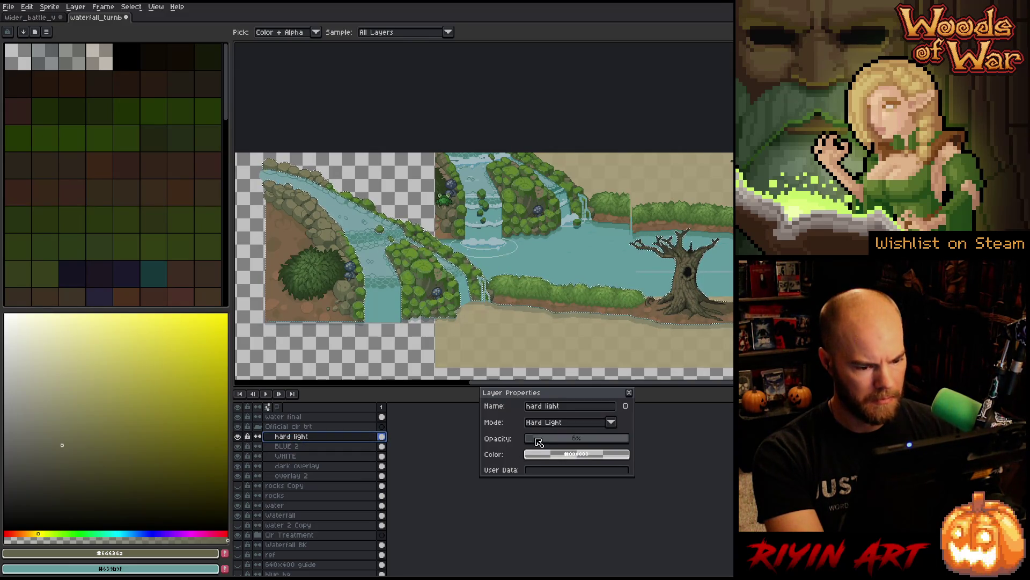
scroll(556, 443, "down", 5)
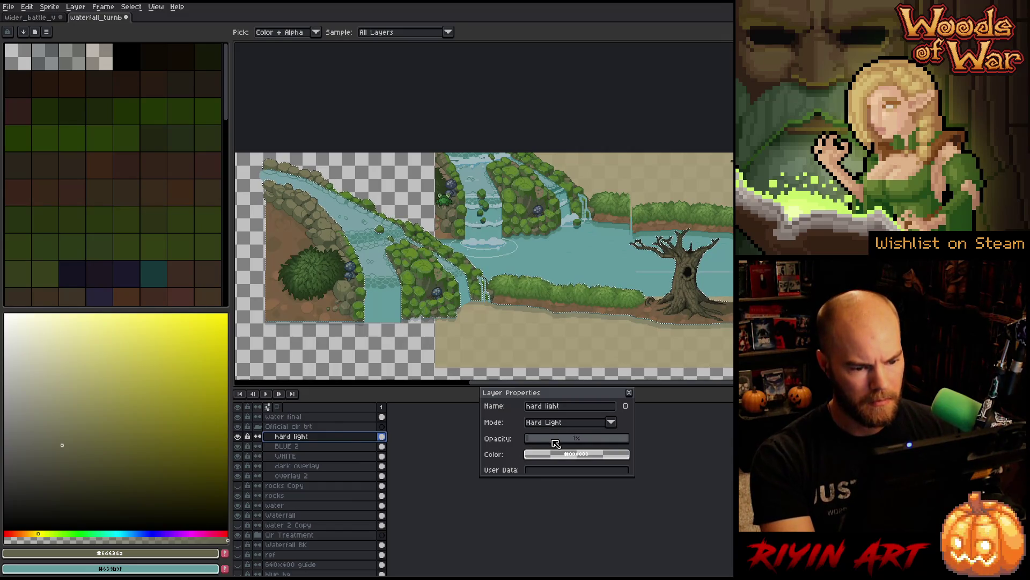
scroll(556, 442, "up", 1)
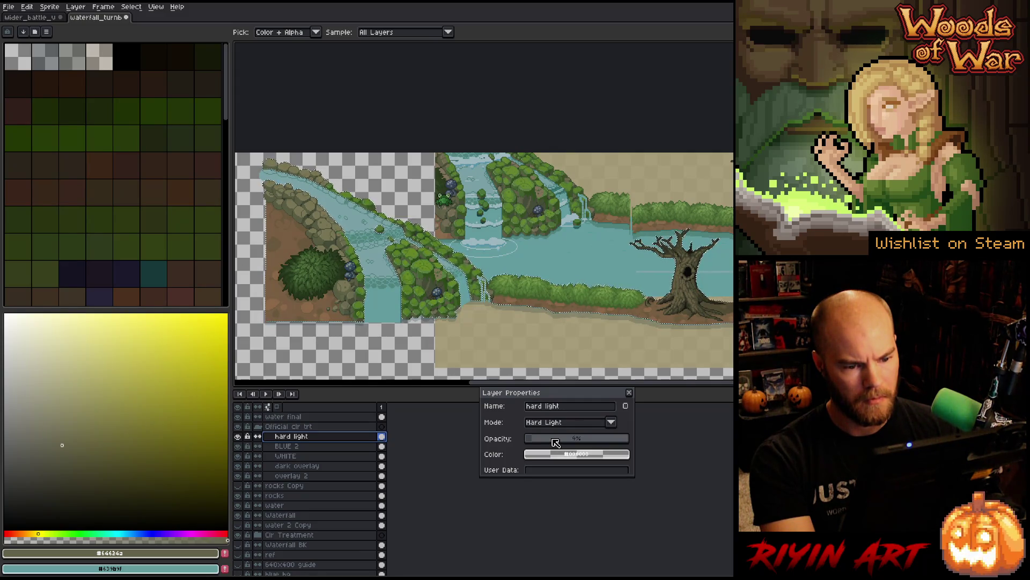
left_click(325, 448)
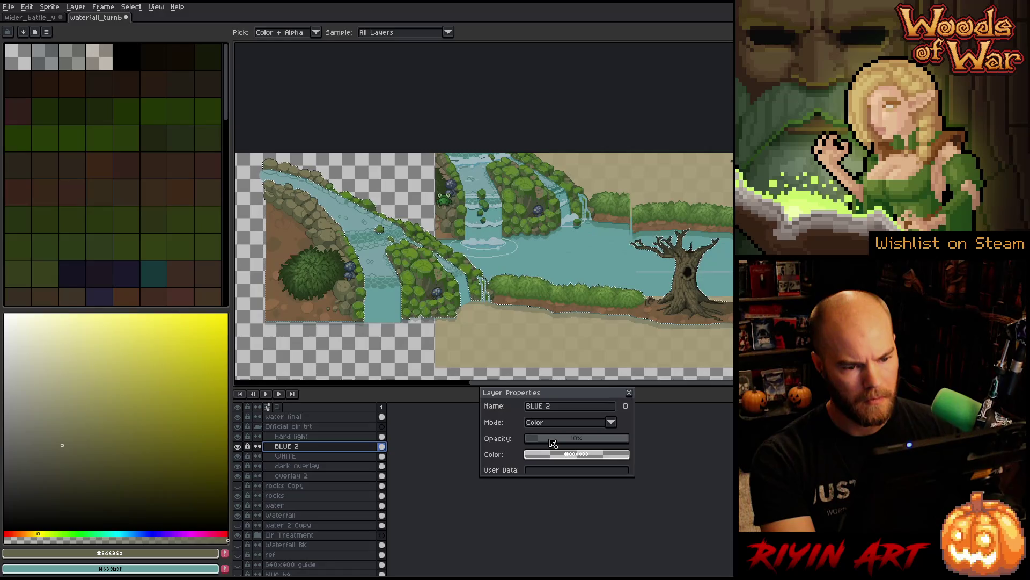
left_click(327, 466)
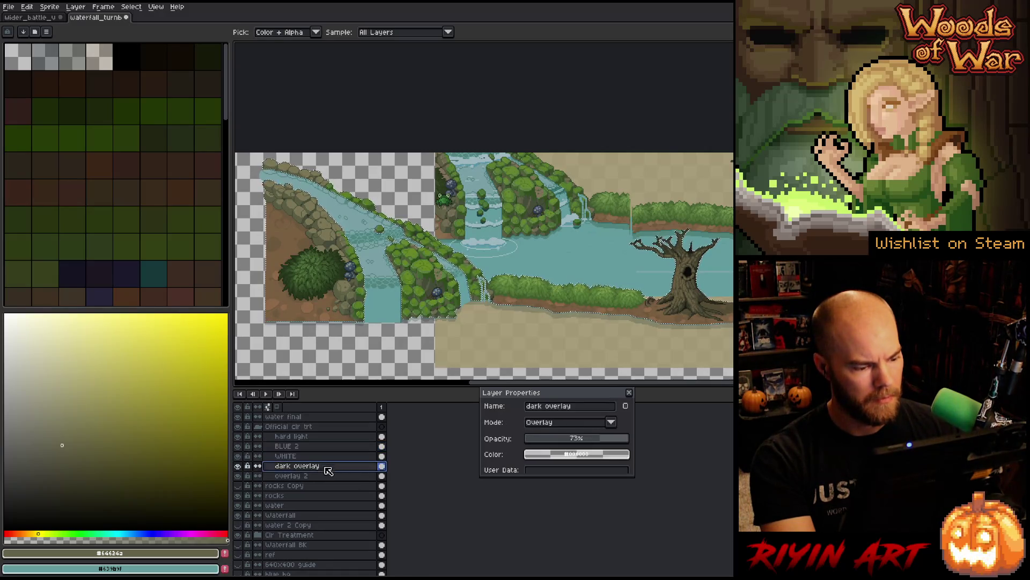
left_click(330, 476)
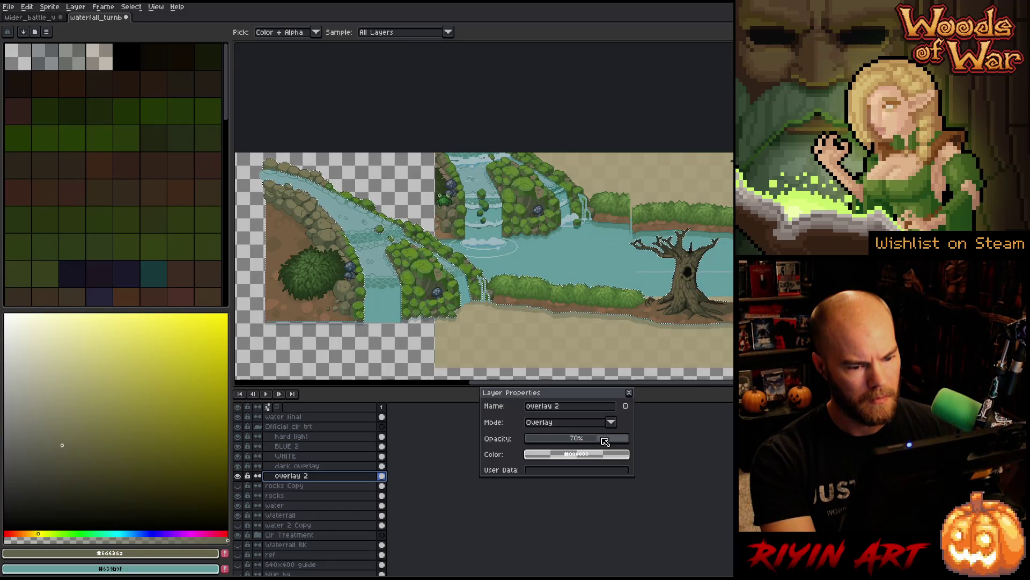
left_click(352, 466)
Step: Lower the dark overlay layer's opacity and drop WHITE to about 8%
scroll(580, 439, "down", 2)
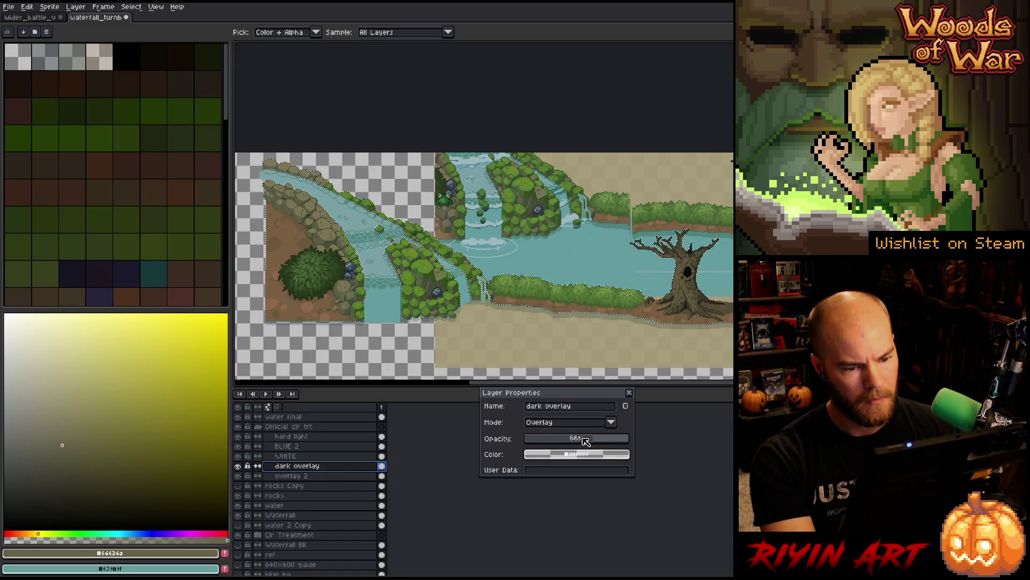
mouse_move(584, 441)
left_mouse_down()
mouse_move(576, 443)
mouse_move(681, 435)
mouse_move(604, 438)
left_mouse_up()
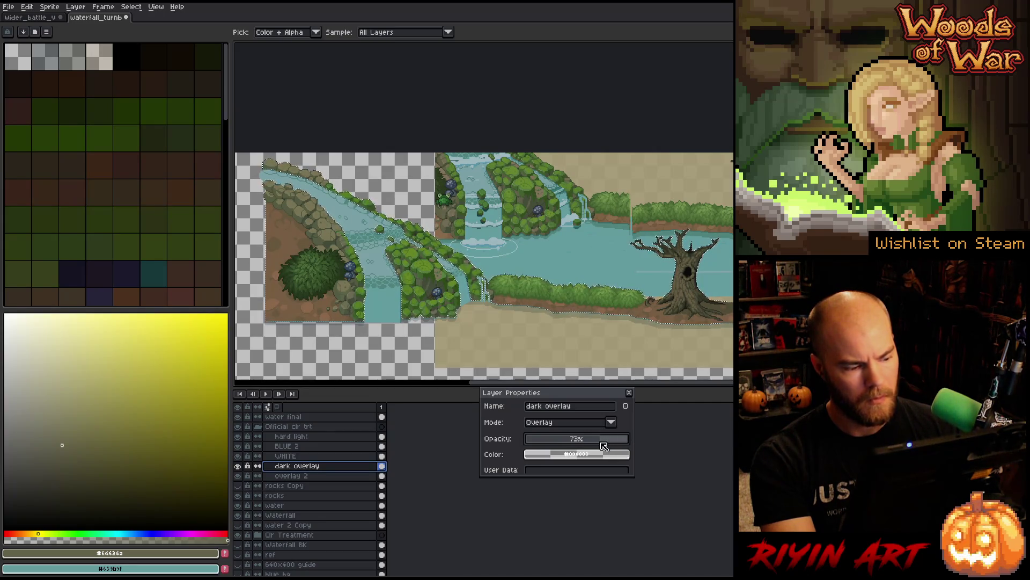
left_click(322, 457)
left_click_drag(558, 444, 544, 443)
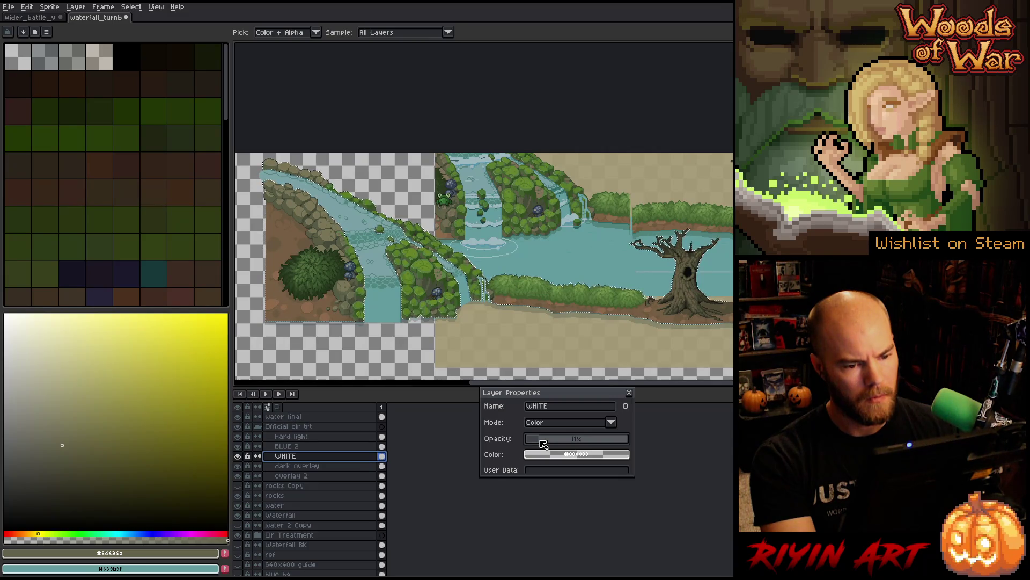
Step: Recheck BLUE 2 and dark overlay, settle overlay 2 at 67%, and sample the ground brown
left_click(305, 447)
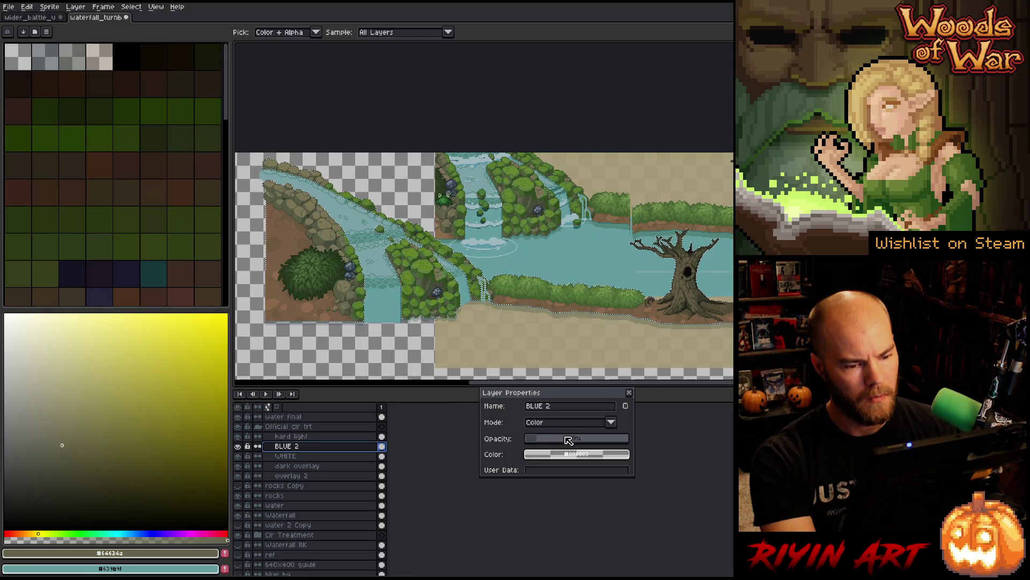
left_click(298, 466)
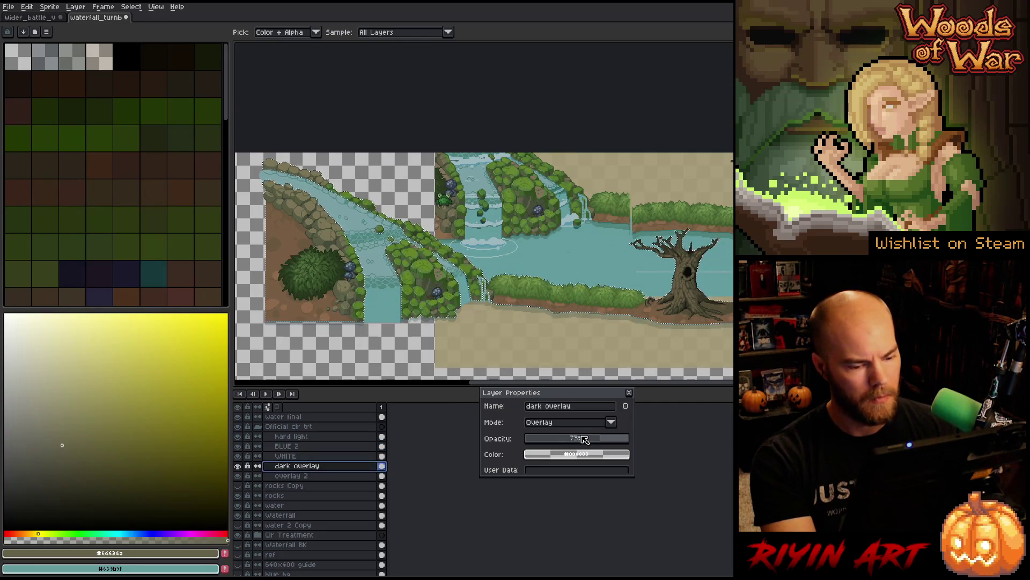
left_click(298, 476)
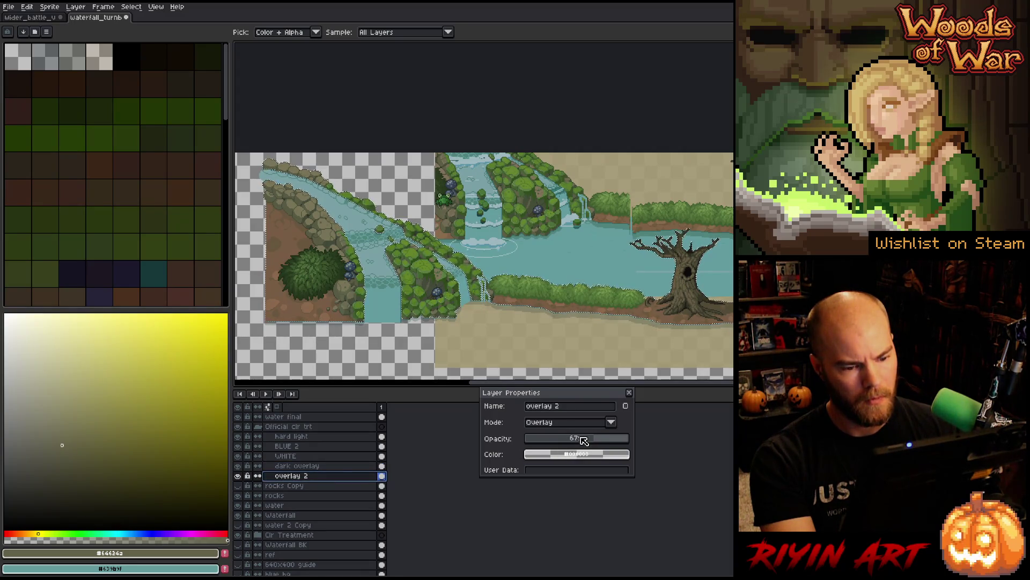
left_click(658, 307)
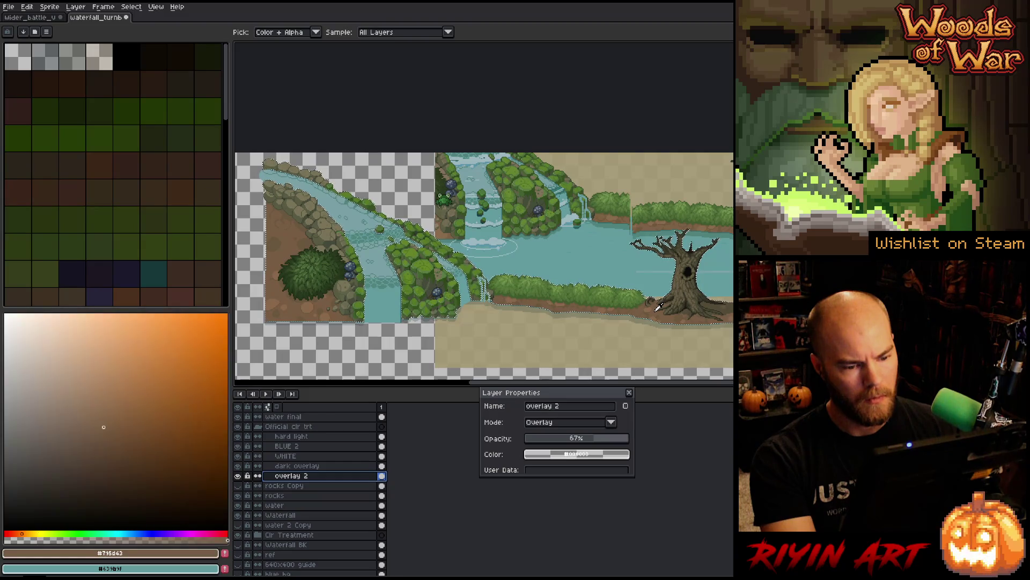
Step: Sample the brown and olive ground colours from the tile
left_click(669, 226)
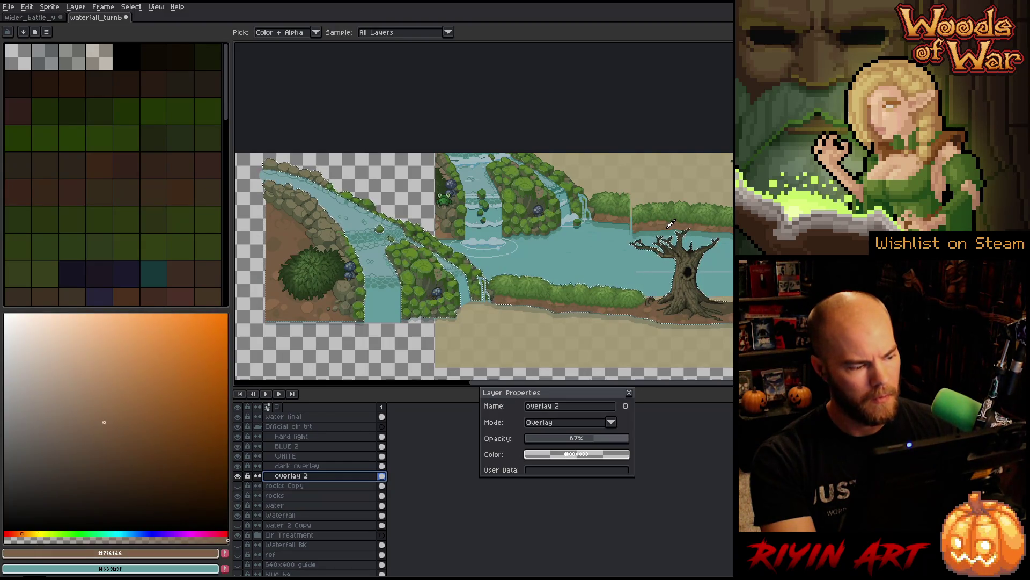
left_click(659, 307)
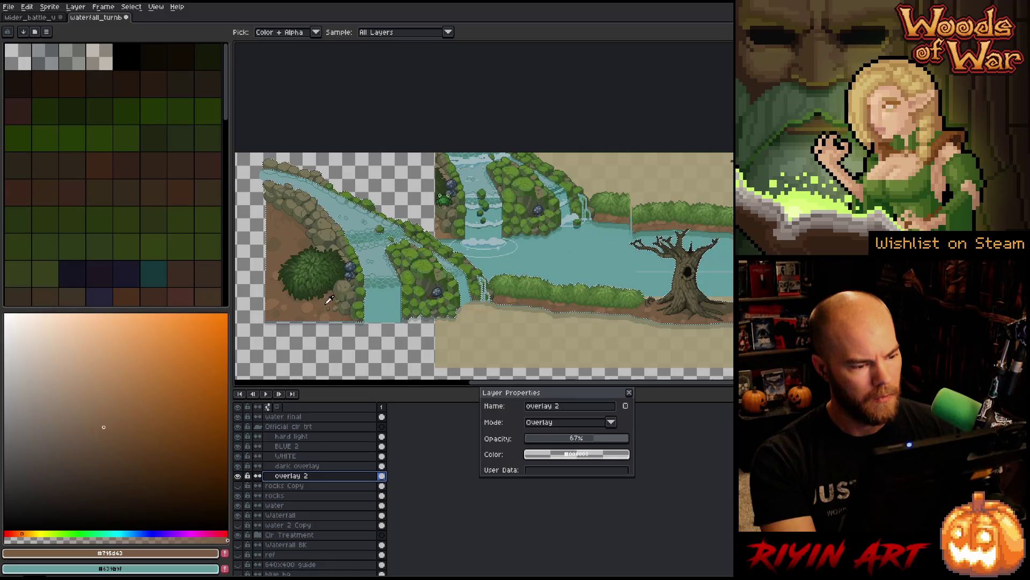
left_click(457, 209)
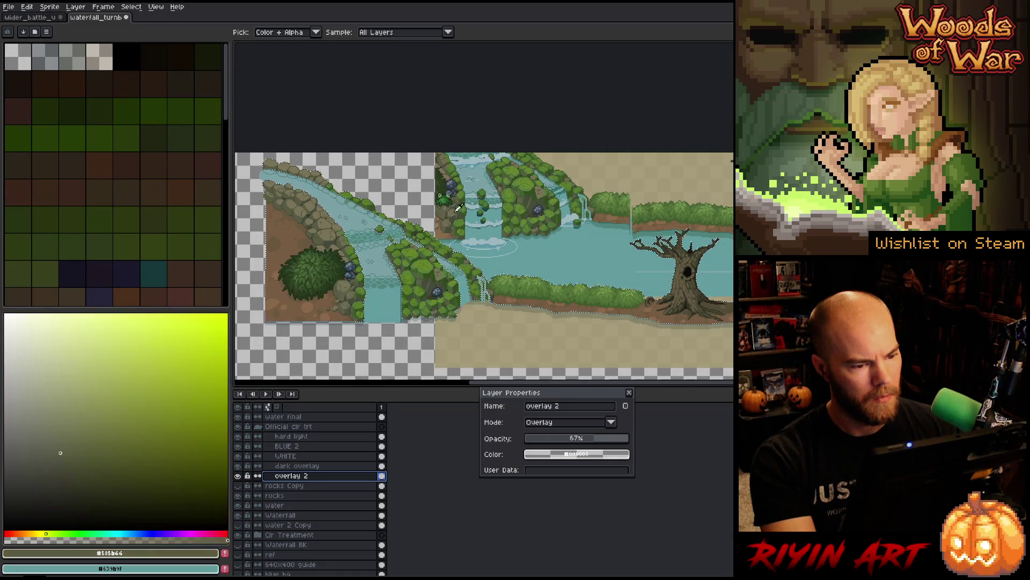
left_click(441, 208)
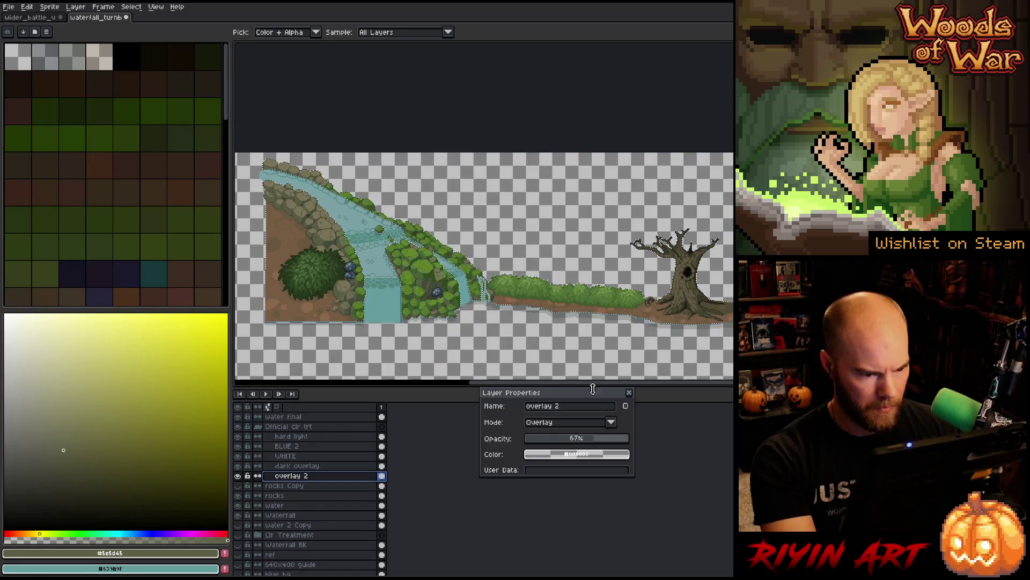
Step: Close Layer Properties and select the whole tile canvas with Ctrl+A
left_click(629, 392)
scroll(491, 302, "down", 3)
scroll(491, 303, "up", 2)
left_click_drag(491, 302, 485, 296)
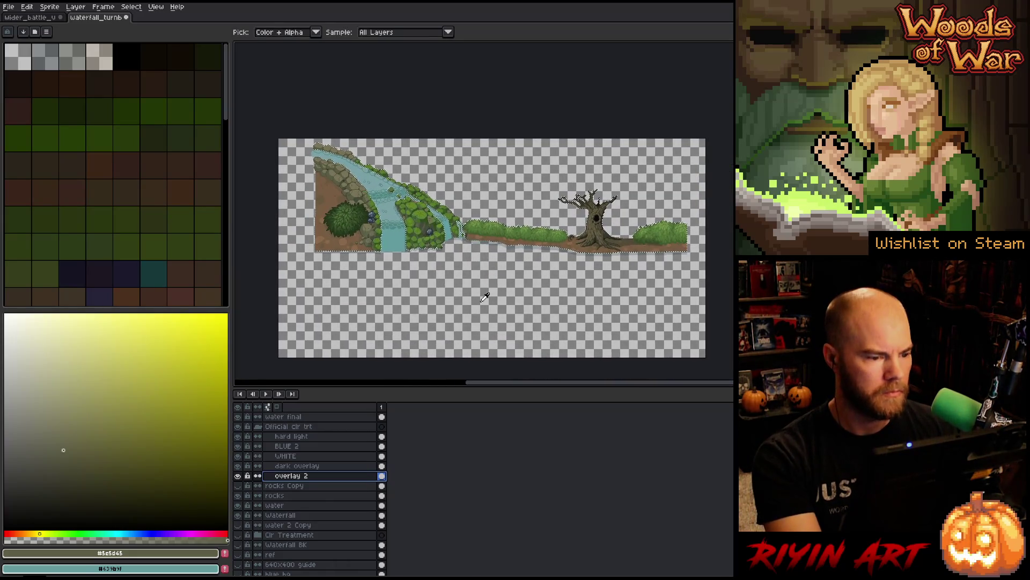
key("ctrl+a")
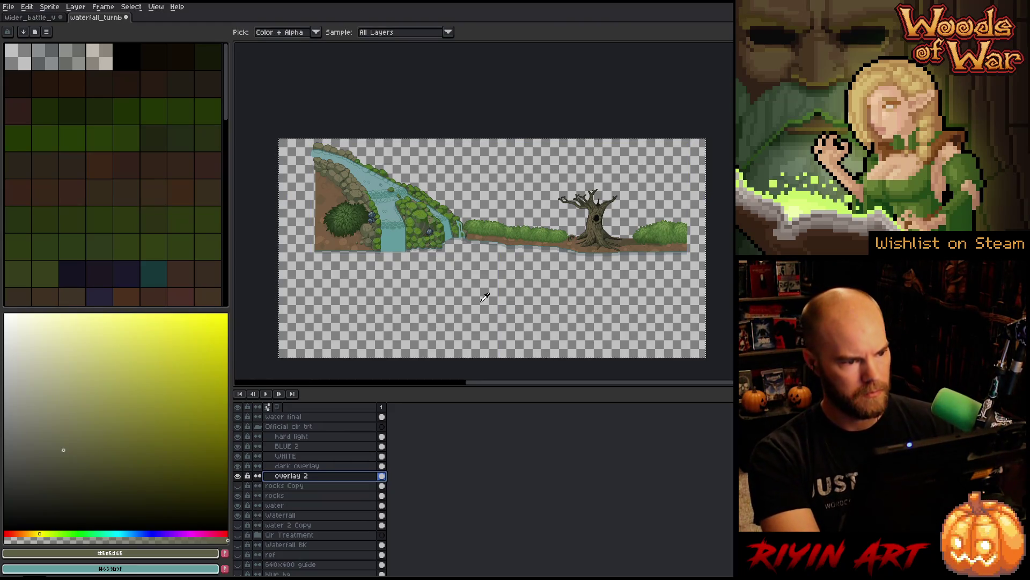
left_click(37, 19)
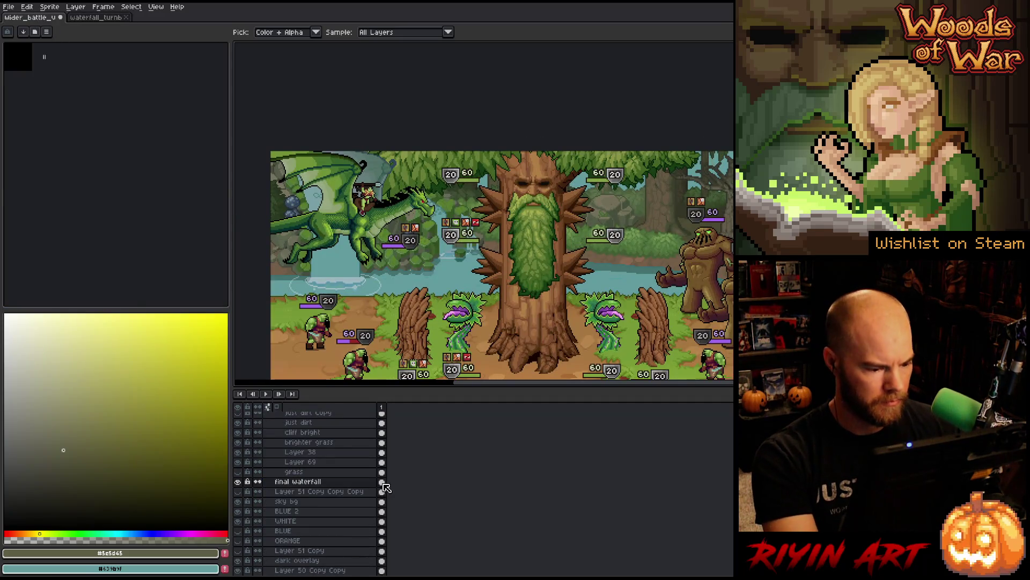
Step: Paste the tile into the battle scene and position it over the existing waterfall
key("ctrl+v")
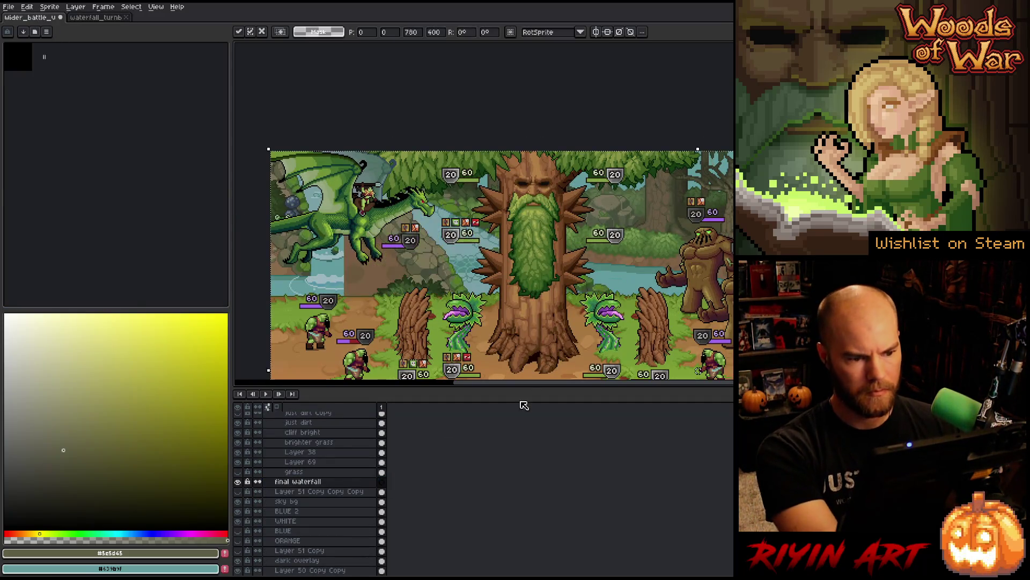
left_click_drag(666, 355, 525, 253)
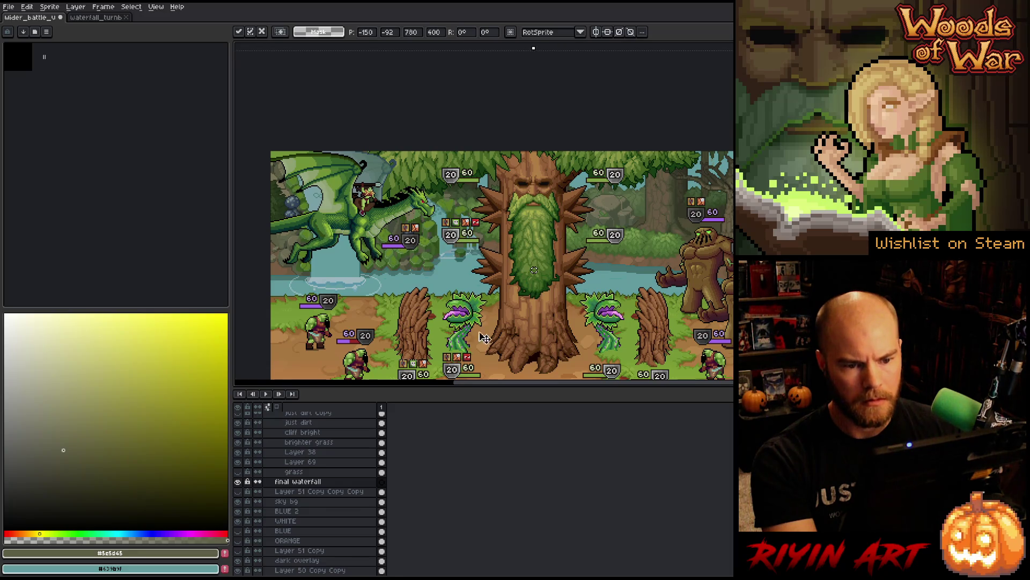
left_click(241, 485)
Step: Toggle the final waterfall layer repeatedly to compare the old and new waterfalls
left_click(241, 484)
left_click(241, 484)
left_click(241, 484)
left_click(241, 484)
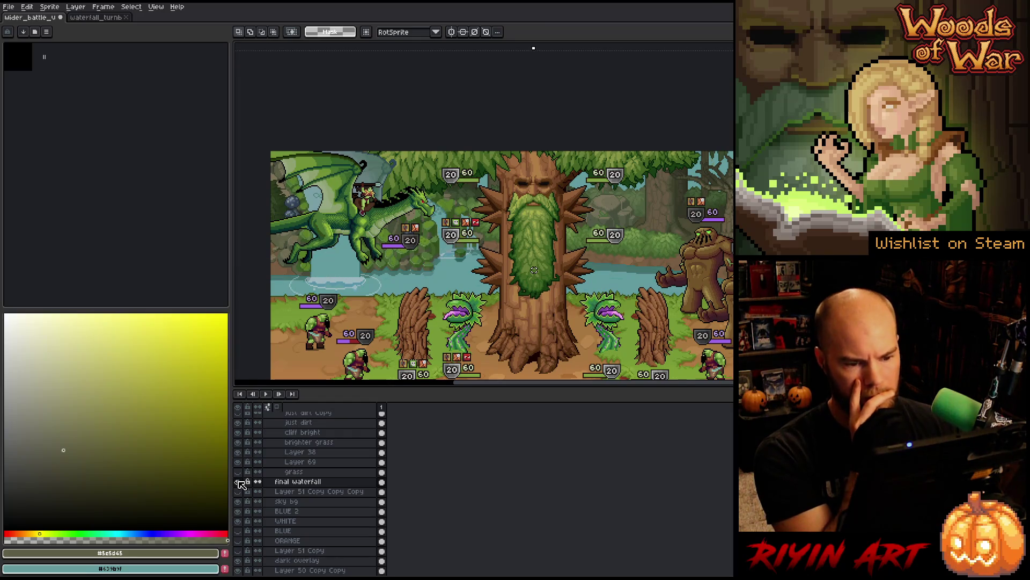
left_click(241, 485)
left_click(241, 484)
left_click(241, 485)
left_click(241, 484)
left_click(241, 485)
left_click(241, 484)
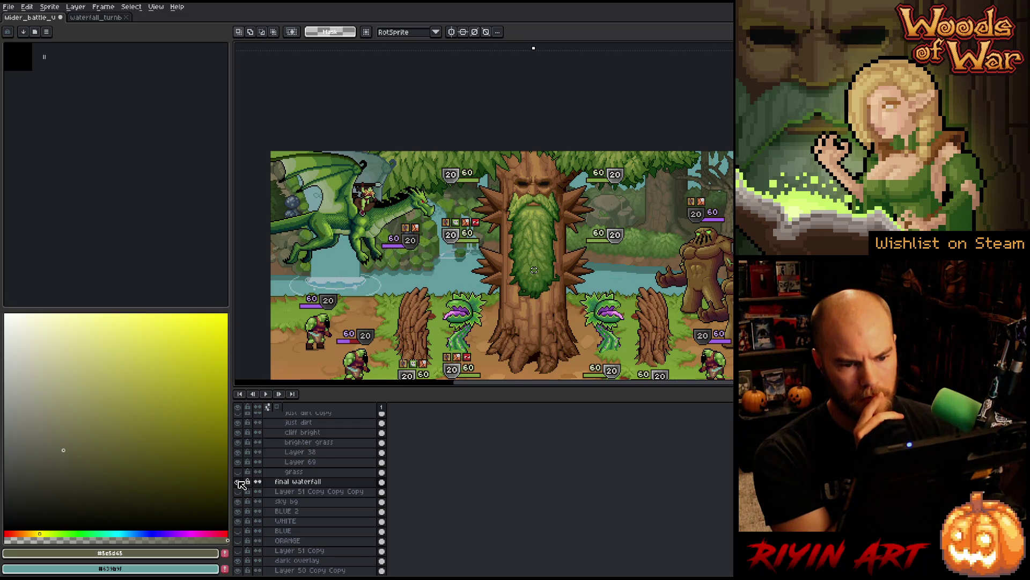
left_click(241, 484)
left_click(241, 484)
left_click(241, 484)
left_click(241, 485)
left_click(241, 484)
left_click(241, 484)
left_click(241, 484)
left_click(241, 484)
left_click(241, 484)
left_click(241, 484)
left_click(241, 484)
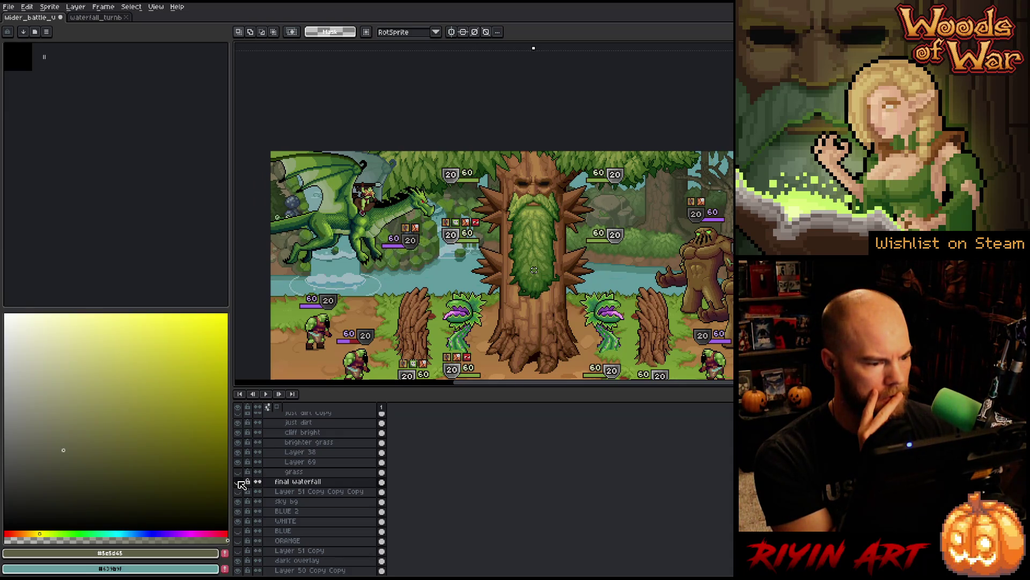
left_click(241, 484)
left_click(241, 484)
left_click(241, 484)
left_click(241, 484)
left_click(241, 485)
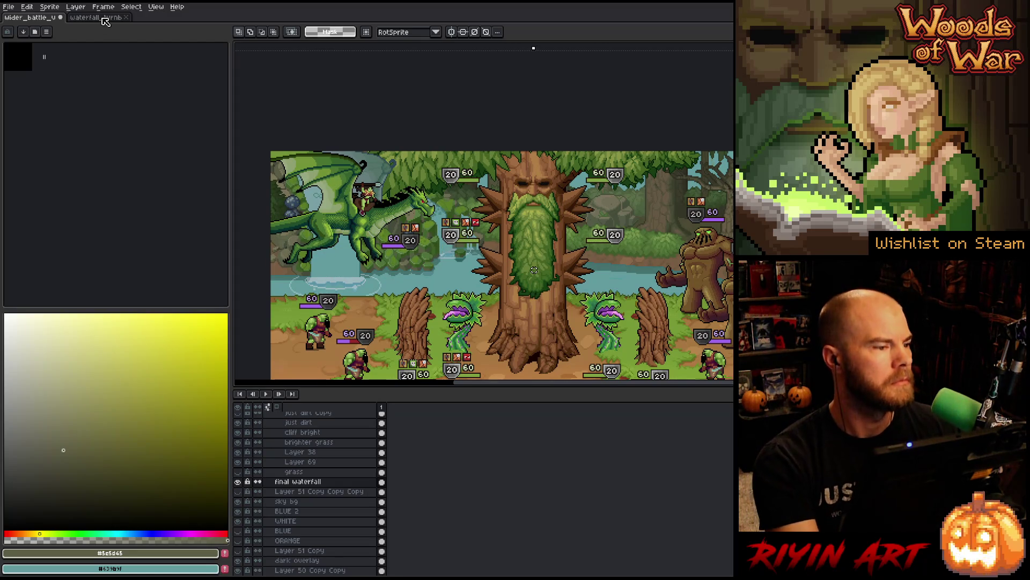
left_click(96, 17)
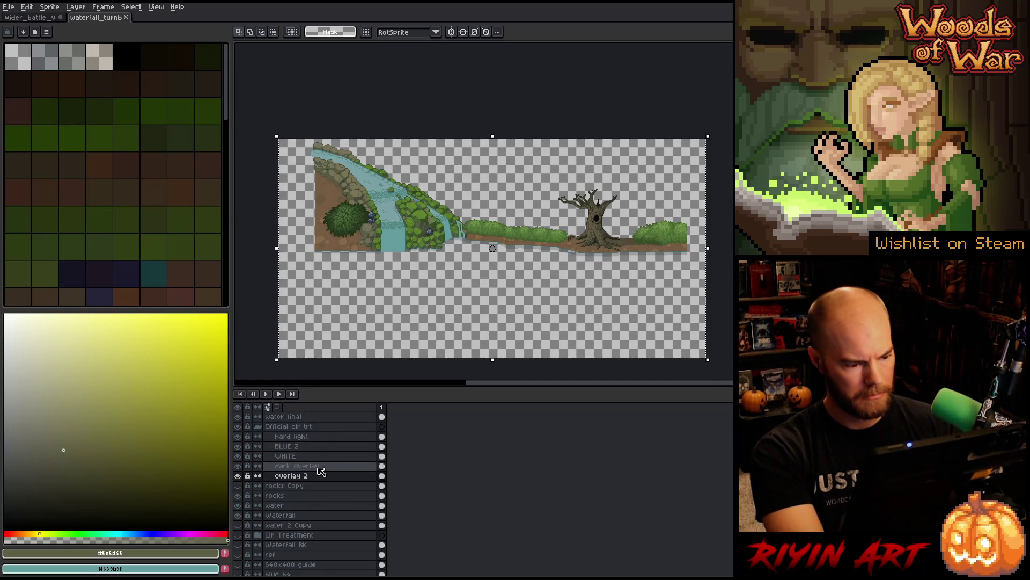
Step: Show only the Waterfall layer, make it active, and clear the selection
left_click(385, 497, "ctrl")
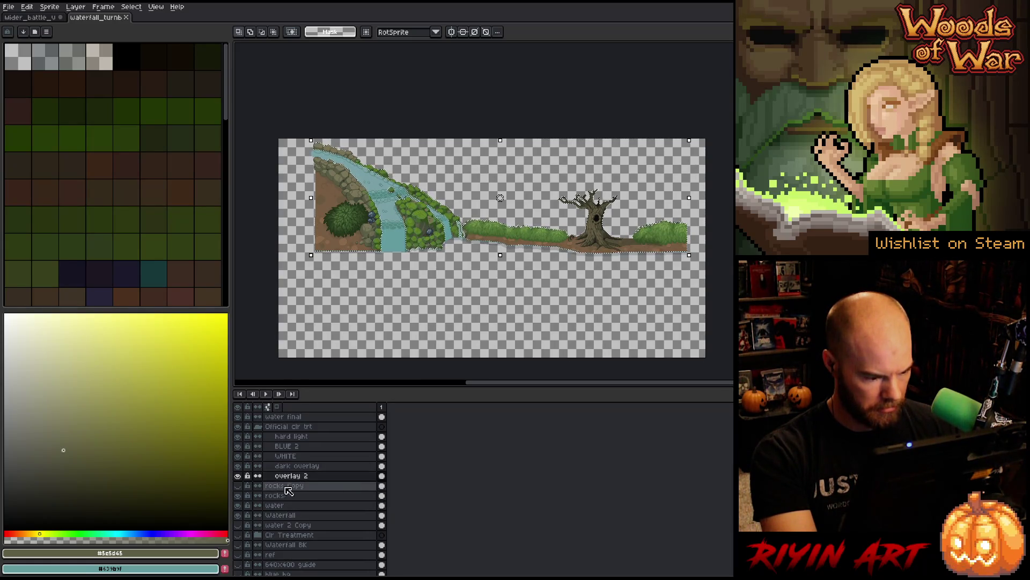
left_click(239, 516, "alt")
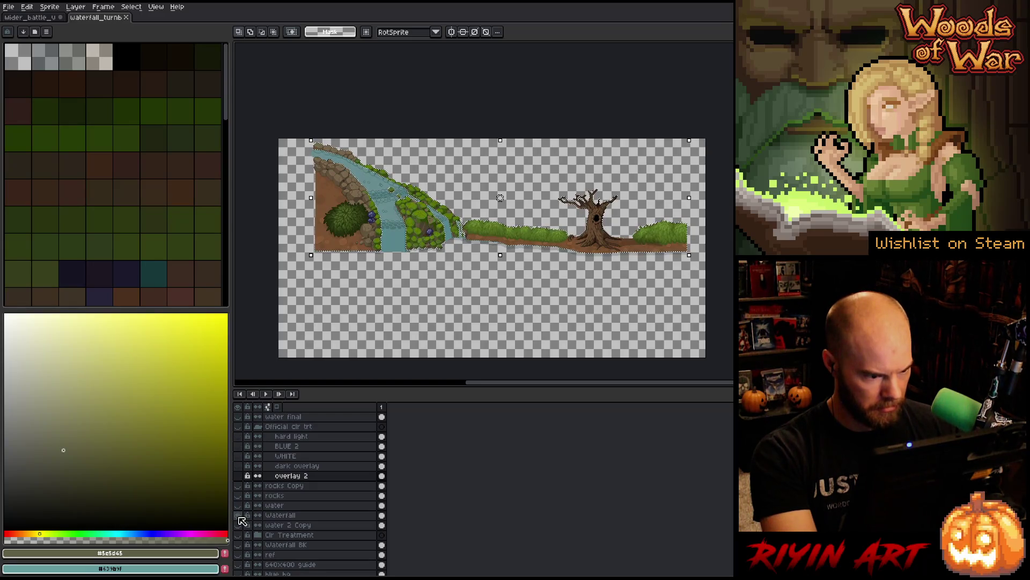
left_click(277, 516)
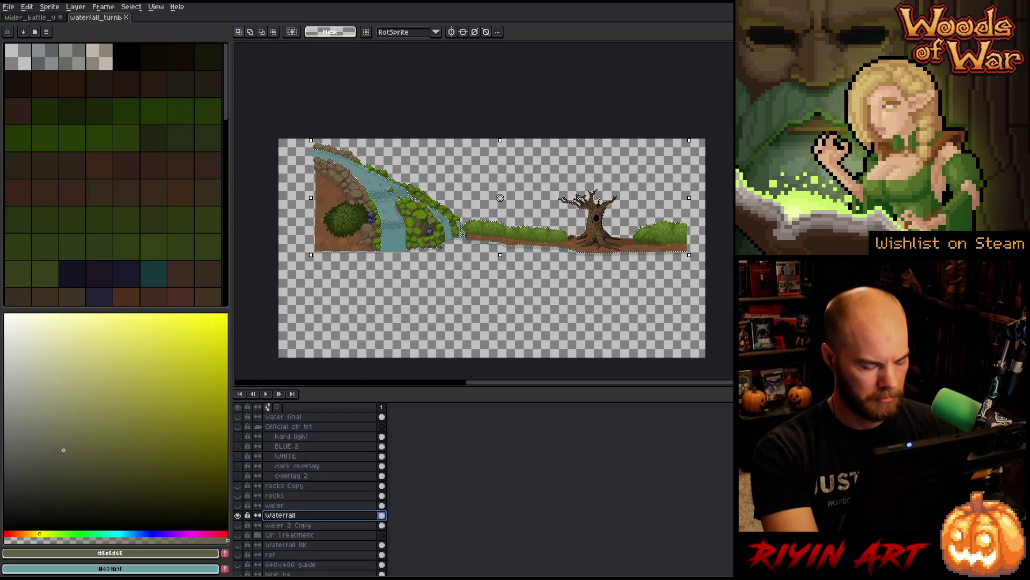
key("ctrl+d")
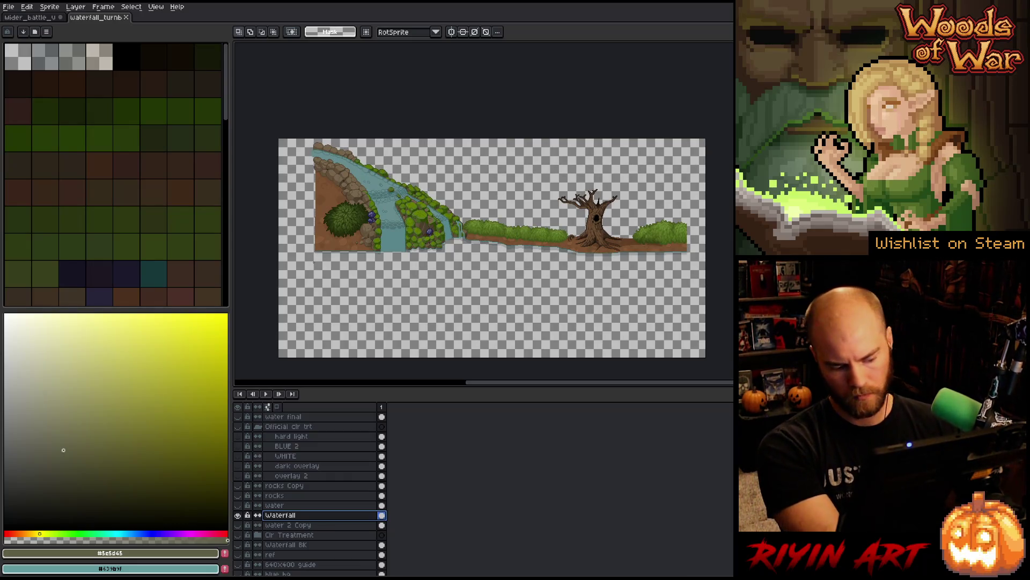
Step: Select the brown dirt pixels by colour at tolerance 11
key("shift+c")
left_click(328, 231)
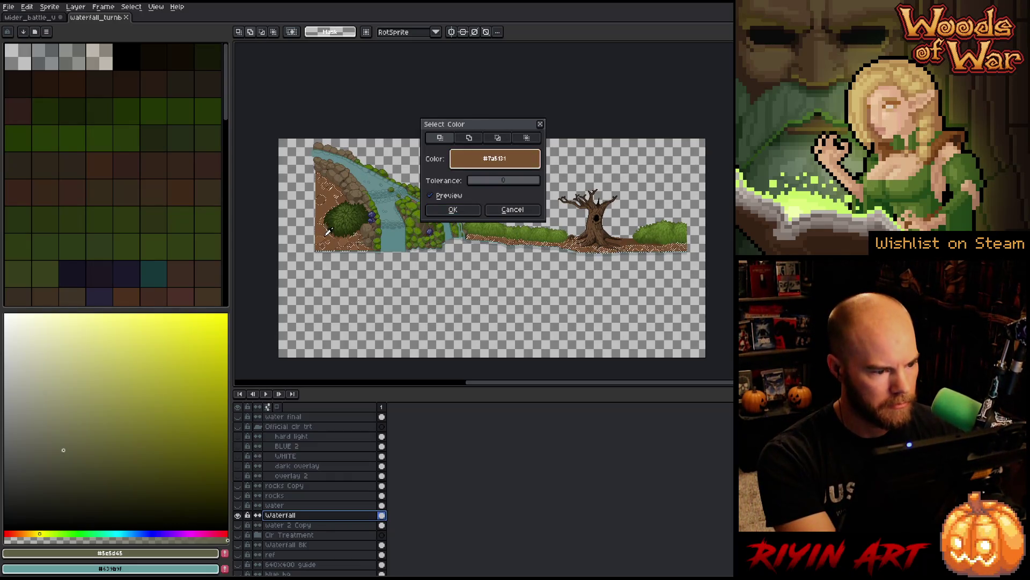
left_click(478, 184)
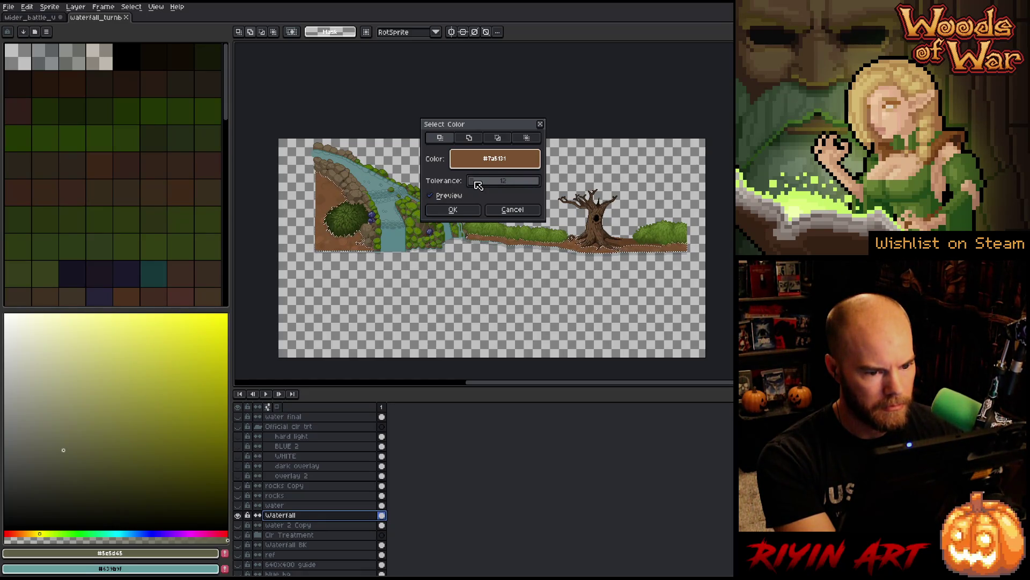
left_click(466, 210)
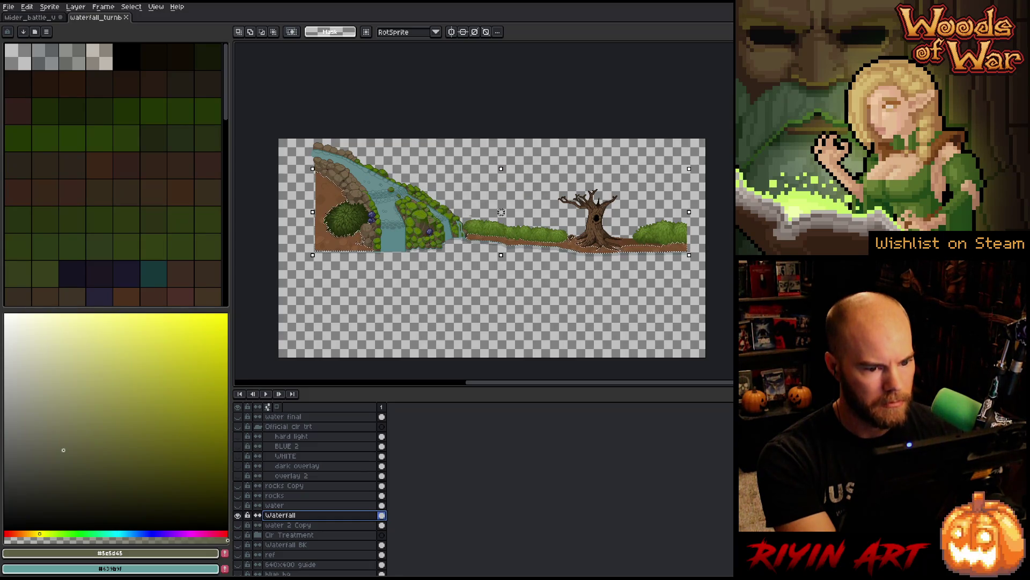
scroll(688, 231, "up", 3)
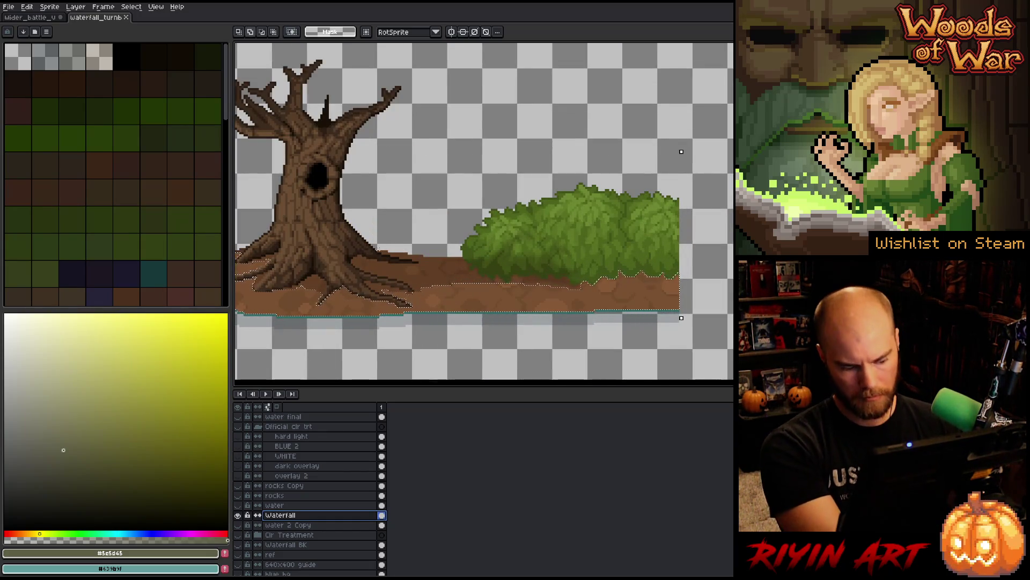
Step: Redo the brown ground colour selection at tolerance 0 for exact matches
key("shift+c")
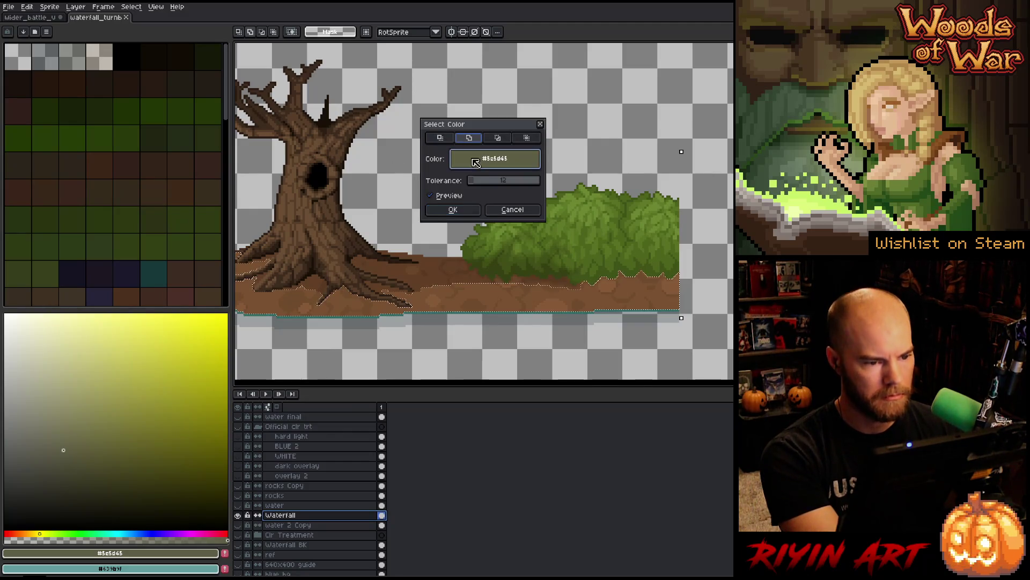
left_click(449, 253)
mouse_move(472, 183)
left_mouse_down()
mouse_move(465, 188)
mouse_move(476, 184)
left_mouse_up()
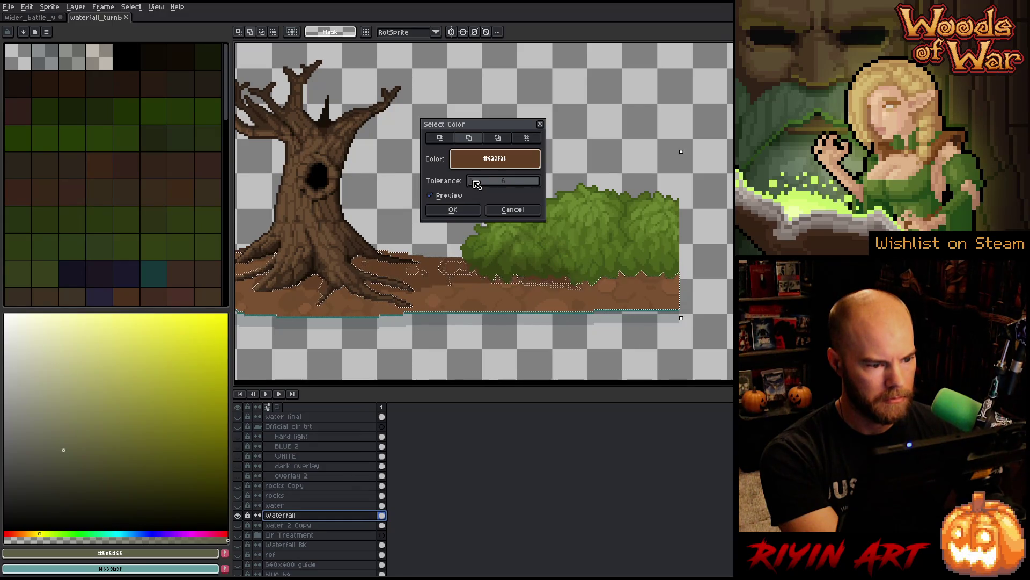
left_click(467, 211)
scroll(427, 229, "down", 3)
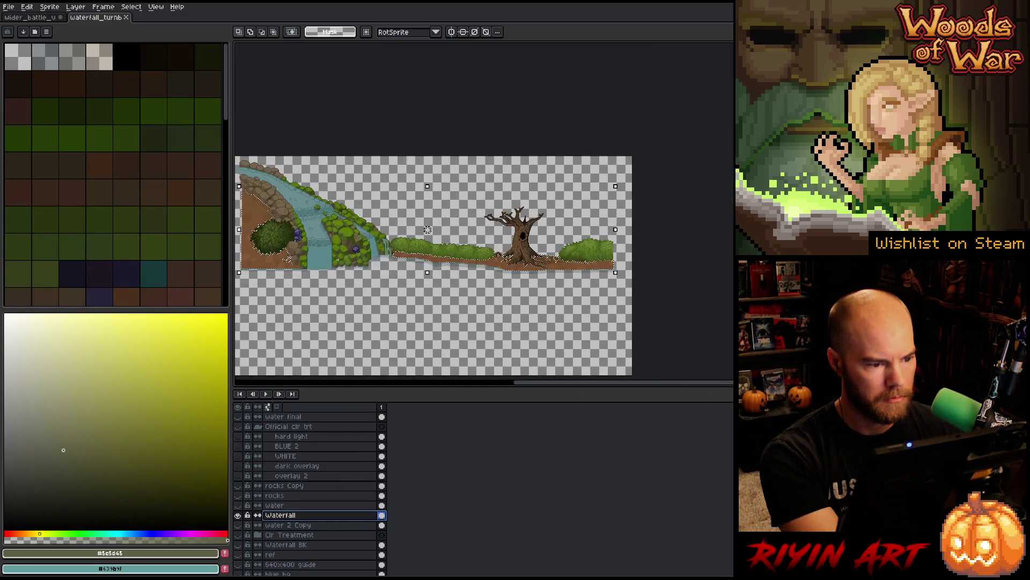
scroll(266, 273, "up", 2)
scroll(278, 253, "down", 2)
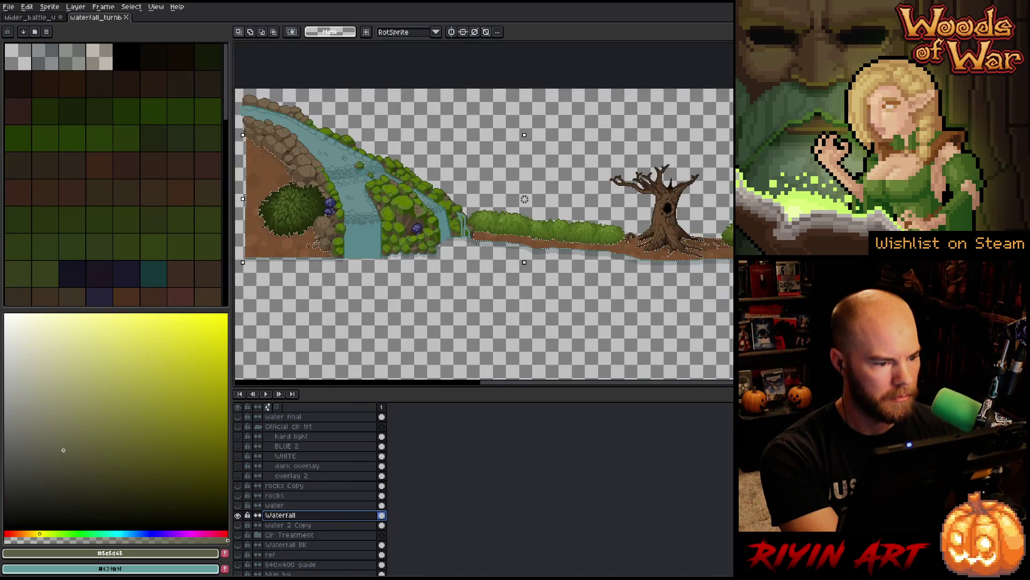
scroll(640, 299, "up", 4)
scroll(640, 299, "down", 3)
scroll(624, 276, "up", 3)
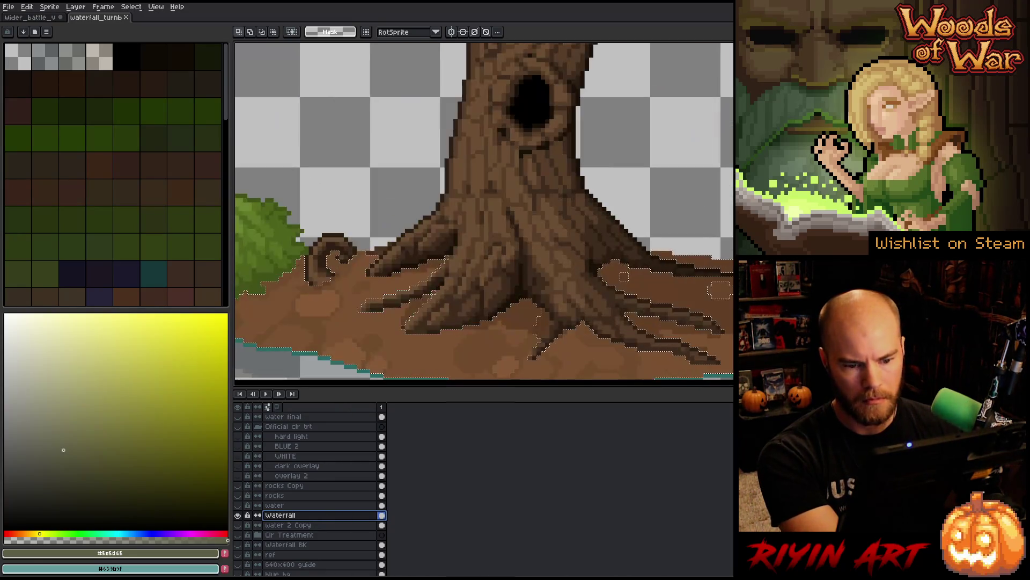
Step: Reselect by colour using the lighter ground brown
key("ctrl+shift+c")
left_click(623, 276)
left_click(623, 276)
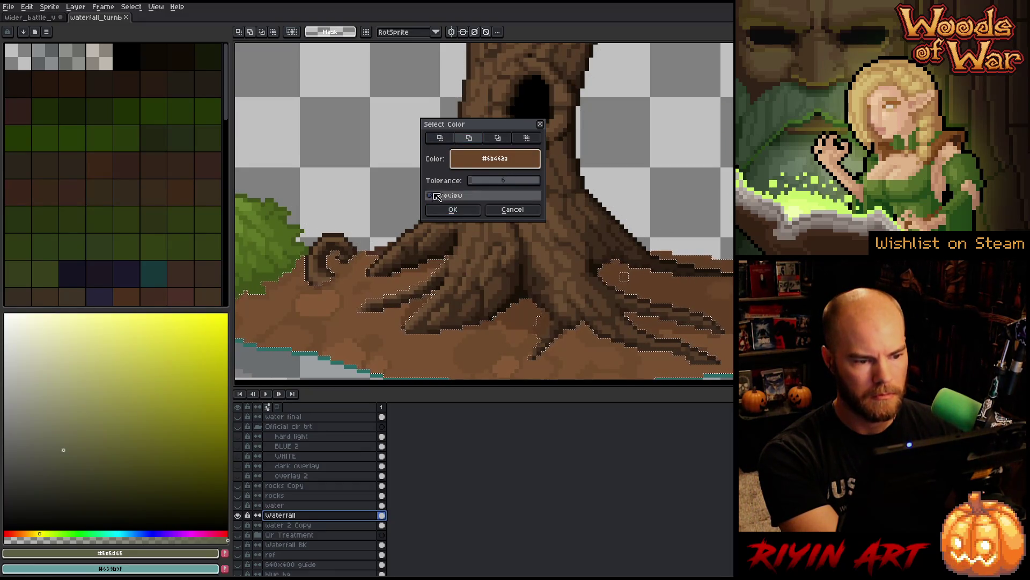
left_click(462, 209)
Step: Add the dark ground brown to the colour selection
key("ctrl+shift+c")
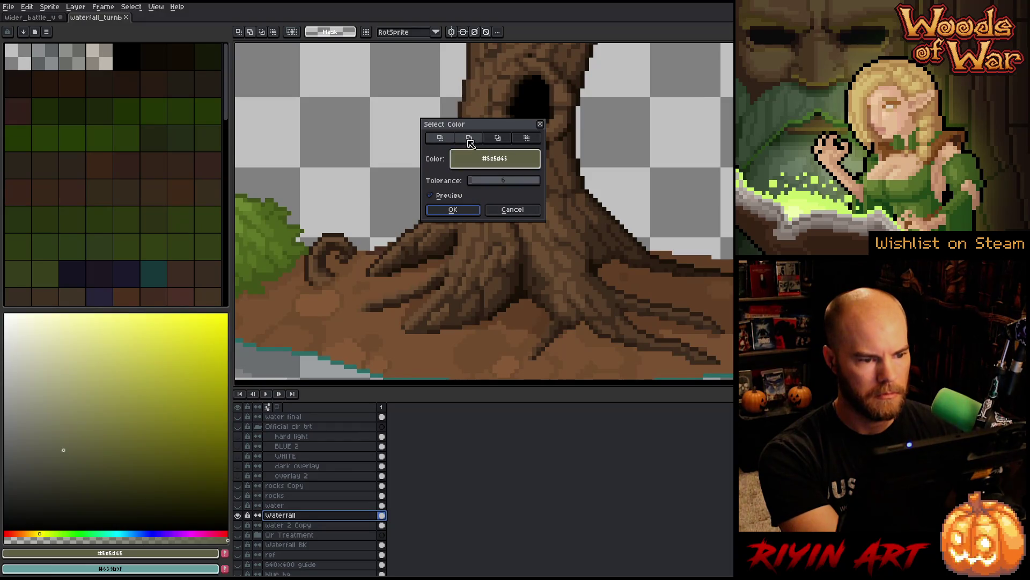
left_click(542, 319)
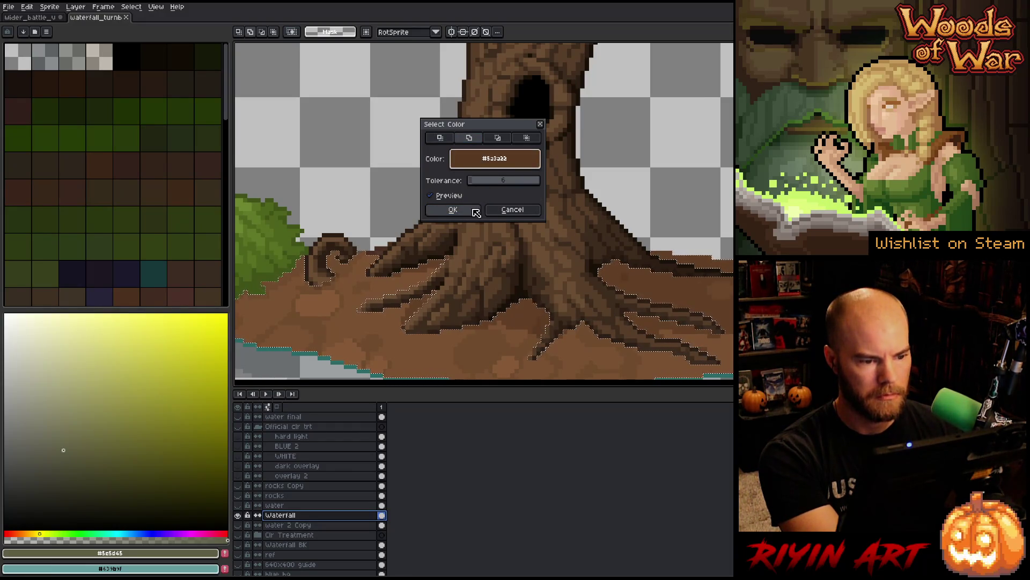
left_click(452, 210)
scroll(453, 210, "down", 3)
scroll(452, 209, "up", 3)
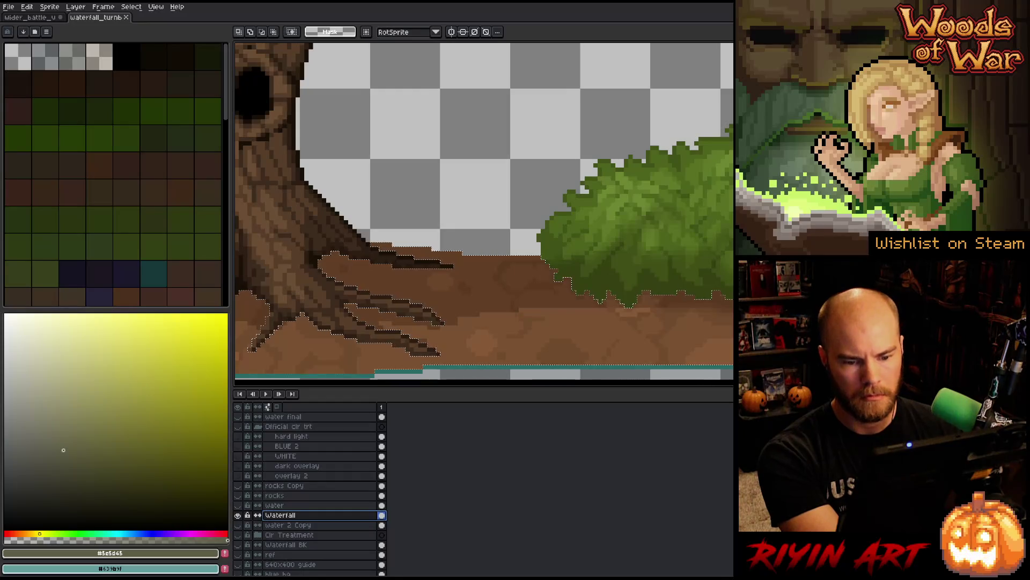
scroll(545, 306, "down", 3)
scroll(545, 306, "up", 2)
scroll(448, 276, "down", 2)
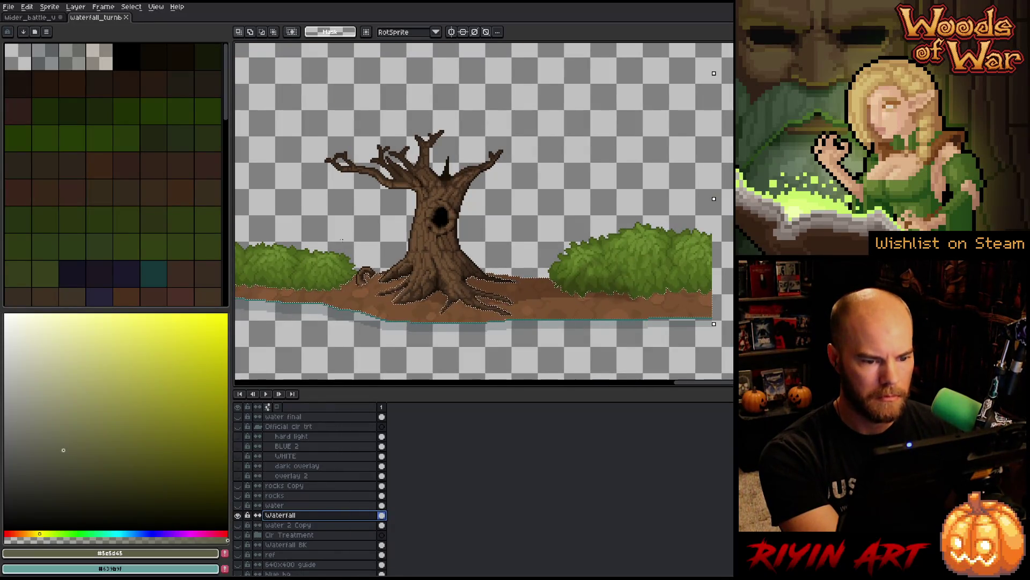
scroll(341, 240, "down", 1)
scroll(341, 240, "up", 2)
scroll(326, 222, "down", 3)
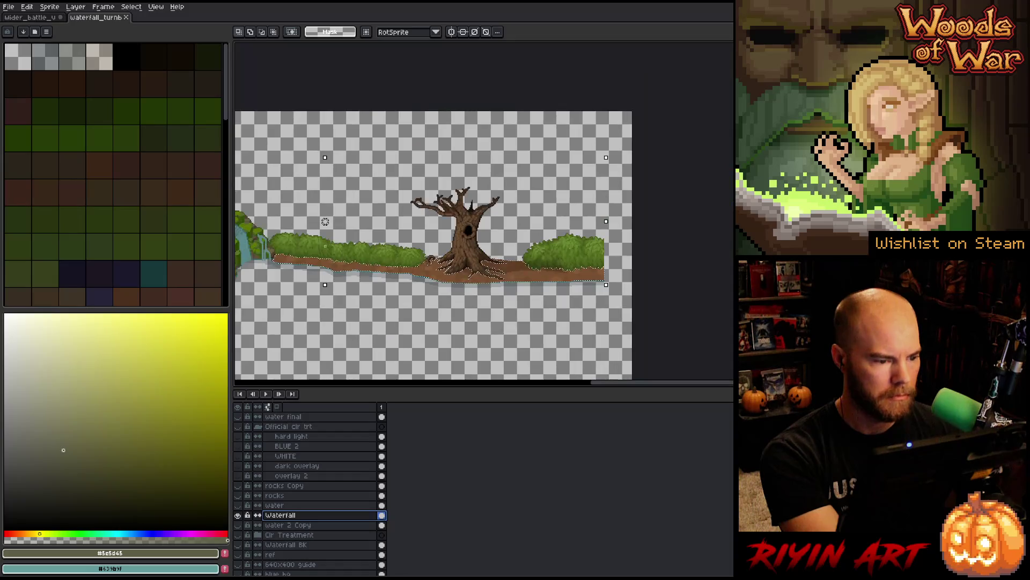
Step: Make the Waterfall and colour-treatment layers visible again
scroll(325, 221, "down", 2)
scroll(325, 222, "up", 3)
scroll(325, 221, "down", 2)
scroll(674, 259, "up", 2)
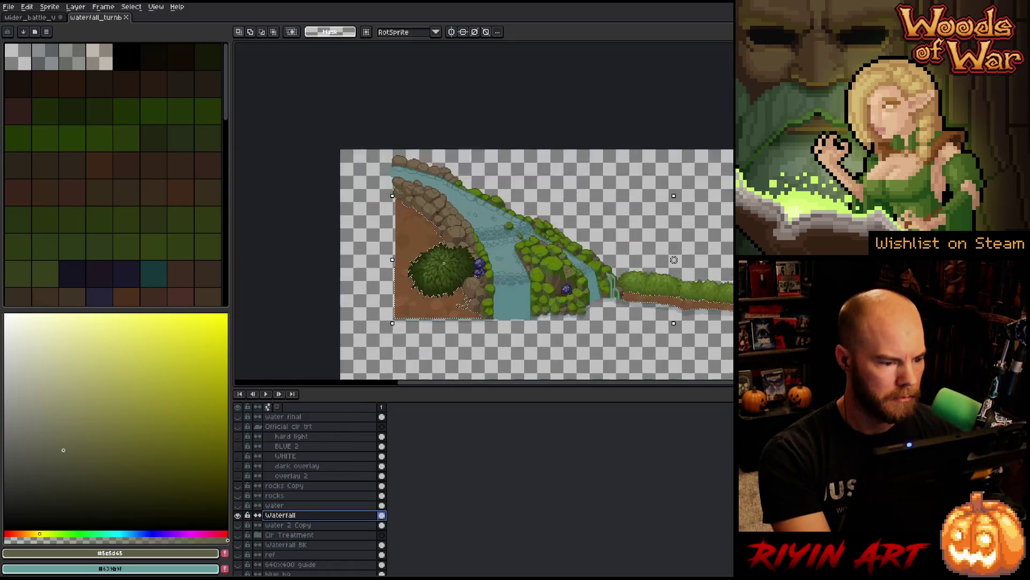
scroll(674, 259, "up", 1)
scroll(674, 260, "down", 2)
scroll(455, 258, "up", 1)
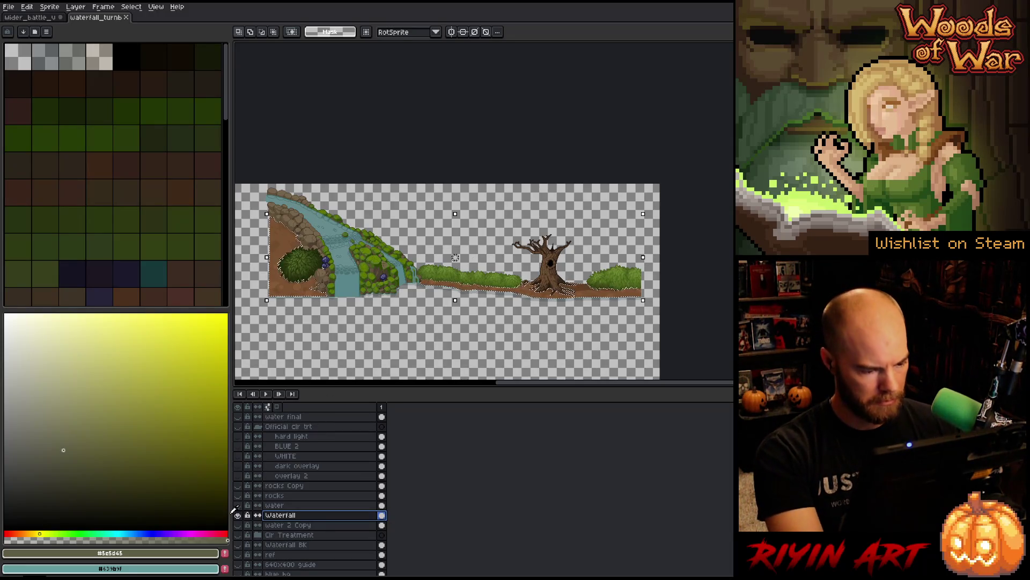
left_click(238, 515, "alt")
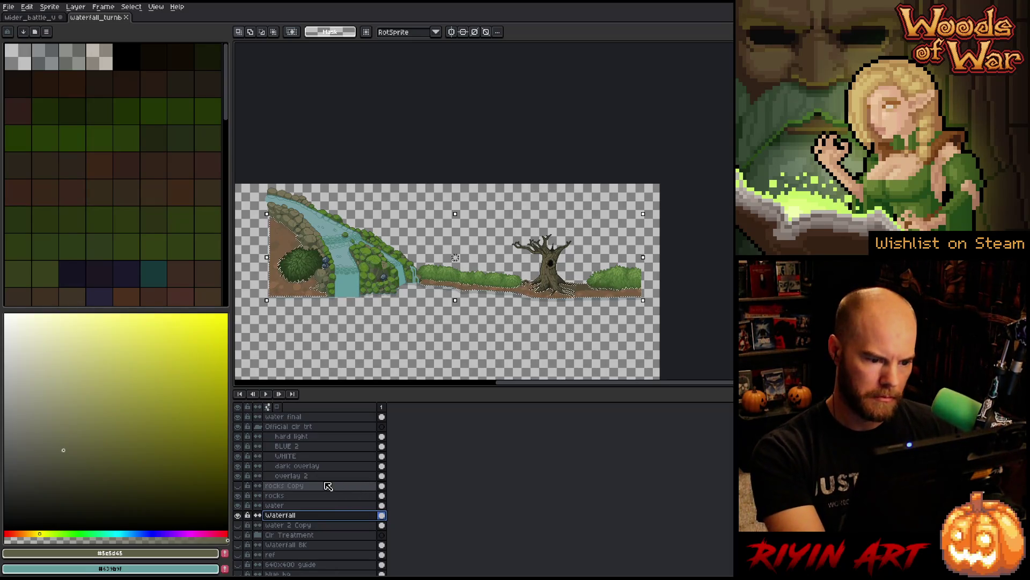
Step: Copy the selected ground onto new Layer 51 above the hard light layer
left_click(303, 438)
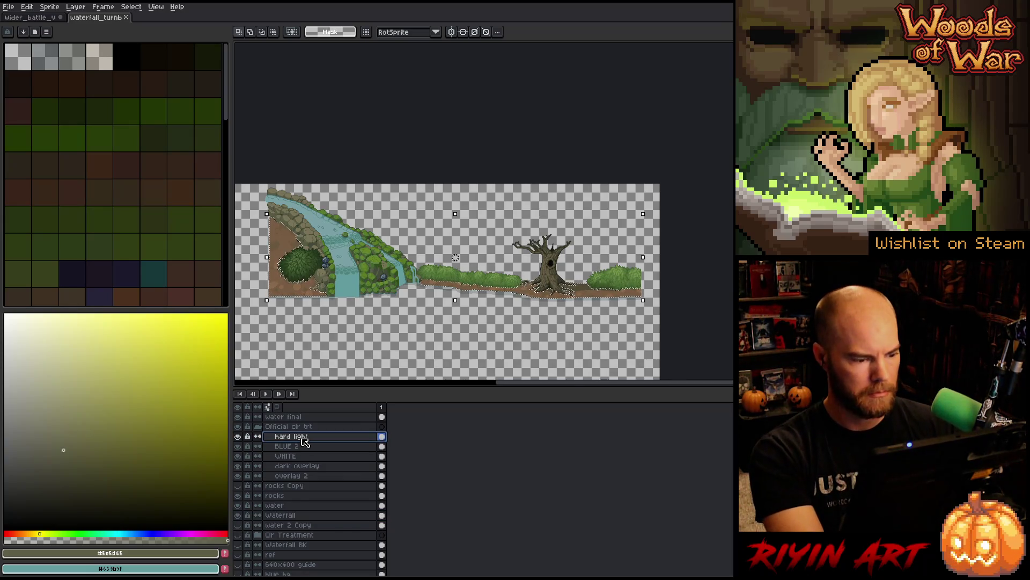
key("shift+b")
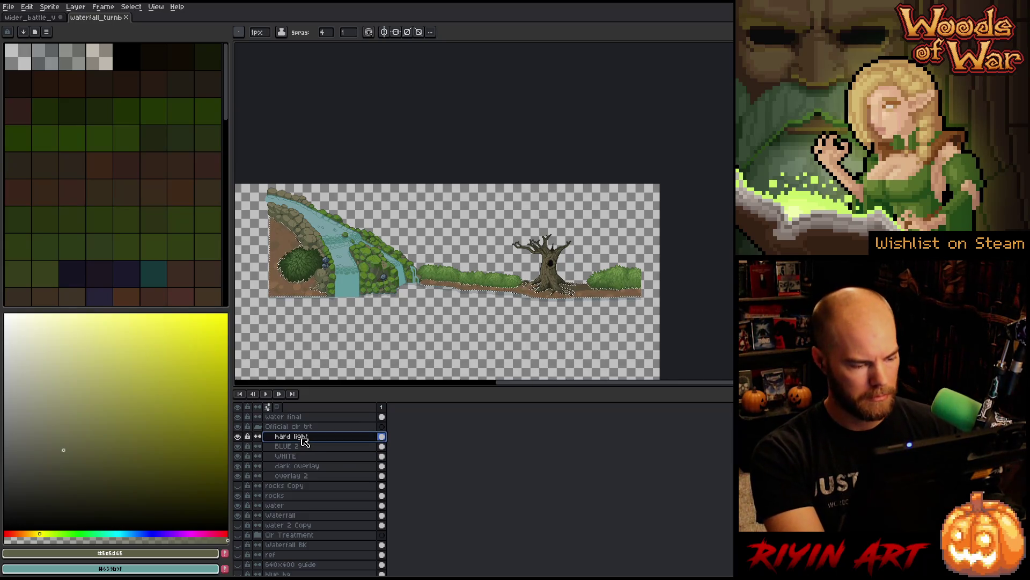
key("shift+n")
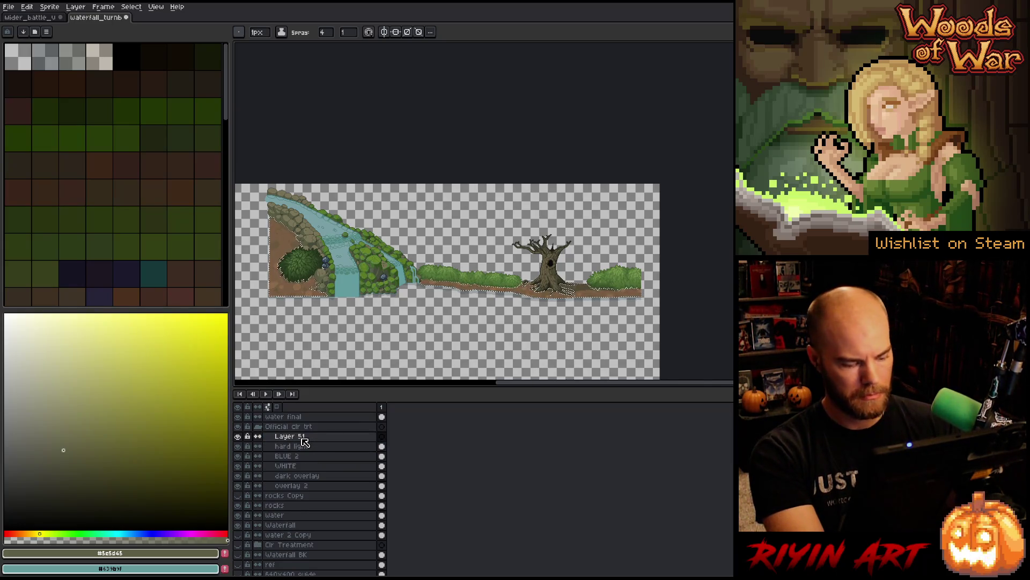
Step: Commit the selection transform, view Layer 51 solo, and rename it 'ground'
key("ctrl+t")
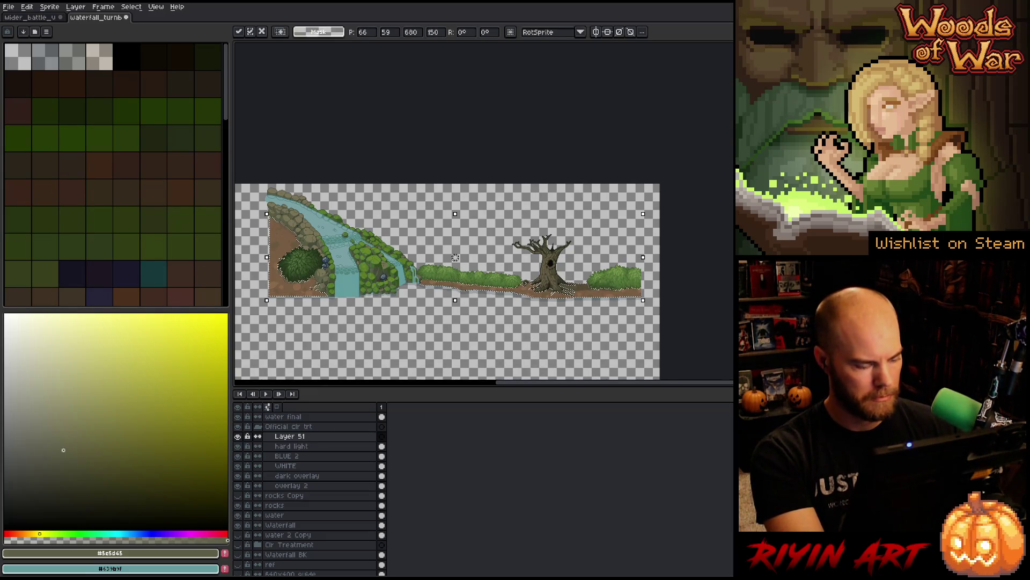
left_click(296, 446)
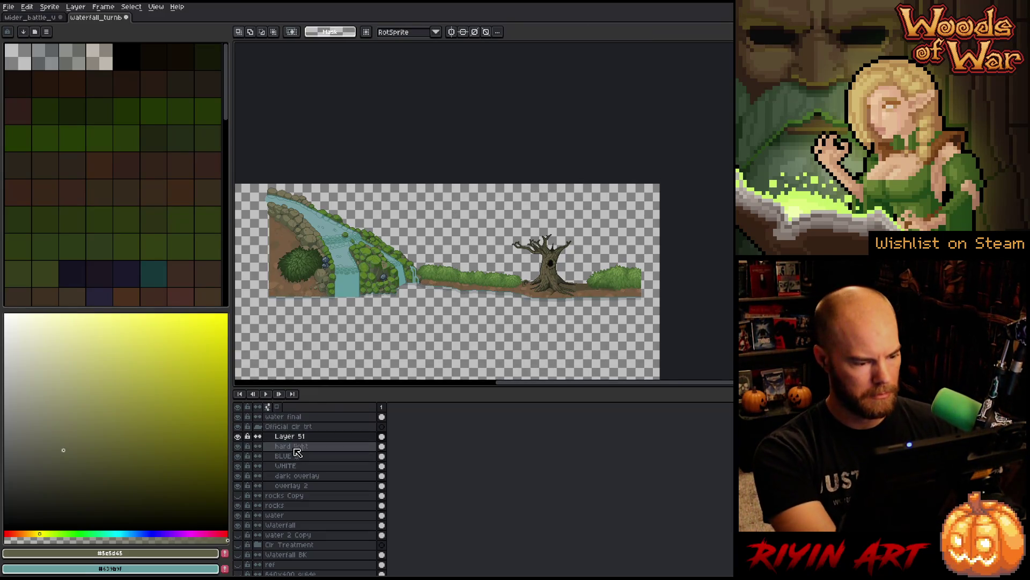
left_click(240, 439, "alt")
left_click(239, 439, "alt")
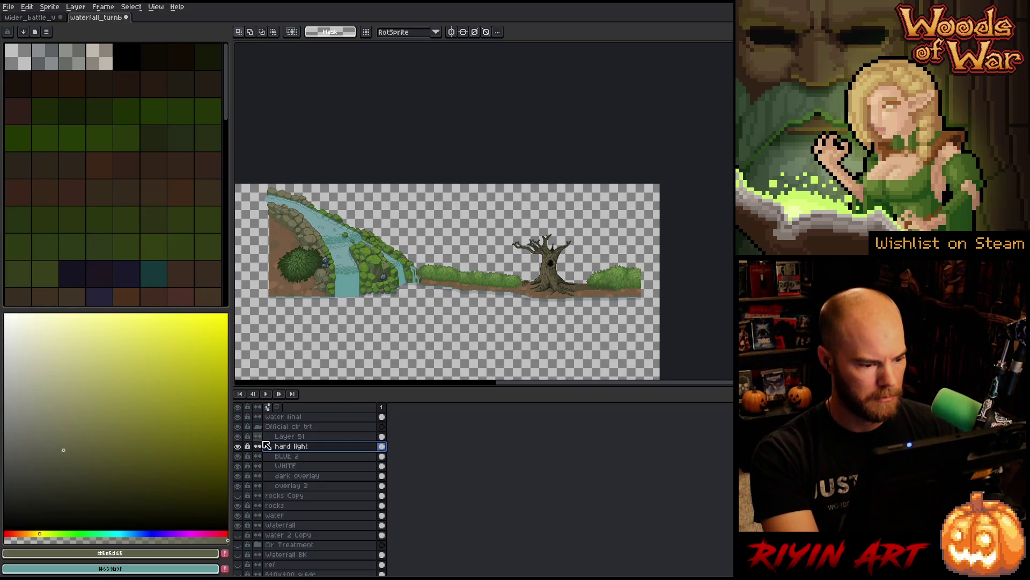
double_click(283, 437)
type("ground")
key("Return")
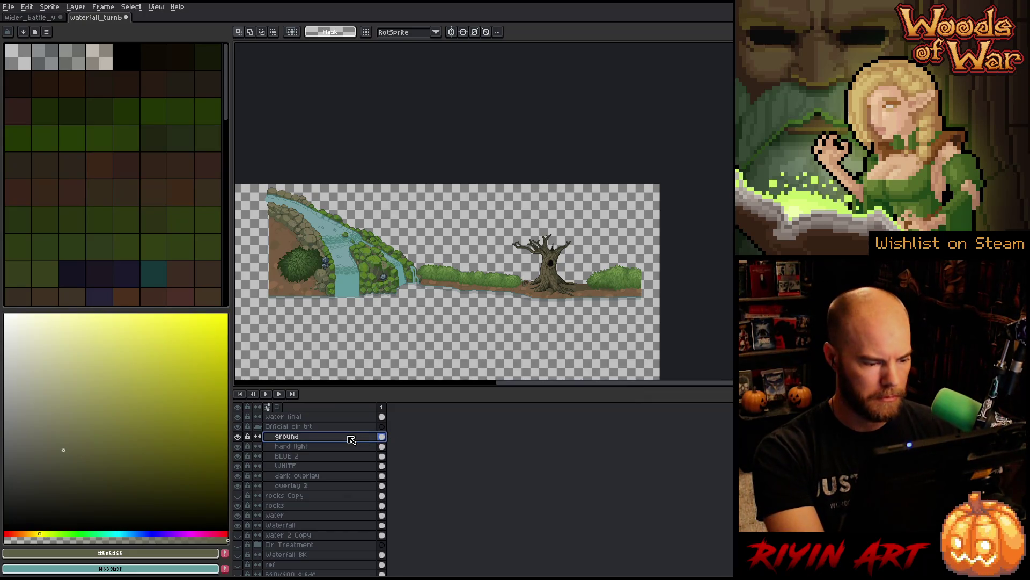
Step: Try Overlay blending at near-zero opacity on the ground layer
double_click(352, 439)
left_click(581, 422)
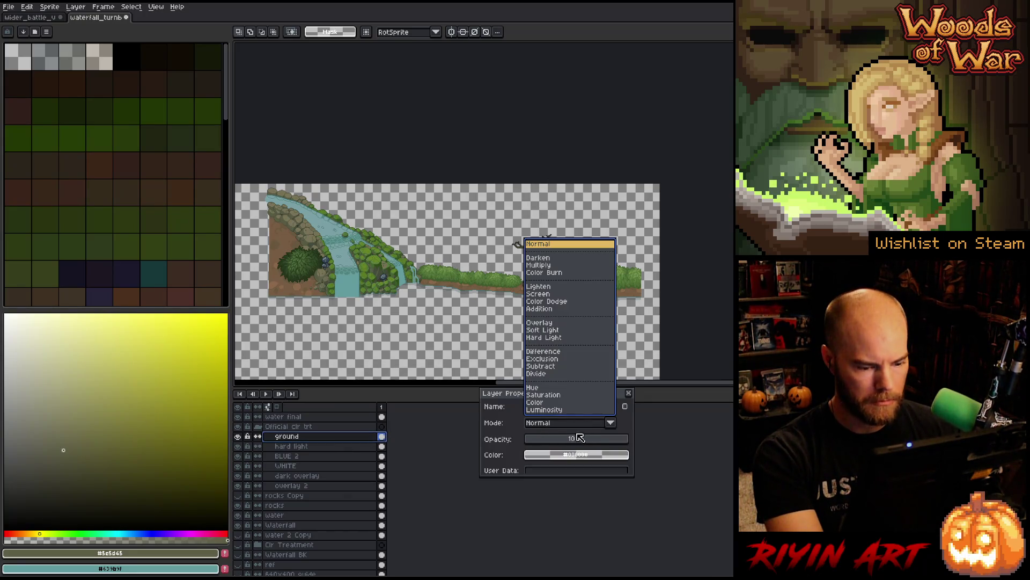
left_click(560, 322)
left_click(533, 440)
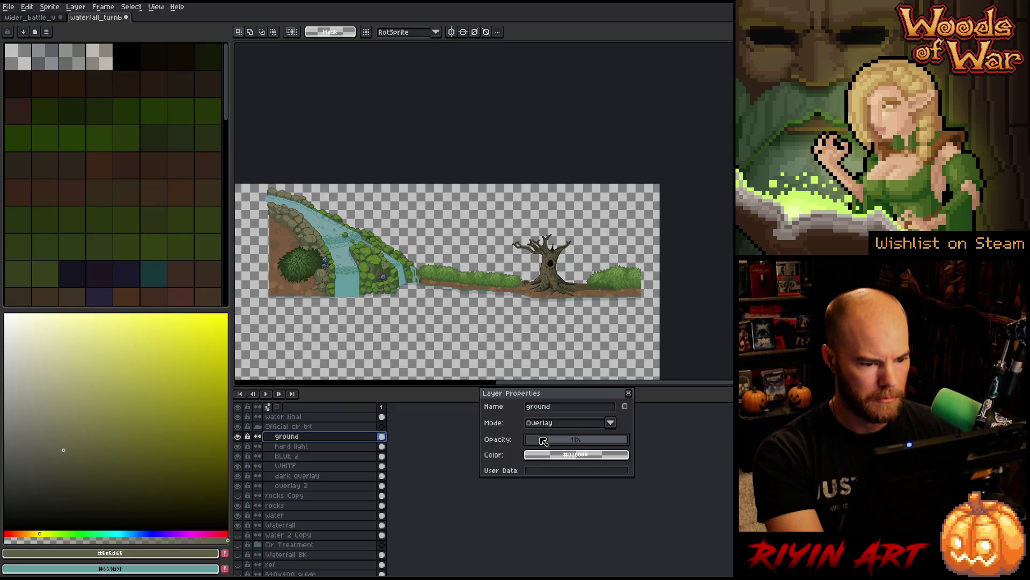
left_click(632, 395)
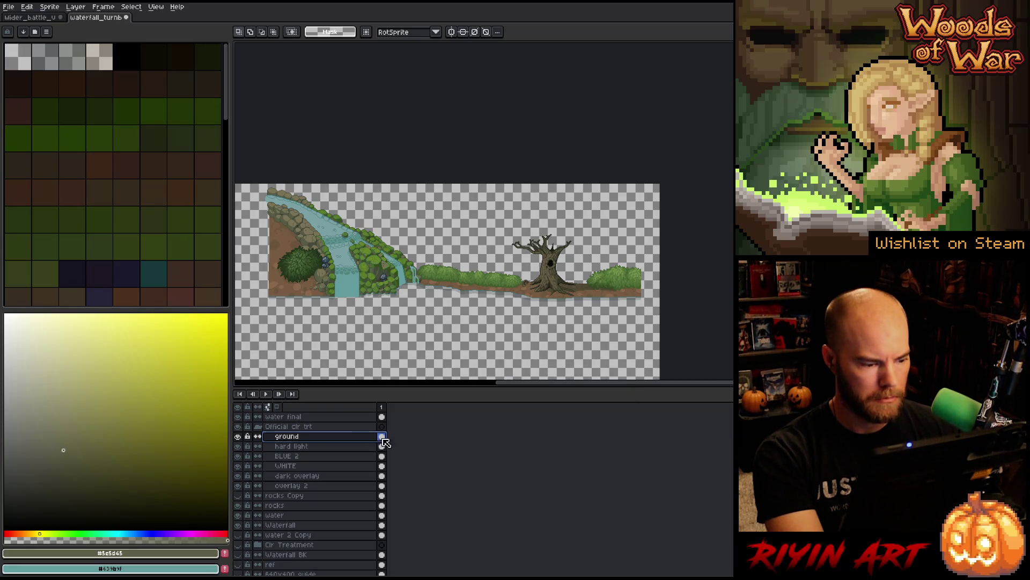
key("ctrl+u")
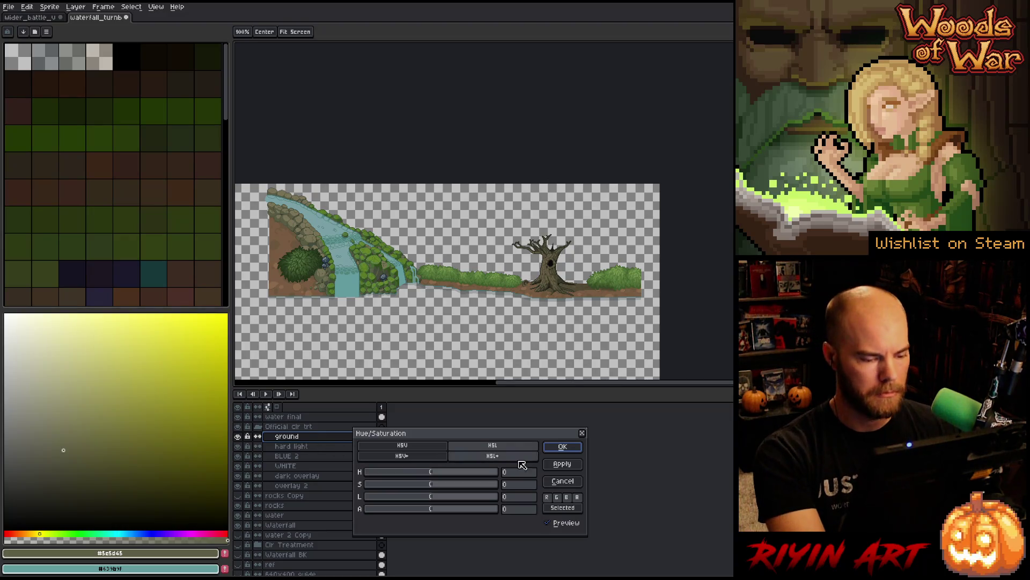
key("Escape")
Step: Return the ground layer to Normal blending at 100% opacity
double_click(308, 435)
left_click(548, 439)
left_click(540, 423)
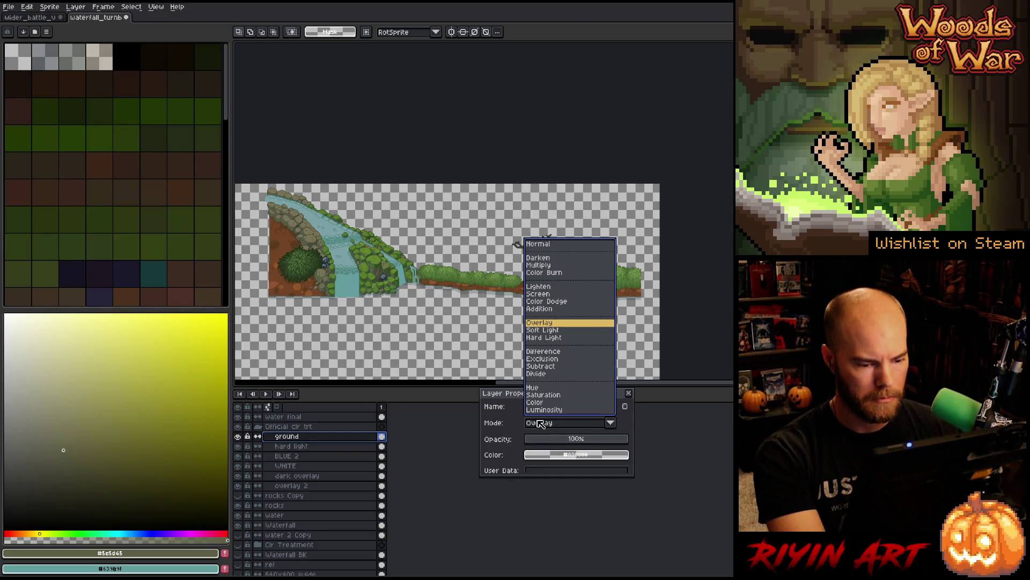
left_click(550, 245)
left_click(629, 394)
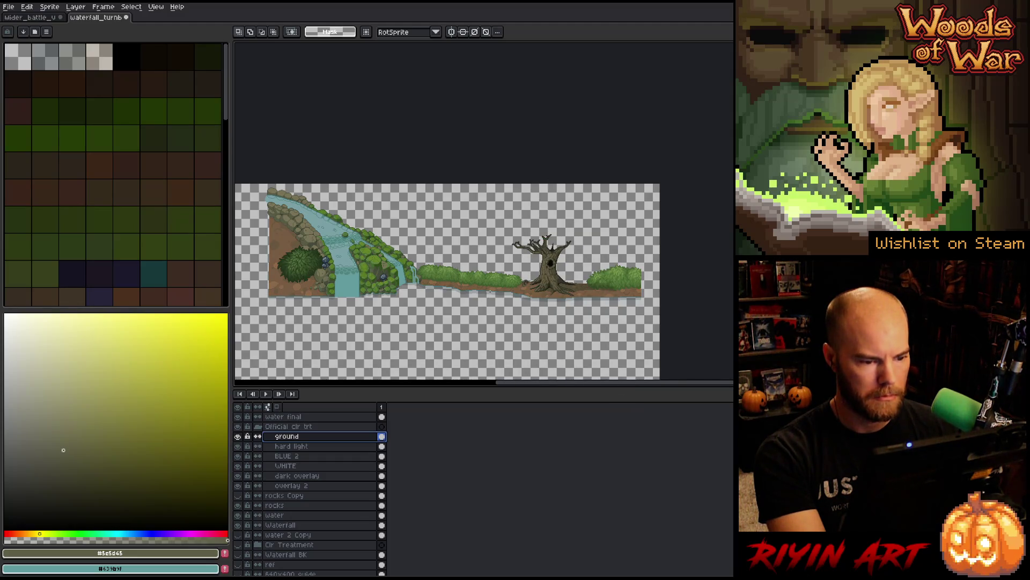
scroll(532, 289, "up", 2)
scroll(457, 291, "up", 1)
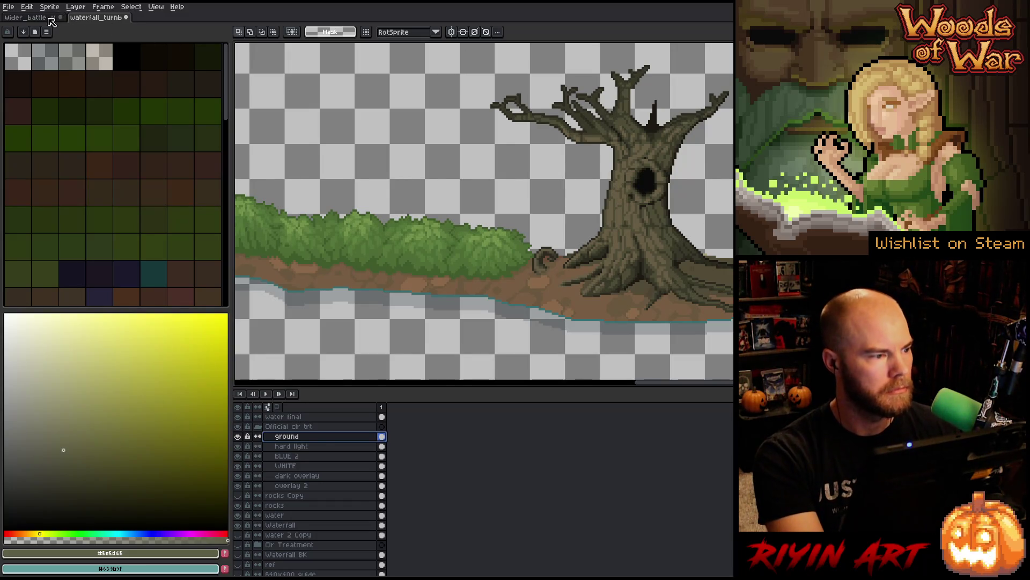
Step: In the battle scene, toggle the final waterfall layer to compare, then select beside the dragon
key("ctrl+Tab")
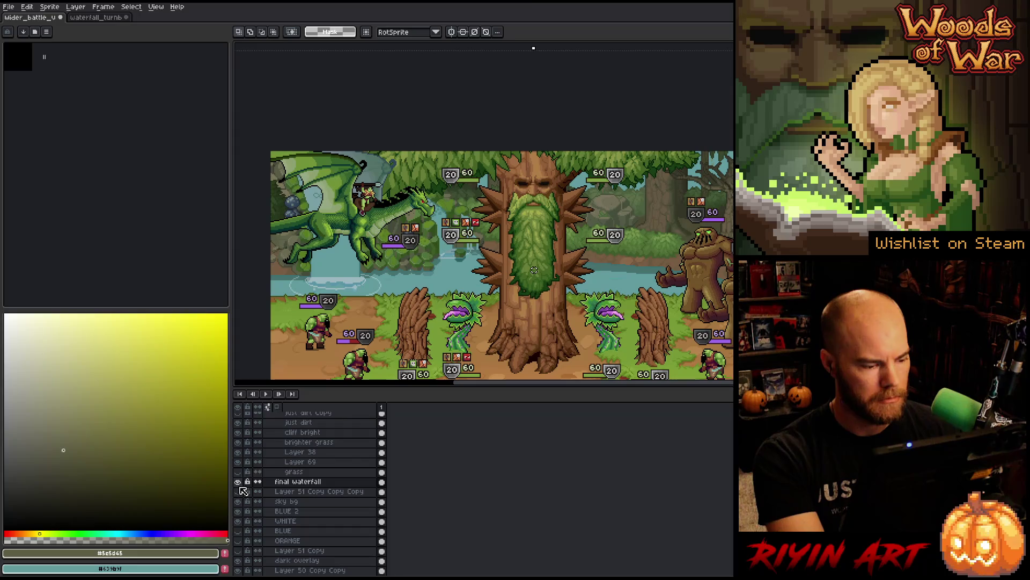
left_click(237, 481)
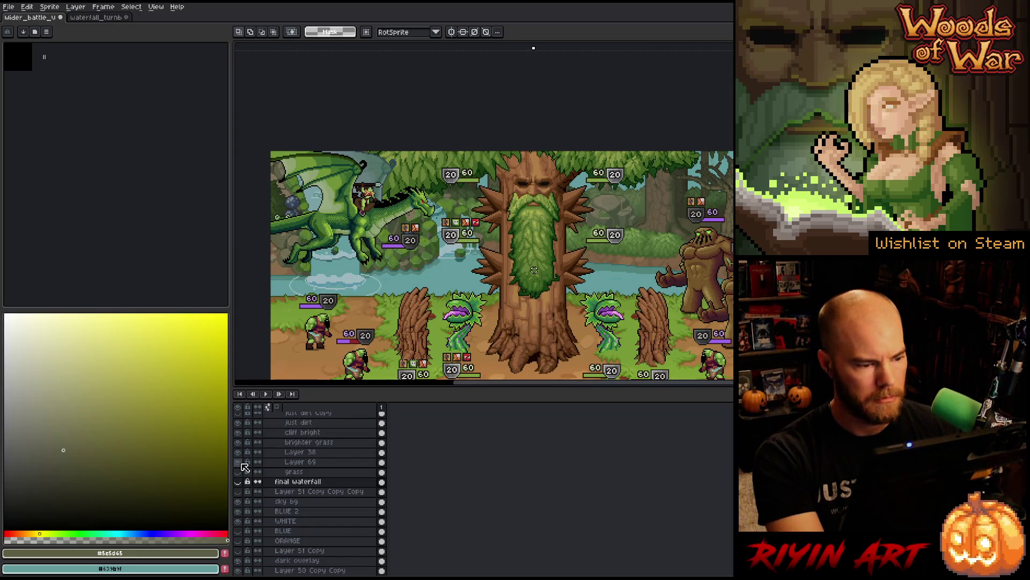
left_click(238, 481)
scroll(242, 485, "up", 1)
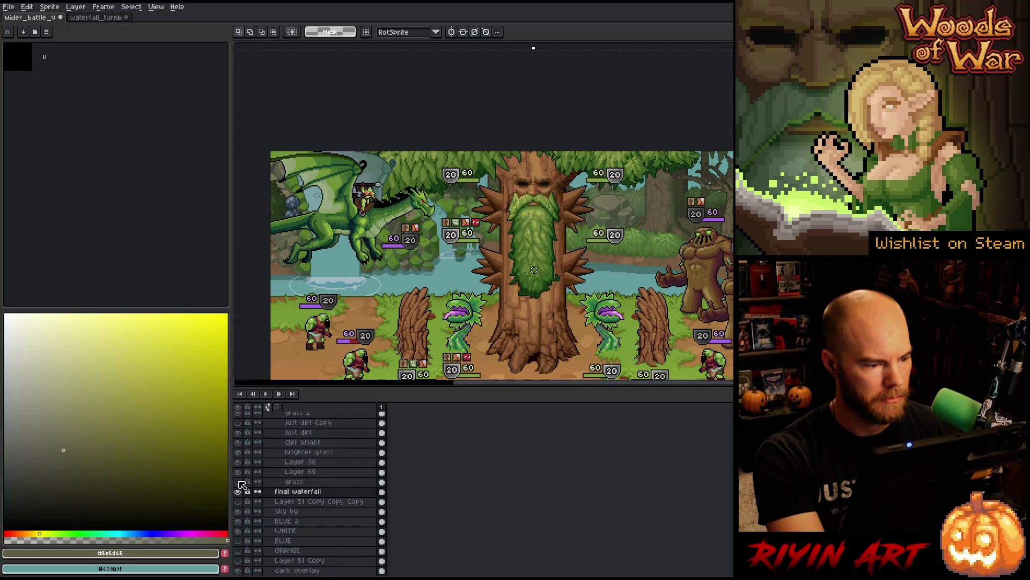
left_click(238, 492)
left_click(237, 492)
left_click(238, 492)
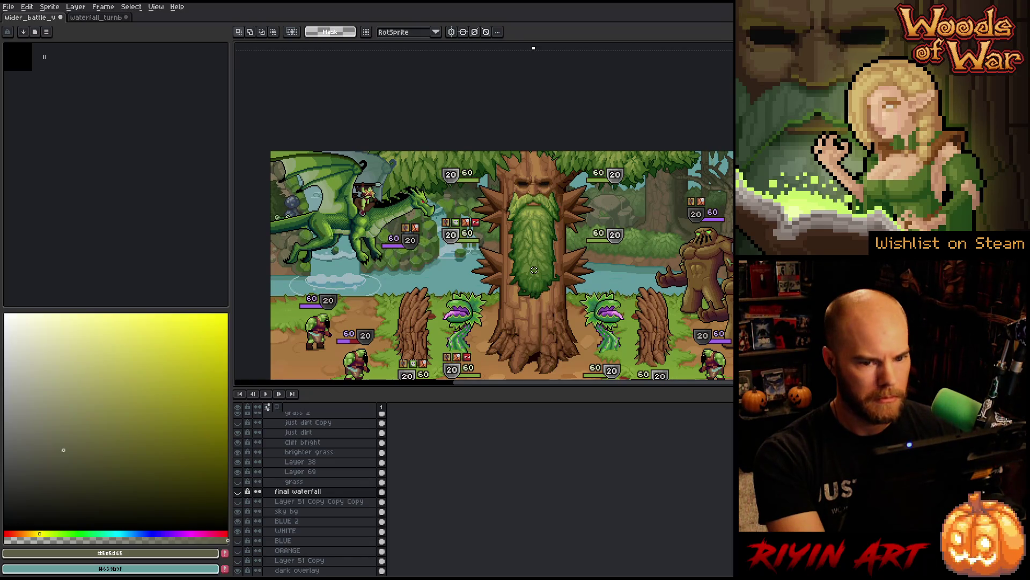
left_click_drag(316, 284, 318, 287)
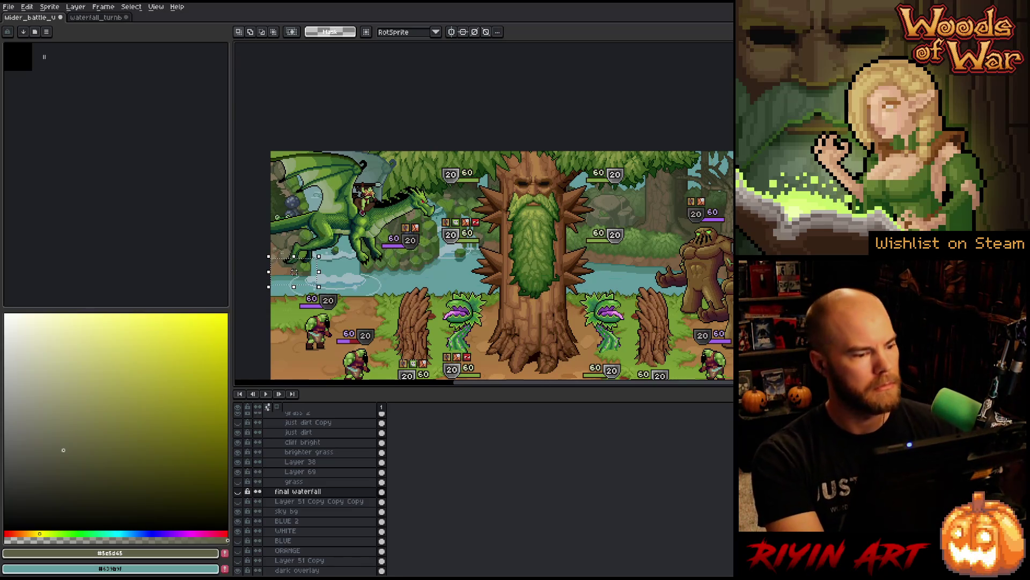
Step: Pan and zoom the waterfall tile onto its bush and waterfall area
left_click(95, 17)
left_click_drag(241, 233, 734, 206)
scroll(347, 235, "up", 1)
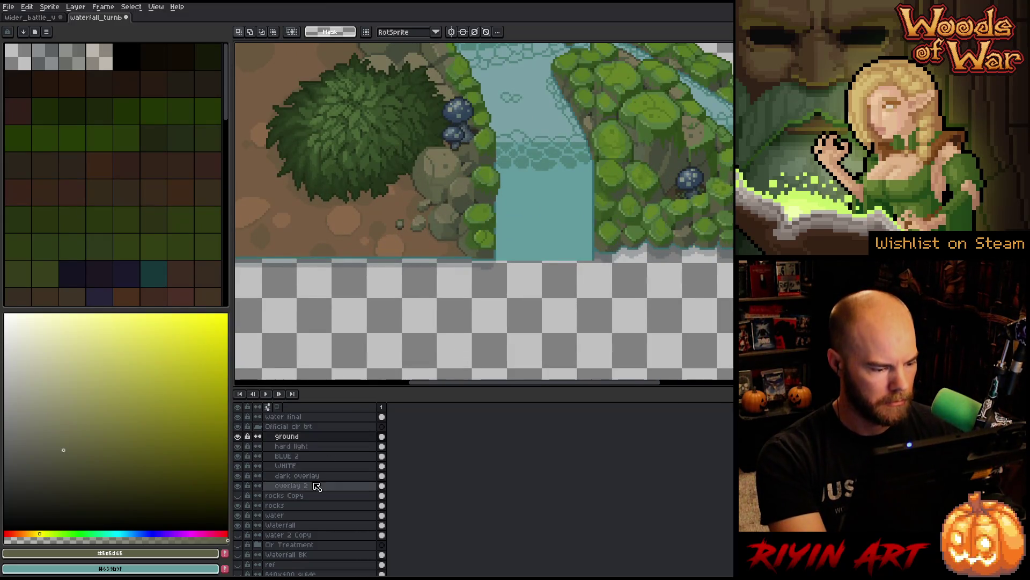
Step: Paste the ground-and-water reference strip onto a new layer and drop it below the tile's bottom edge
left_click(297, 417)
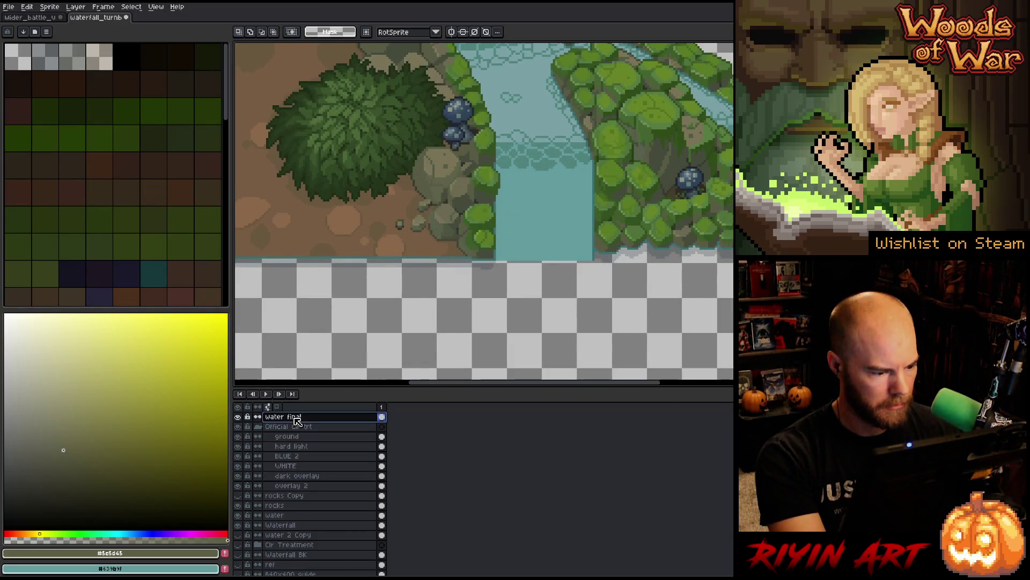
left_click(302, 545)
left_click(301, 555)
left_click(303, 566)
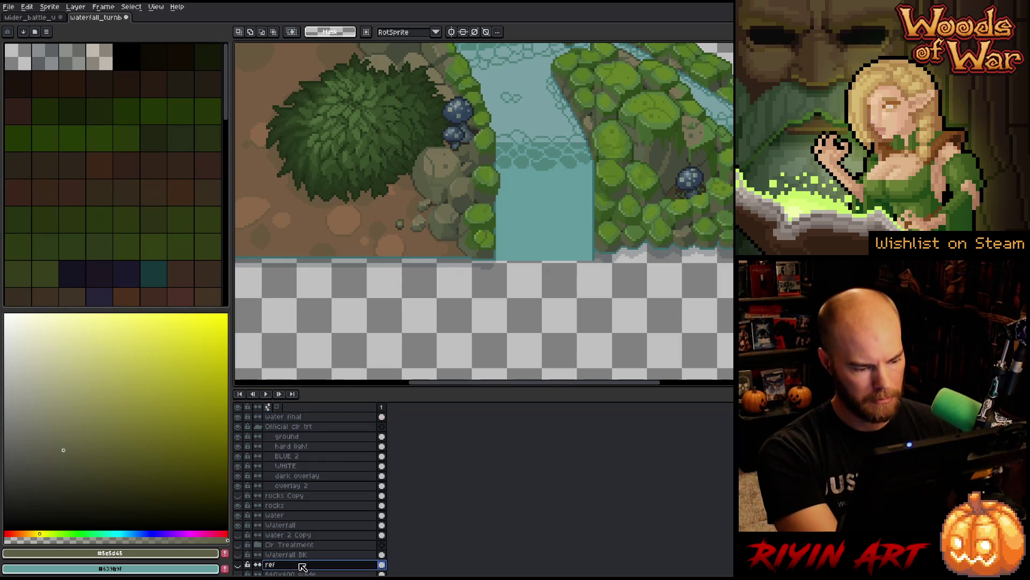
key("shift+b")
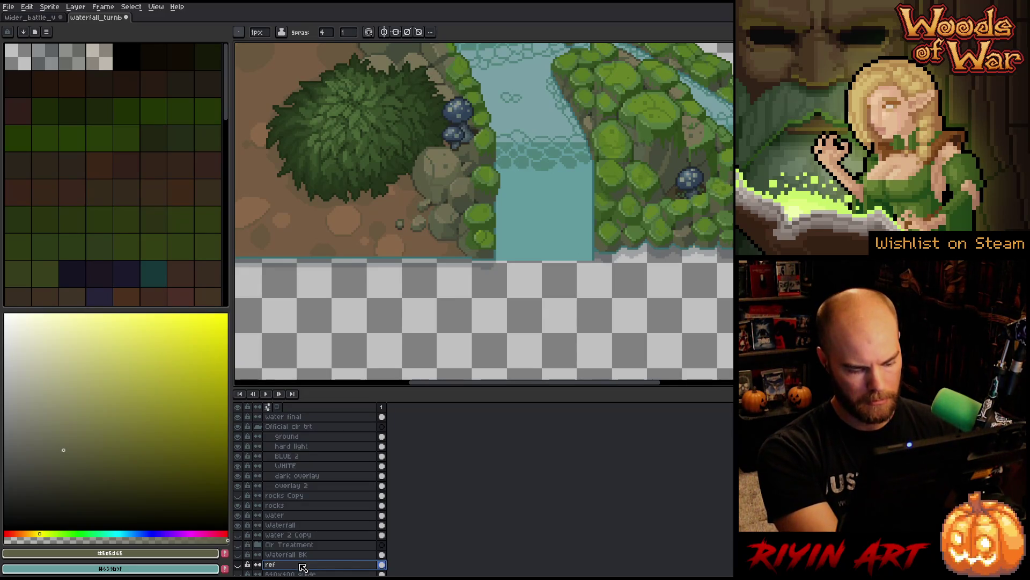
key("shift+n")
key("ctrl+v")
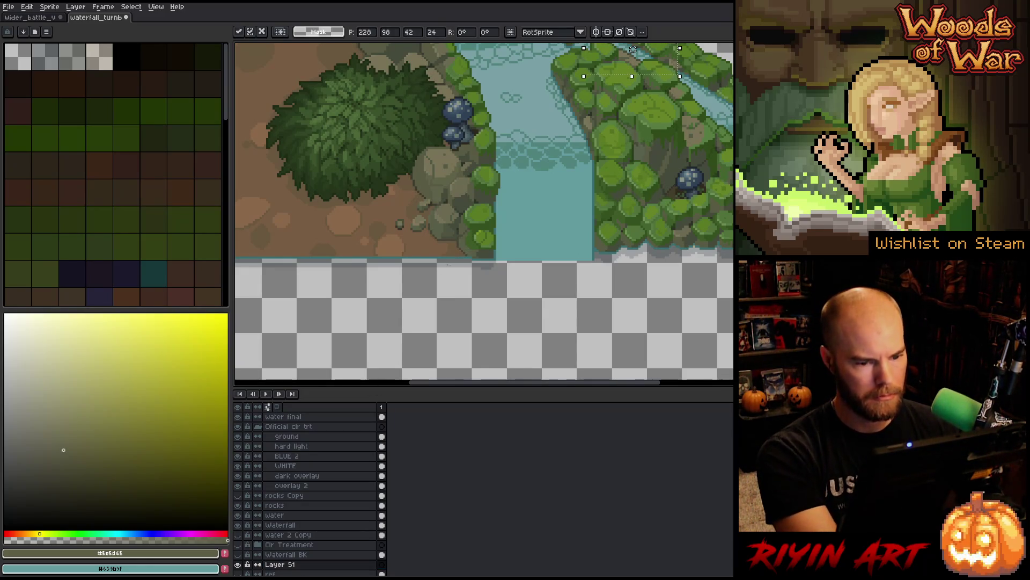
scroll(532, 171, "down", 4)
mouse_move(549, 172)
left_mouse_down()
mouse_move(543, 210)
mouse_move(473, 282)
mouse_move(472, 257)
mouse_move(448, 283)
left_mouse_up()
scroll(471, 257, "up", 4)
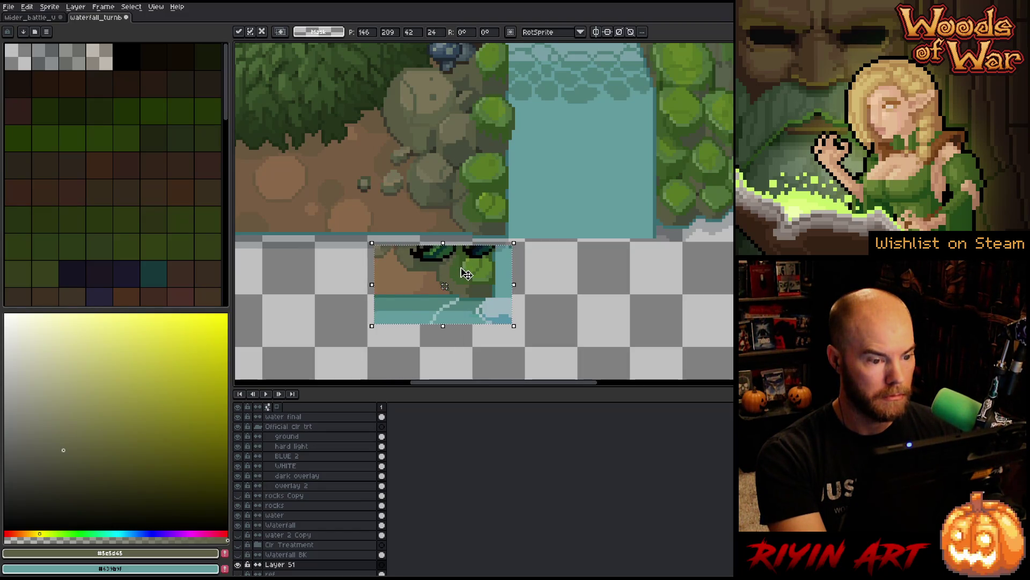
left_click(586, 281)
Step: Trial a slight Hue/Saturation shift on the ground layer, discard it, and return to the battle scene
left_click(310, 438)
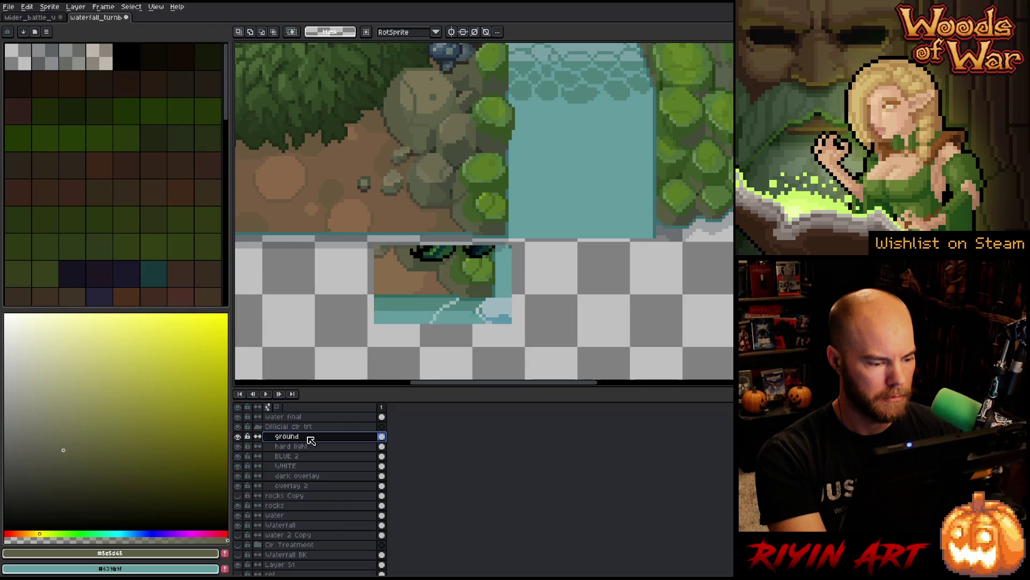
key("ctrl+u")
mouse_move(412, 473)
left_mouse_down()
mouse_move(441, 471)
mouse_move(440, 498)
mouse_move(461, 486)
mouse_move(443, 475)
left_mouse_up()
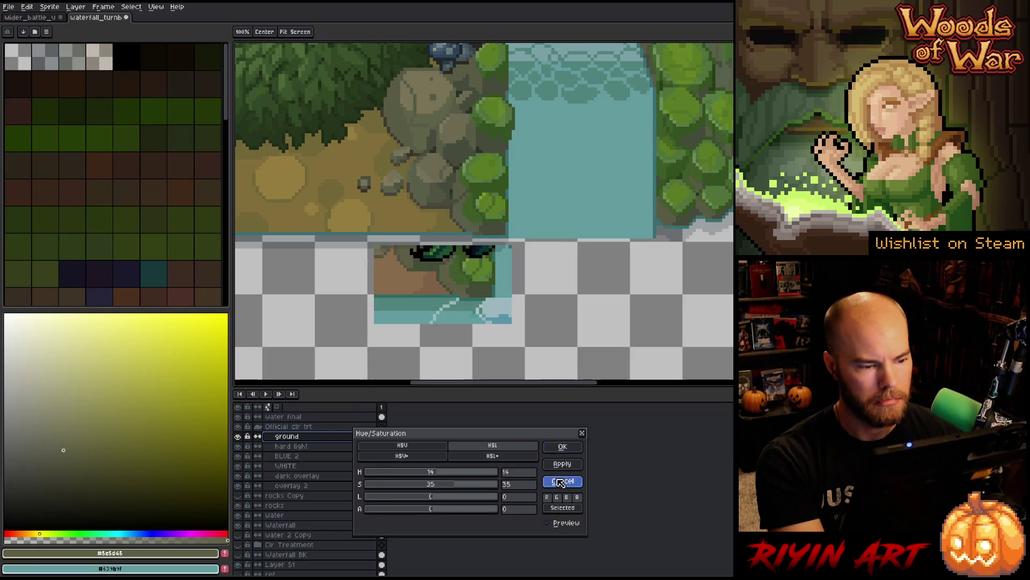
left_click(562, 446)
scroll(480, 262, "down", 3)
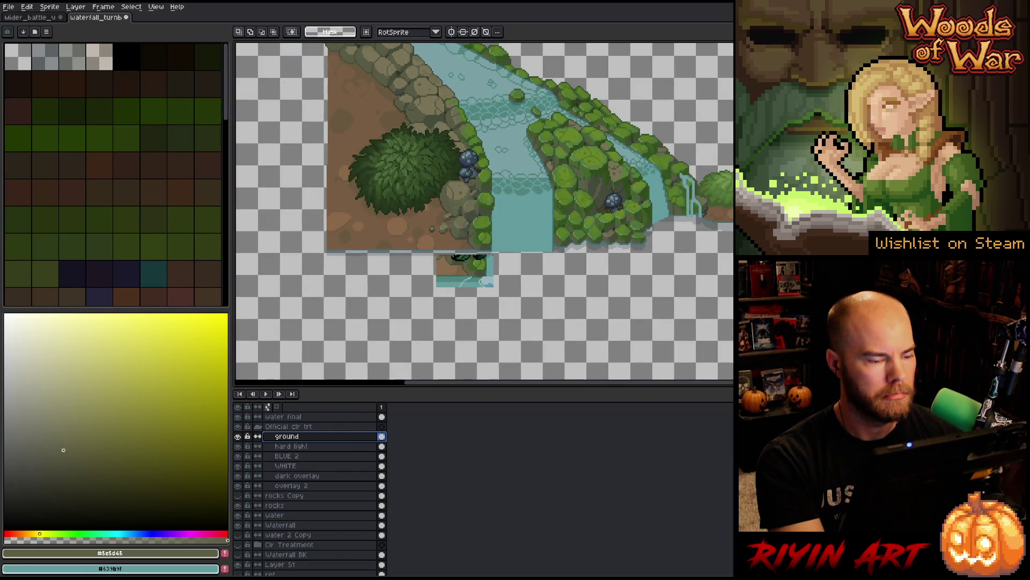
left_click(41, 18)
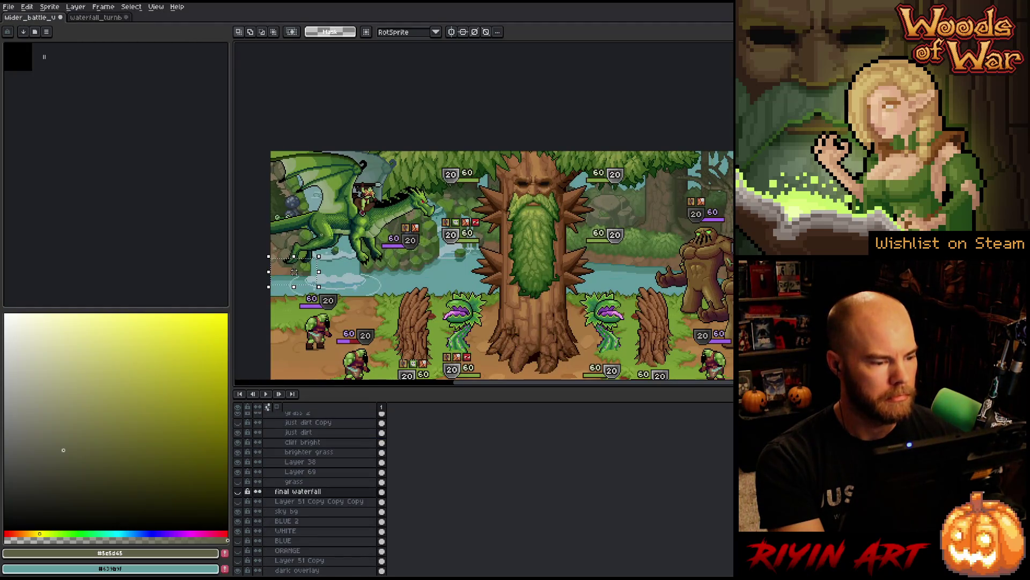
Step: Eyedrop the battle scene's brown dirt colour as the drawing colour
scroll(637, 267, "up", 2)
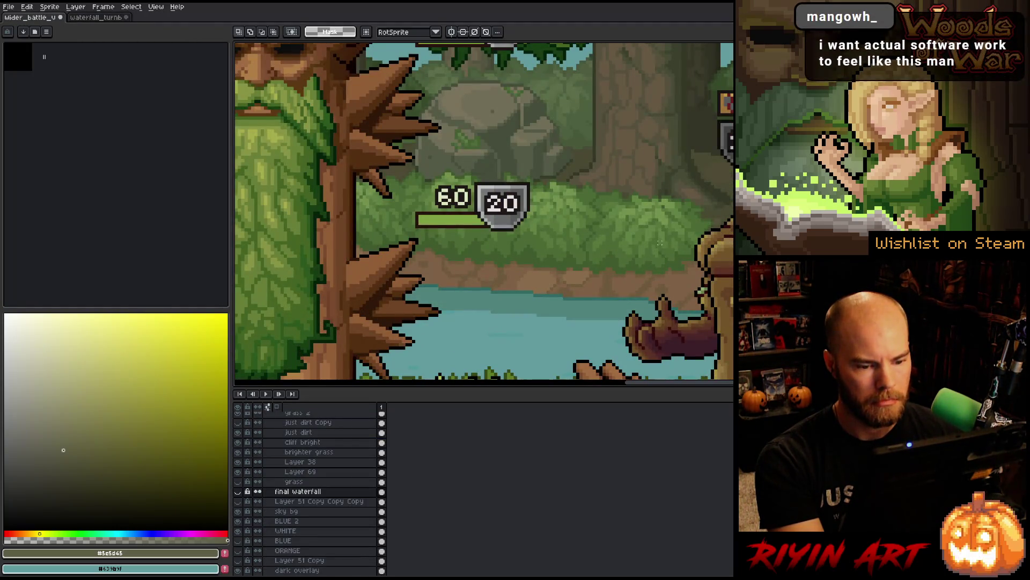
scroll(620, 263, "down", 2)
key("i")
left_click(271, 263)
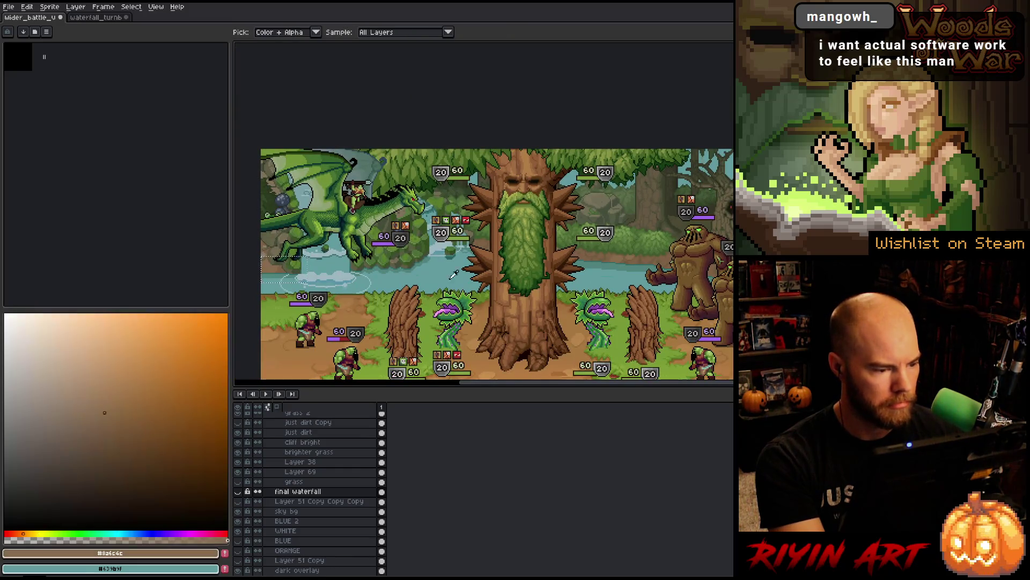
Step: Marquee-select the grass, dirt and water strip, then go back to the waterfall tile
scroll(642, 241, "up", 4)
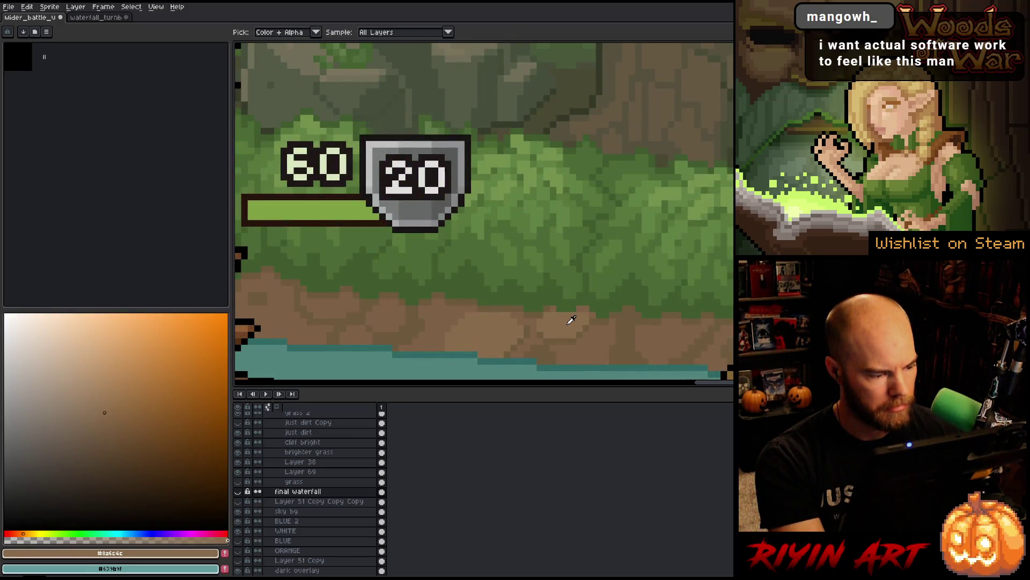
scroll(571, 318, "down", 3)
key("m")
scroll(560, 320, "up", 2)
mouse_move(408, 286)
left_mouse_down()
mouse_move(648, 378)
mouse_move(656, 364)
left_mouse_up()
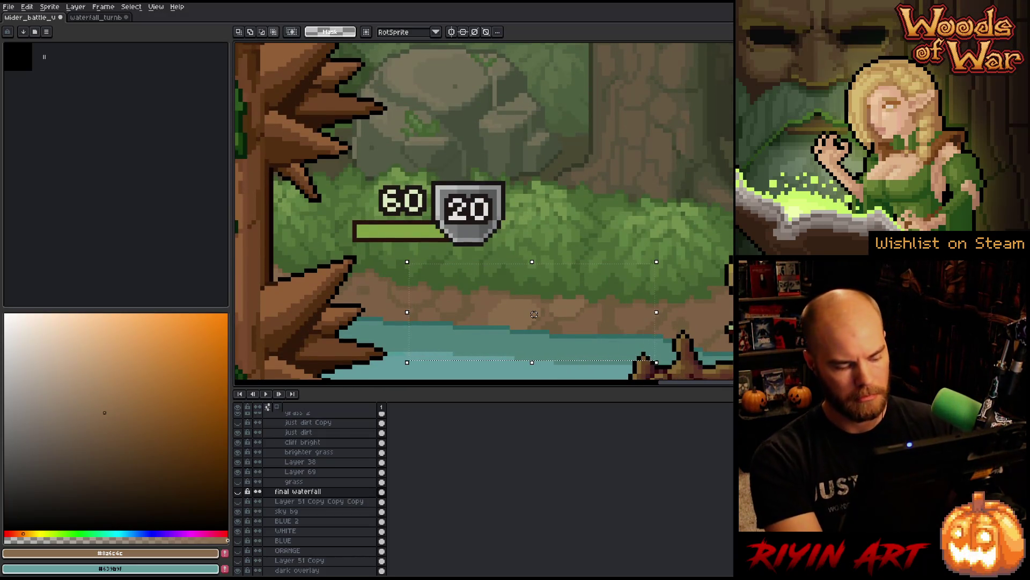
left_click(104, 19)
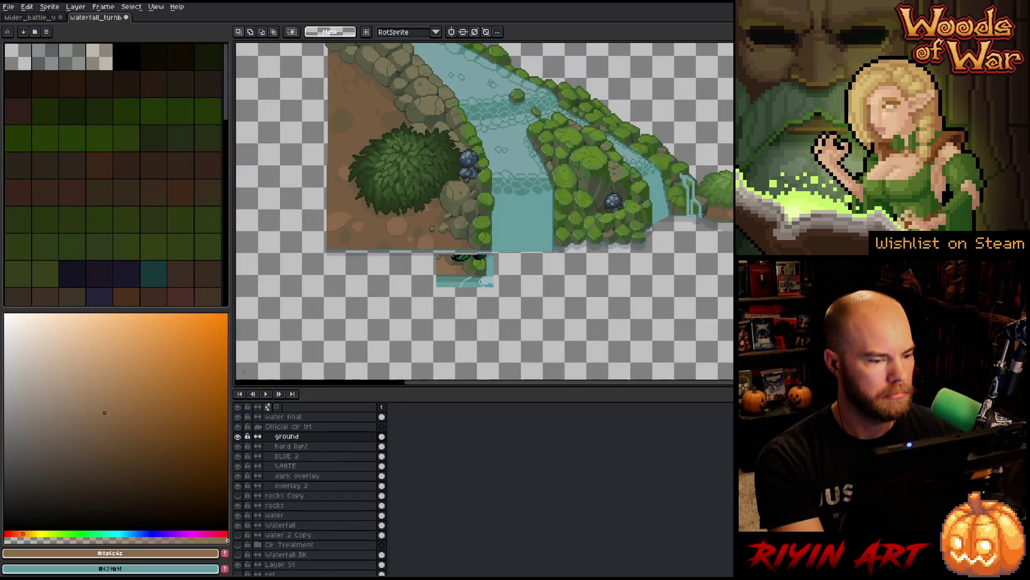
Step: With Auto Select Layer on, paste the grass-and-dirt strip and place it below the long grassy ledge
key("v")
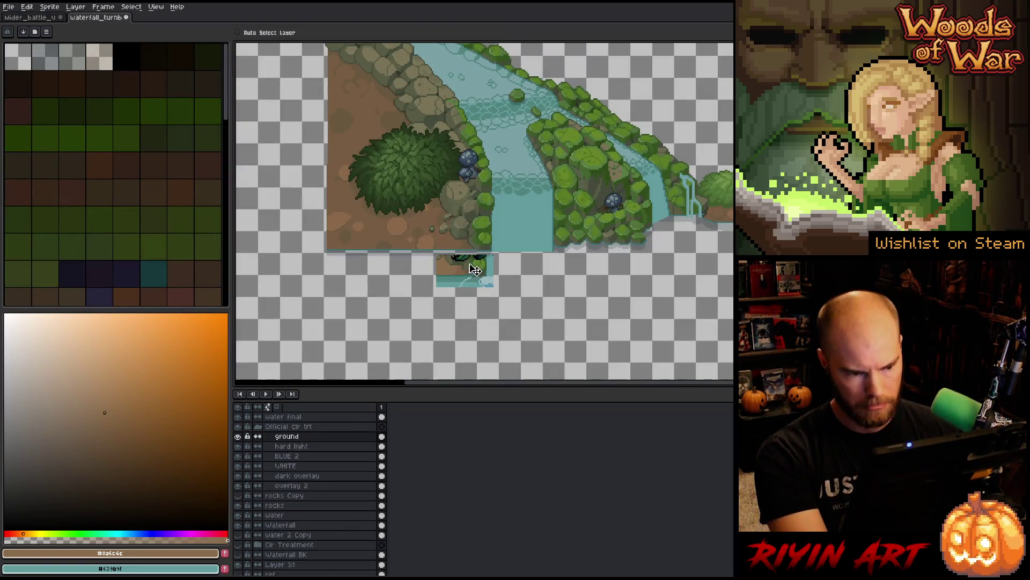
left_click(237, 33)
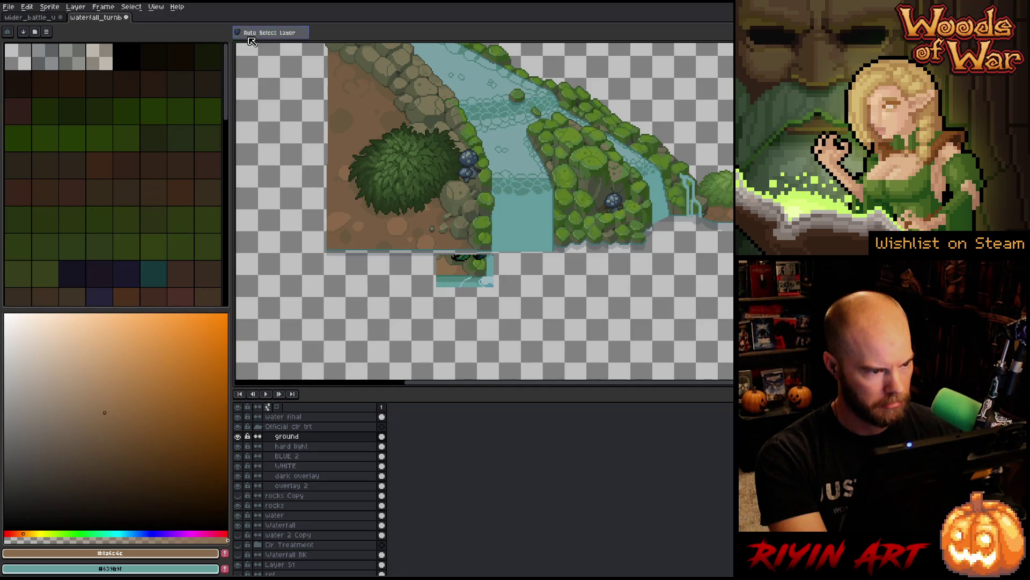
left_click(446, 274)
key("ctrl+v")
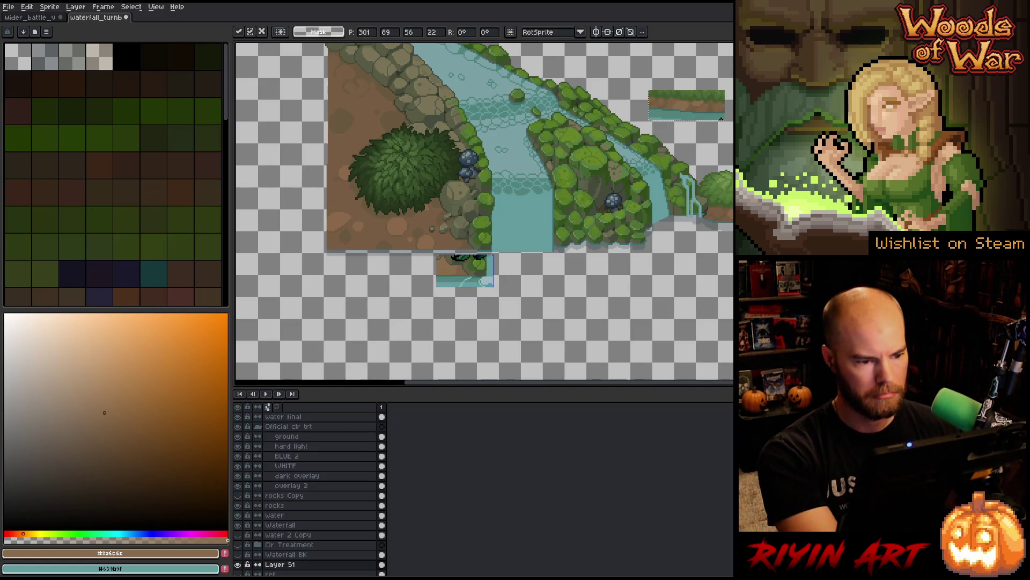
mouse_move(670, 113)
left_mouse_down()
mouse_move(377, 311)
mouse_move(726, 290)
mouse_move(526, 301)
left_mouse_up()
key("Return")
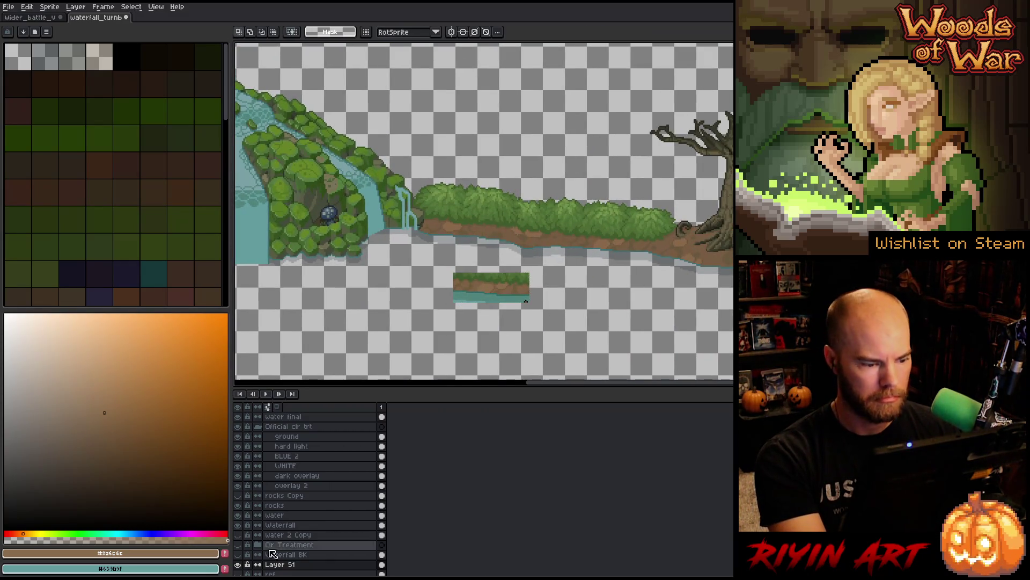
Step: Make ground the only selected layer and start Replace Color, picking the ground brown to swap
left_click(330, 437)
left_click(336, 445, "shift")
left_click(340, 438)
scroll(581, 235, "up", 2)
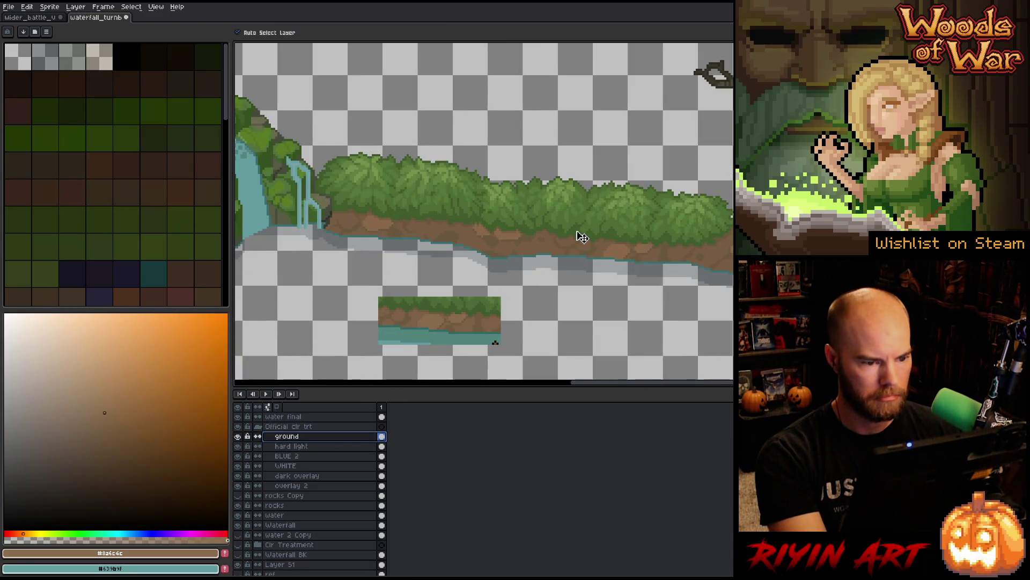
key("shift+r")
left_click(616, 258)
left_click(620, 255)
mouse_move(508, 326)
left_mouse_down()
mouse_move(508, 317)
mouse_move(621, 354)
left_mouse_up()
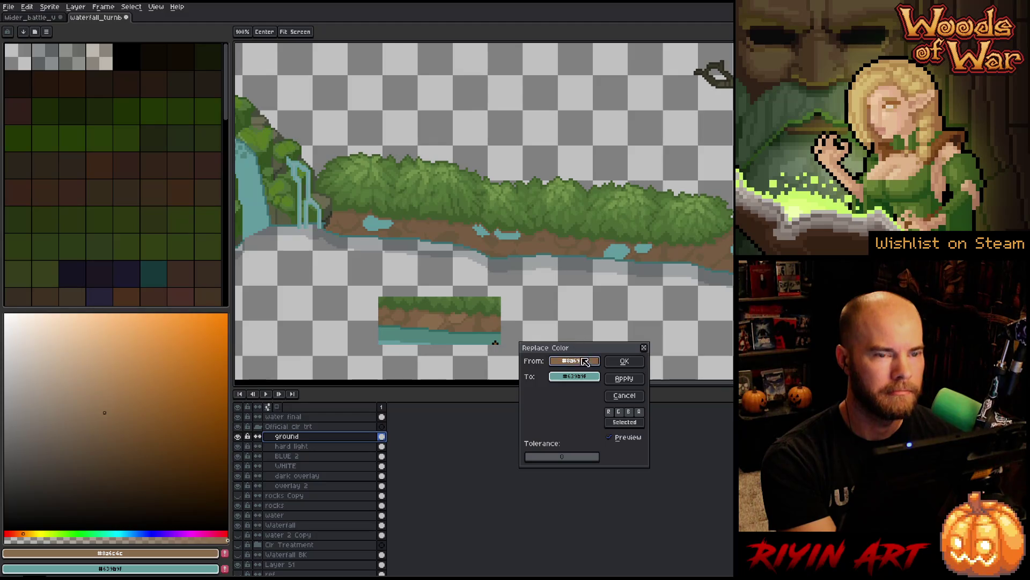
Step: Replace the ground browns with the pasted strip's browns, including the darker ground brown
left_click_drag(575, 376, 444, 320)
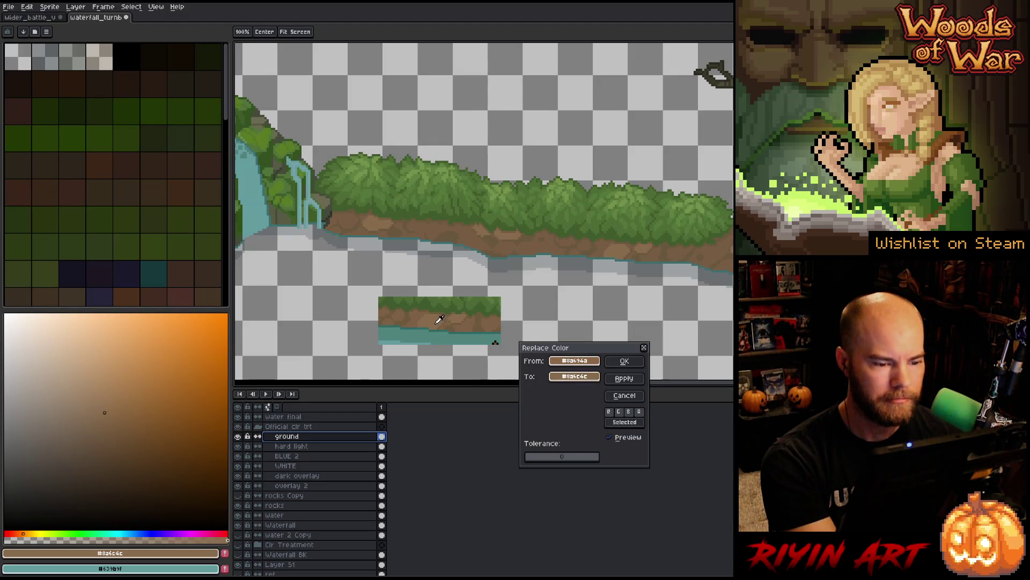
left_click(624, 361)
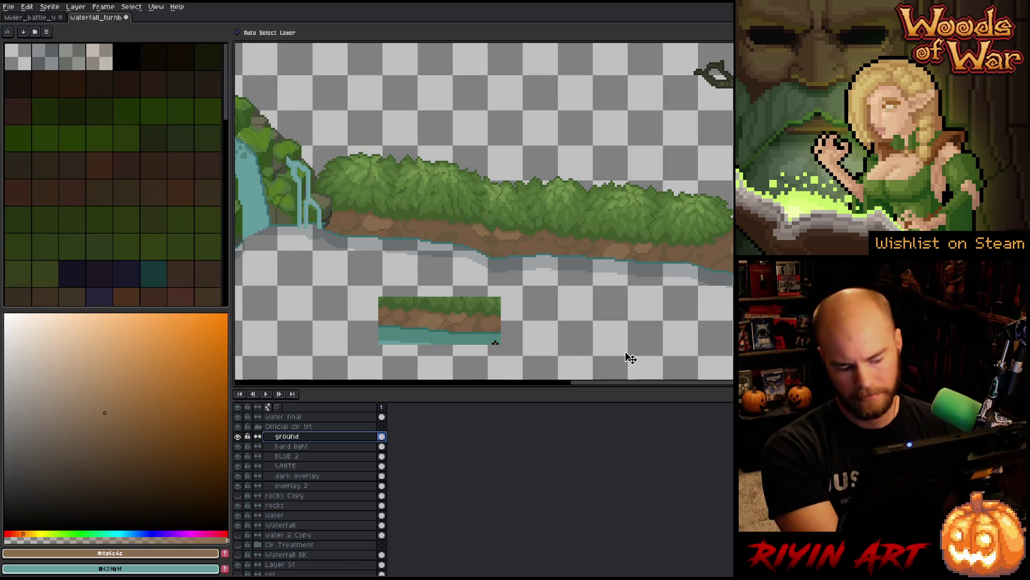
key("shift+r")
mouse_move(564, 361)
left_mouse_down()
mouse_move(455, 320)
mouse_move(475, 321)
left_mouse_up()
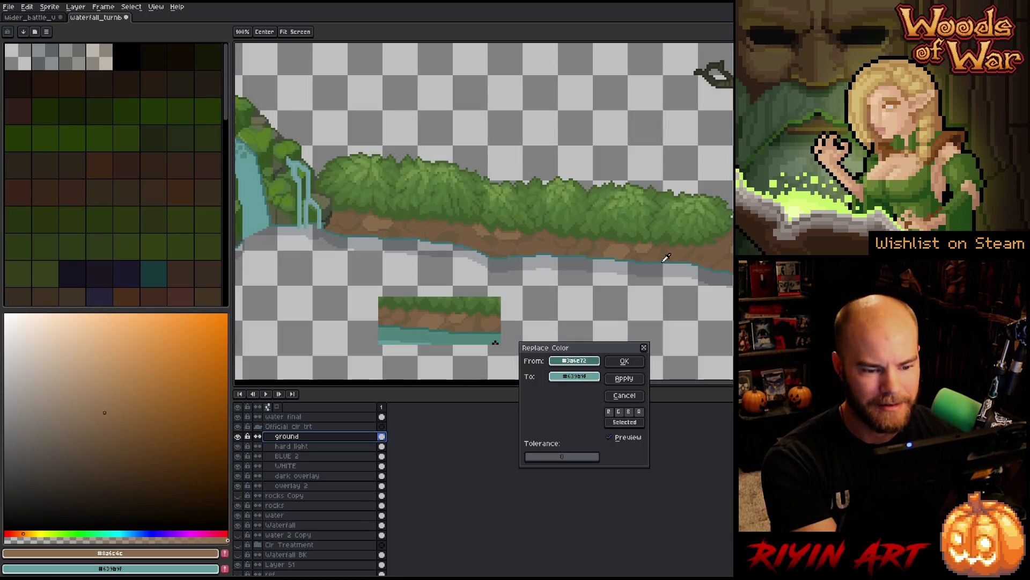
mouse_move(580, 378)
left_mouse_down()
mouse_move(472, 322)
mouse_move(483, 322)
left_mouse_up()
left_click(625, 360)
Step: Replace ground brown #795d43 with #7f6146 and dark brown #6f5a3d with a canvas-sampled colour
key("shift+r")
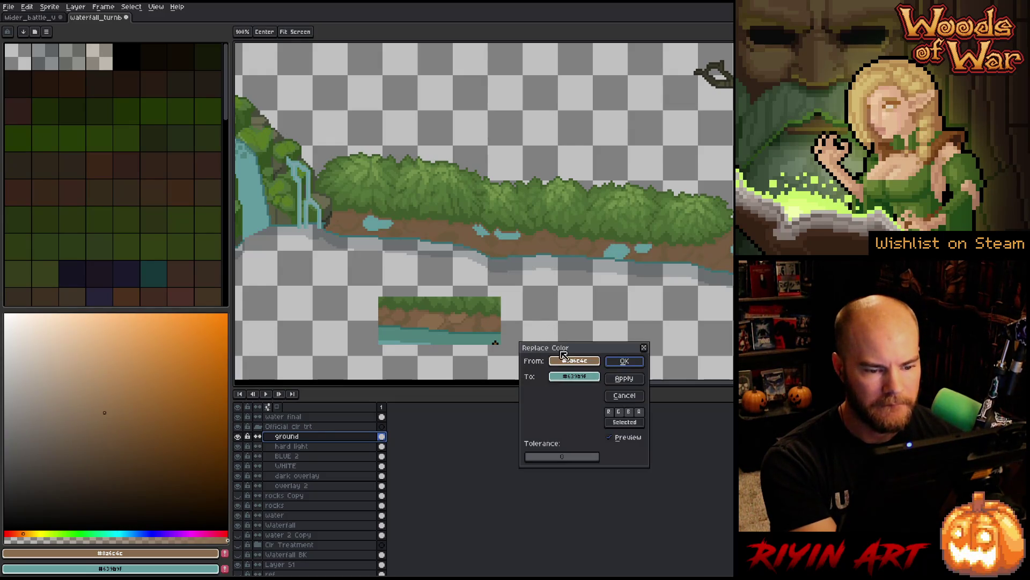
left_click(597, 247)
left_click(597, 248)
right_click(598, 258)
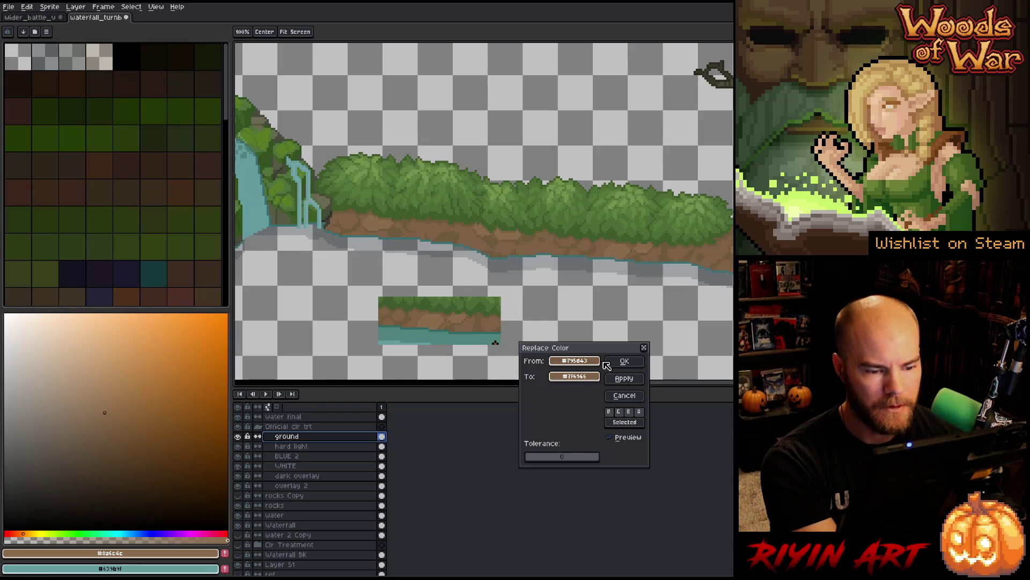
left_click(622, 361)
key("shift+r")
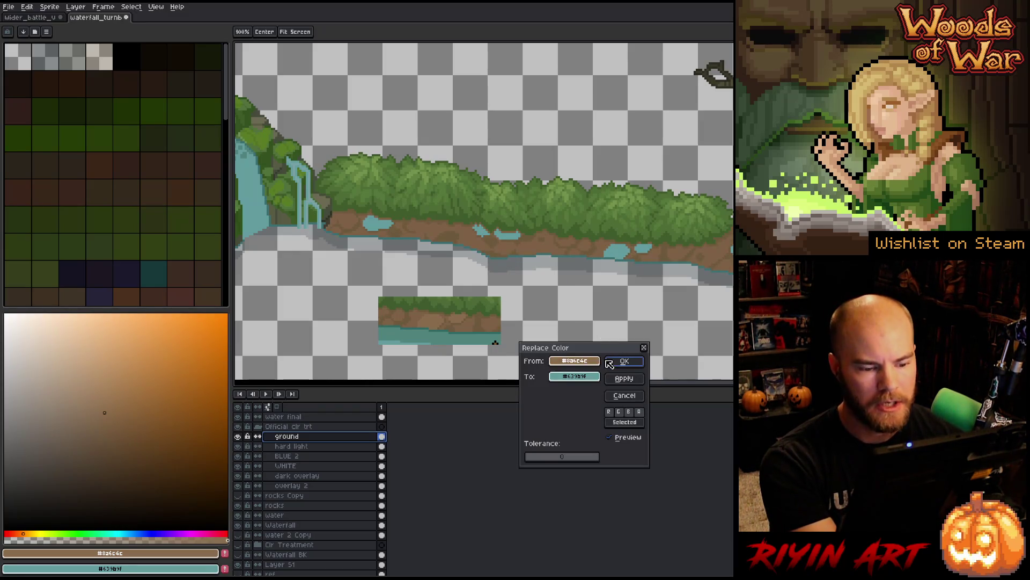
left_click(670, 253)
right_click(481, 329)
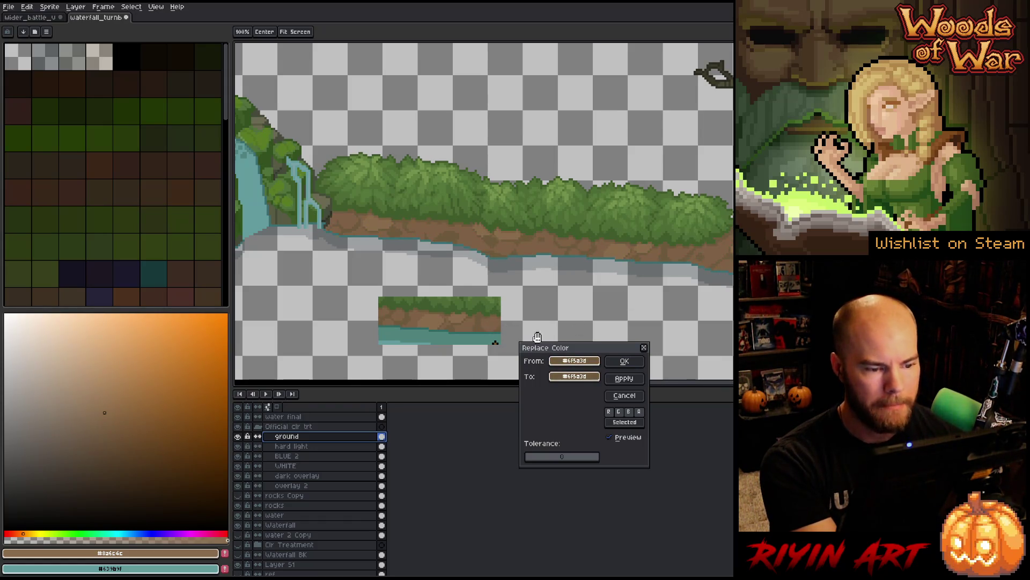
left_click(623, 361)
Step: In the battle scene, bring the monster and tree into view and marquee-select part of the tree
scroll(666, 282, "down", 3)
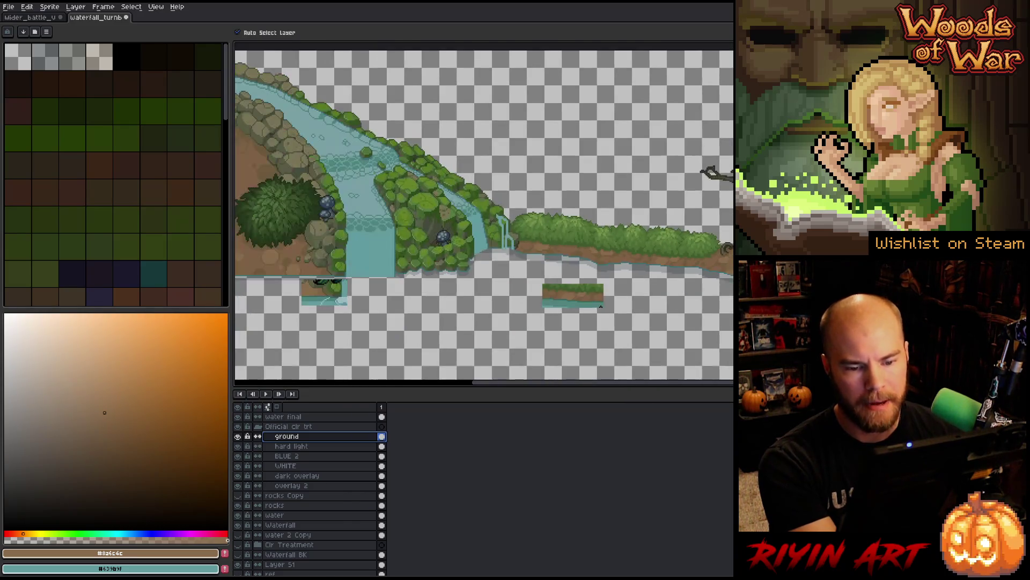
scroll(665, 282, "up", 2)
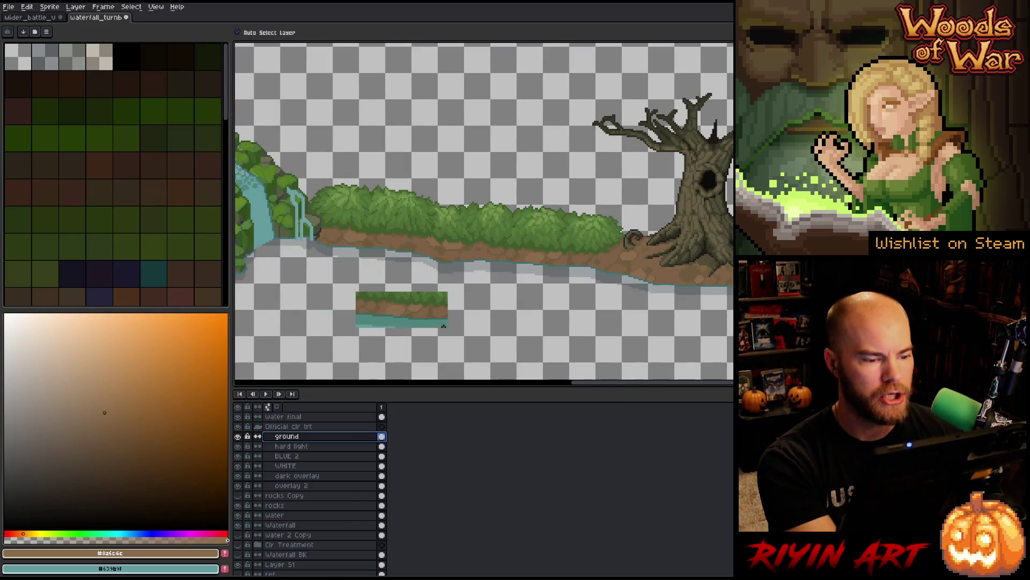
left_click(40, 17)
scroll(486, 202, "down", 3)
scroll(486, 202, "up", 3)
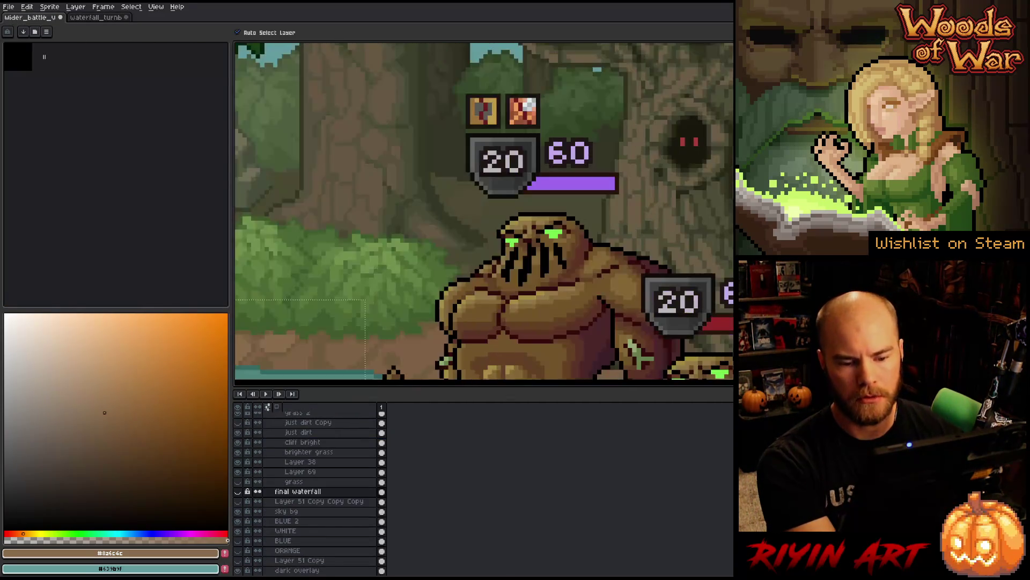
left_click_drag(659, 161, 565, 244)
scroll(569, 282, "up", 2)
key("m")
mouse_move(539, 172)
left_mouse_down()
mouse_move(644, 271)
mouse_move(698, 357)
left_mouse_up()
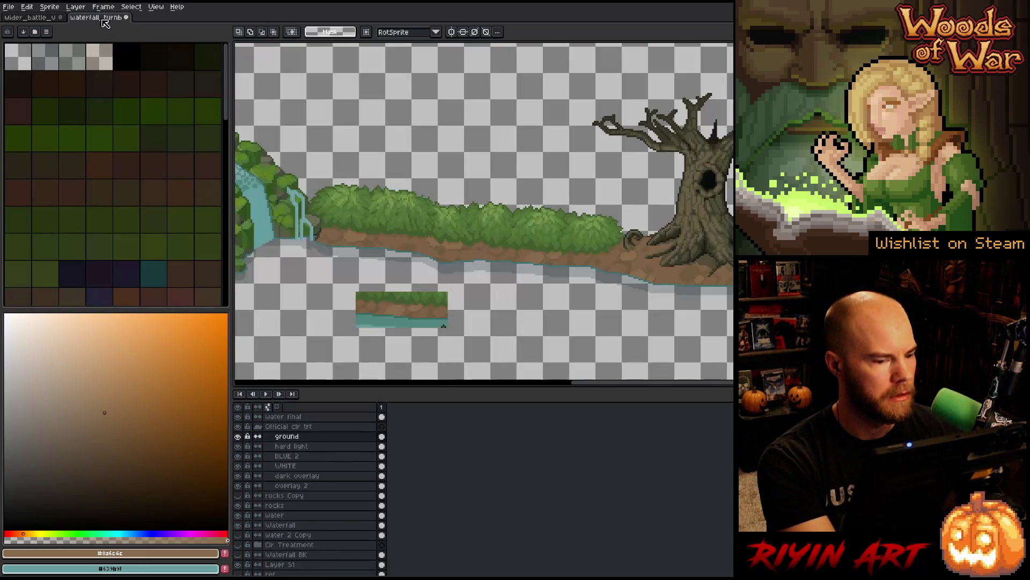
Step: In the waterfall sprite, paste the ground sample on Layer 51 and place it below the ground strip
left_click(100, 18)
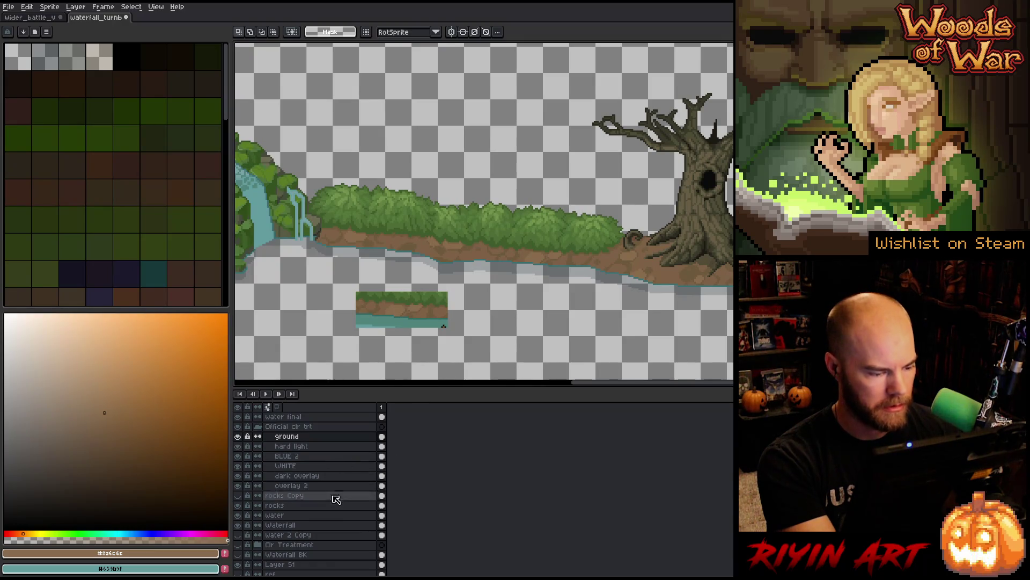
scroll(322, 561, "down", 1)
left_click(253, 556)
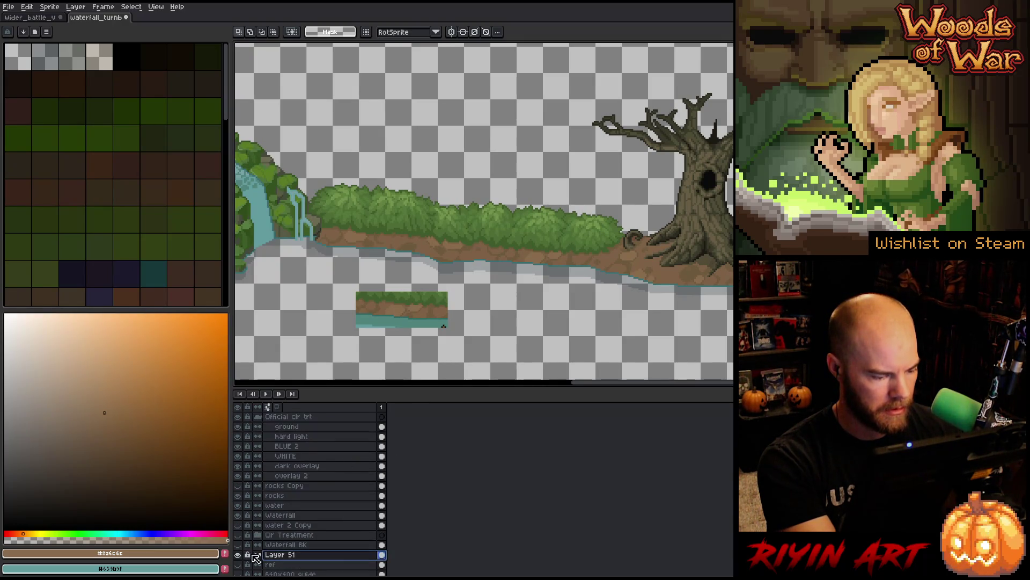
key("ctrl+v")
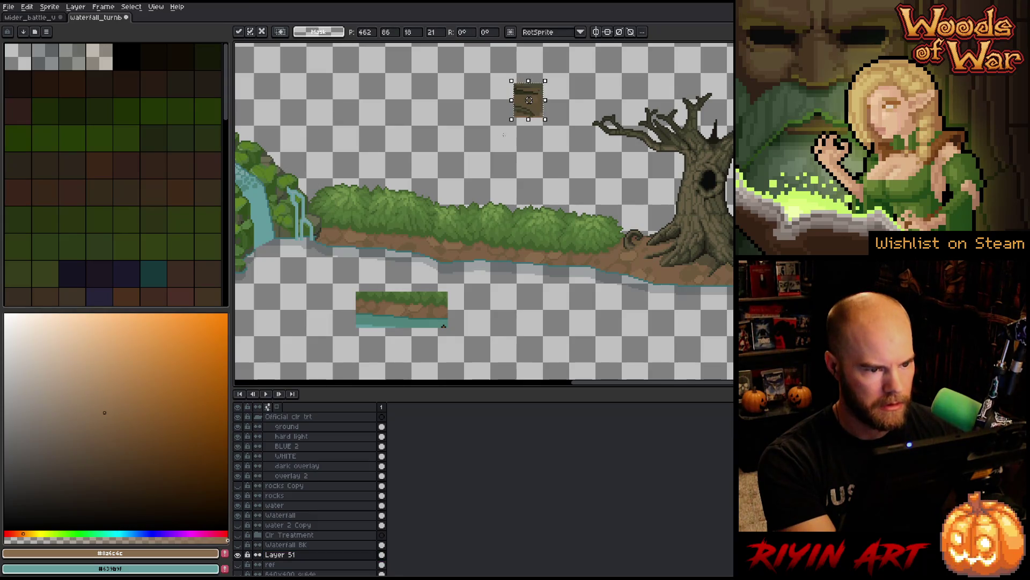
mouse_move(528, 100)
left_mouse_down()
mouse_move(676, 258)
mouse_move(547, 279)
left_mouse_up()
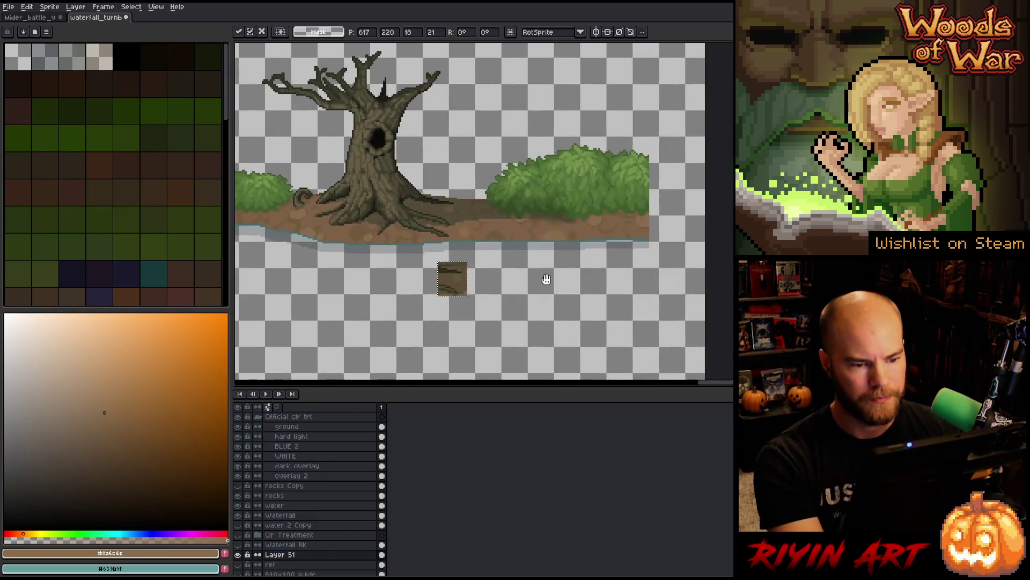
scroll(486, 250, "up", 2)
key("ctrl+d")
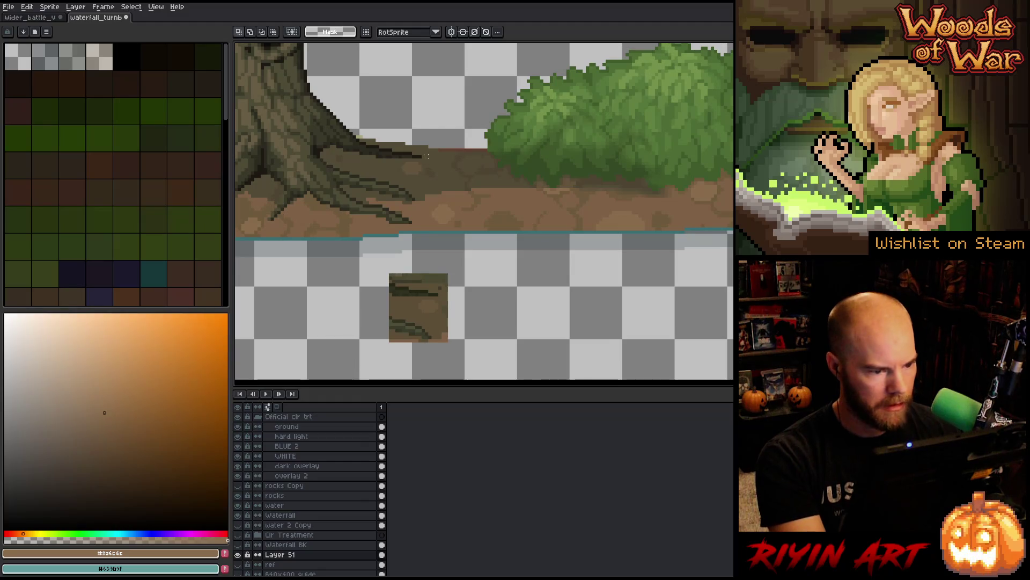
Step: Make the ground layer active and open Replace Color
key("v")
left_click(453, 173)
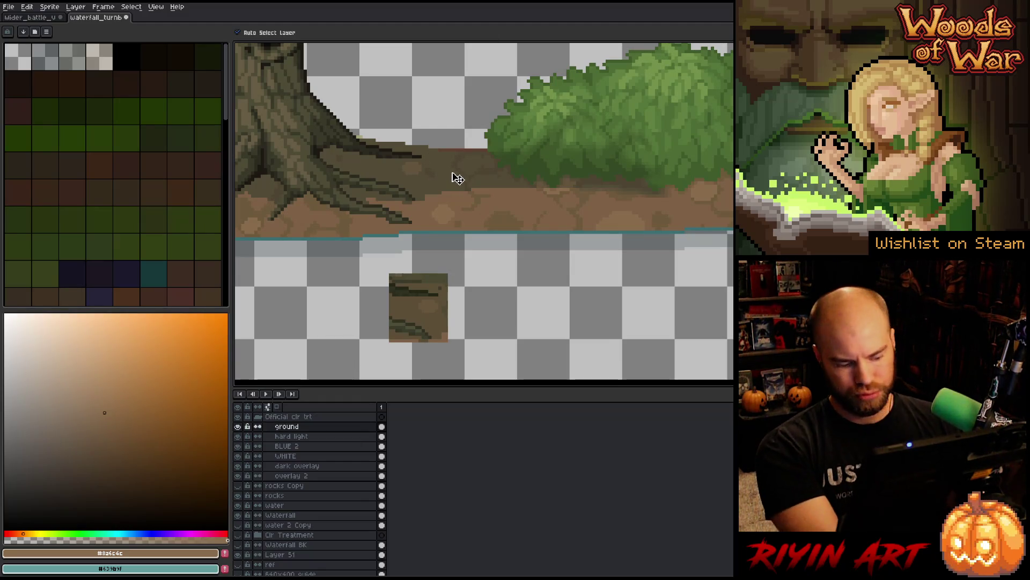
key("shift+r")
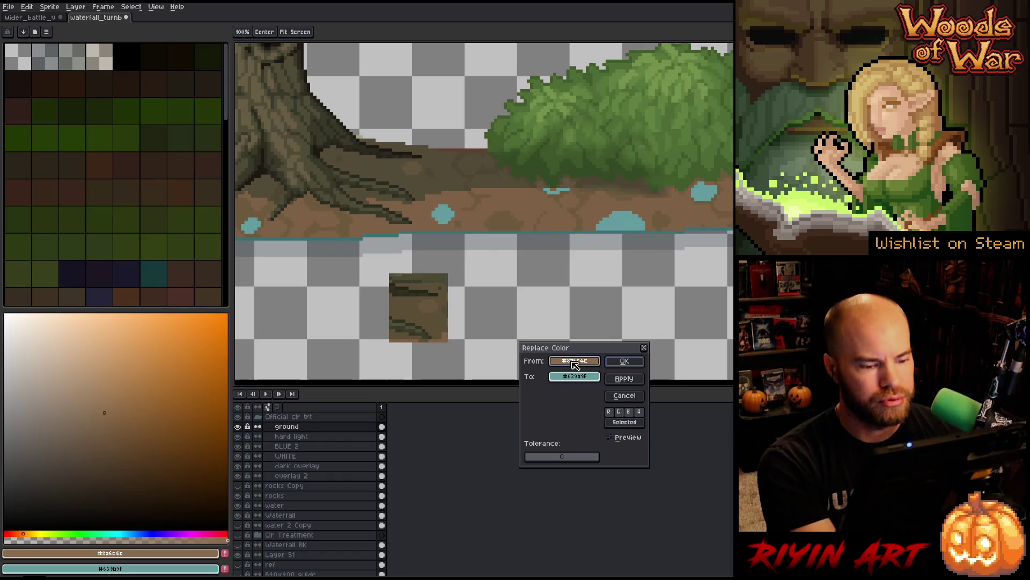
Step: Replace the dark ground brown with a brown taken from the sample patch
left_click(428, 185)
left_click(574, 376)
left_click(411, 304)
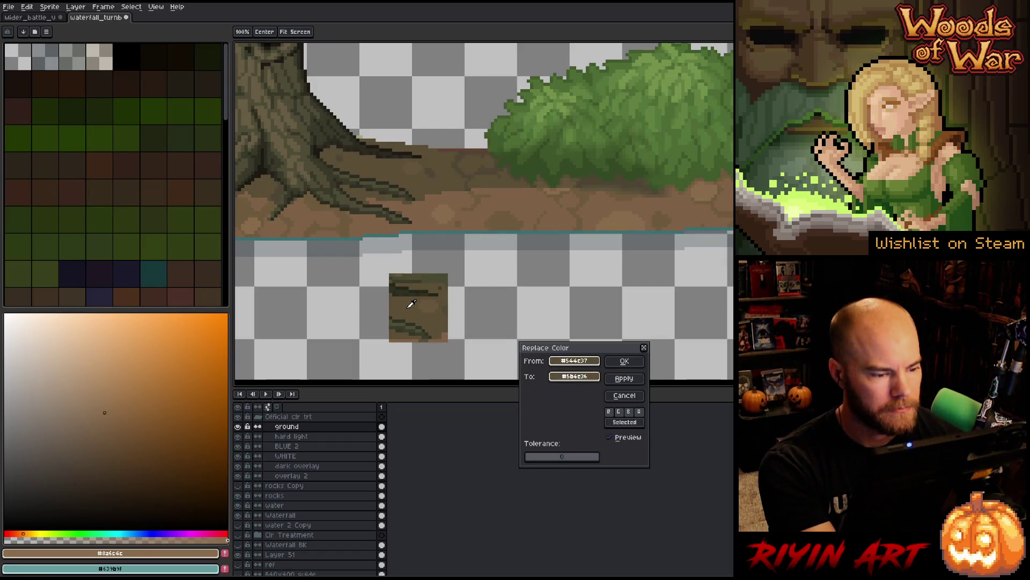
left_click(610, 436)
left_click(610, 436)
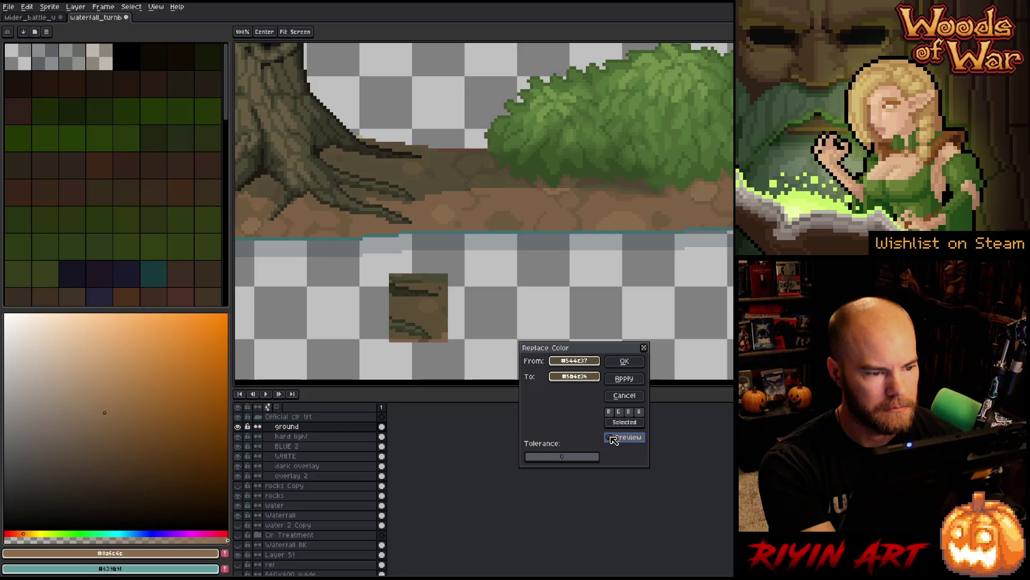
left_click(626, 365)
Step: Recolour the tree-root brown to a new brown from the sample patch
key("shift+r")
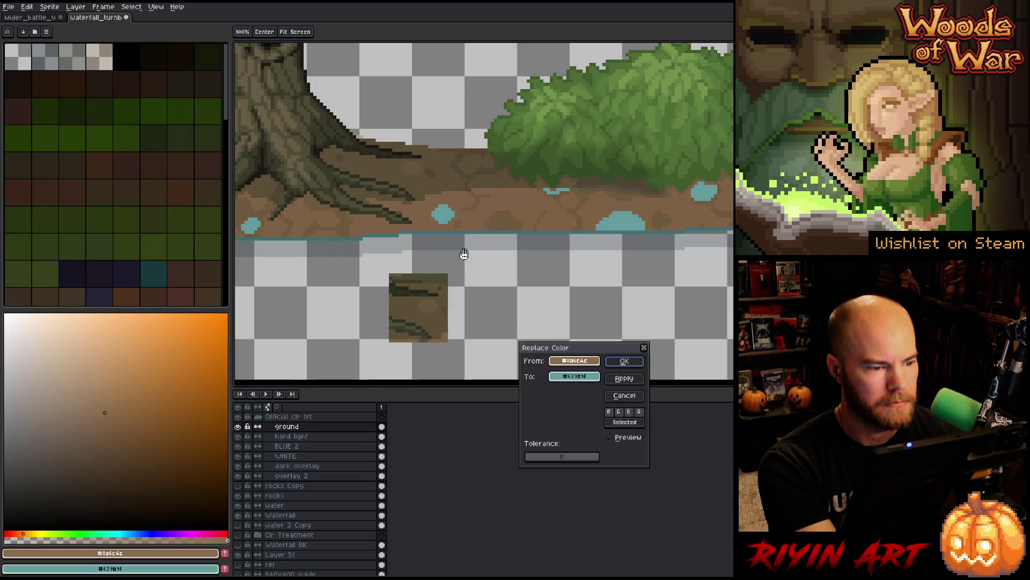
left_click(571, 361)
left_click(417, 170)
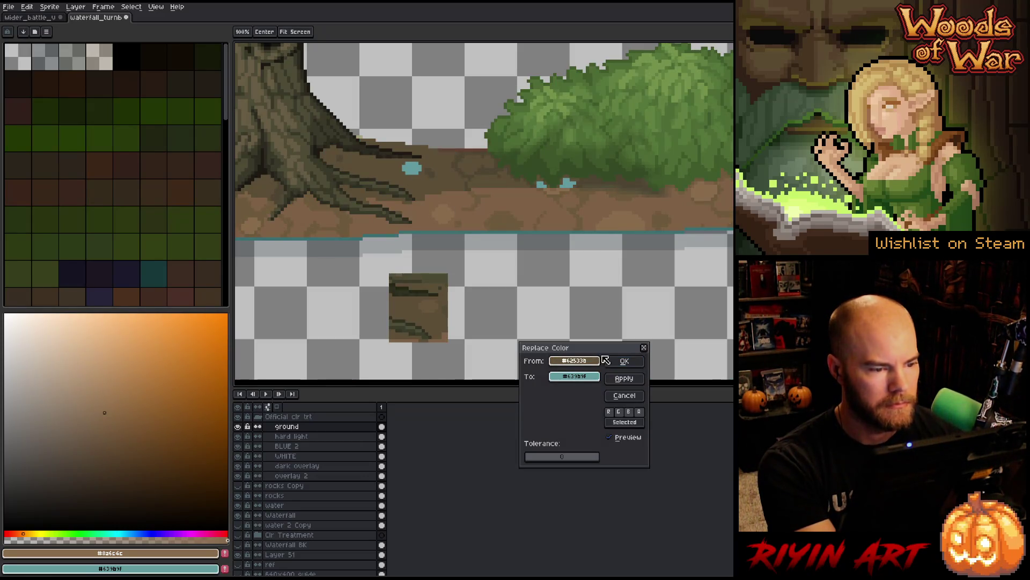
left_click(575, 376)
left_click(430, 300)
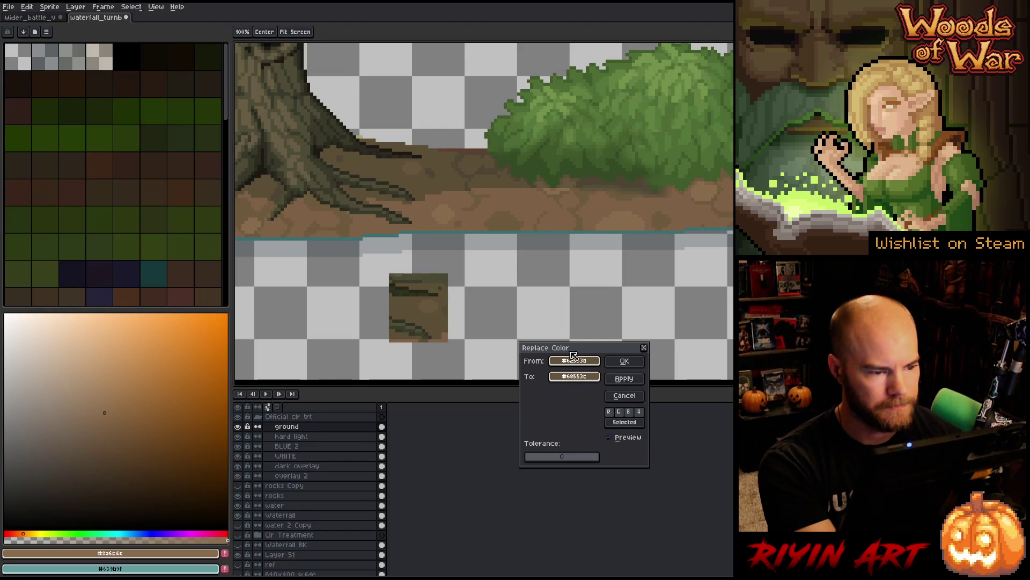
left_click(625, 361)
Step: Swap the darker ground brown for the patch's dark brown
key("shift+r")
left_click(573, 360)
left_click(431, 170)
left_click(592, 379)
left_click(451, 304)
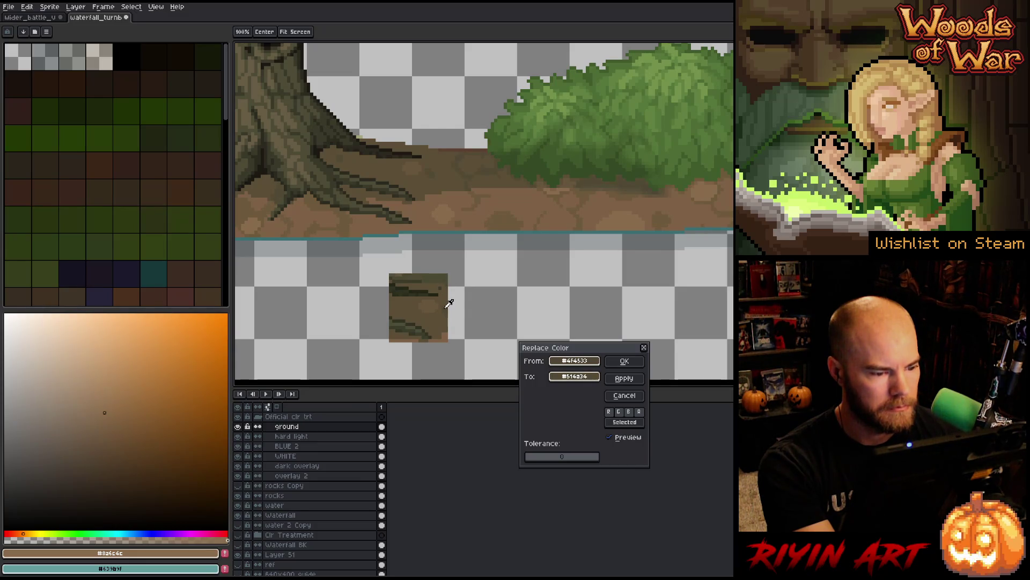
left_click(622, 361)
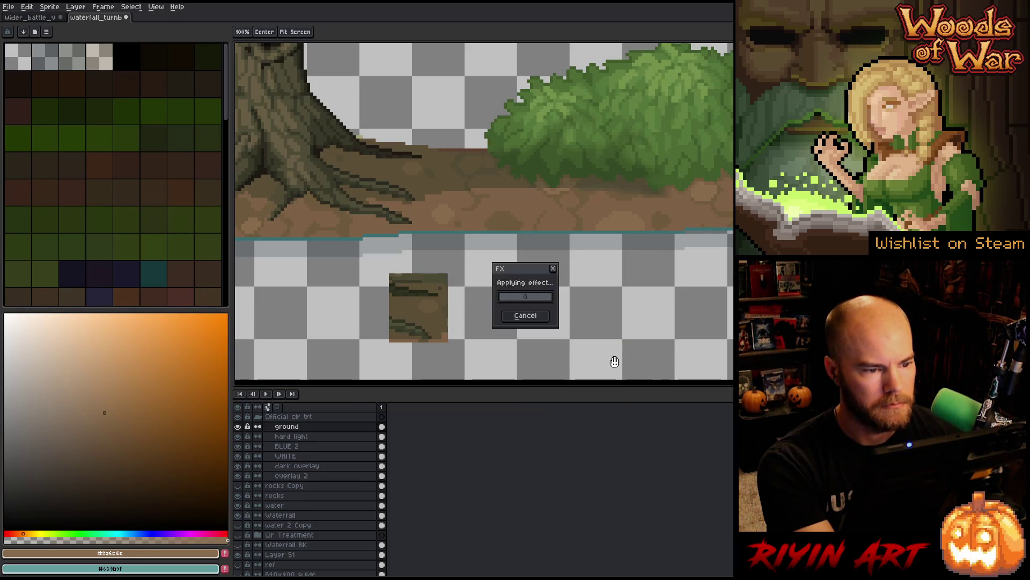
Step: Replace the remaining ground brown #5f4131 with the patch's #5b4834
key("shift+r")
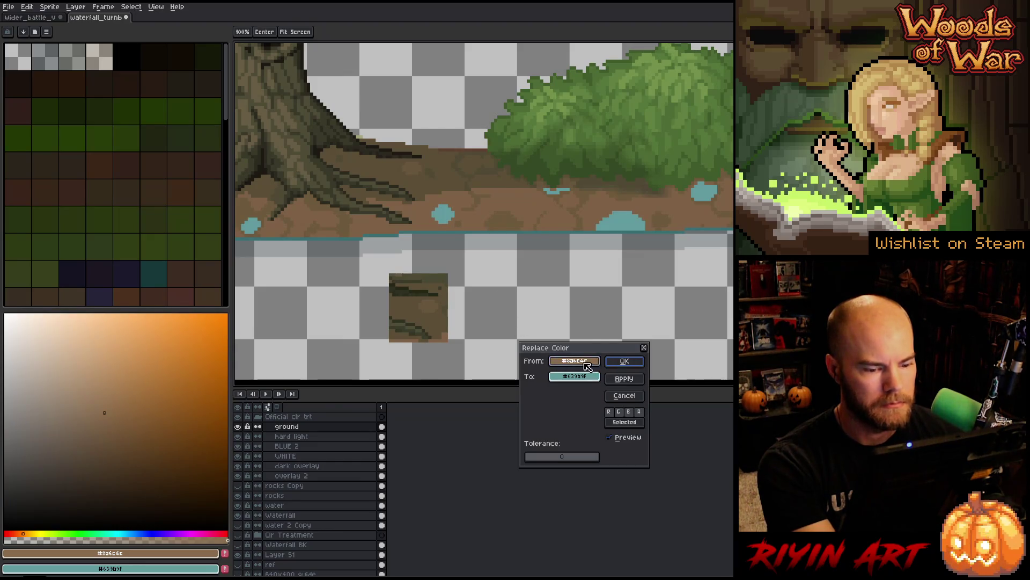
left_click(483, 133)
left_click(472, 146)
scroll(494, 191, "down", 5)
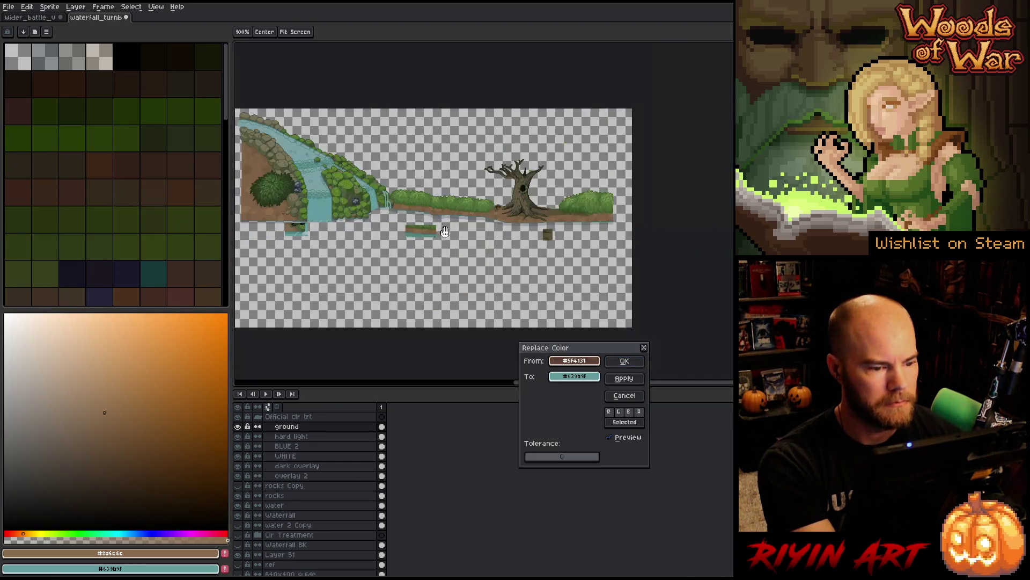
scroll(527, 210, "up", 5)
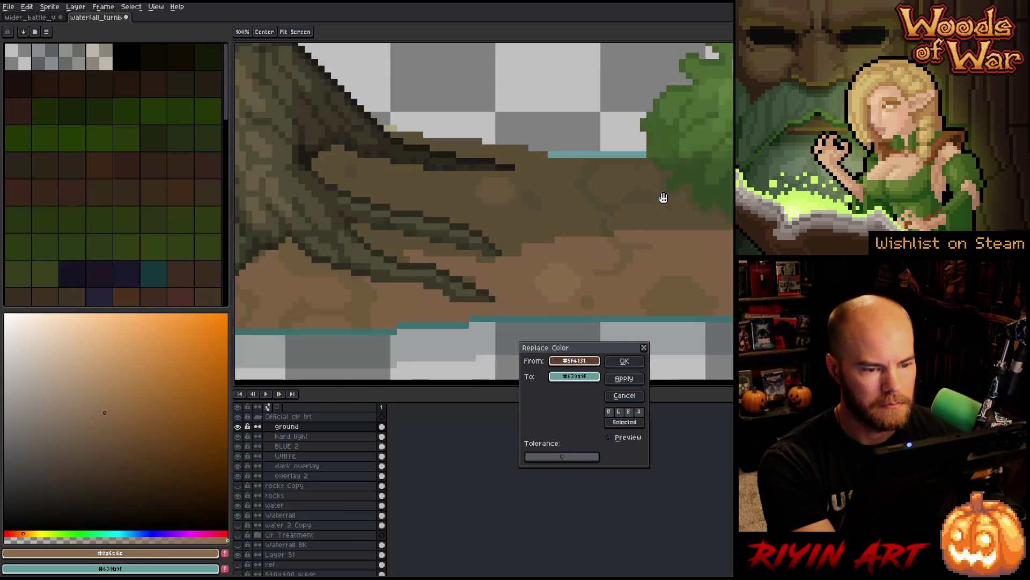
left_click_drag(583, 377, 548, 211)
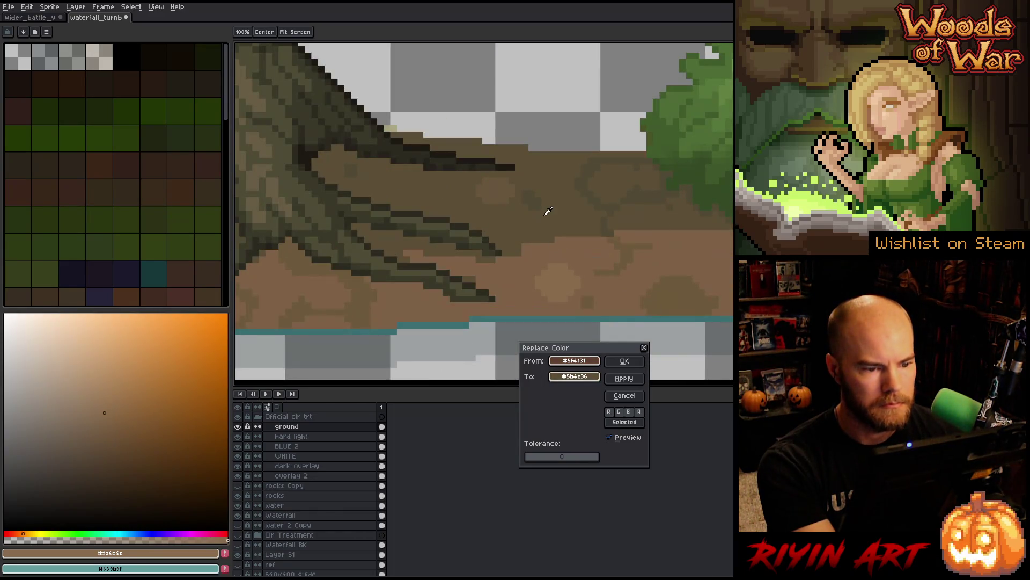
left_click(640, 362)
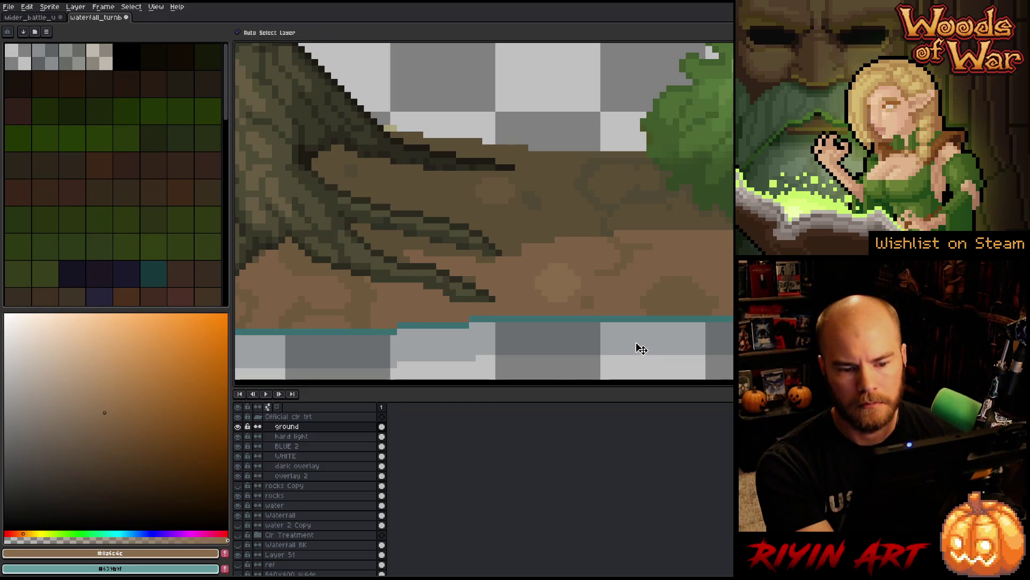
Step: Eyedrop several ground browns under the bush, from the darker to the mid shade
scroll(639, 347, "down", 3)
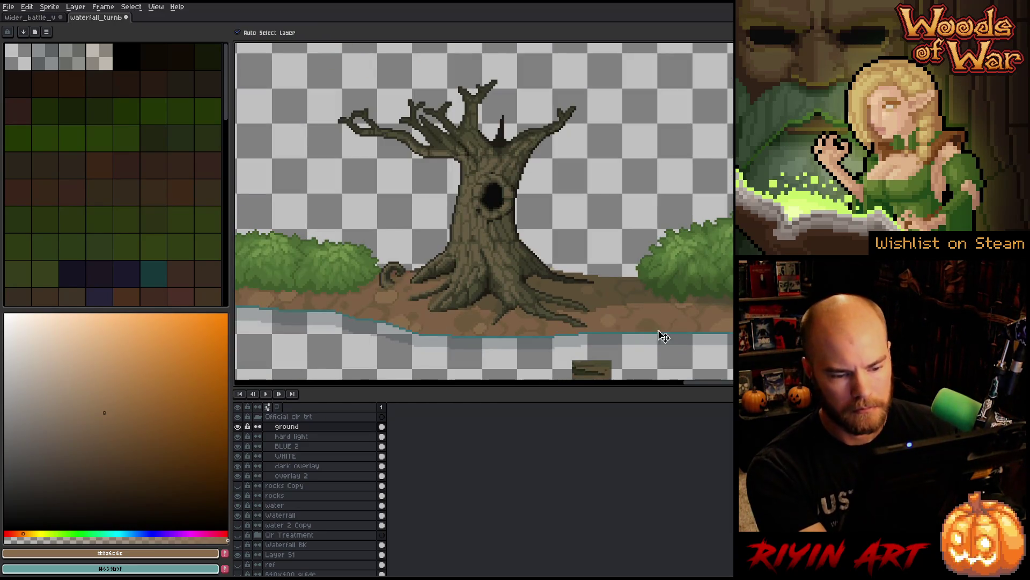
scroll(689, 348, "up", 3)
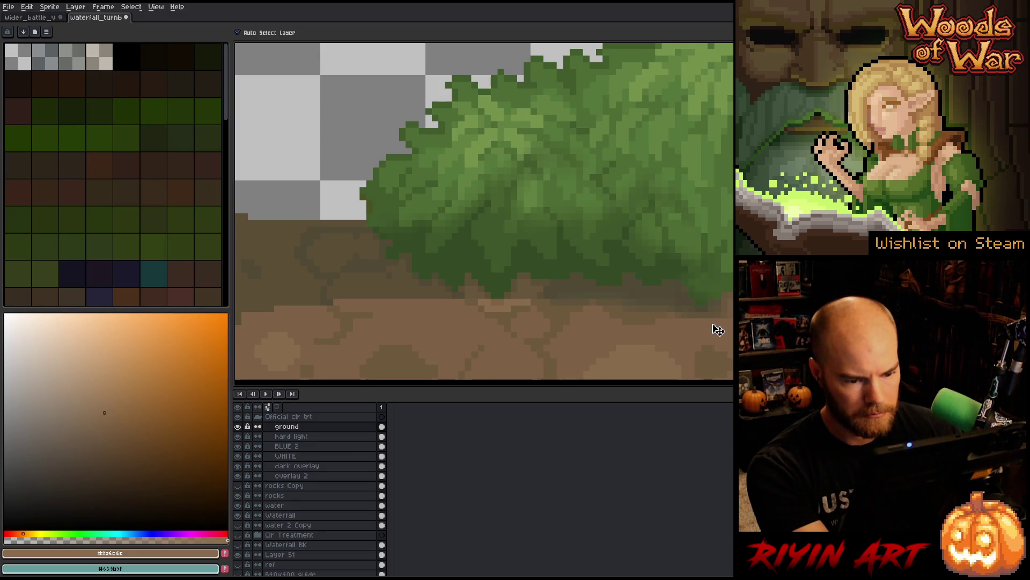
scroll(711, 320, "up", 2)
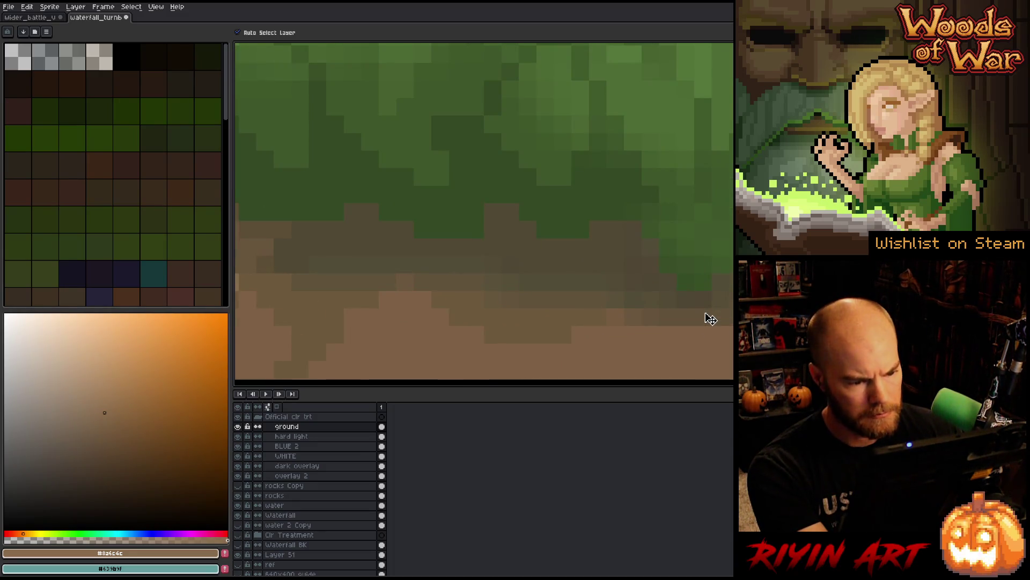
scroll(711, 319, "down", 2)
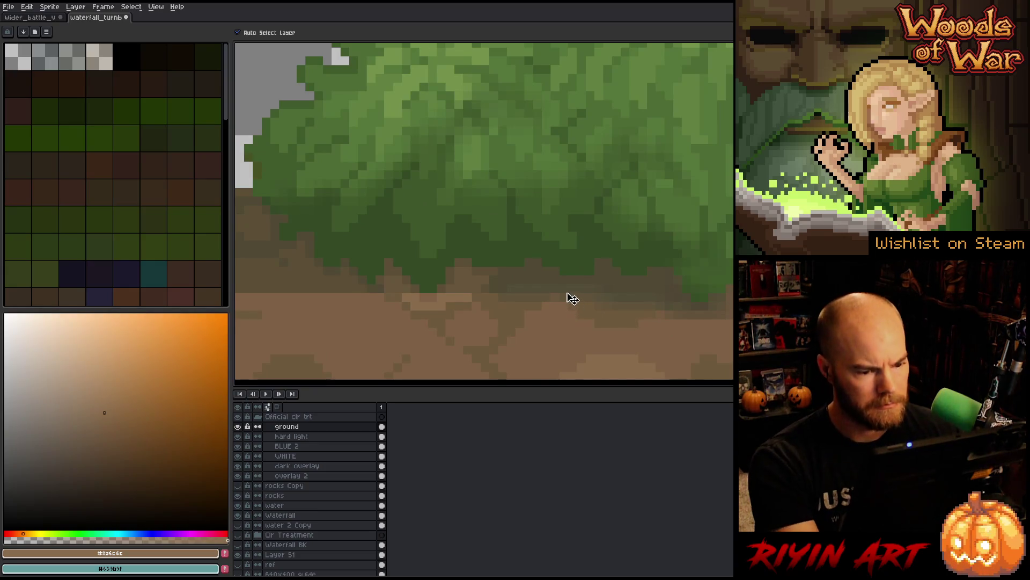
key("i")
left_click(488, 268)
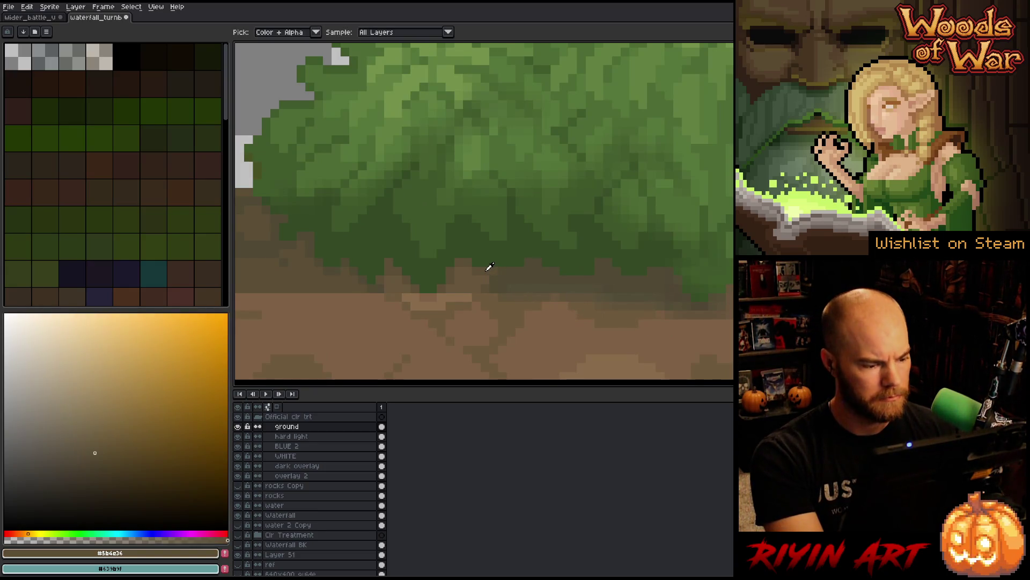
key("g")
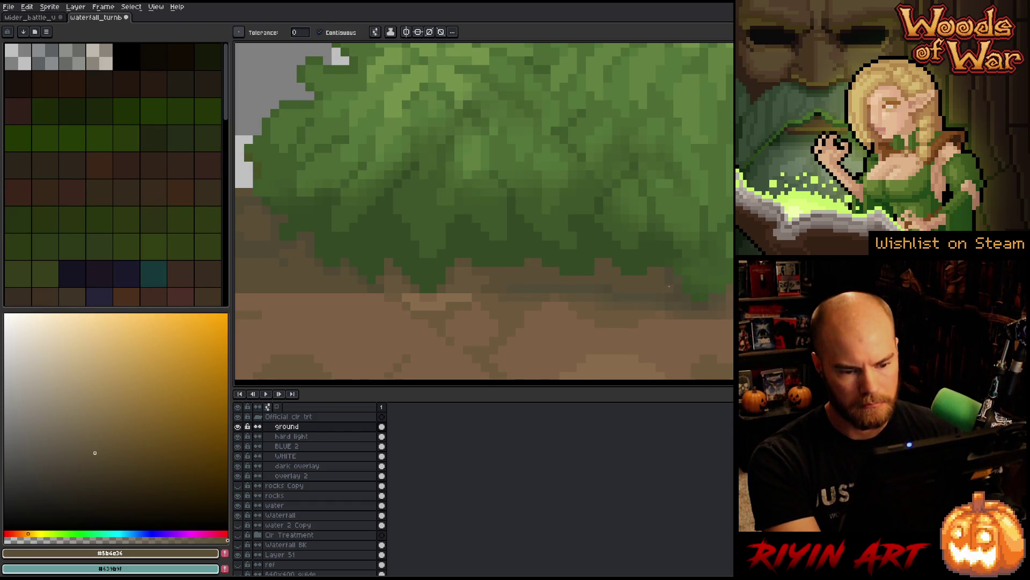
key("b")
key("i")
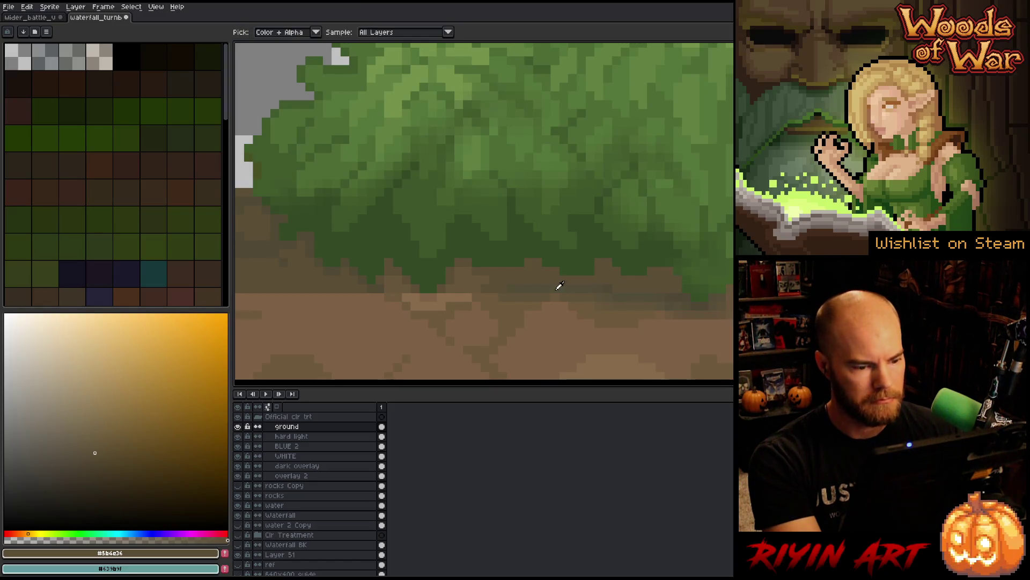
left_click(553, 287)
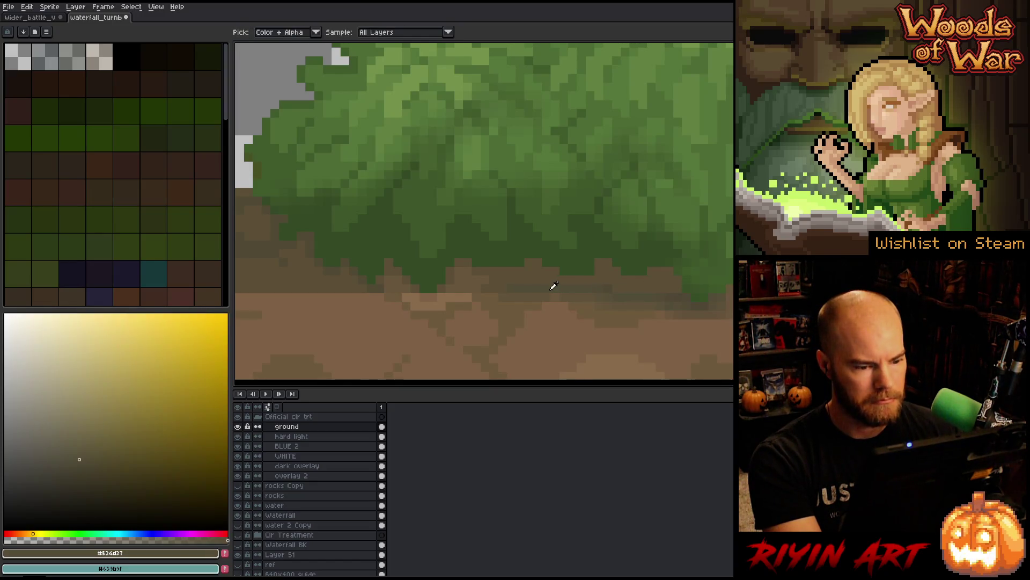
left_click(493, 286)
key("b")
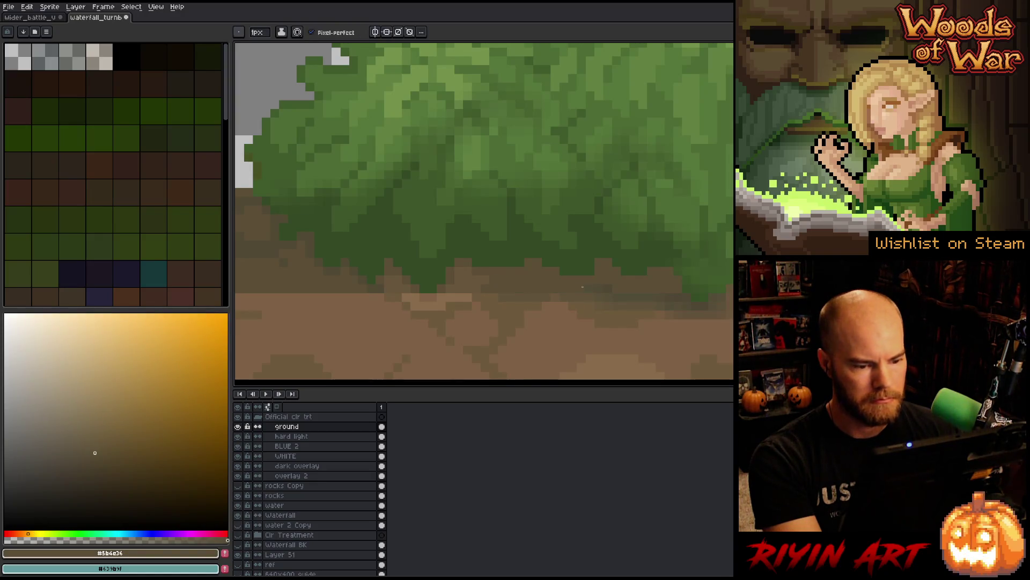
Step: Keep sampling dirt browns across the ground, ending on the lighter dirt brown as drawing colour
key("i")
left_click(488, 297)
key("b")
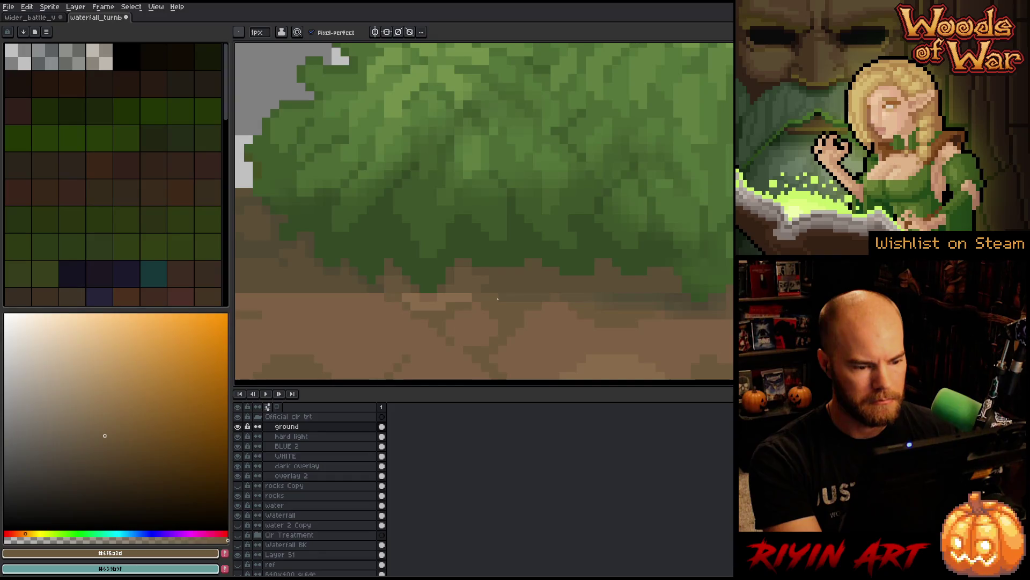
key("i")
left_click(487, 286)
key("b")
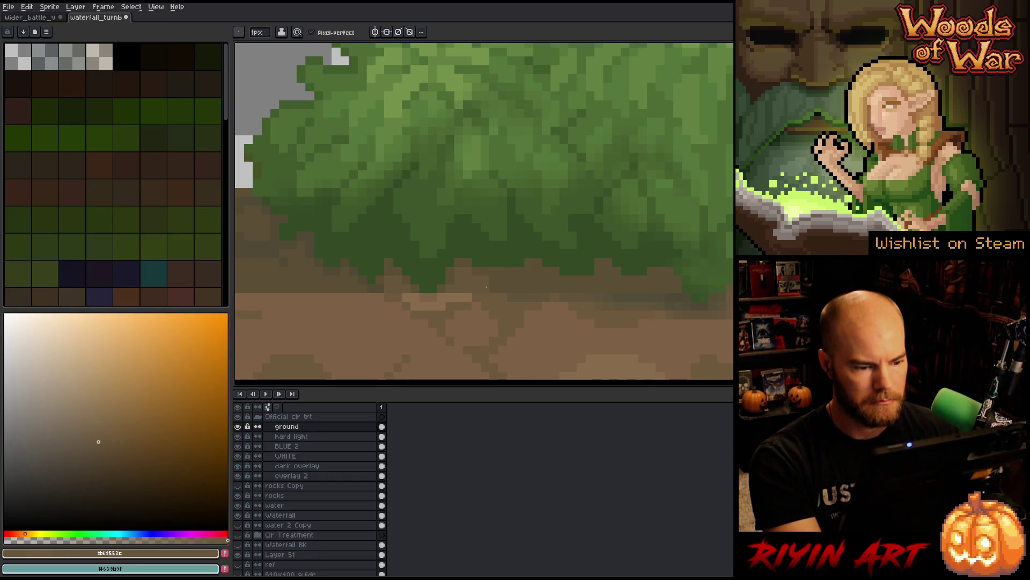
key("i")
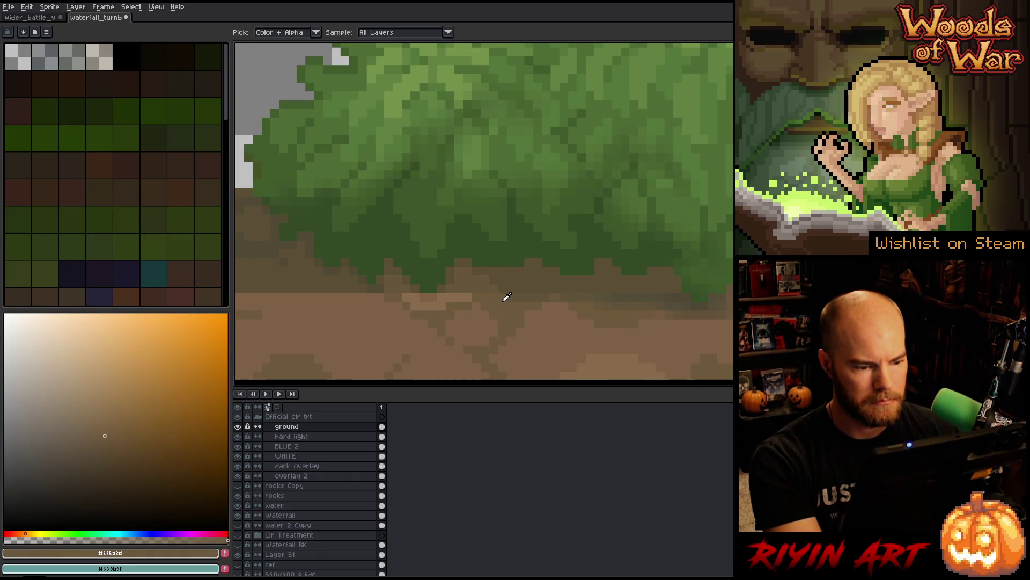
left_click(587, 292)
key("b")
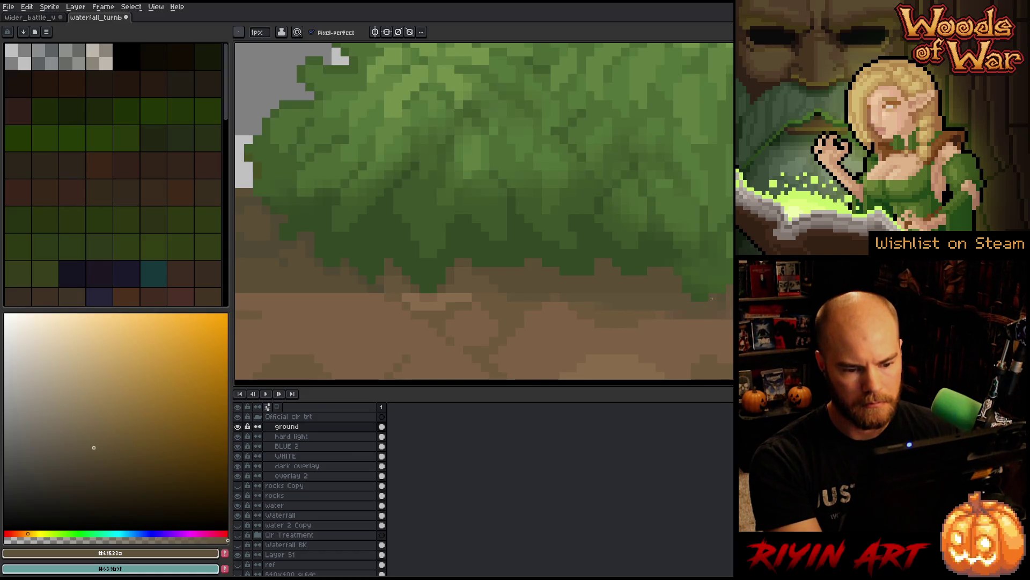
left_click(725, 292, "alt")
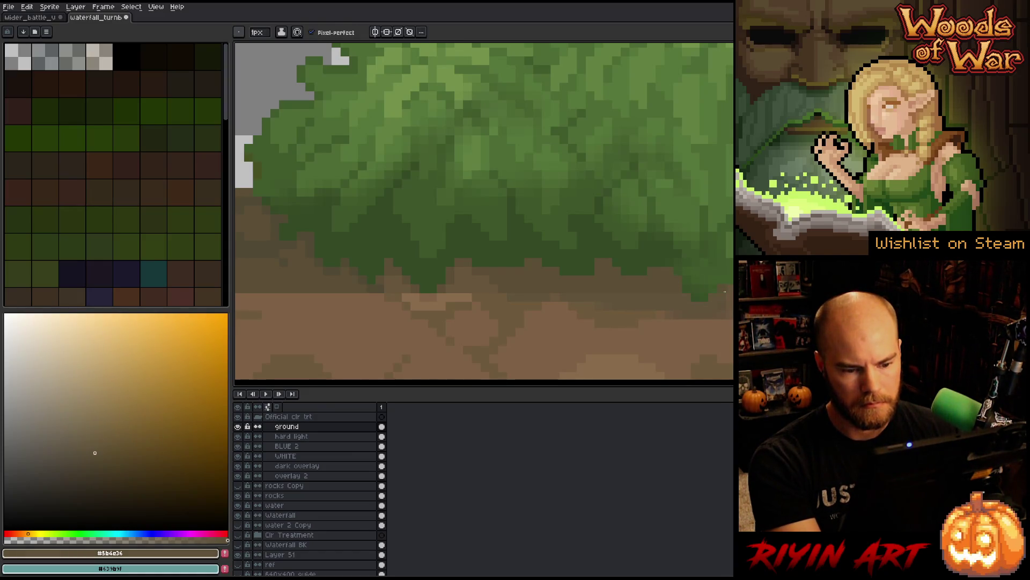
key("alt")
left_click(655, 306, "alt")
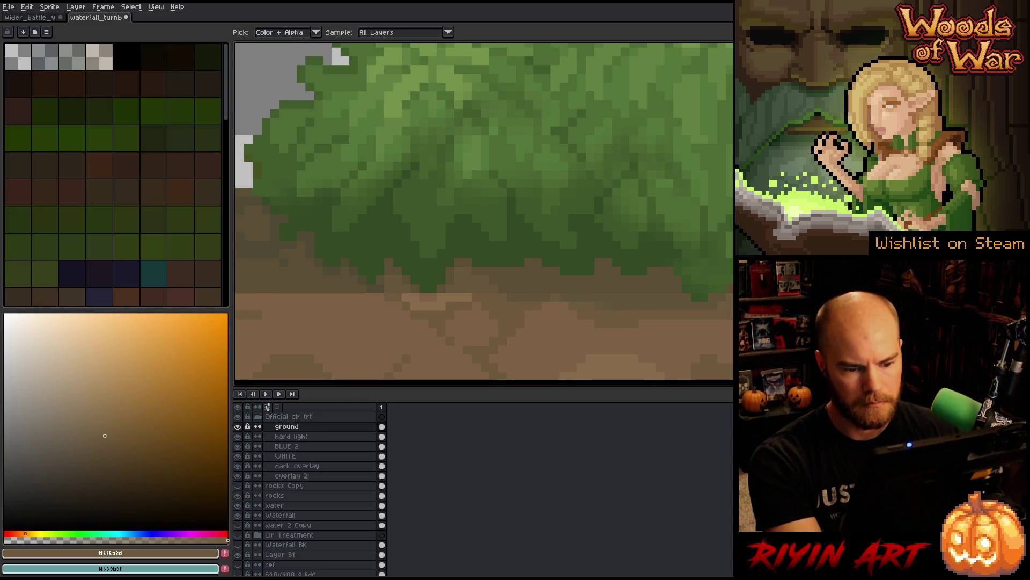
left_click(590, 322, "alt")
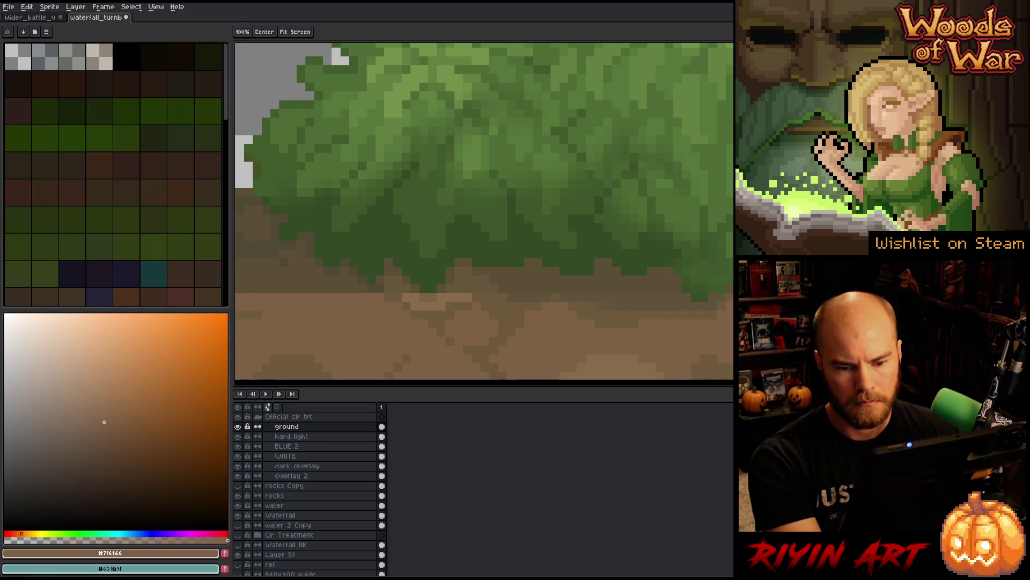
Step: Darken the top edge of the light dirt patch using browns sampled from the surrounding dirt
left_click_drag(728, 306, 605, 333)
left_click(706, 299, "alt")
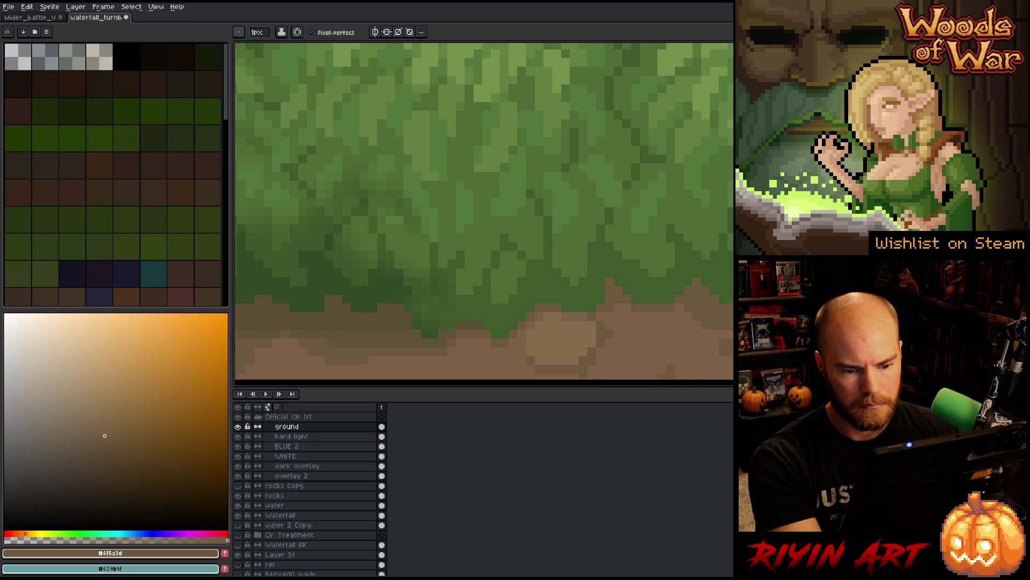
left_click(472, 325, "alt")
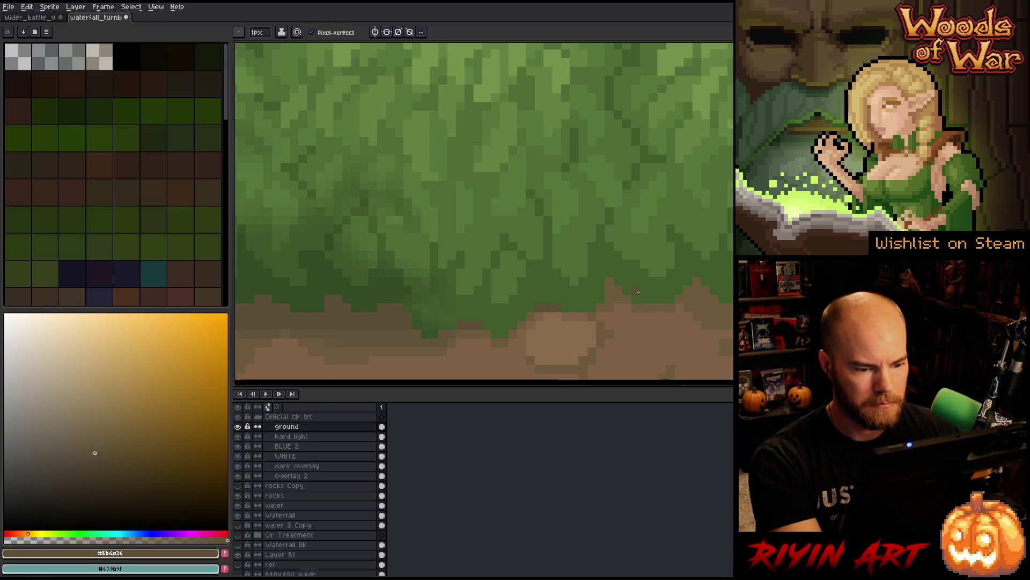
left_click(614, 308, "alt")
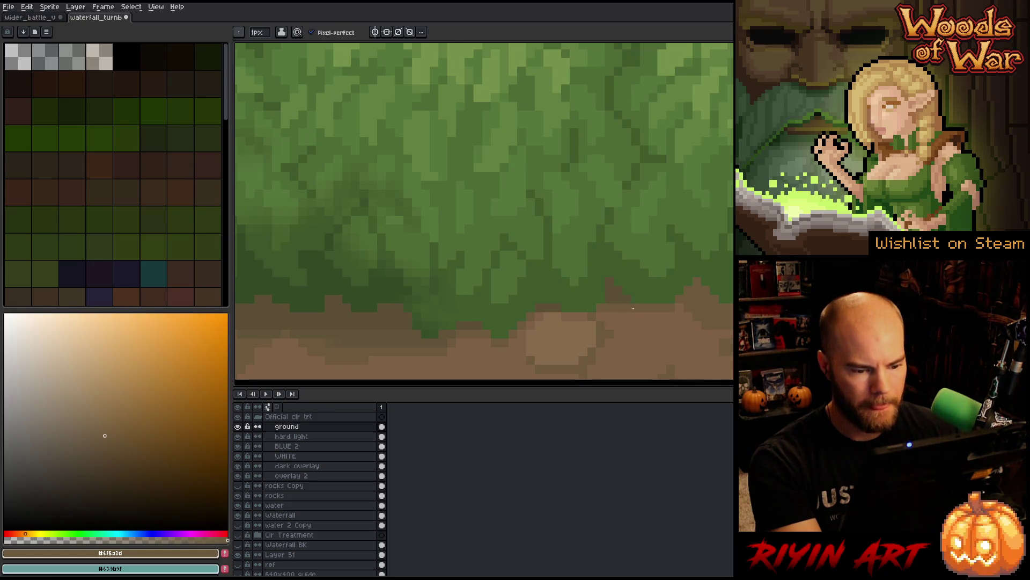
left_click_drag(585, 315, 528, 319)
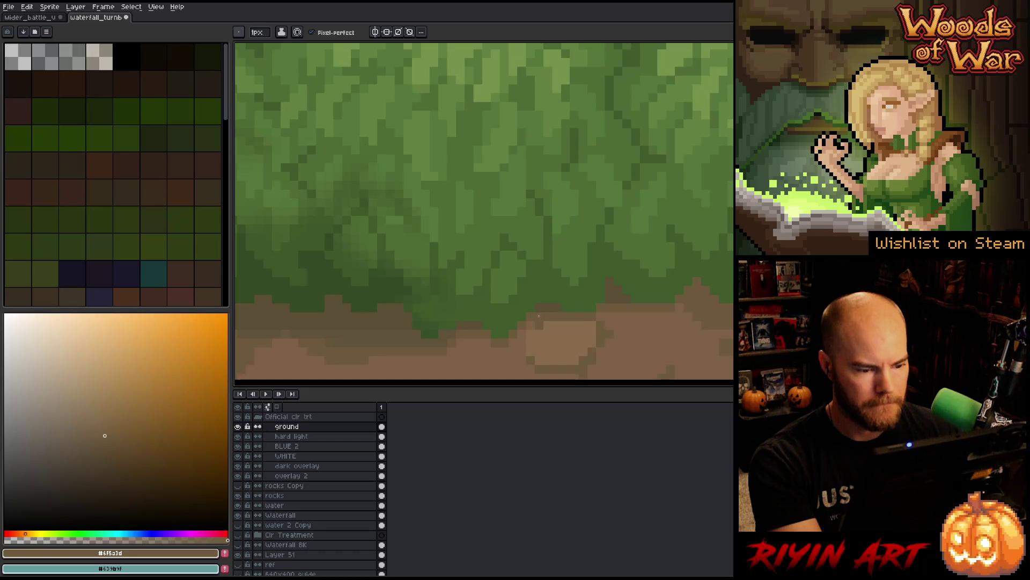
left_click(541, 326, "alt")
left_click(548, 309, "alt")
left_click(613, 292, "alt")
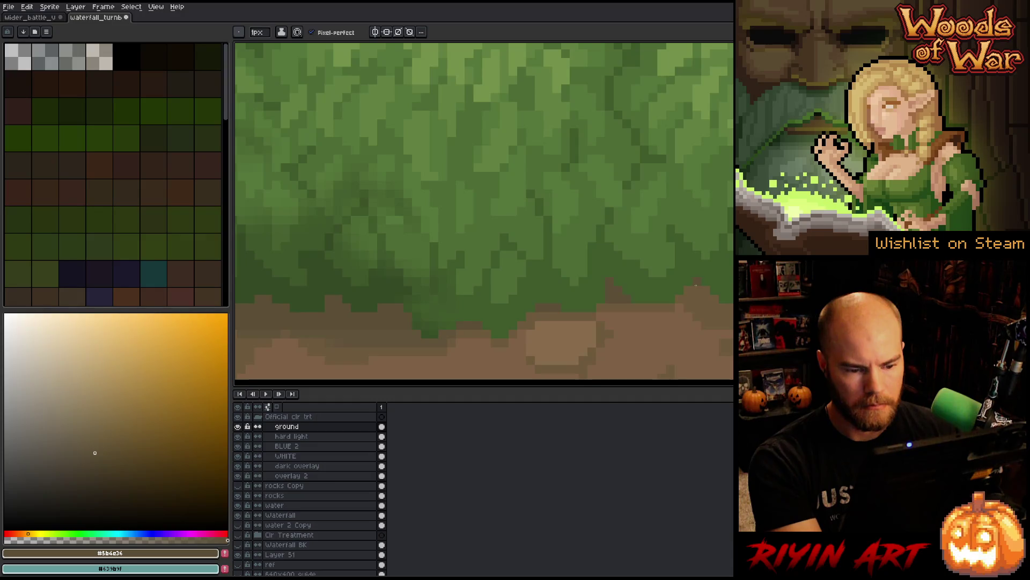
left_click(703, 300, "alt")
left_click(701, 293, "alt")
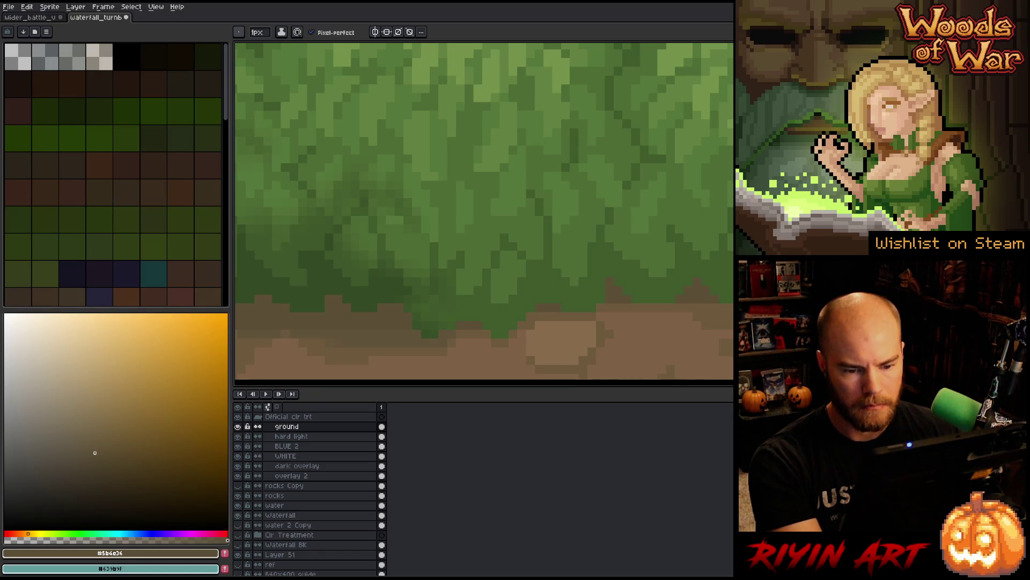
left_click(703, 299, "alt")
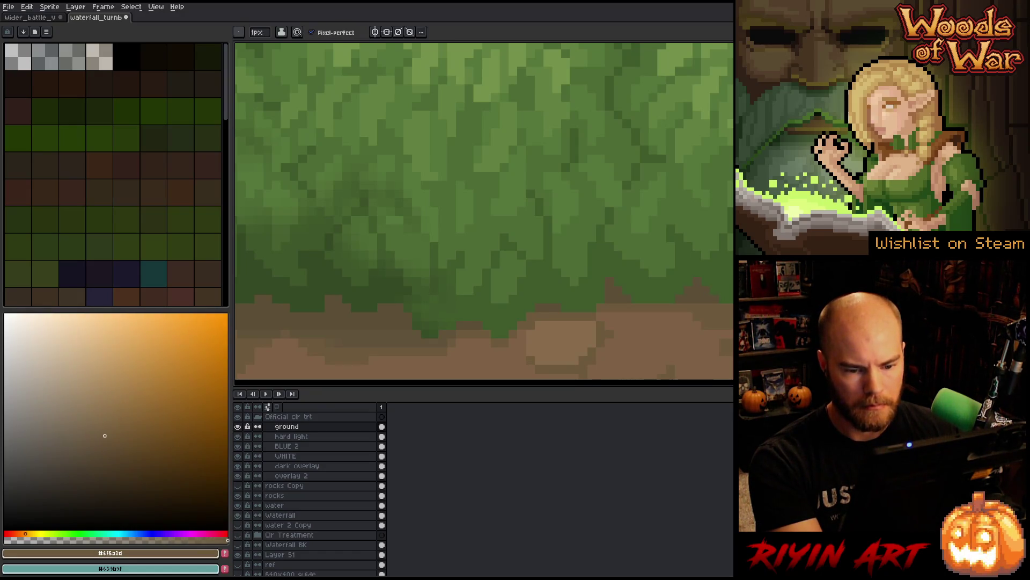
left_click(703, 299, "alt")
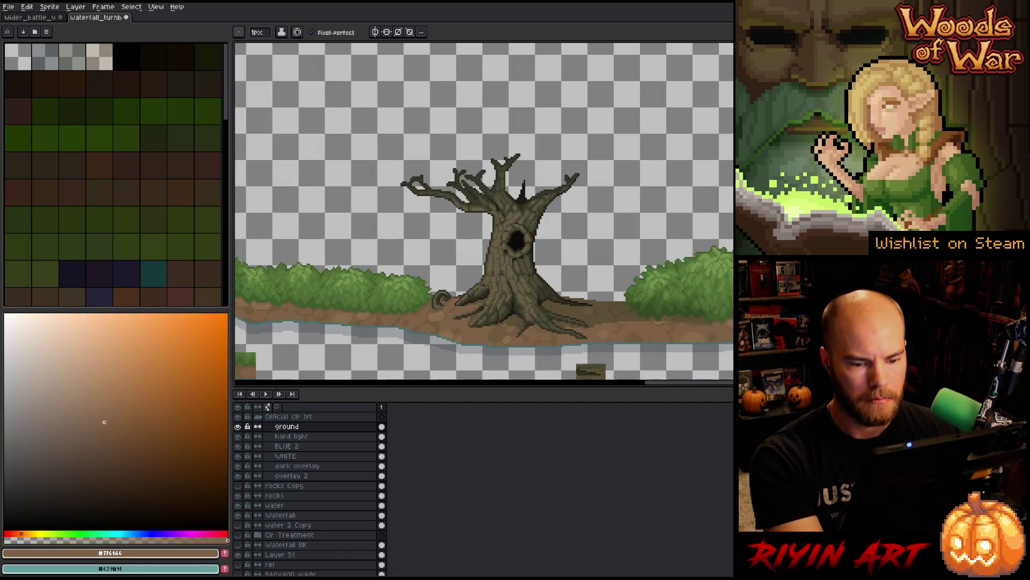
Step: Zoom between the whole scene and the tree base to inspect the ground edge and stray pixels
key("6")
key("m")
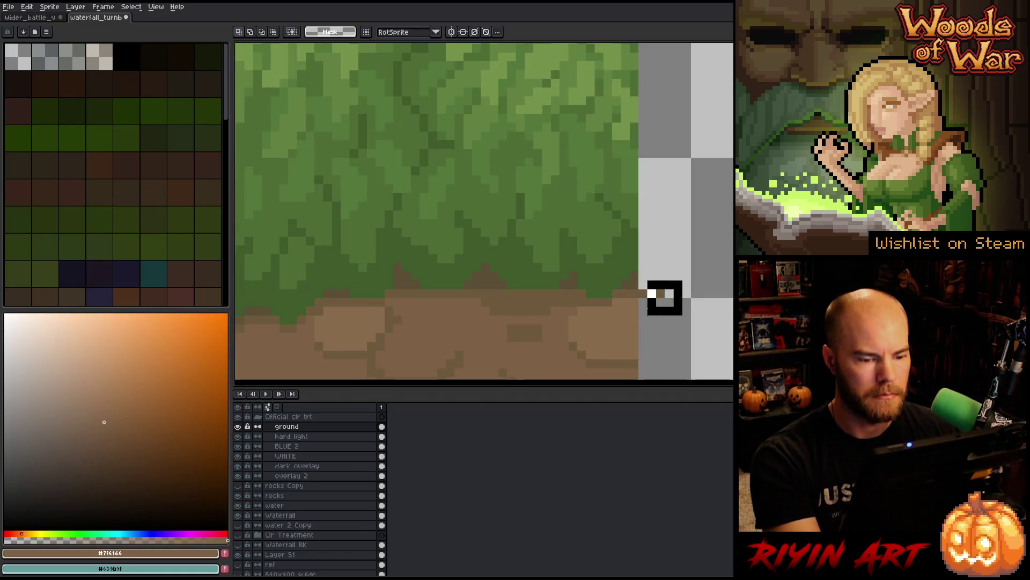
key("3")
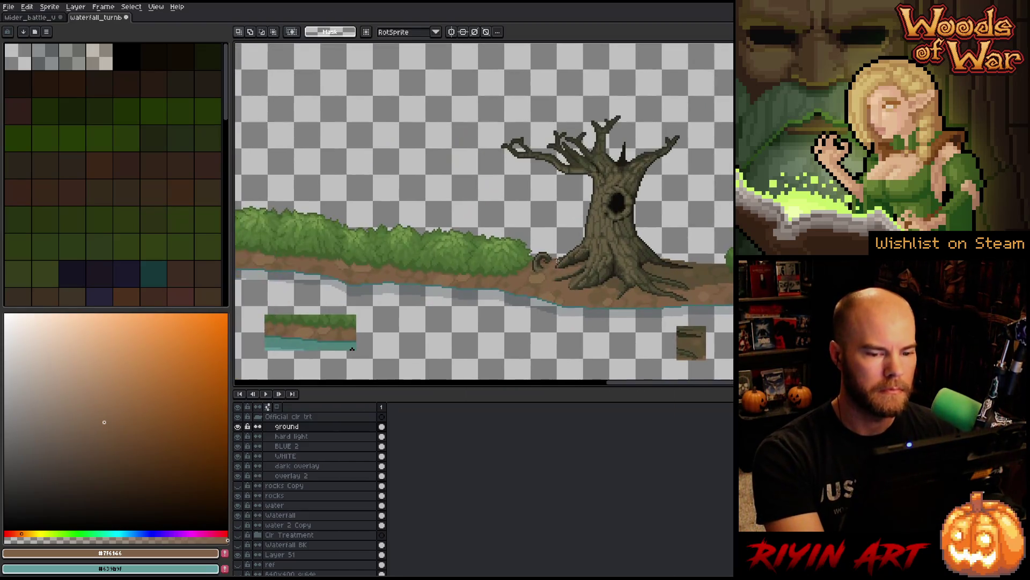
key("6")
key("i")
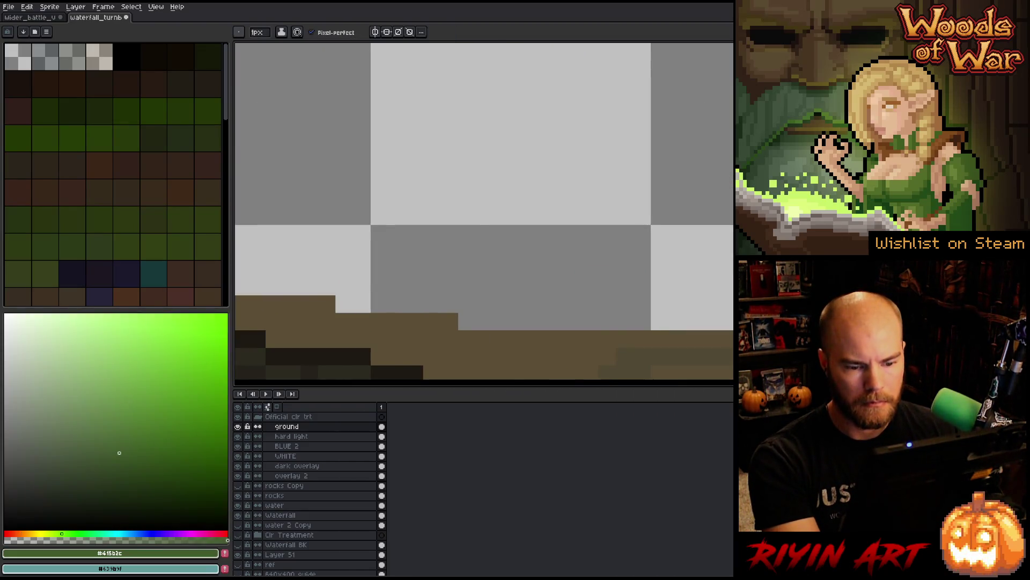
key("b")
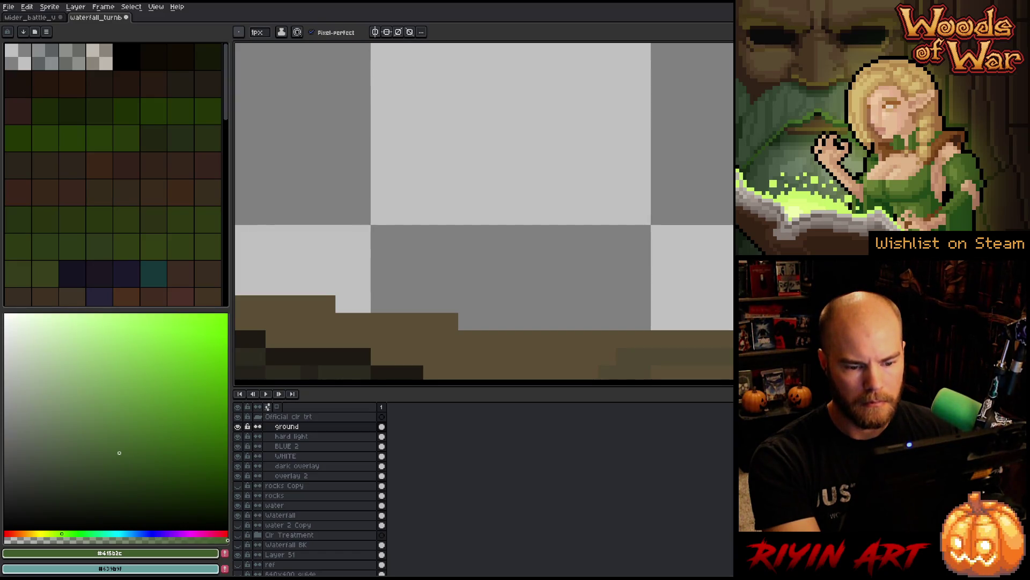
key("1")
key("6")
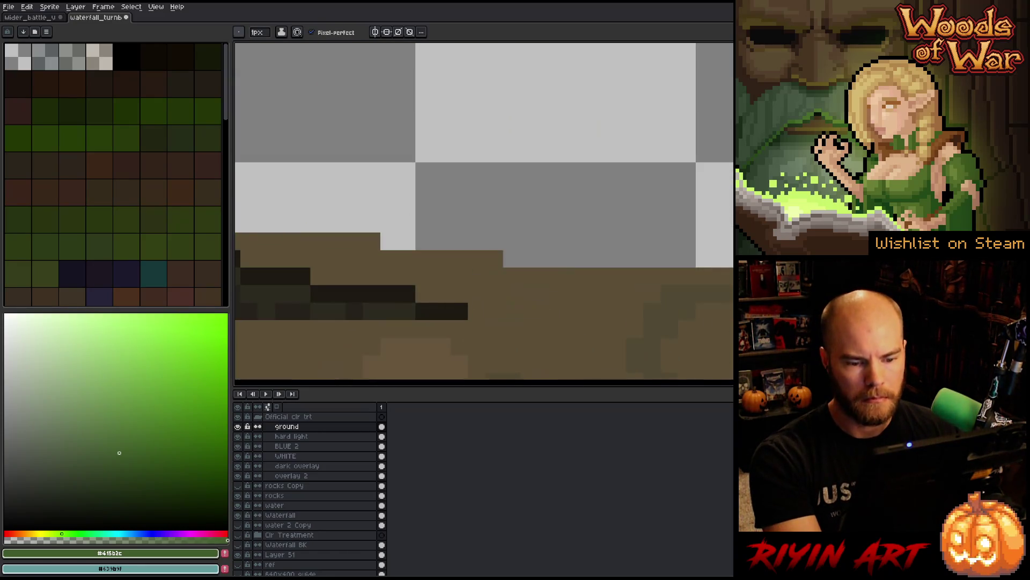
key("e")
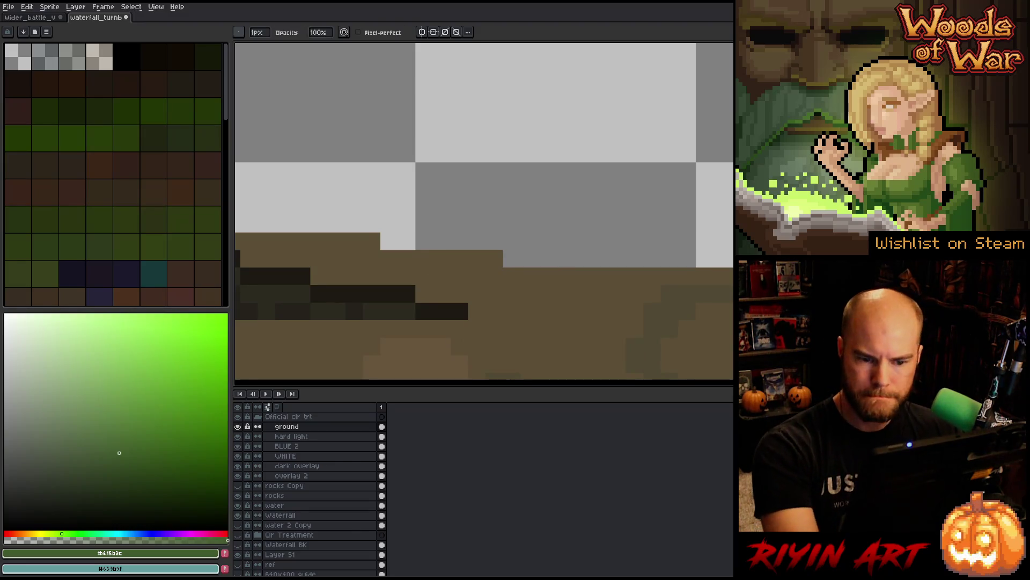
key("3")
left_click_drag(569, 300, 625, 305)
scroll(625, 305, "down", 2)
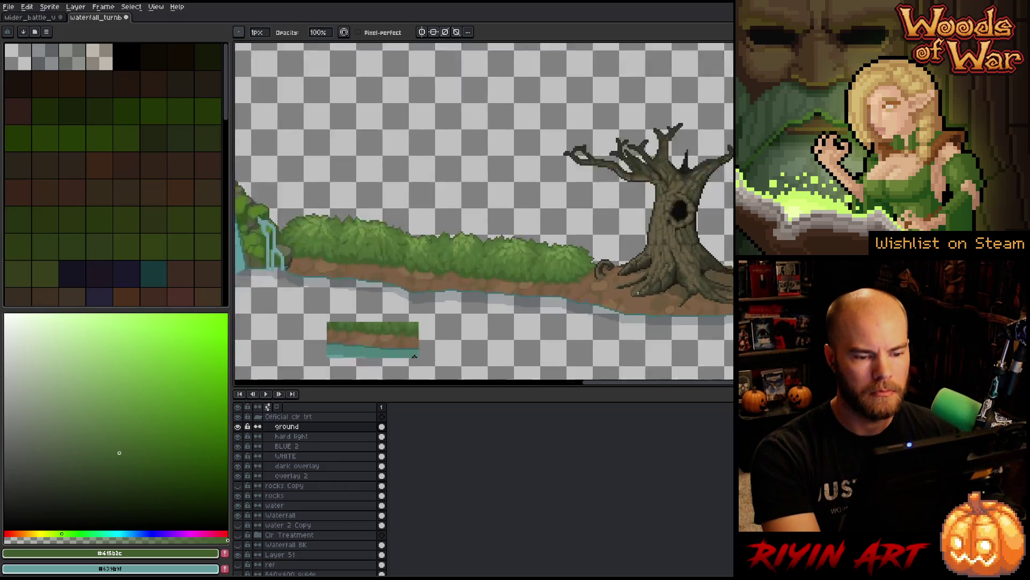
scroll(625, 305, "up", 10)
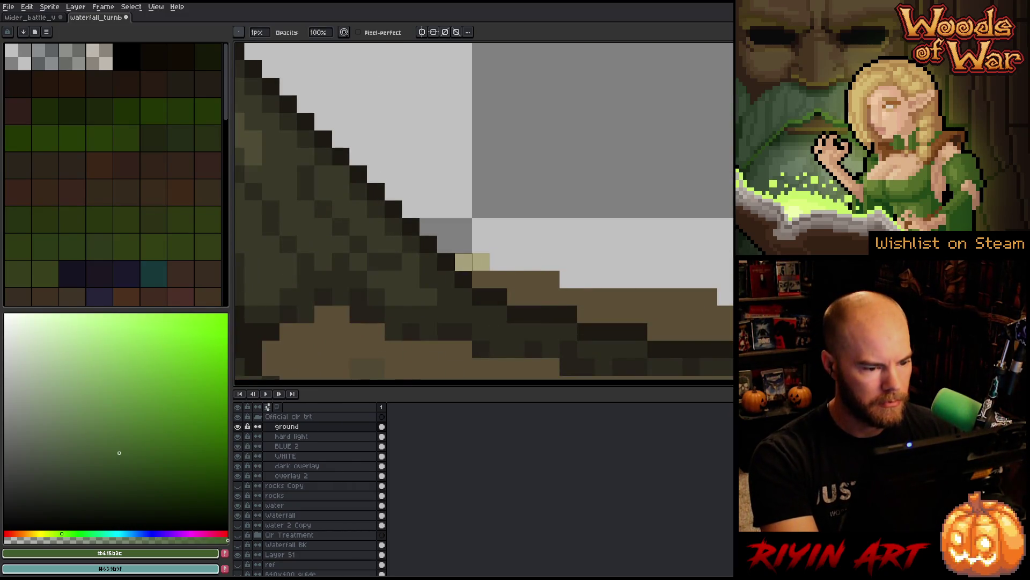
Step: Delete the tan pixels beside the tree root across the ground through overlay 2 layers
left_click(483, 262, "ctrl")
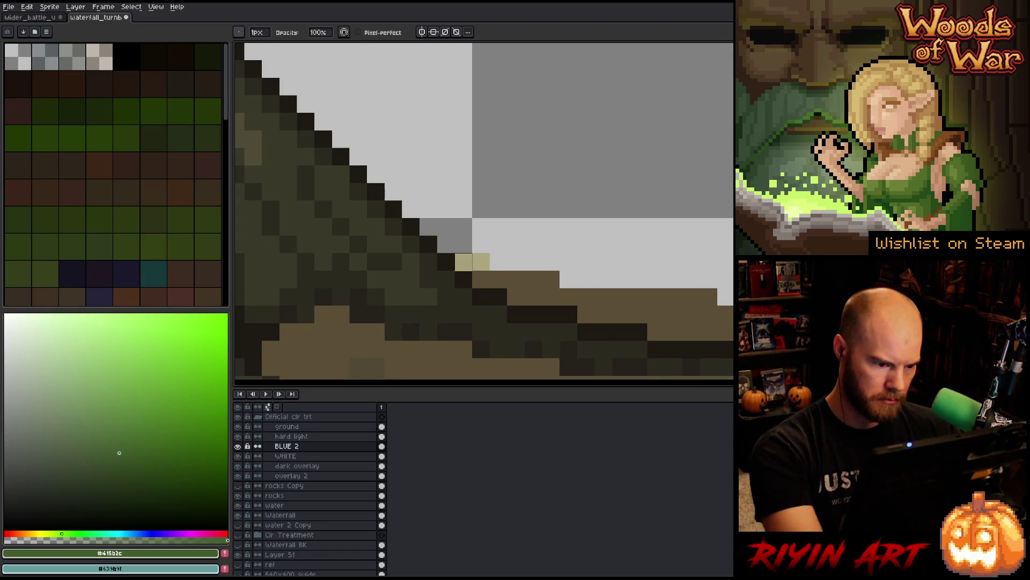
key("m")
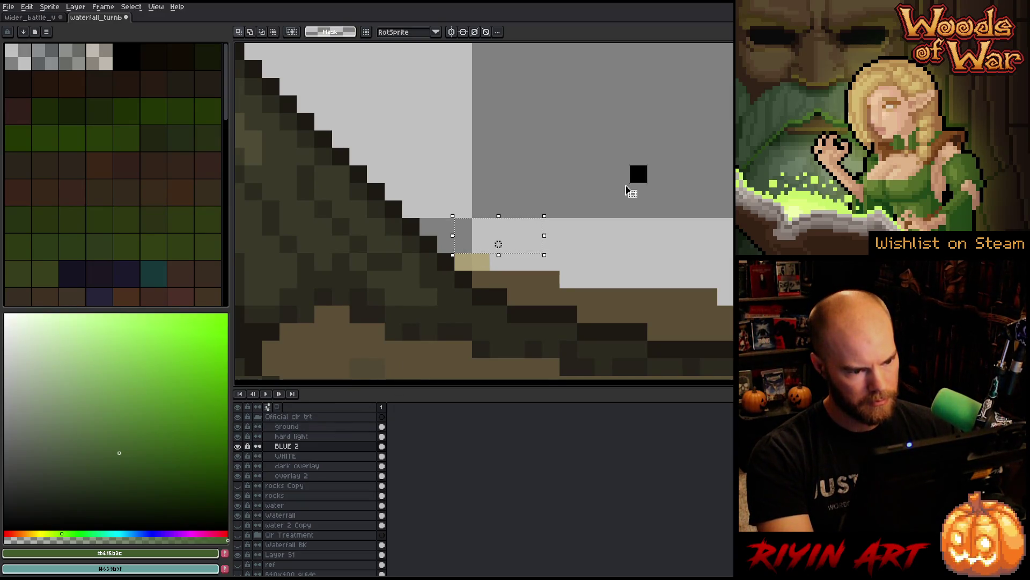
left_click_drag(455, 252, 522, 225)
left_click_drag(455, 271, 543, 235)
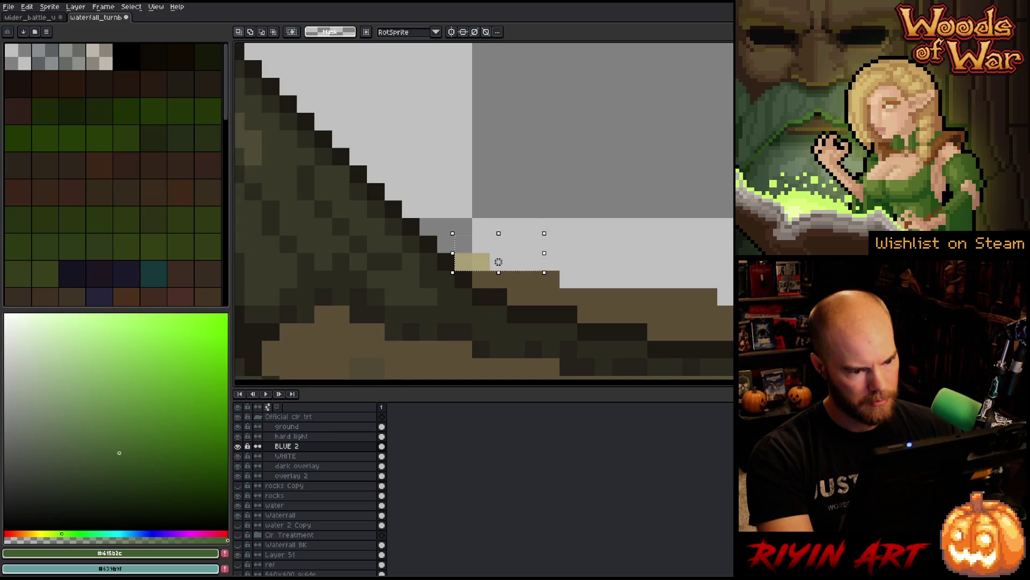
left_click_drag(295, 479, 290, 427)
key("Delete")
key("ctrl+d")
scroll(498, 262, "down", 5)
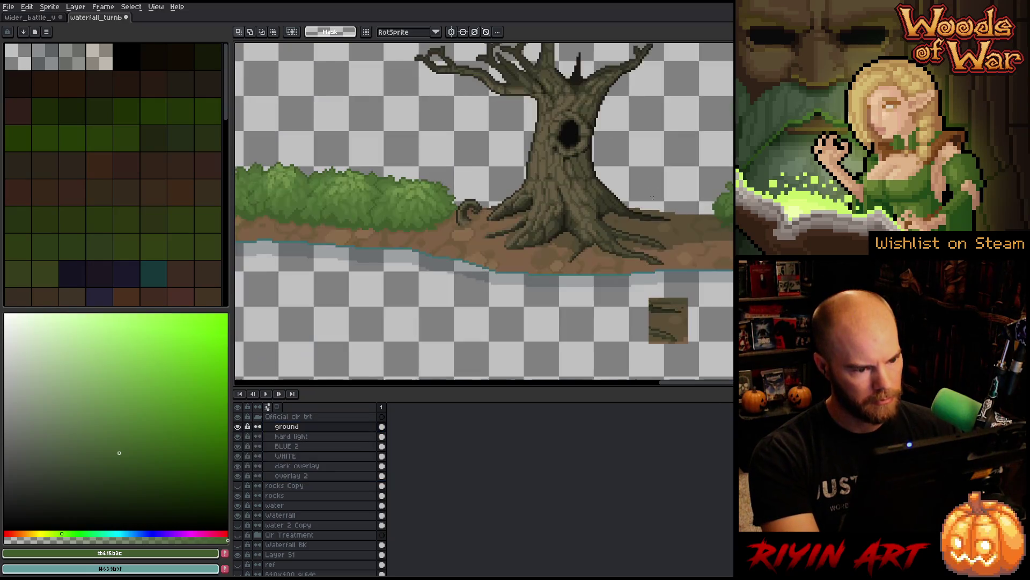
scroll(415, 226, "up", 3)
scroll(376, 241, "down", 4)
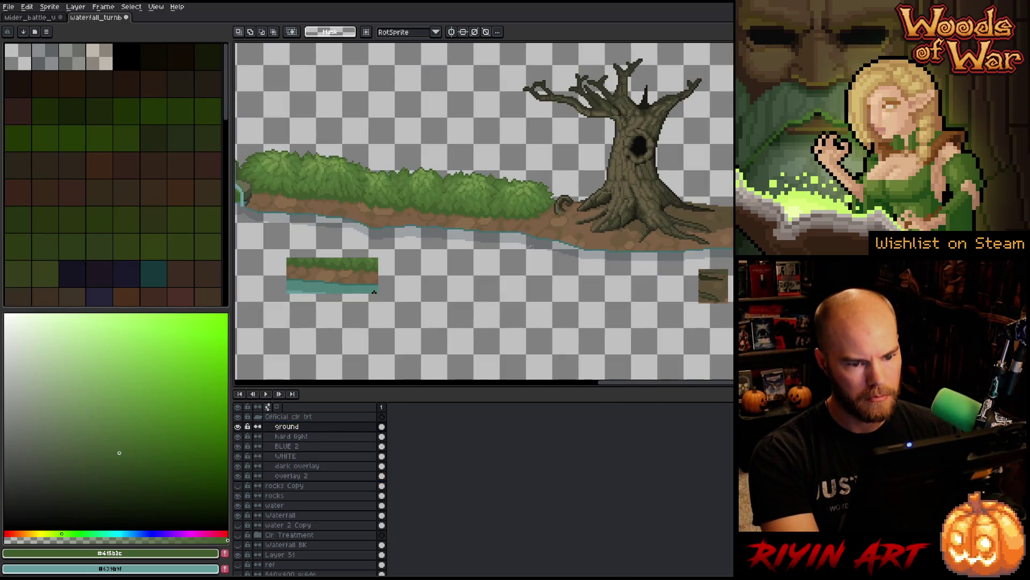
key("space")
left_click_drag(364, 251, 655, 255)
scroll(655, 255, "up", 4)
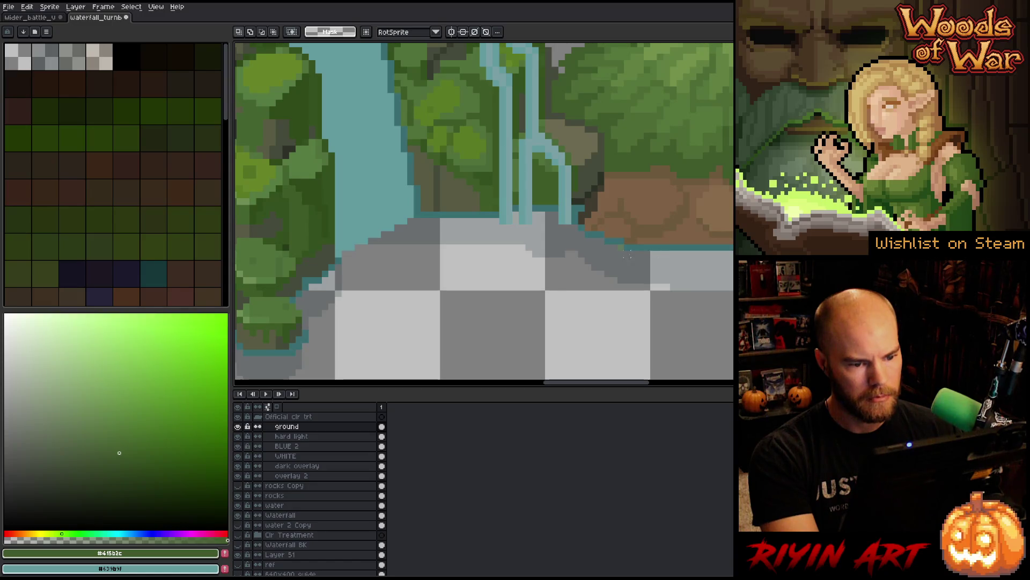
Step: Pick the stray pixel's layer and try deleting it at the water edge, undoing the attempt
scroll(627, 254, "up", 2)
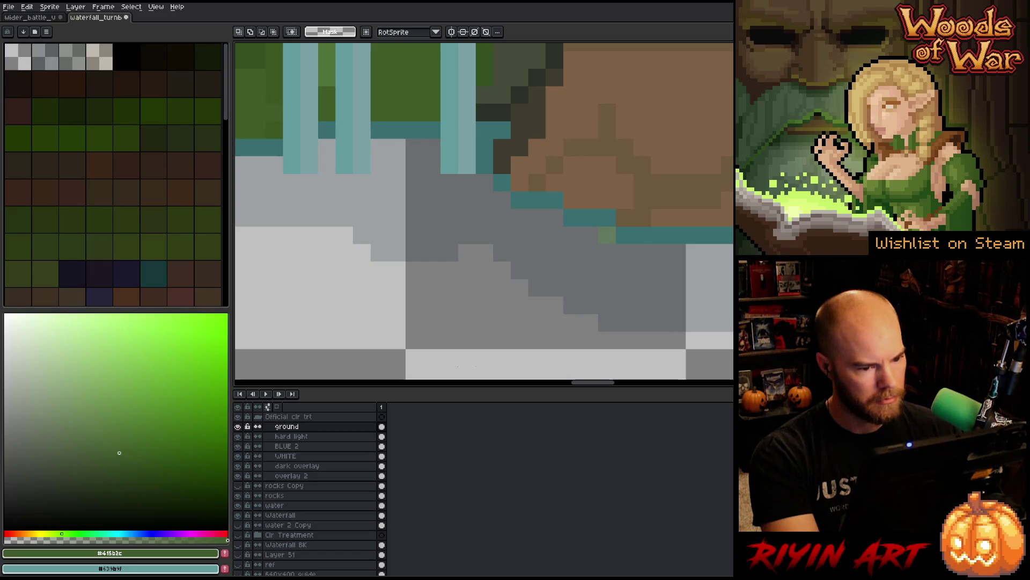
key("v")
left_click(614, 241)
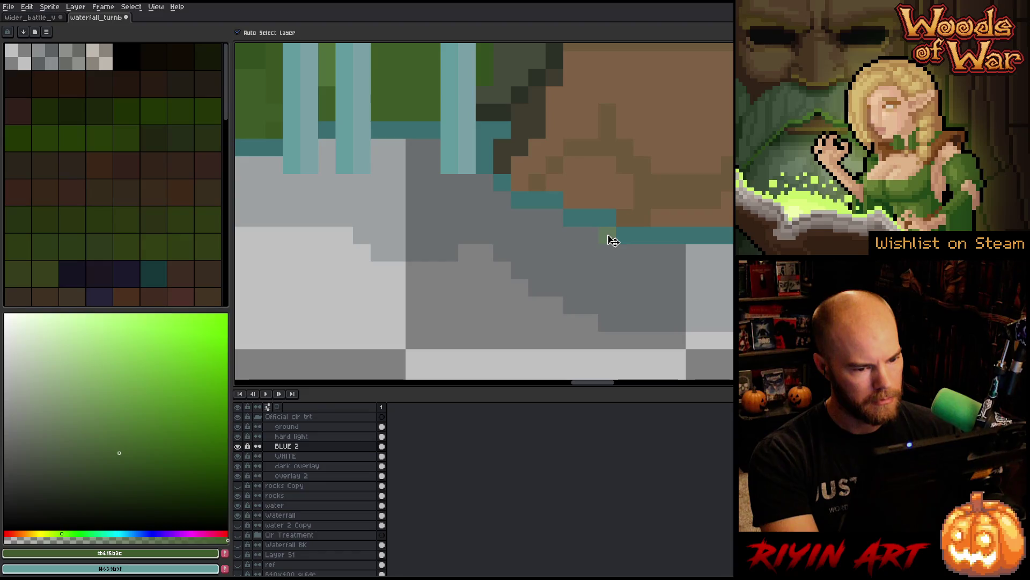
key("m")
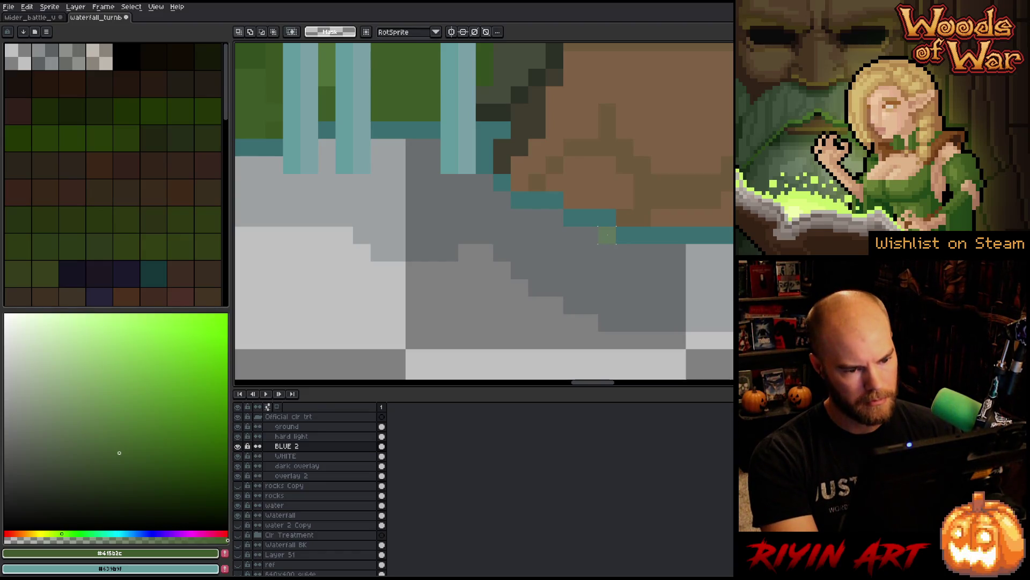
key("Delete")
key("ctrl+z")
left_click_drag(305, 476, 308, 440)
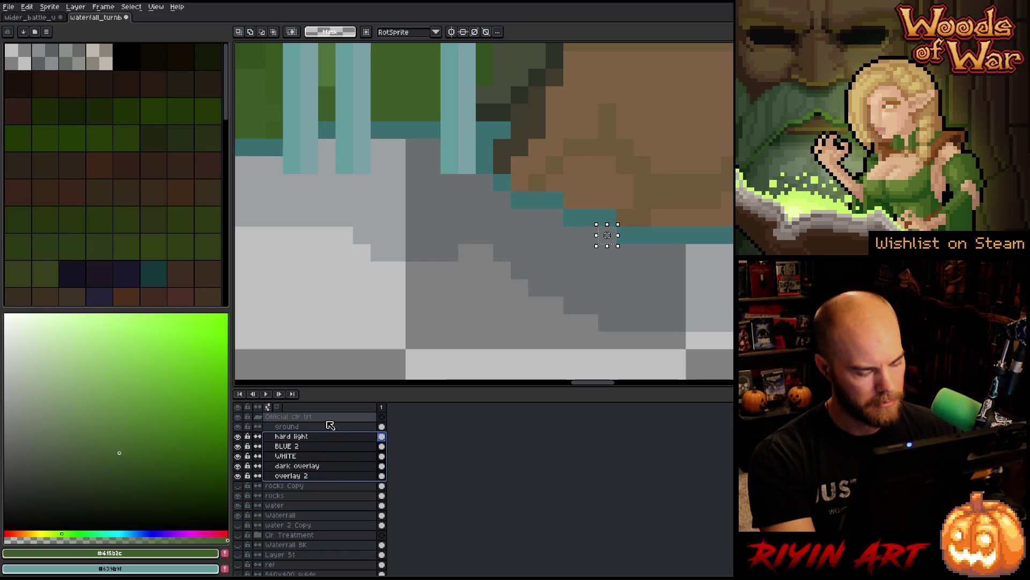
key("ctrl+d")
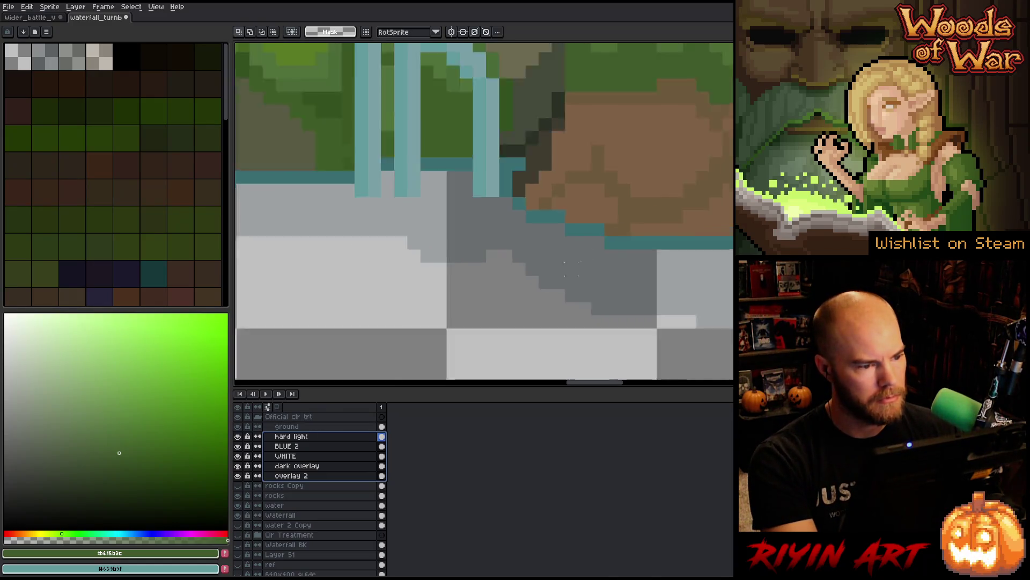
Step: Delete the stray tan pixel under the foliage across the hard light through overlay 2 layers
scroll(572, 270, "down", 4)
mouse_move(572, 270)
left_mouse_down()
mouse_move(590, 322)
mouse_move(719, 300)
mouse_move(642, 269)
mouse_move(394, 274)
left_mouse_up()
scroll(394, 274, "down", 2)
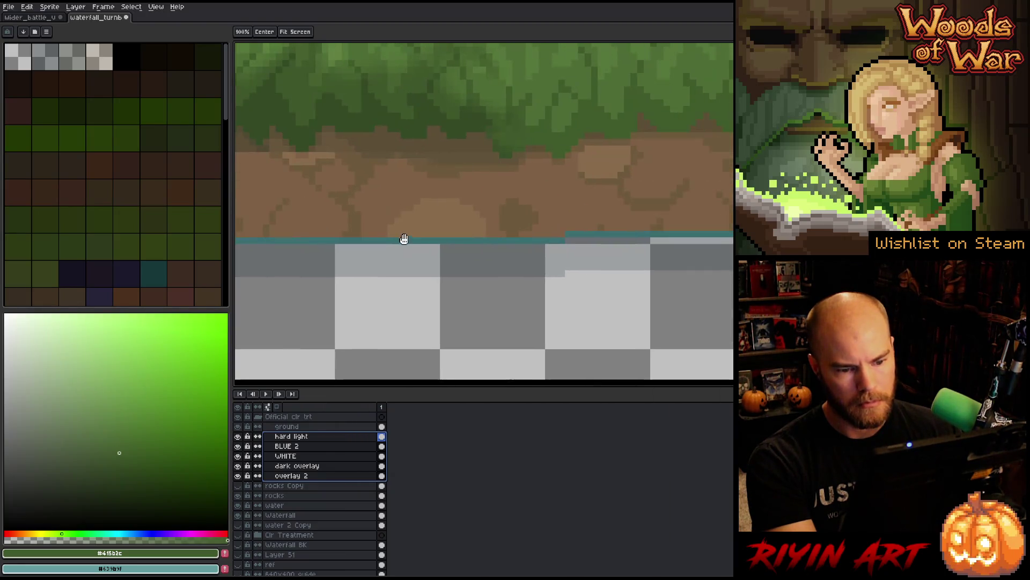
scroll(403, 236, "down", 3)
scroll(620, 242, "up", 3)
scroll(620, 242, "up", 3)
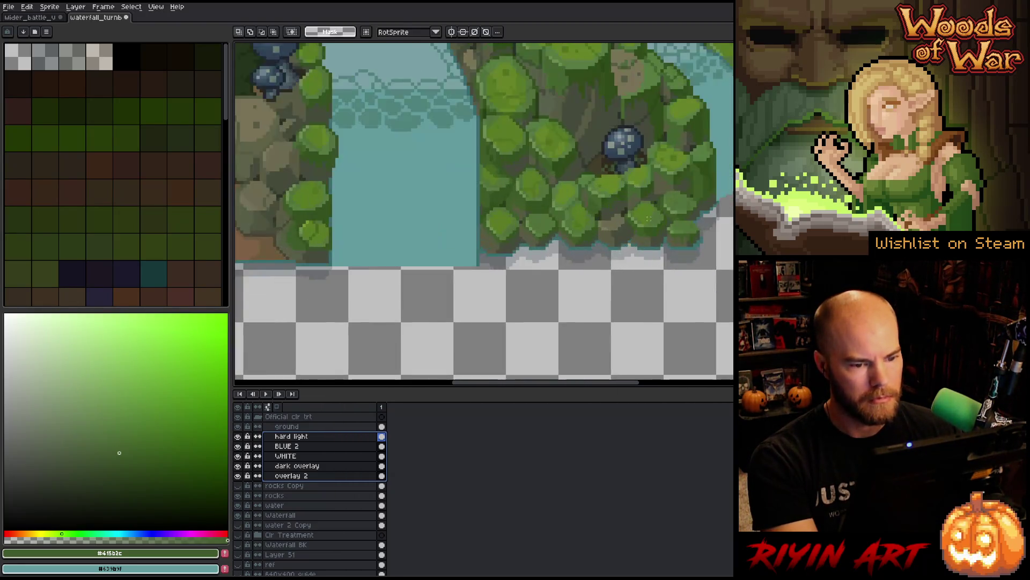
scroll(620, 243, "up", 3)
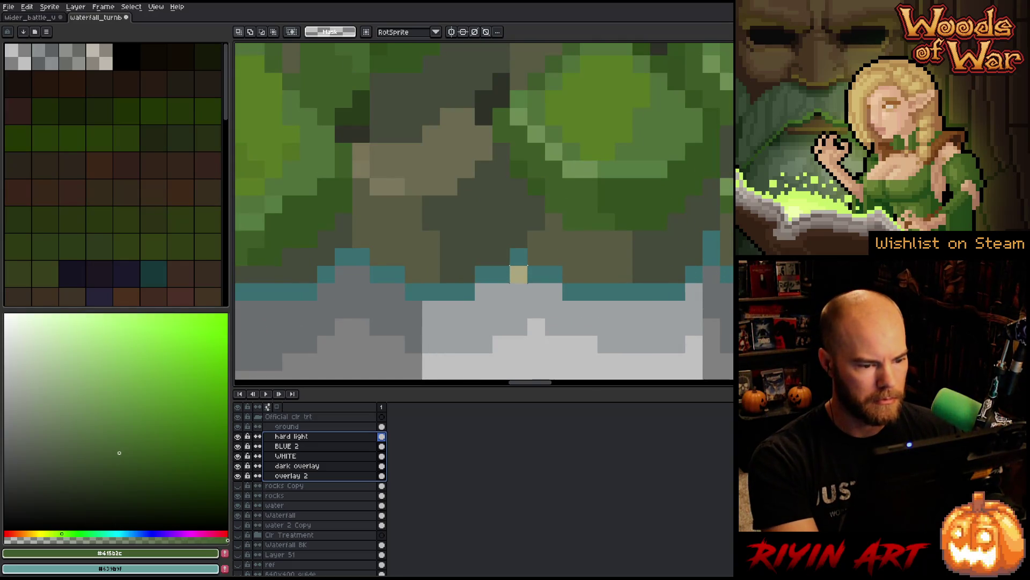
left_click(518, 274, "ctrl")
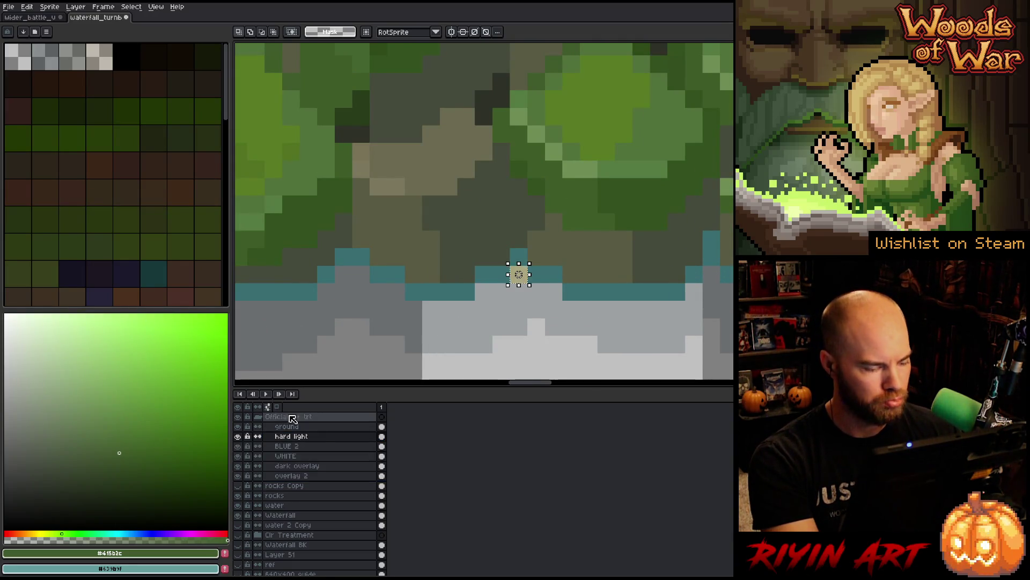
left_click(290, 475, "shift")
key("Delete")
left_click(572, 345)
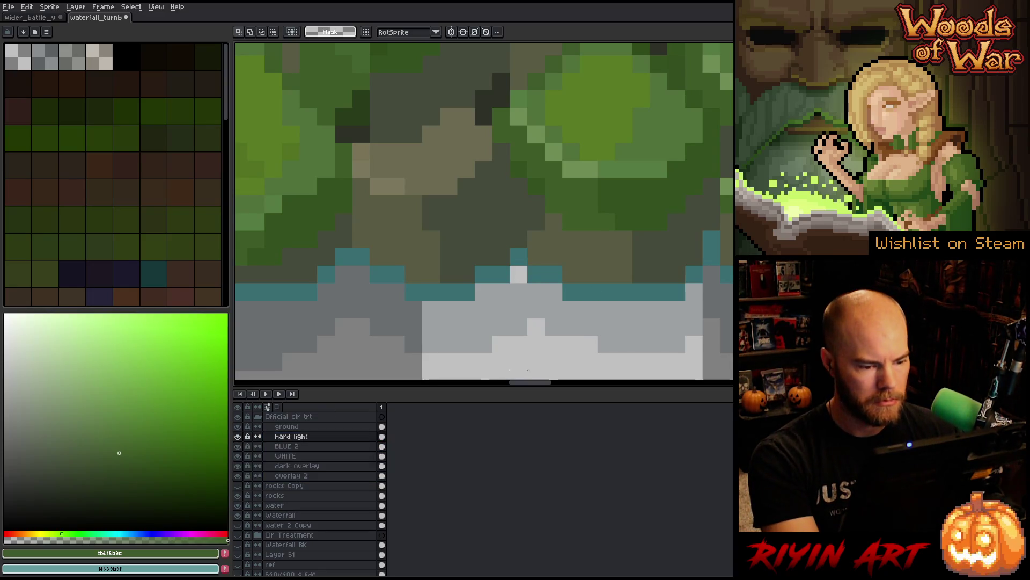
Step: On the Waterfall layer, nudge the pale edge pixel and a two-pixel edge strip into place
key("v")
left_click(527, 321)
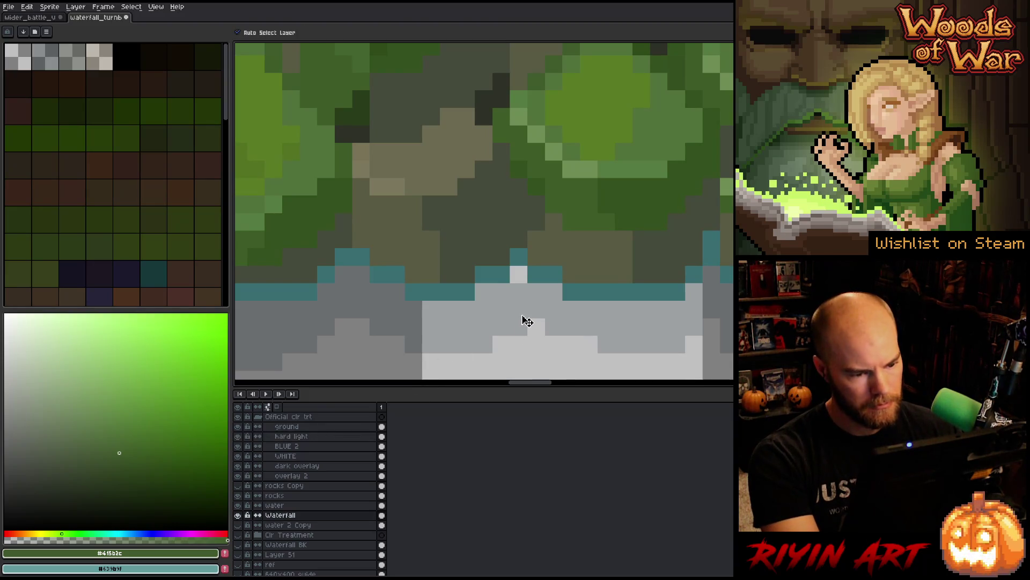
key("m")
mouse_move(515, 291)
left_mouse_down()
mouse_move(517, 310)
mouse_move(518, 246)
left_mouse_up()
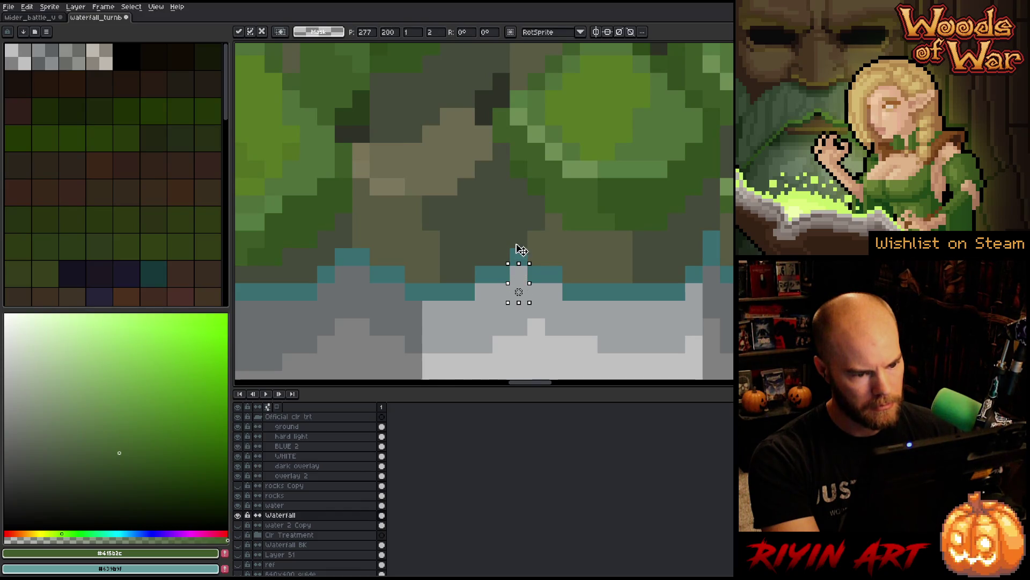
left_click(553, 327)
left_click_drag(558, 329, 529, 327)
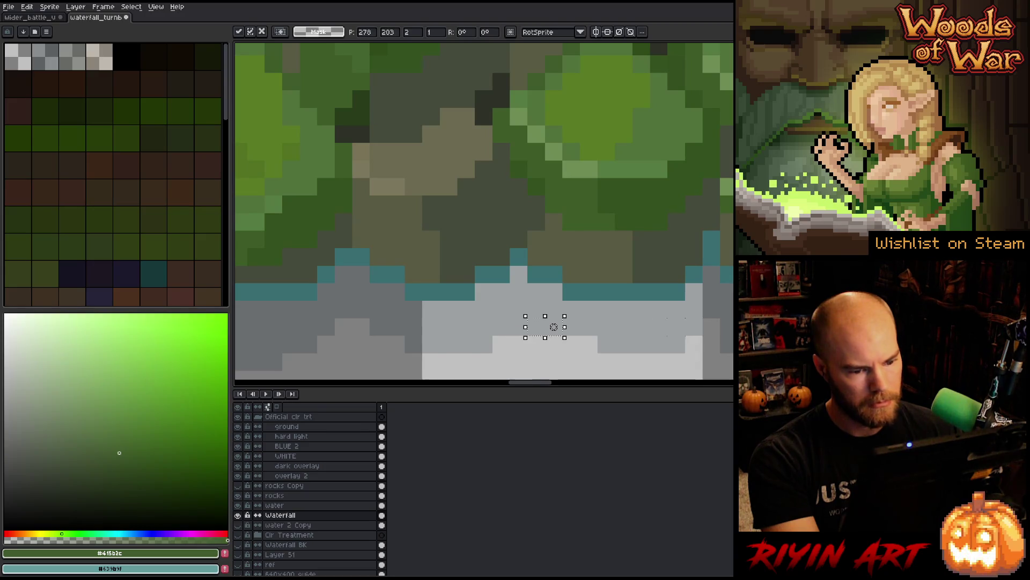
left_click(553, 326)
scroll(685, 327, "down", 5)
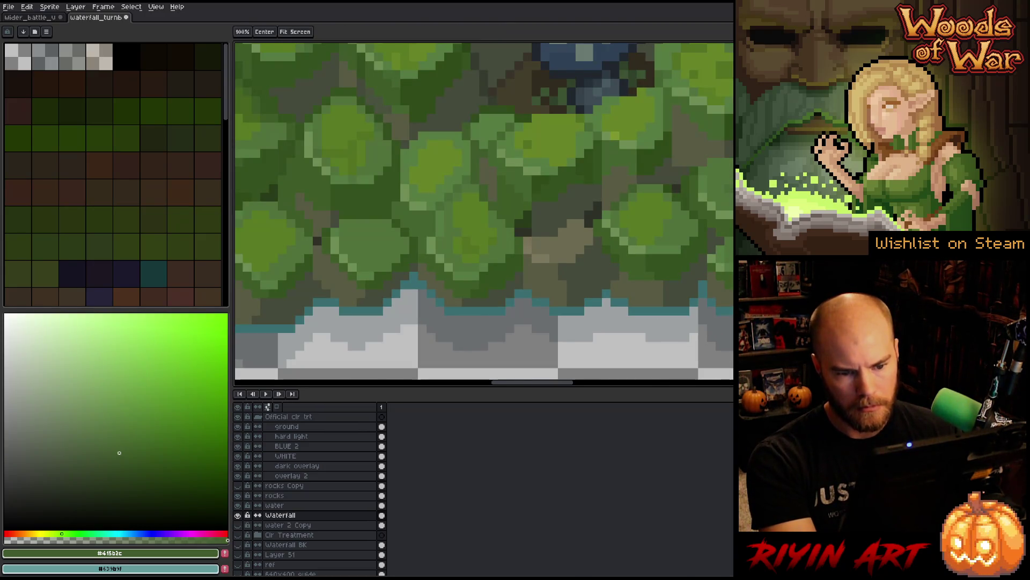
left_click_drag(781, 290, 706, 324)
scroll(434, 378, "up", 5)
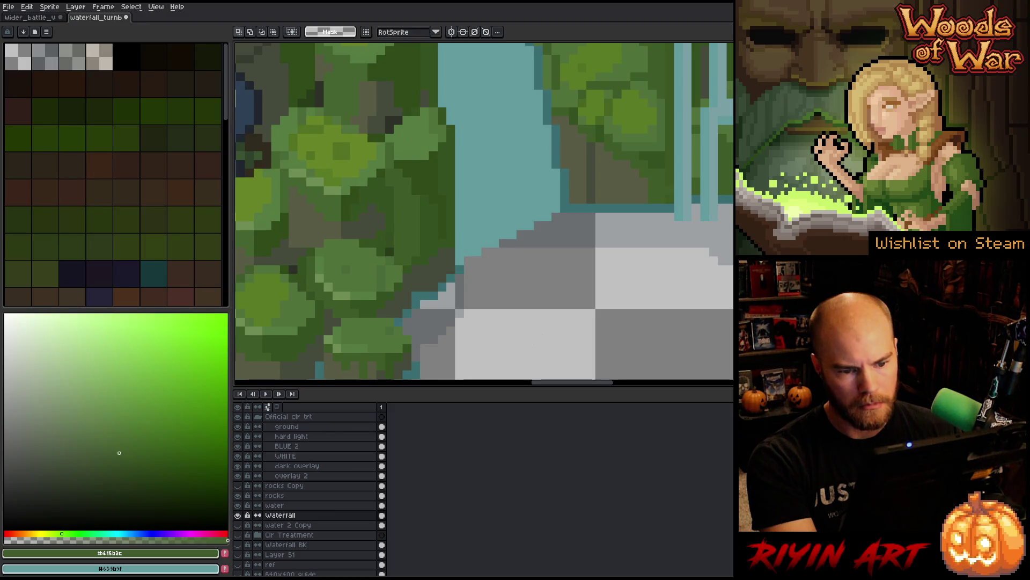
scroll(536, 343, "down", 5)
scroll(505, 318, "up", 2)
left_click_drag(410, 315, 593, 301)
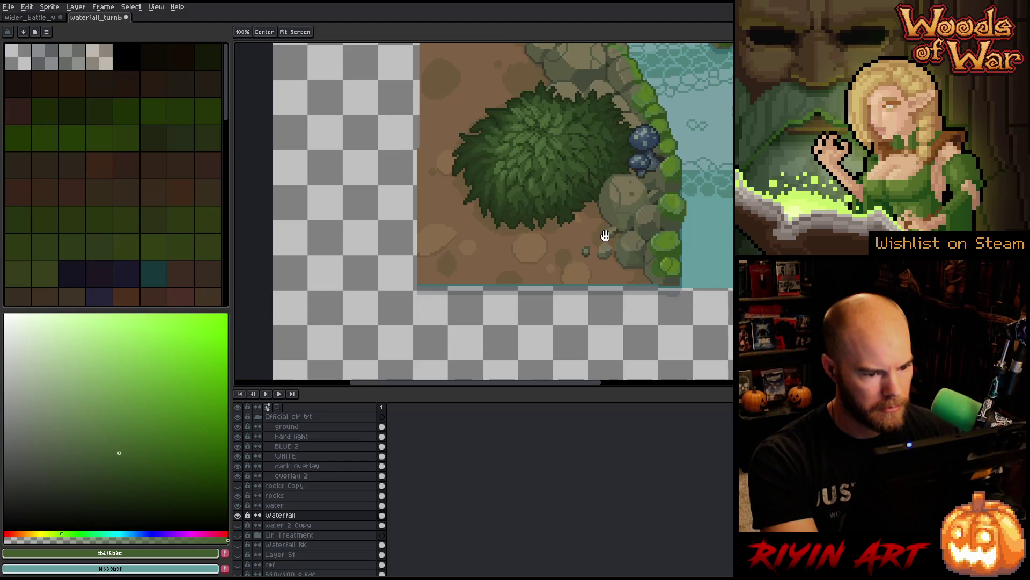
Step: On the ground layer, lighten the small rock's top row with the light rock colour
left_click_drag(603, 232, 568, 294)
scroll(559, 334, "up", 5)
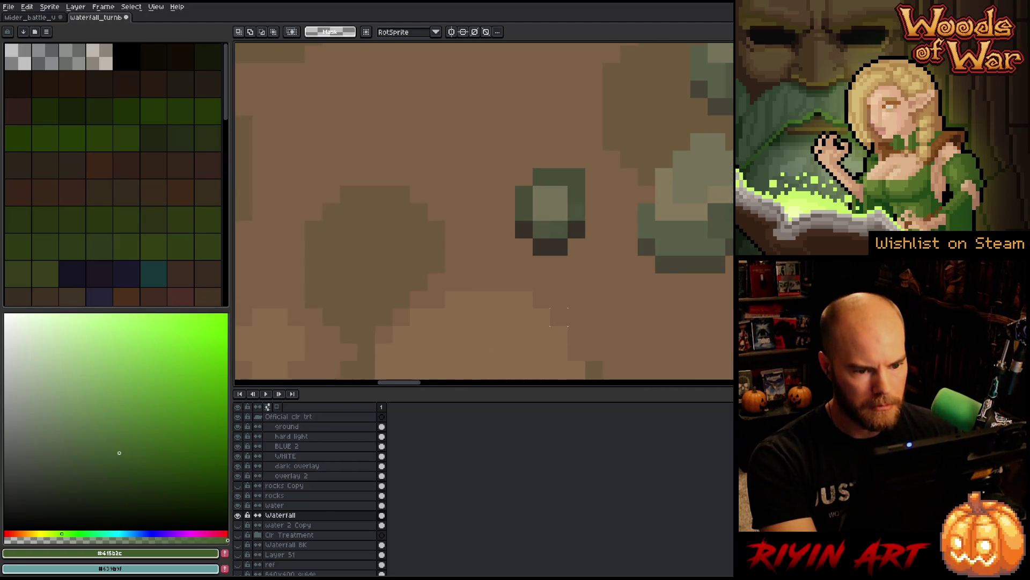
key("alt")
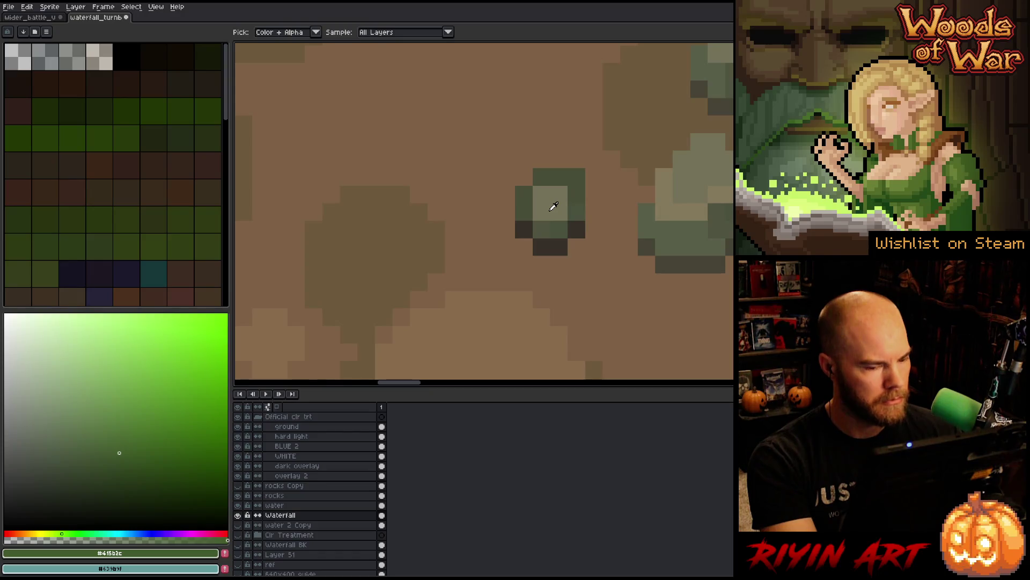
left_click(554, 216, "ctrl")
left_click(292, 426)
key("b")
left_click(574, 202, "alt")
left_click_drag(574, 202, 577, 177)
left_click(559, 176)
left_click(542, 176)
left_click(577, 193)
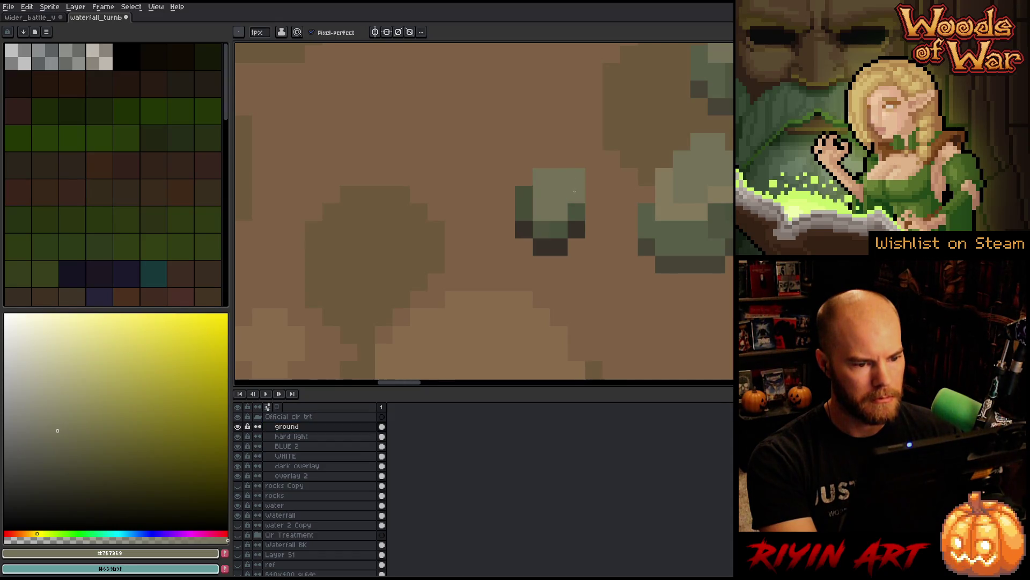
Step: Repaint the rock's right column and lower pixels in medium and dark green-grey tones
left_click(576, 213, "alt")
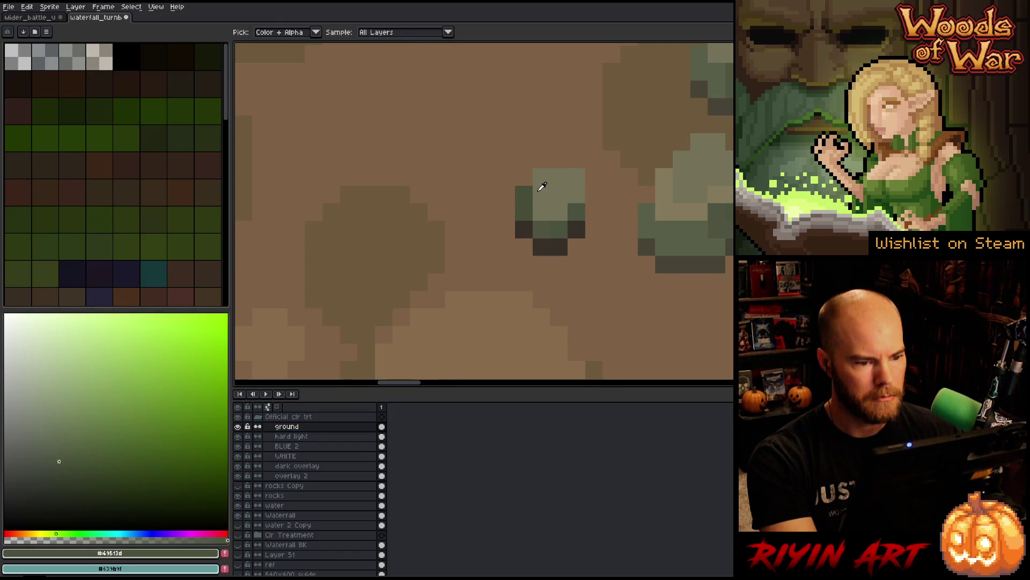
left_click(529, 212, "alt")
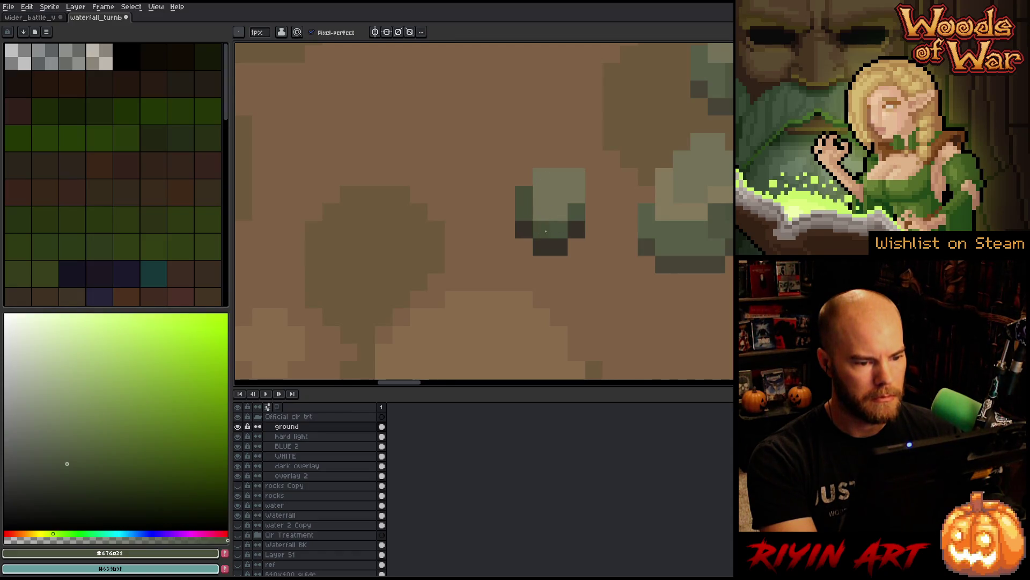
left_click(551, 229, "alt")
left_click_drag(576, 212, 575, 202)
left_click(537, 210)
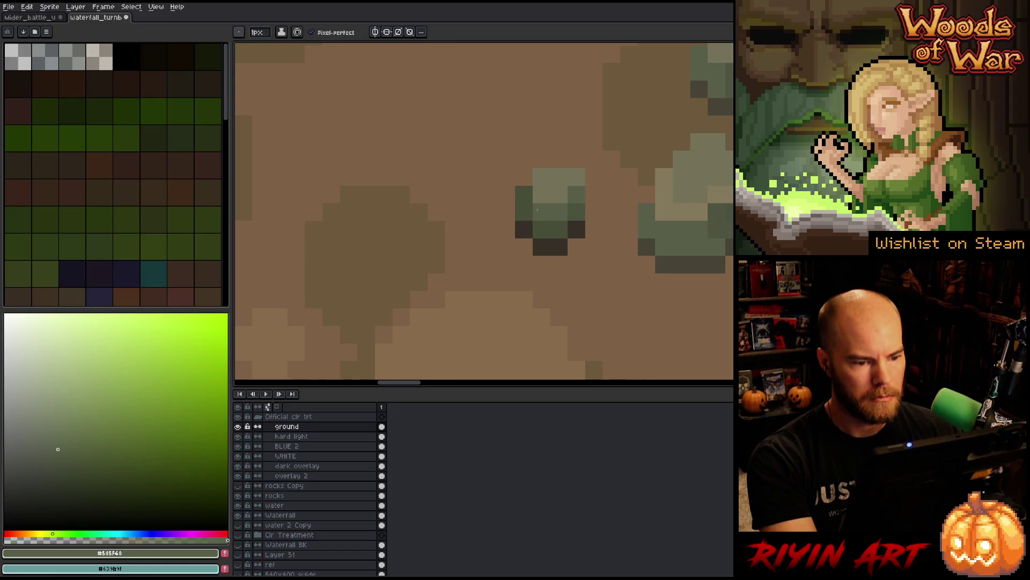
scroll(542, 215, "right", 1)
left_click(573, 221, "alt")
left_click(571, 193)
left_click(574, 184, "alt")
left_click(570, 193, "alt")
left_click(555, 212)
left_click(559, 233, "alt")
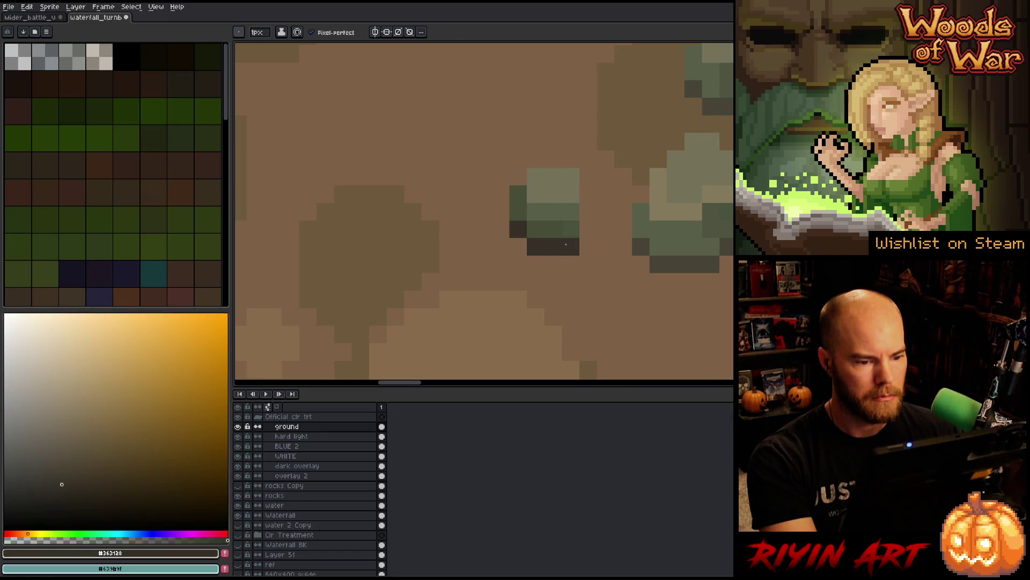
left_click(546, 225, "alt")
Step: Sample the dark brownish grey and start a Select Color range selection
scroll(568, 228, "down", 5)
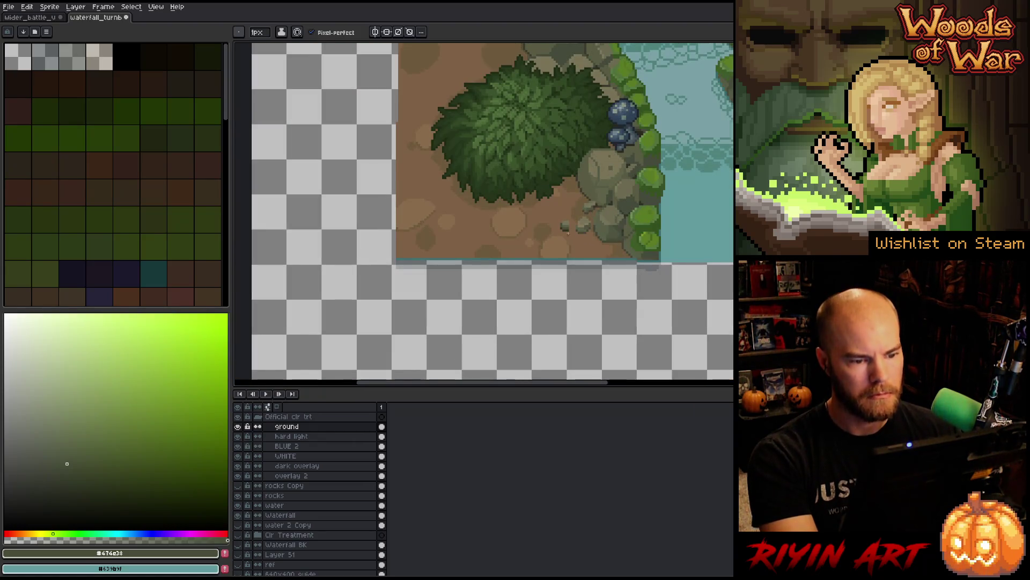
scroll(657, 221, "up", 5)
left_click(657, 221, "alt")
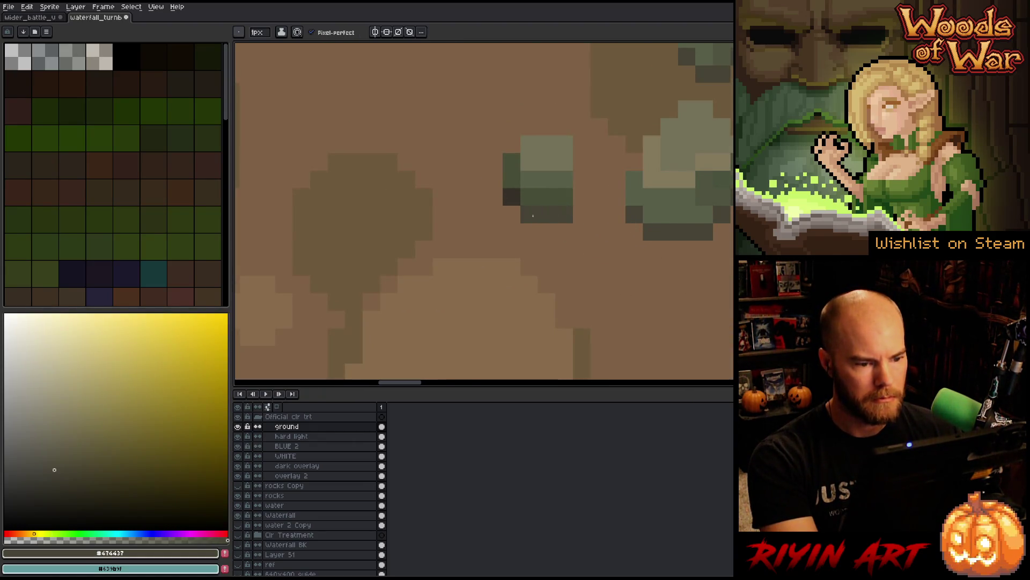
scroll(514, 192, "down", 3)
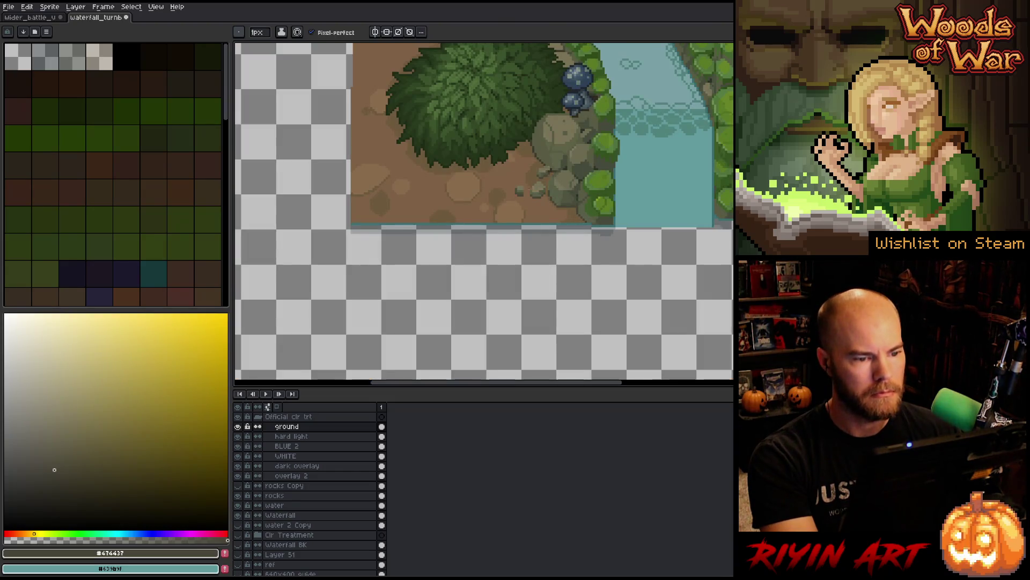
scroll(536, 142, "up", 4)
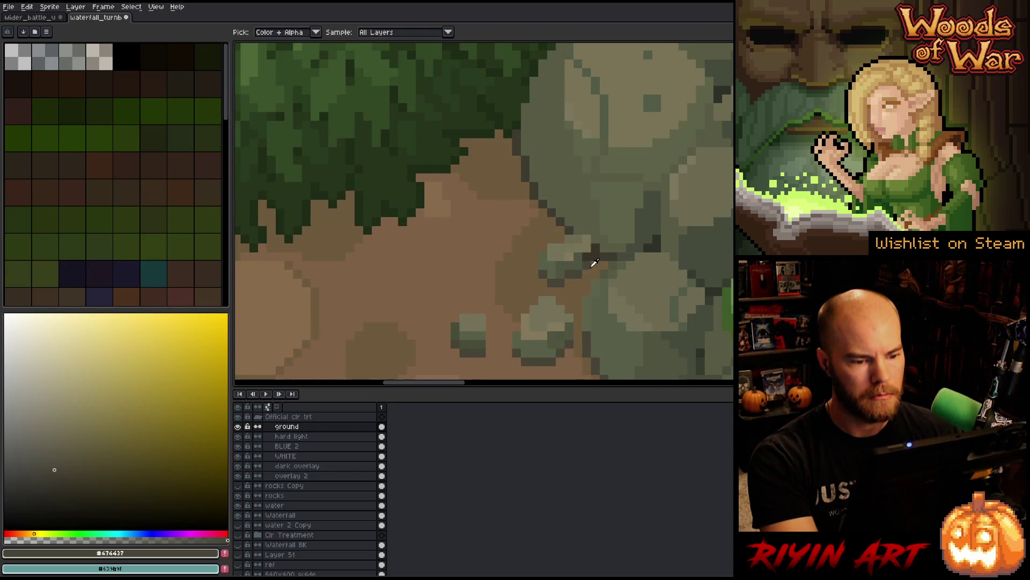
scroll(584, 255, "down", 4)
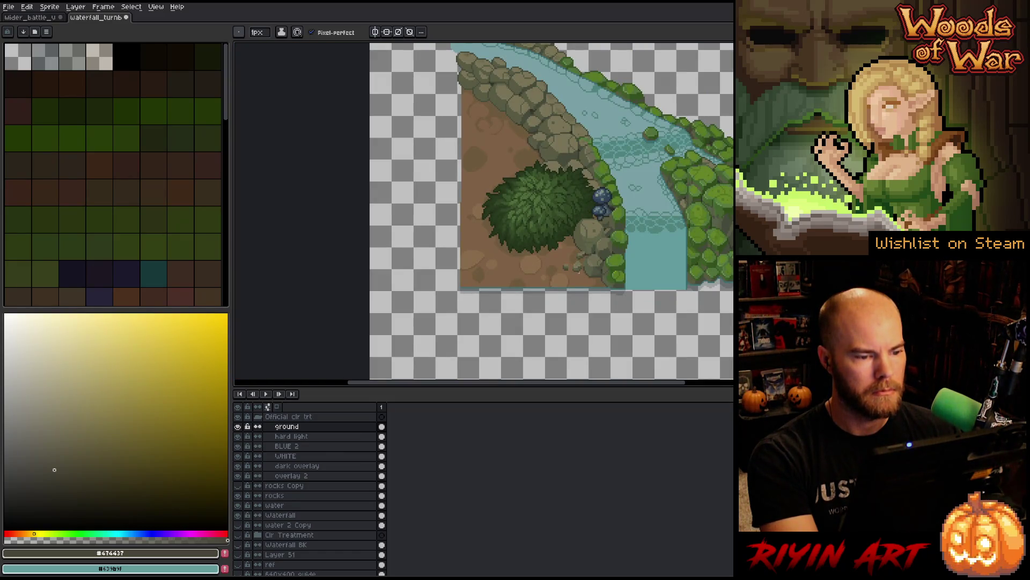
scroll(482, 229, "up", 3)
scroll(494, 269, "up", 1)
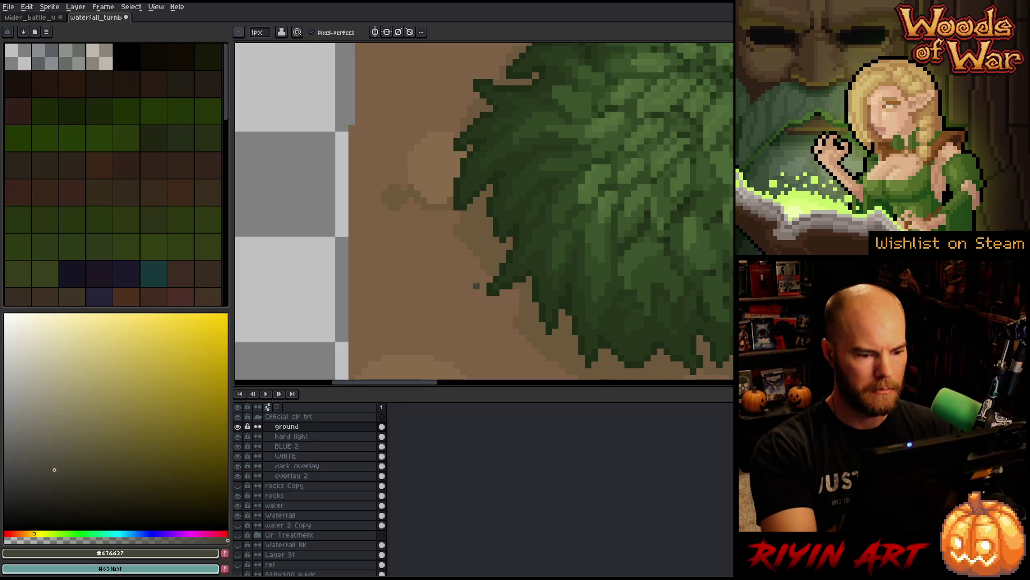
key("v")
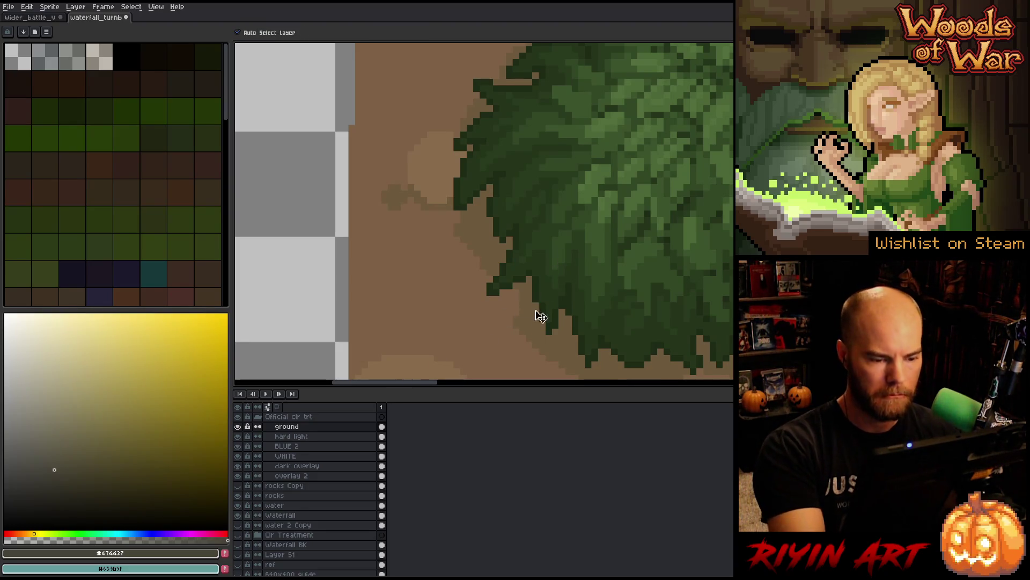
key("ctrl+shift+c")
Step: Select all dark ground-brown pixels around the bush, then pick a lighter tan brown for the Pencil
left_click(532, 311)
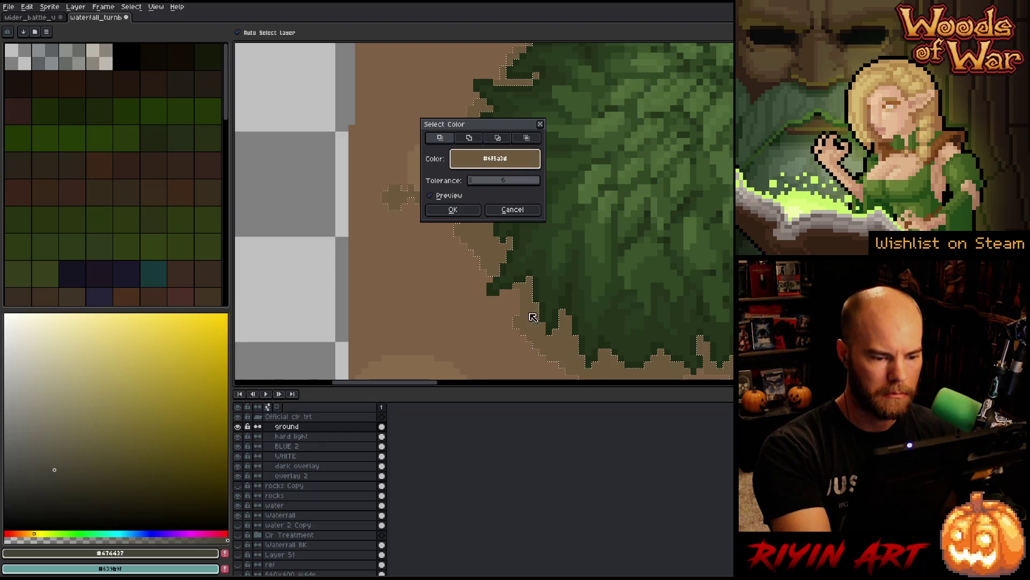
left_click(453, 209)
key("space")
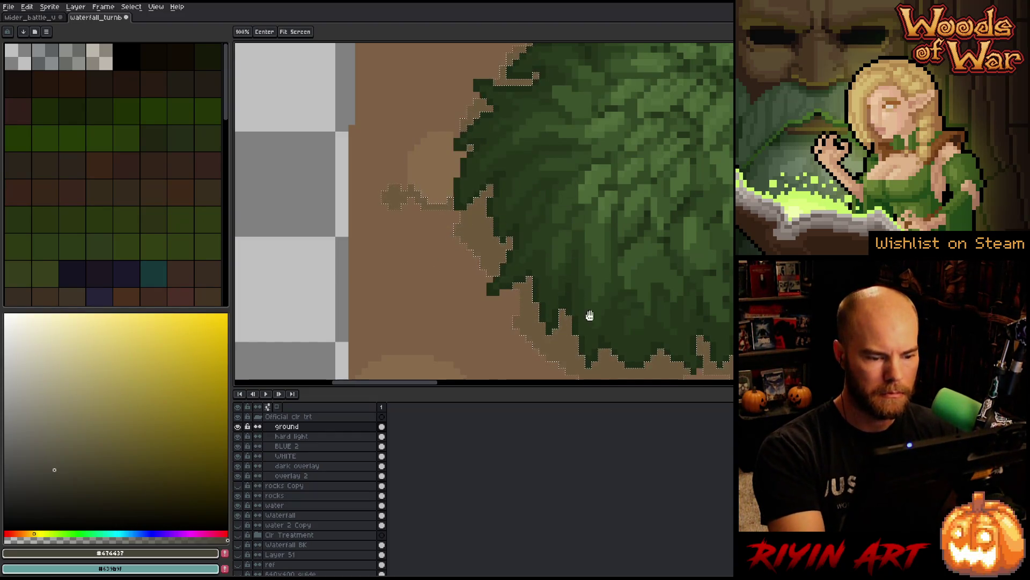
left_click_drag(589, 315, 543, 243)
key("i")
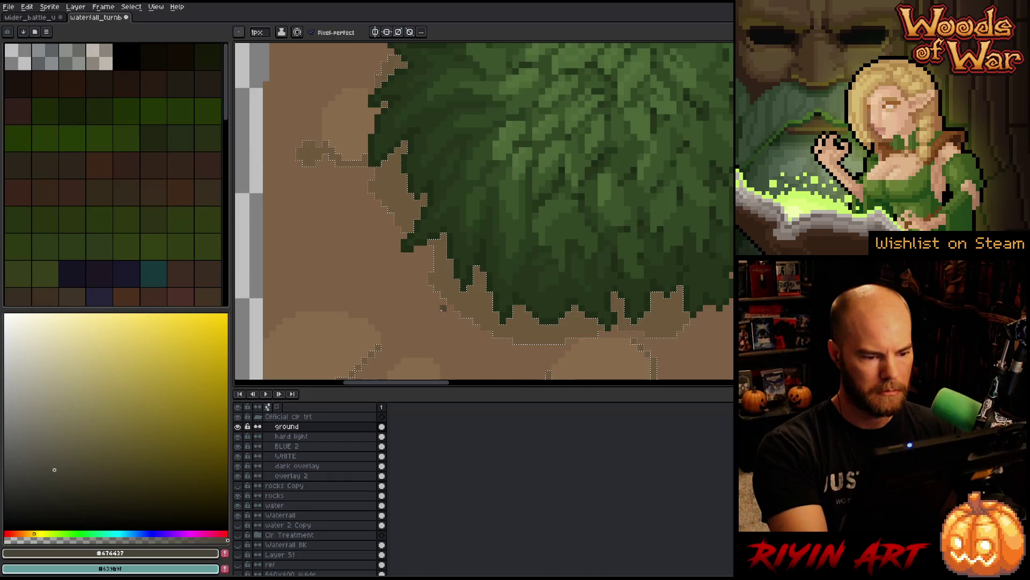
left_click(444, 302)
key("b")
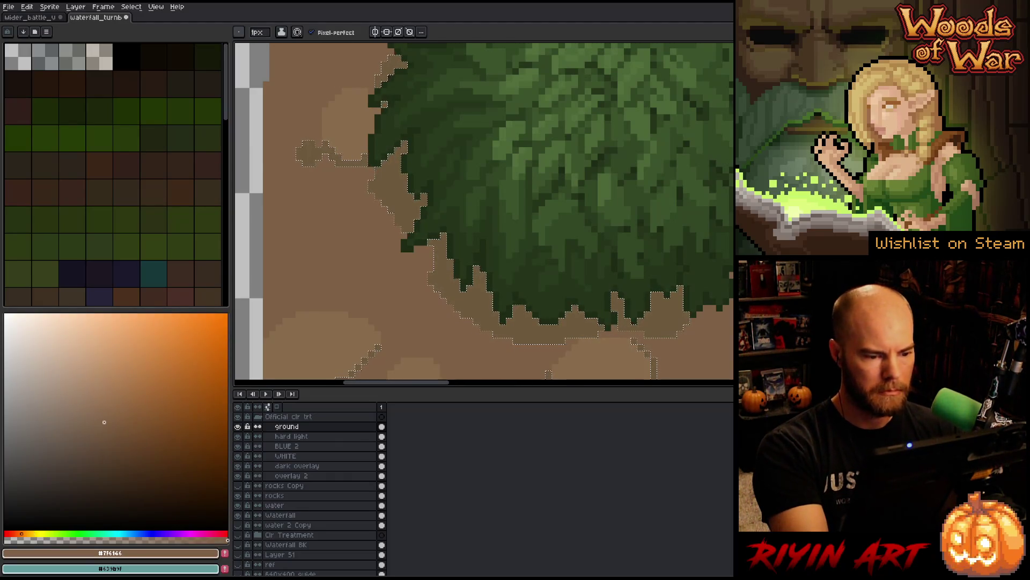